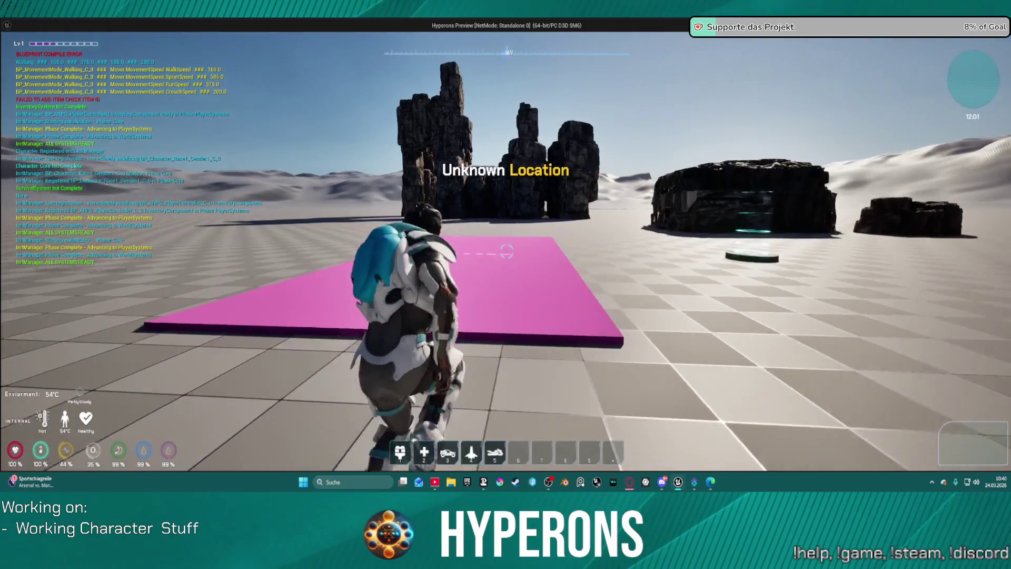
pyautogui.press('w')
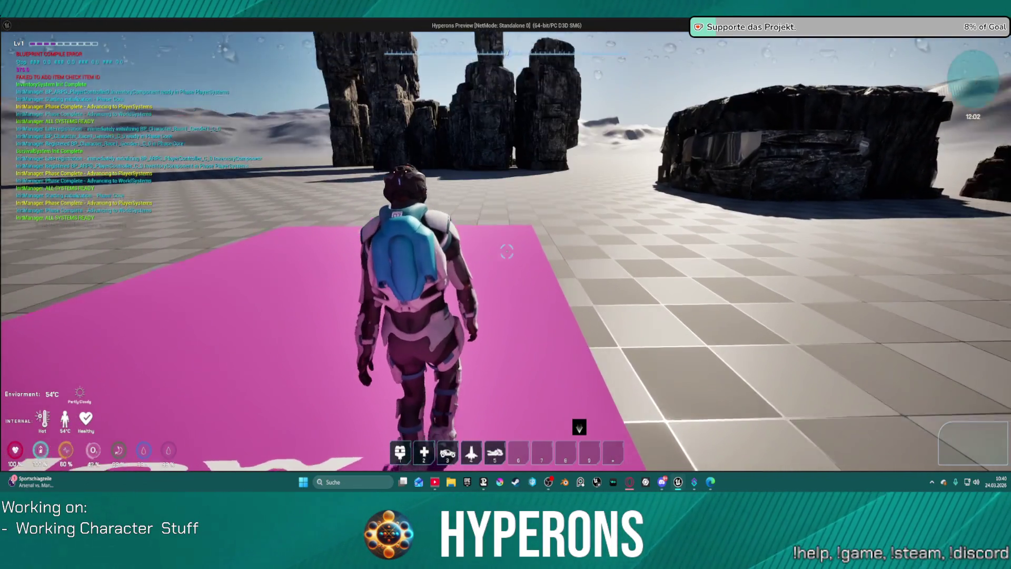
# Run the character onto the pink Slow pad, jetpack up off it, then exit the preview
pyautogui.moveTo(507, 251)
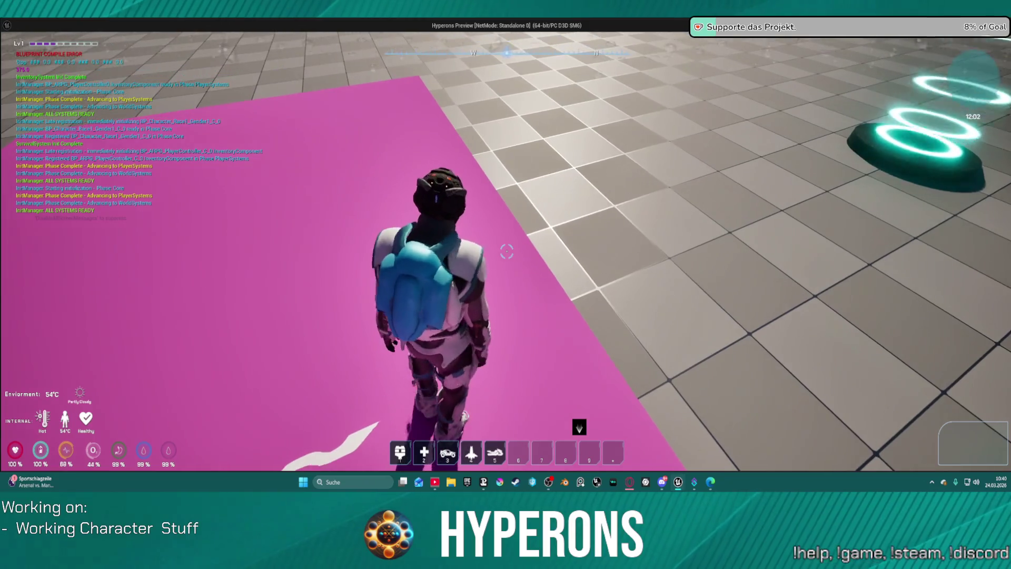
pyautogui.press('a')
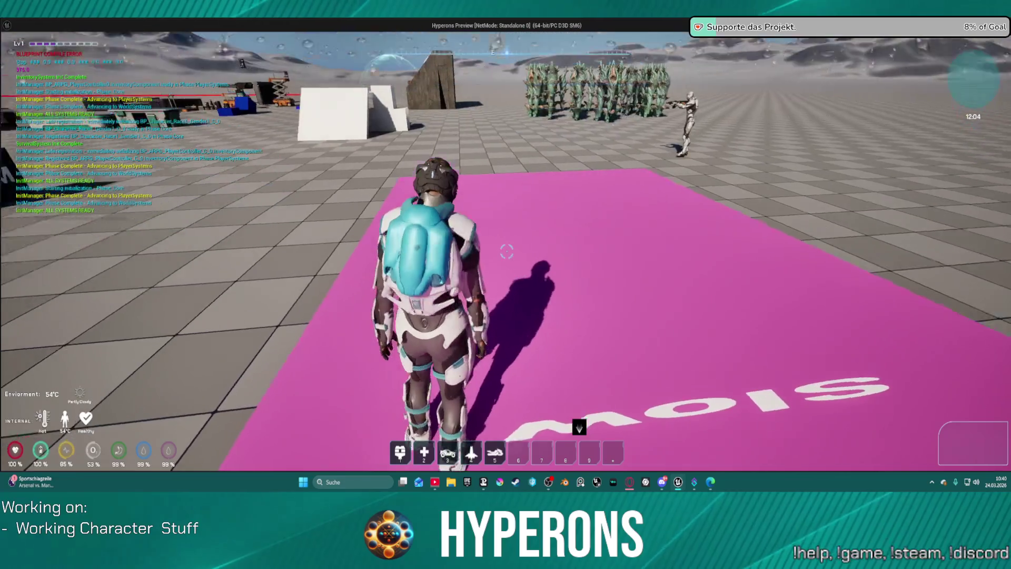
pyautogui.press('space')
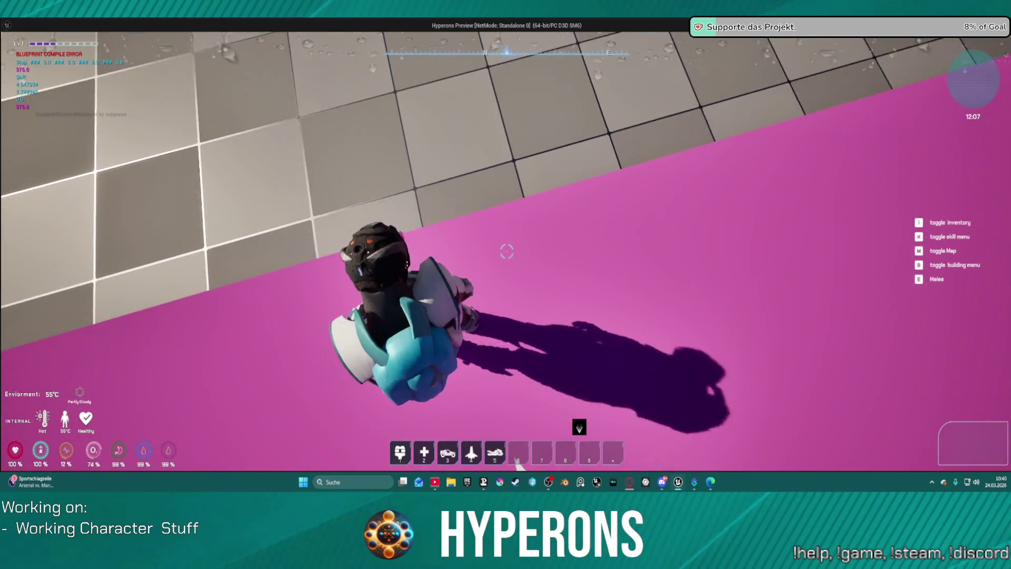
pyautogui.press('space')
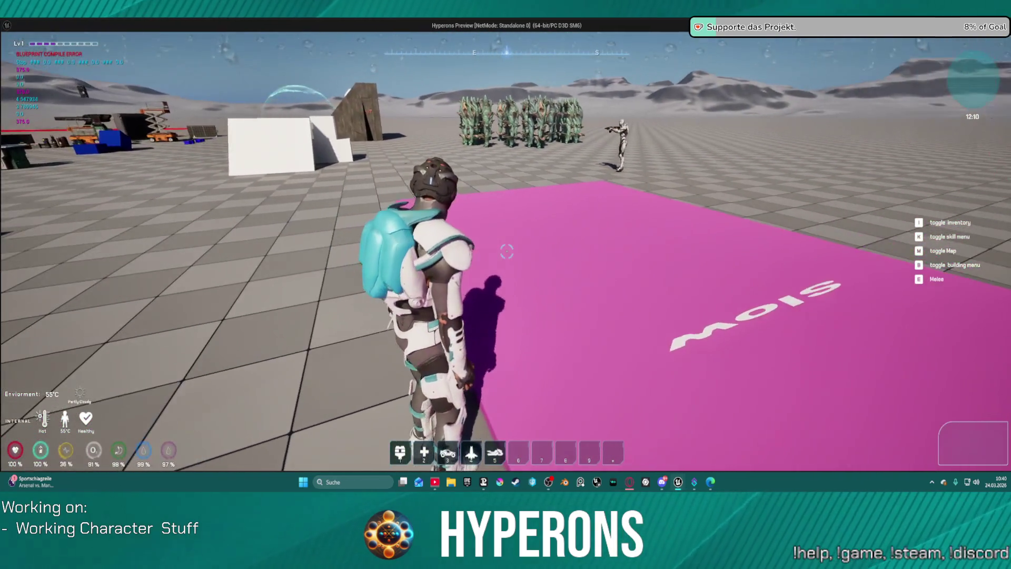
pyautogui.press('Escape')
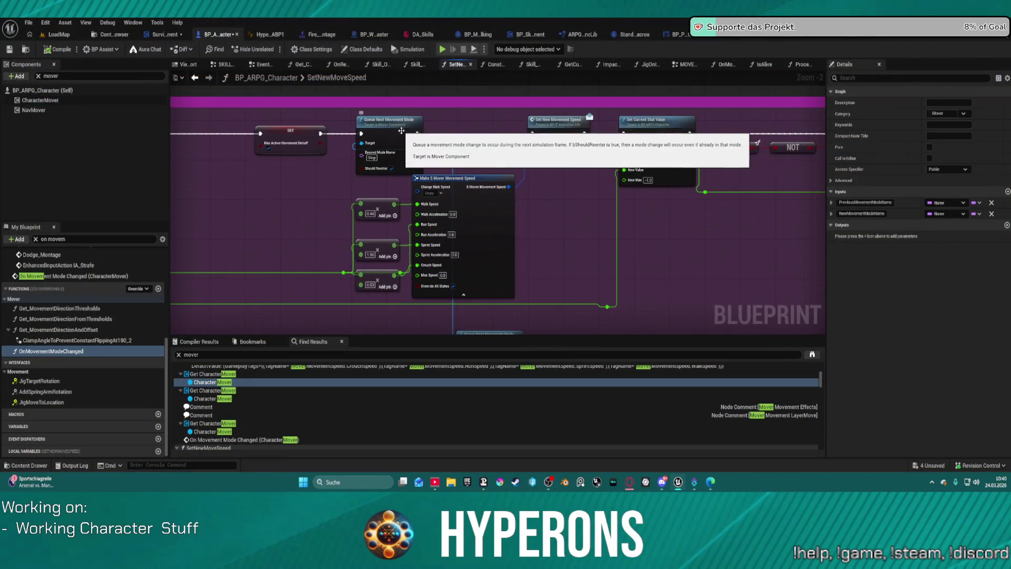
# Paste a Queue Next Movement Mode node after Set Current Stat Value, wired in, with Desired Mode Name Walking
pyautogui.moveTo(391, 125); pyautogui.dragTo(33, 122)
pyautogui.moveTo(139, 125); pyautogui.dragTo(462, 141)
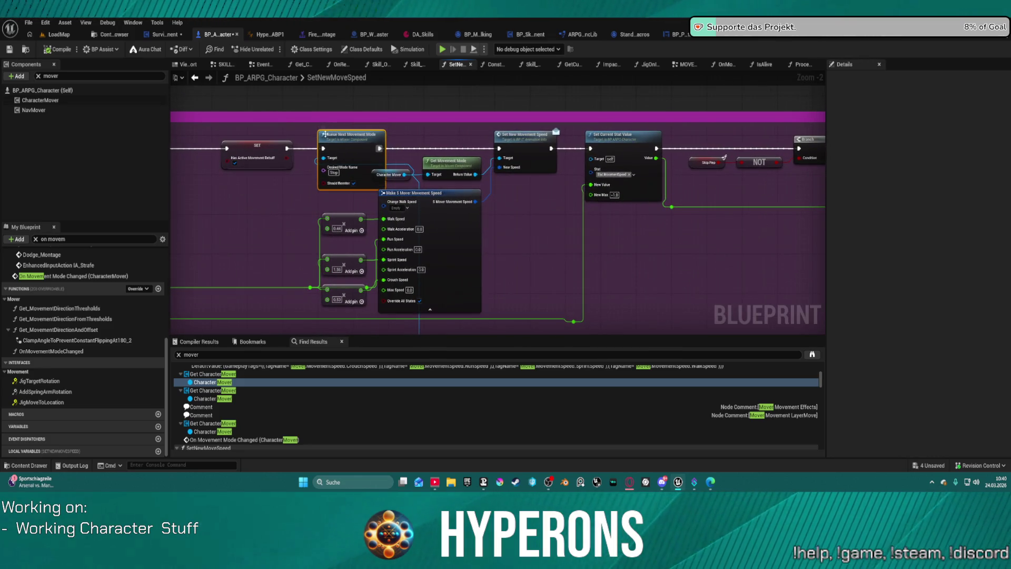
pyautogui.moveTo(695, 141); pyautogui.dragTo(497, 124)
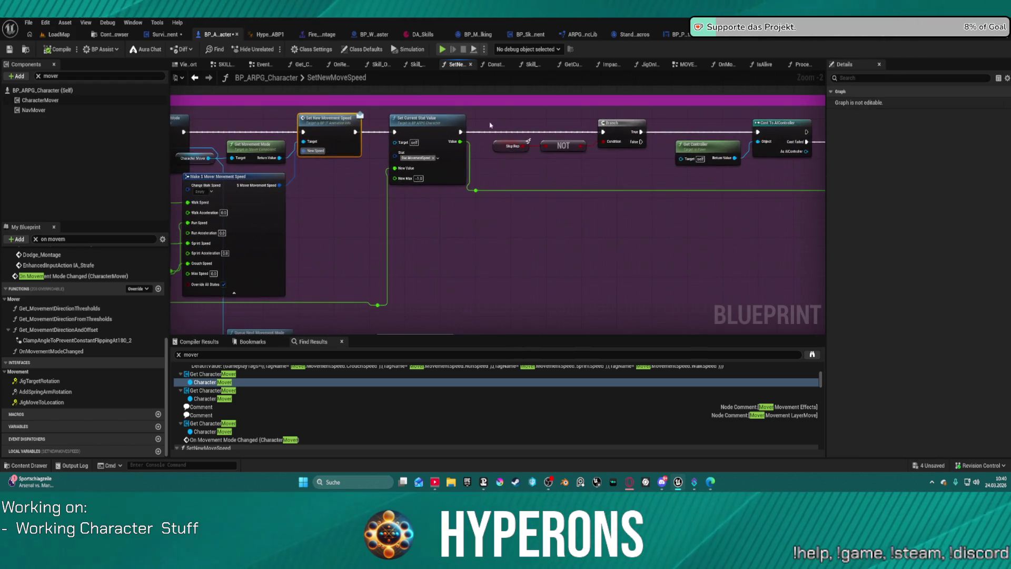
pyautogui.moveTo(416, 127)
pyautogui.mouseDown()
pyautogui.moveTo(317, 131)
pyautogui.moveTo(416, 141)
pyautogui.moveTo(401, 141)
pyautogui.mouseUp()
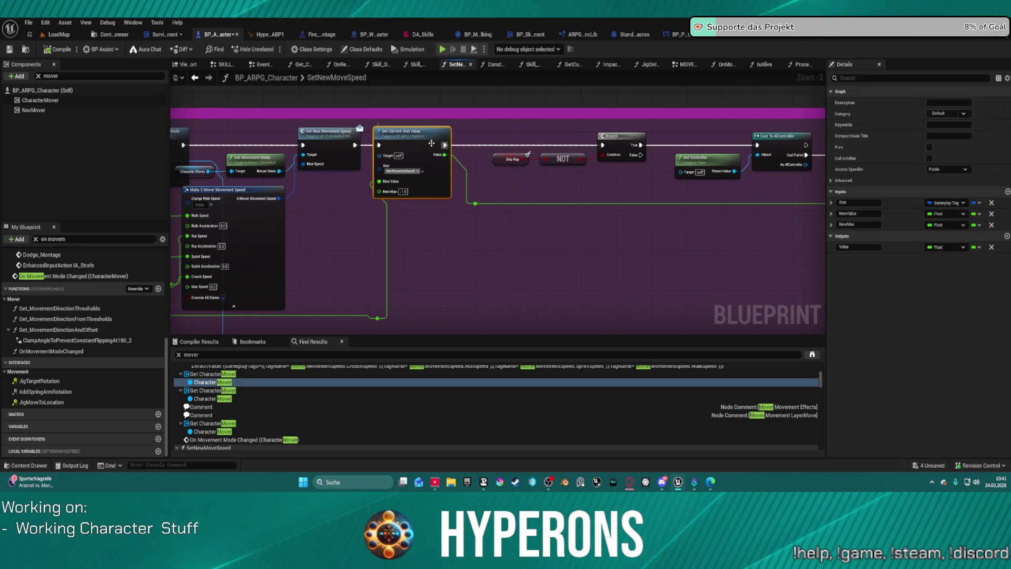
pyautogui.moveTo(255, 171); pyautogui.dragTo(358, 173)
pyautogui.click(256, 134)
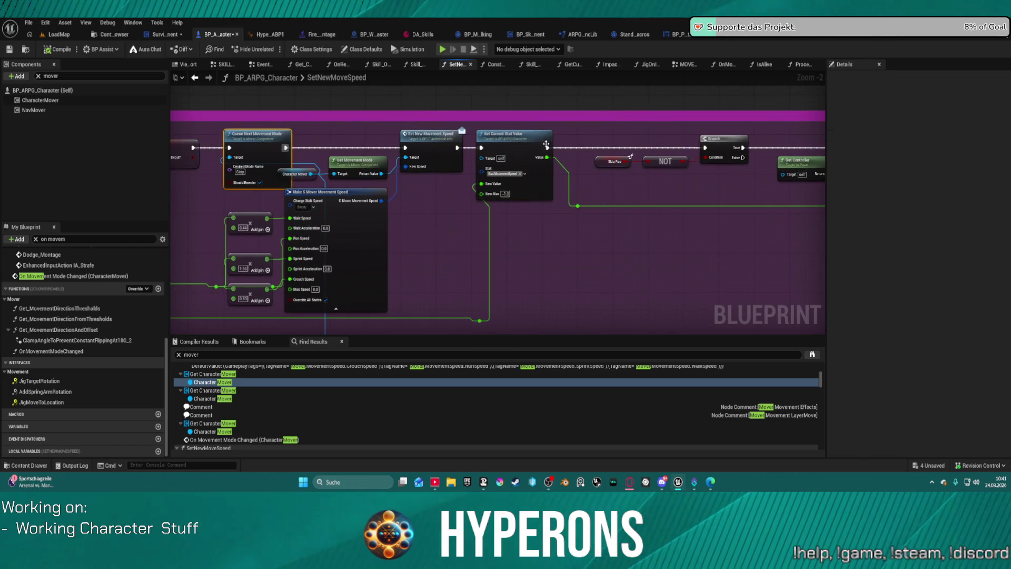
pyautogui.hotkey('ctrl', 'v')
pyautogui.moveTo(547, 148); pyautogui.dragTo(705, 148)
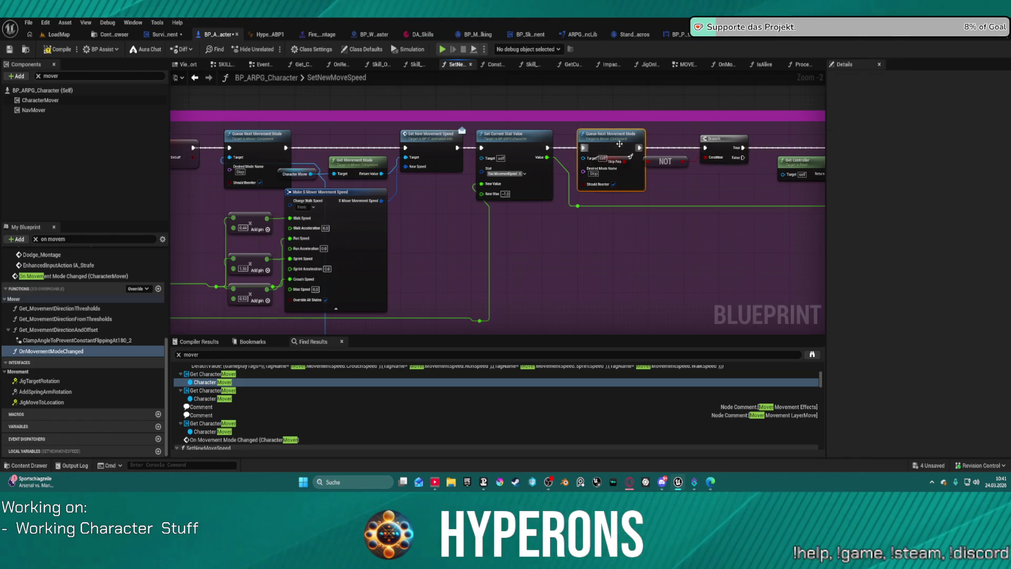
pyautogui.moveTo(618, 141); pyautogui.dragTo(631, 141)
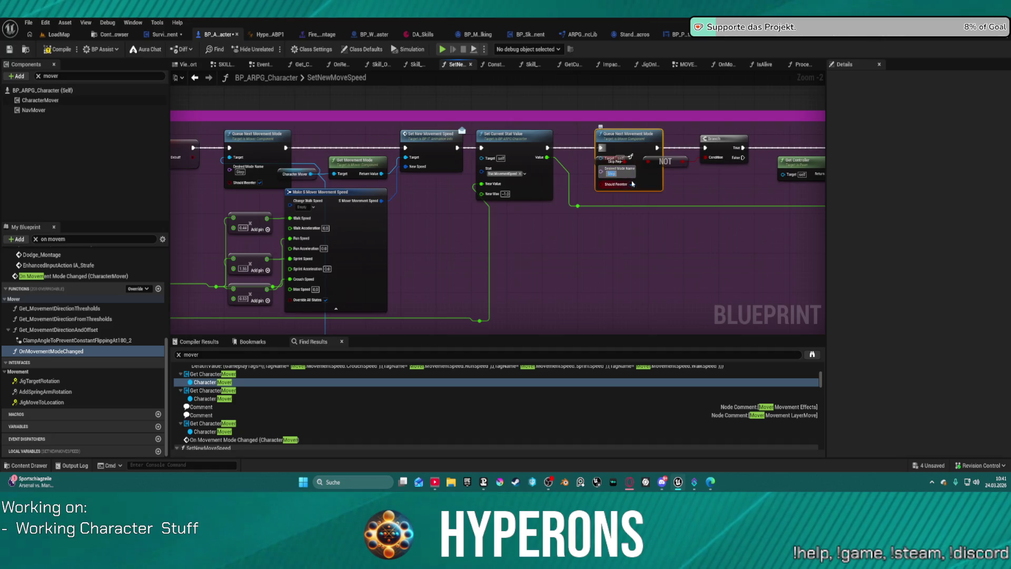
pyautogui.write('Walking')
pyautogui.press('Return')
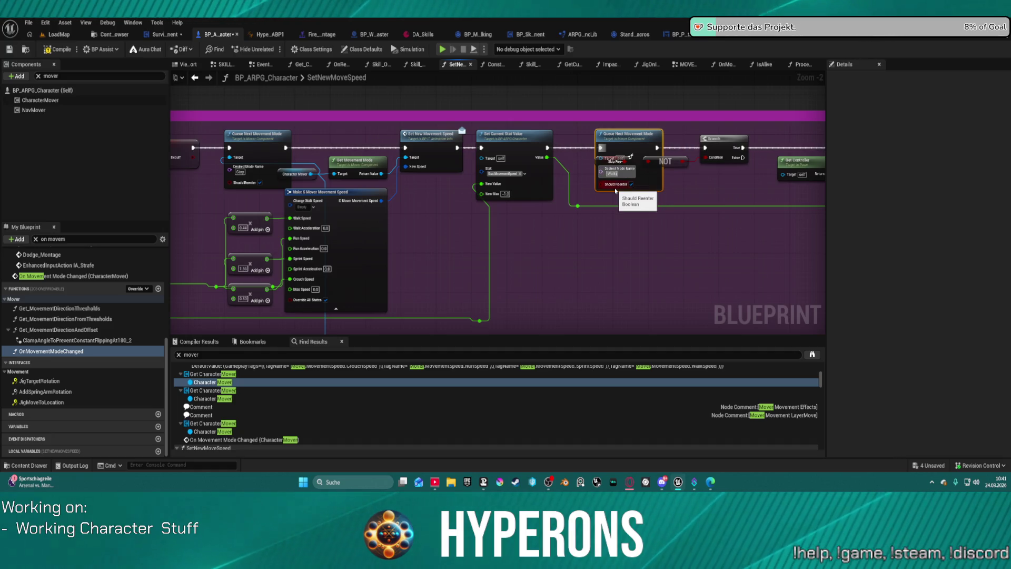
# Compile the Blueprint and try Play, cancelling at the compile-errors prompt
pyautogui.click(615, 191)
pyautogui.click(260, 186)
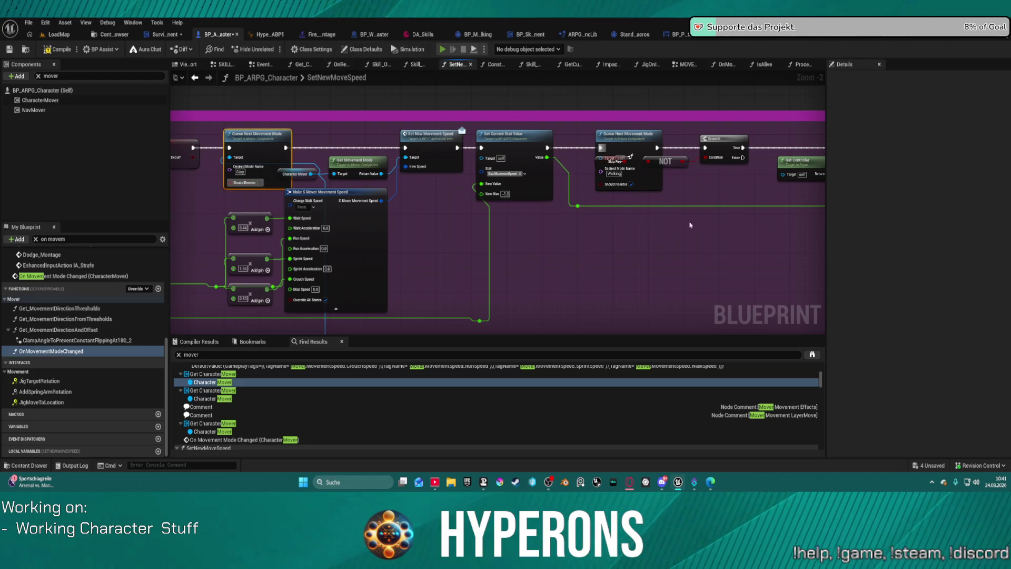
pyautogui.press('F7')
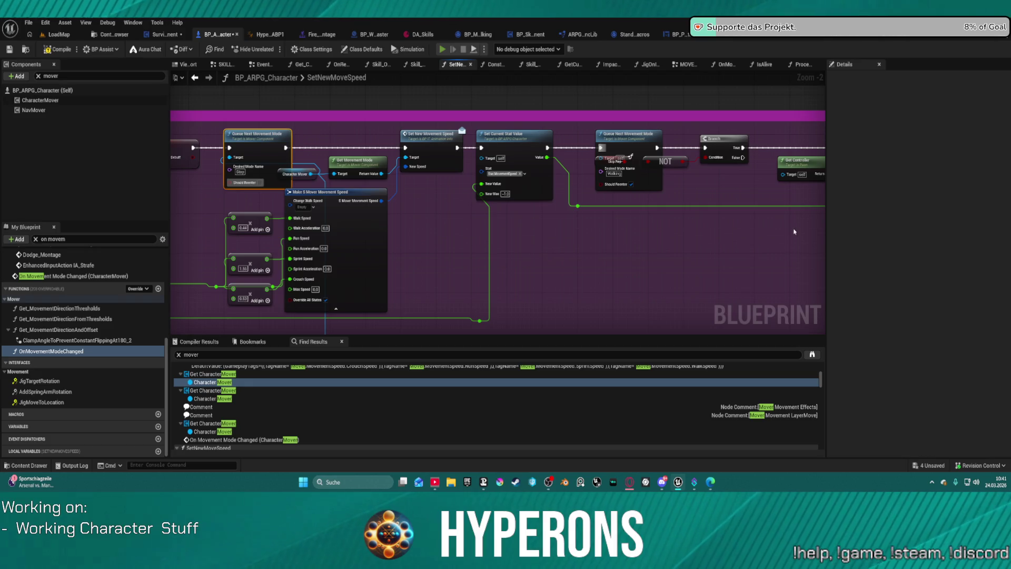
pyautogui.hotkey('alt', 'p')
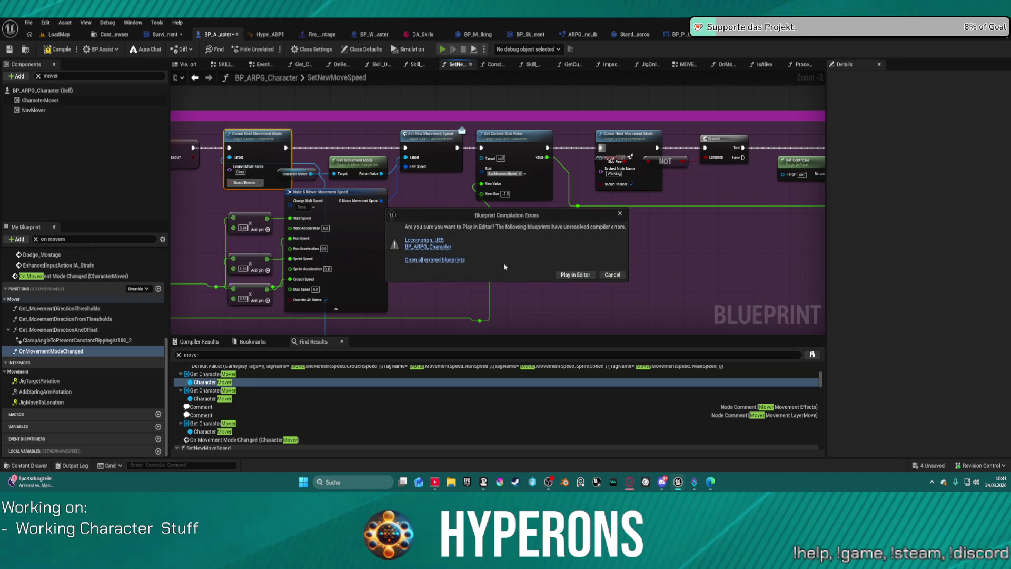
pyautogui.click(609, 274)
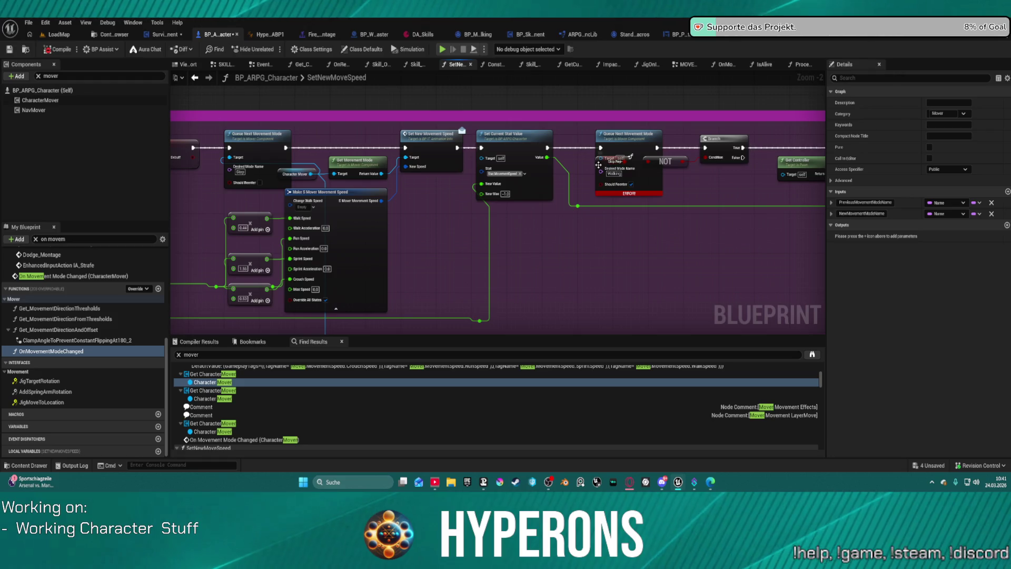
# Recompile and launch Play in Editor despite errors, running the character toward the magenta pad
pyautogui.moveTo(598, 164)
pyautogui.mouseDown()
pyautogui.moveTo(627, 164)
pyautogui.moveTo(600, 190)
pyautogui.mouseUp()
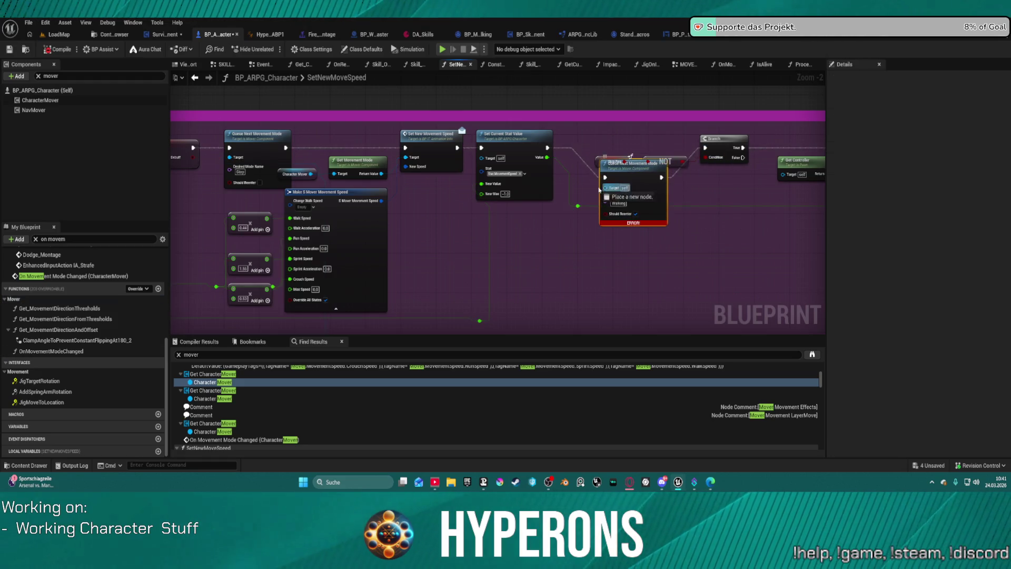
pyautogui.hotkey('ctrl', 'z')
pyautogui.hotkey('ctrl', 'z')
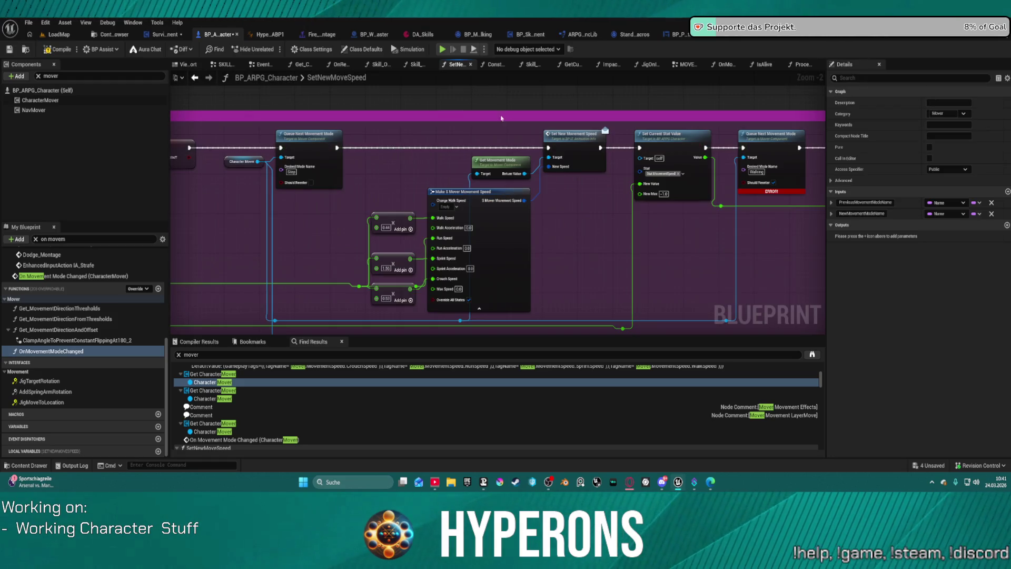
pyautogui.press('F7')
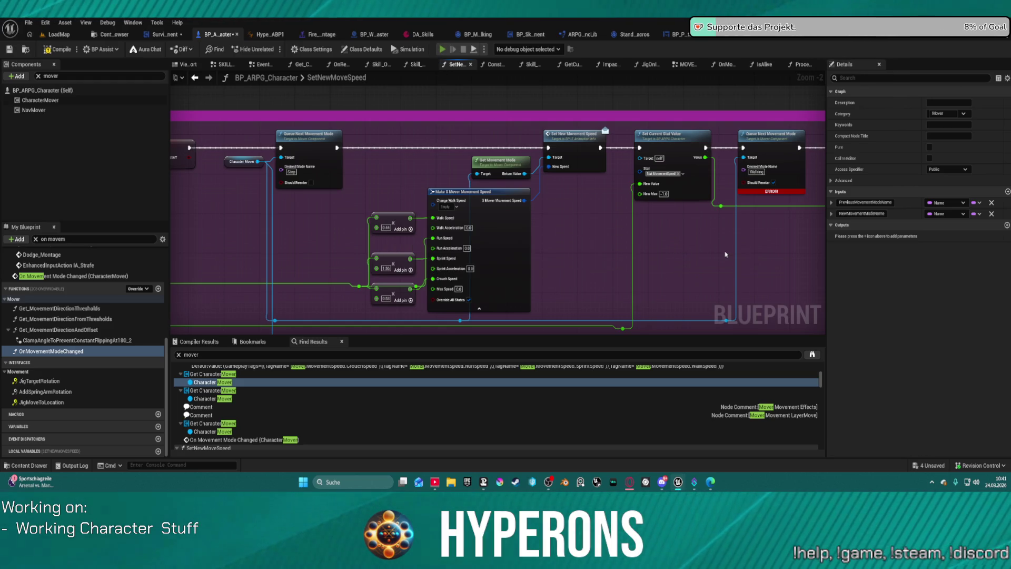
pyautogui.hotkey('alt', 'p')
pyautogui.click(575, 264)
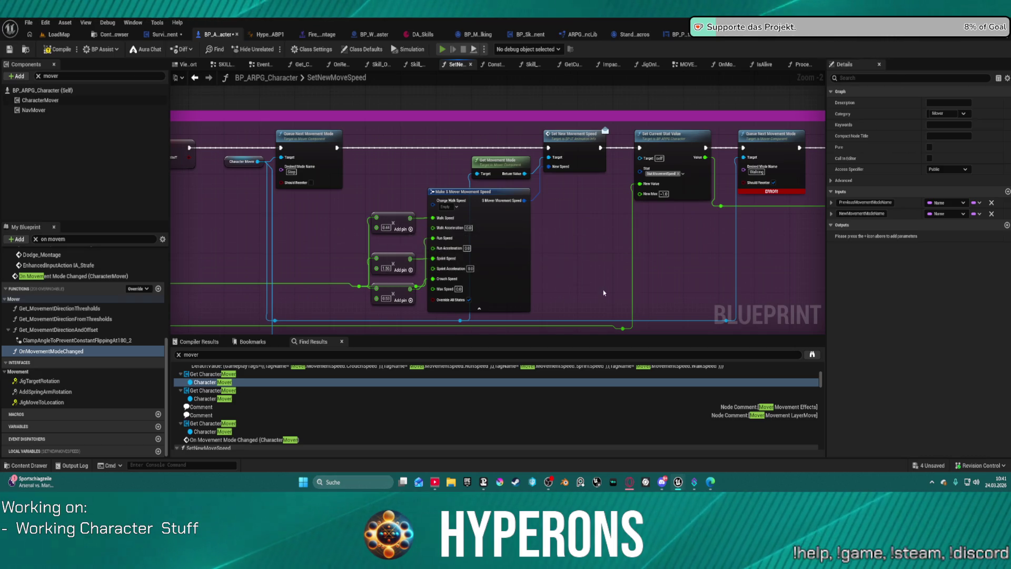
pyautogui.press('w')
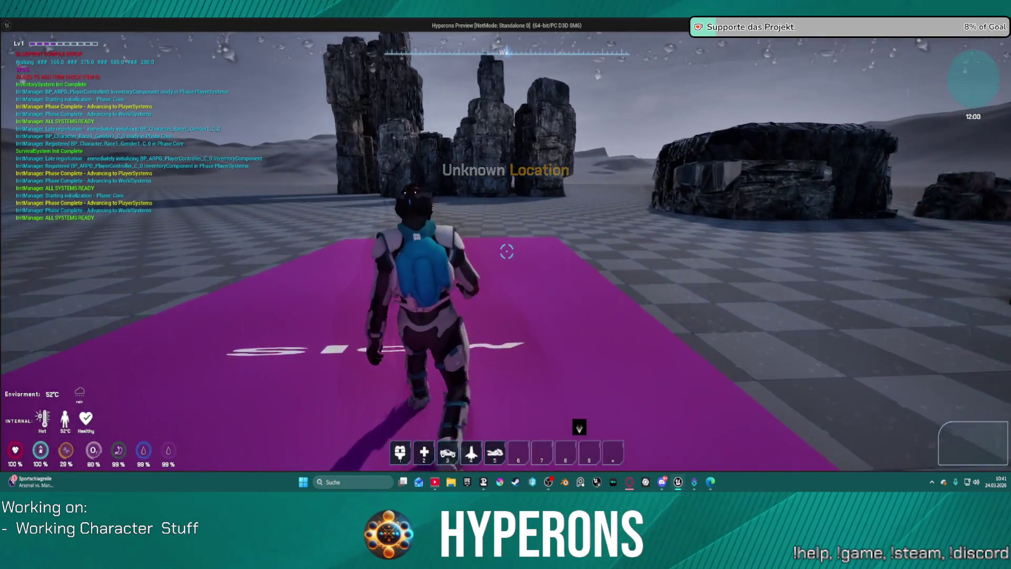
# Run the character forward, stop play, and relaunch the play session
pyautogui.press('w')
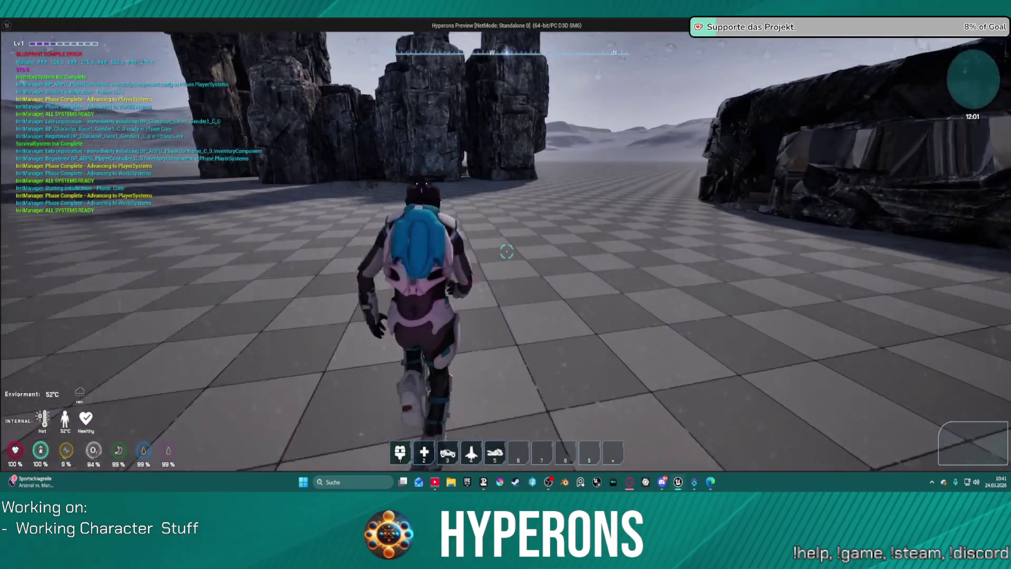
pyautogui.press('Escape')
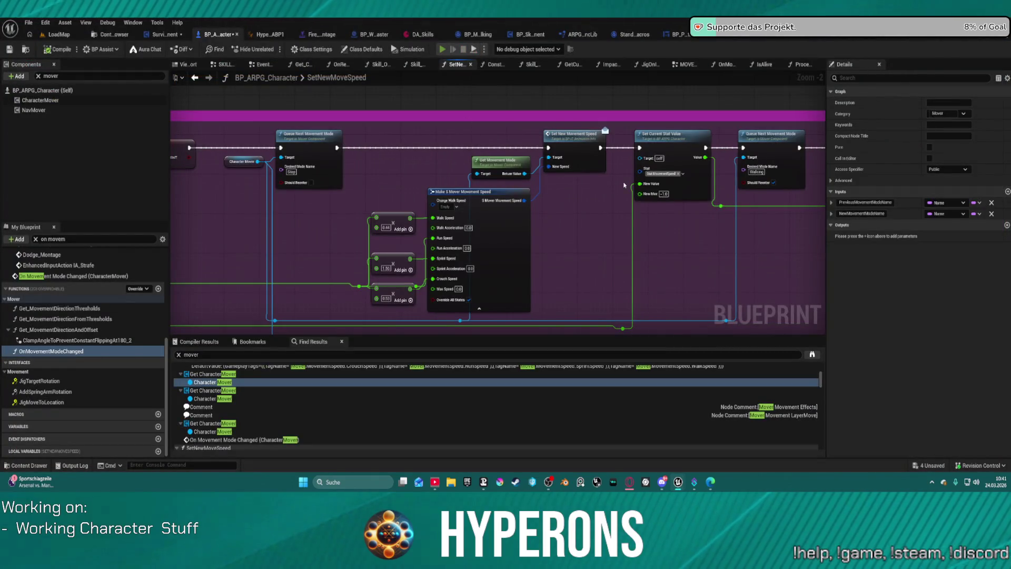
pyautogui.hotkey('alt', 'p')
# Walk onto and off the Slow pad to test the slowdown, then stop play
pyautogui.press('w')
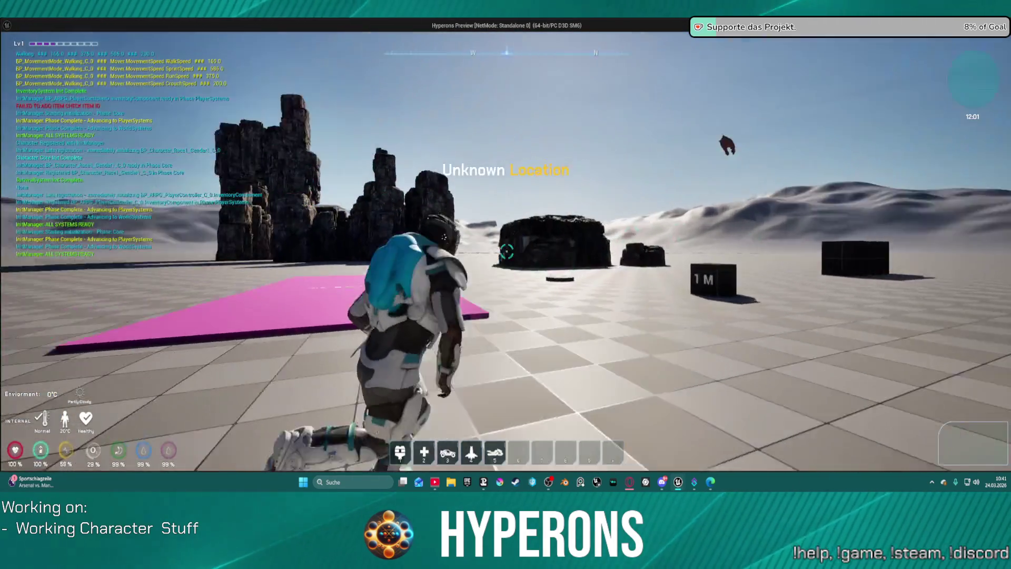
pyautogui.press('w')
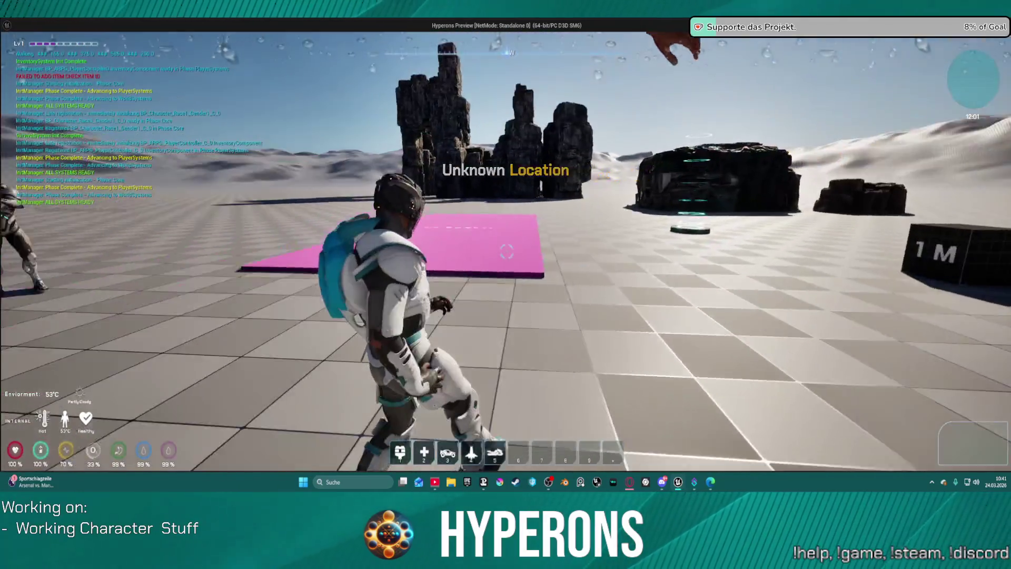
pyautogui.press('w')
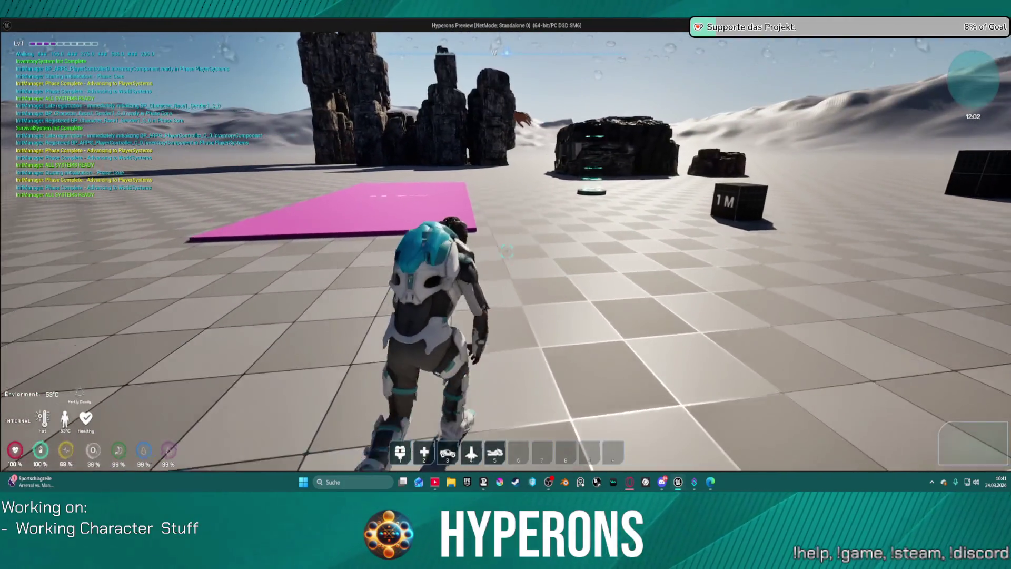
pyautogui.press('w')
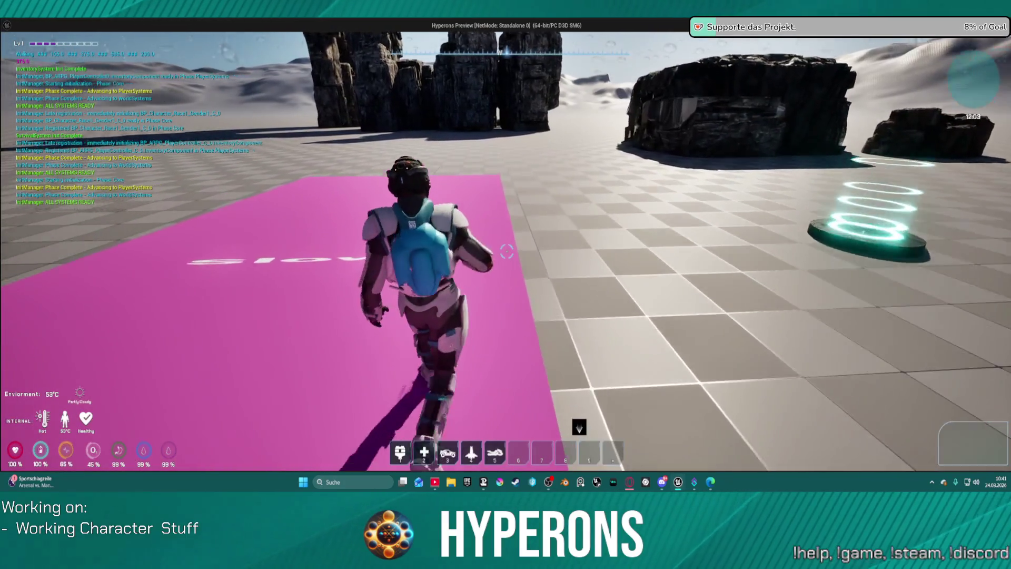
pyautogui.press('w')
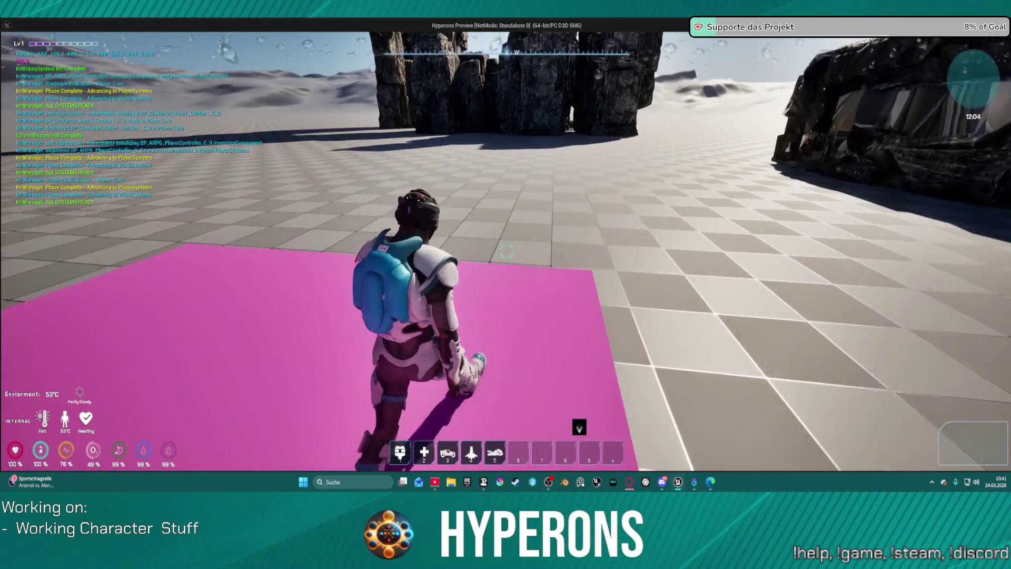
pyautogui.press('w')
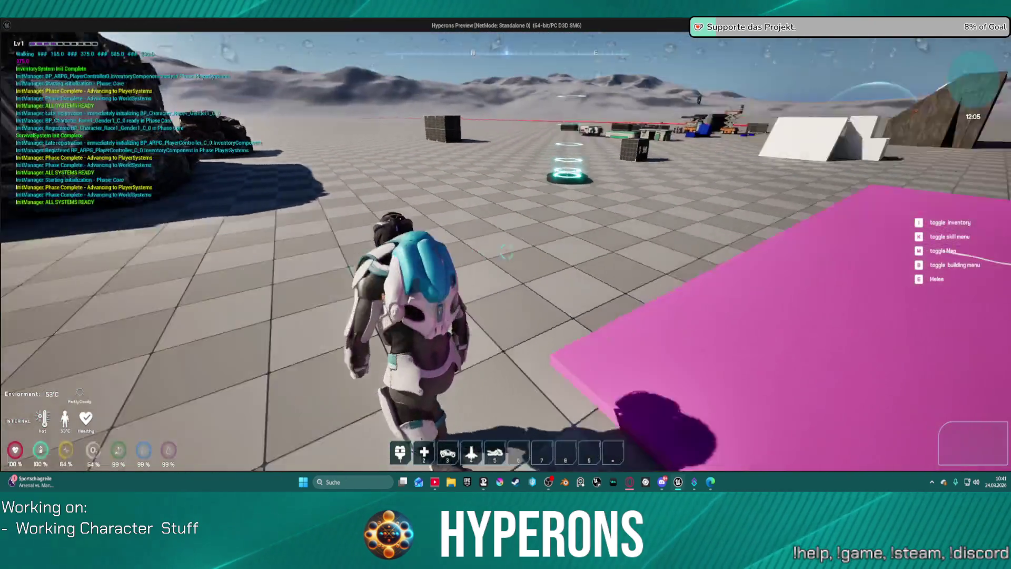
pyautogui.press('Escape')
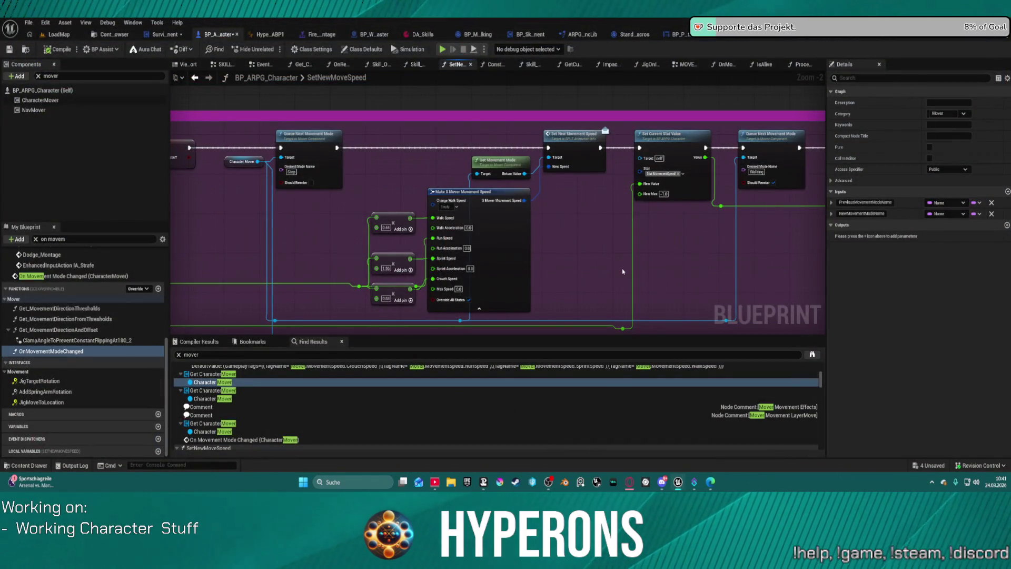
# Tag Change Walk Speed with Mover.MovementSpeed.RunSpeed and launch Play in Editor despite compile errors
pyautogui.click(457, 207)
pyautogui.write('runspe')
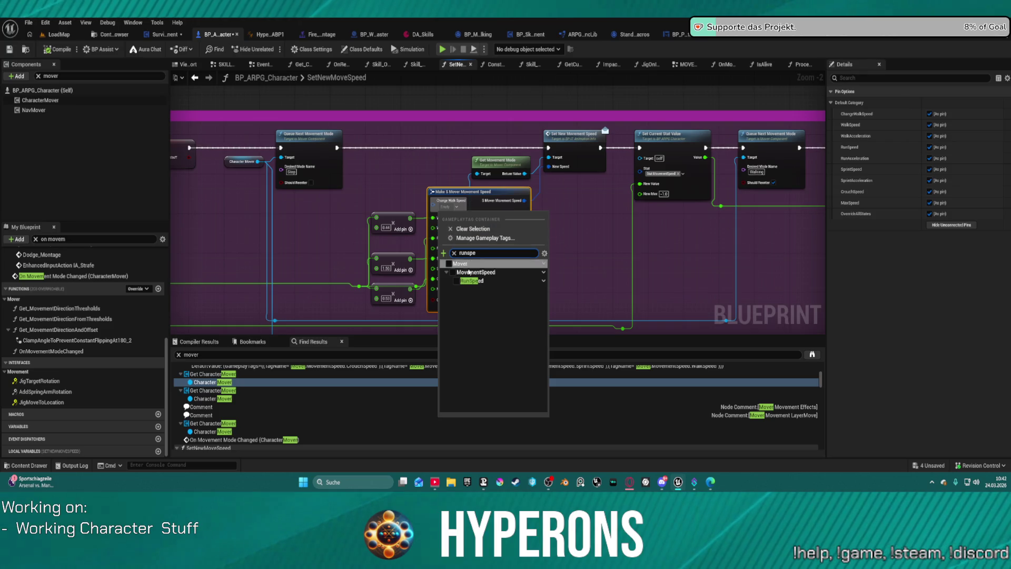
pyautogui.click(468, 281)
pyautogui.click(540, 180)
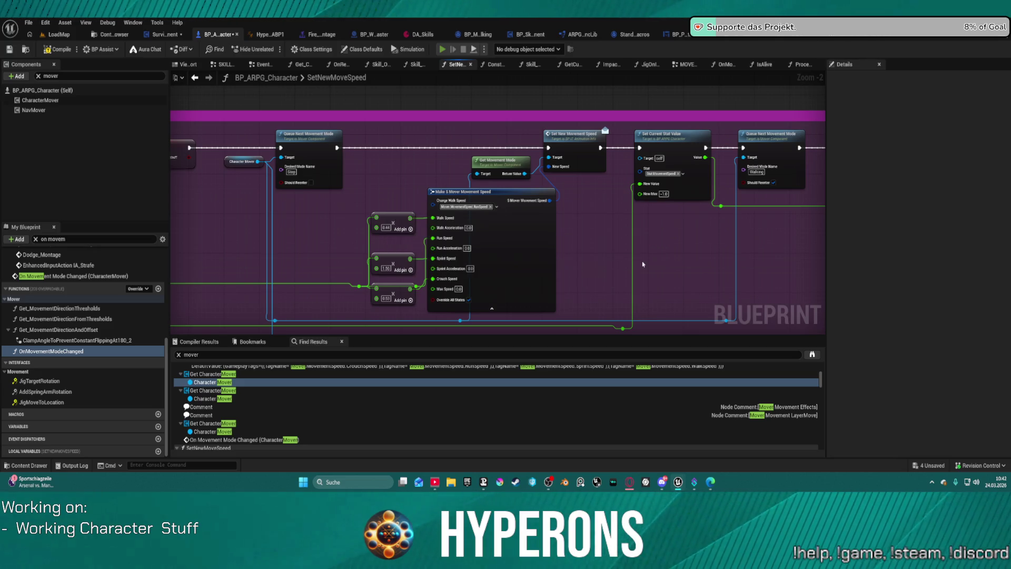
pyautogui.hotkey('alt', 'p')
pyautogui.click(585, 265)
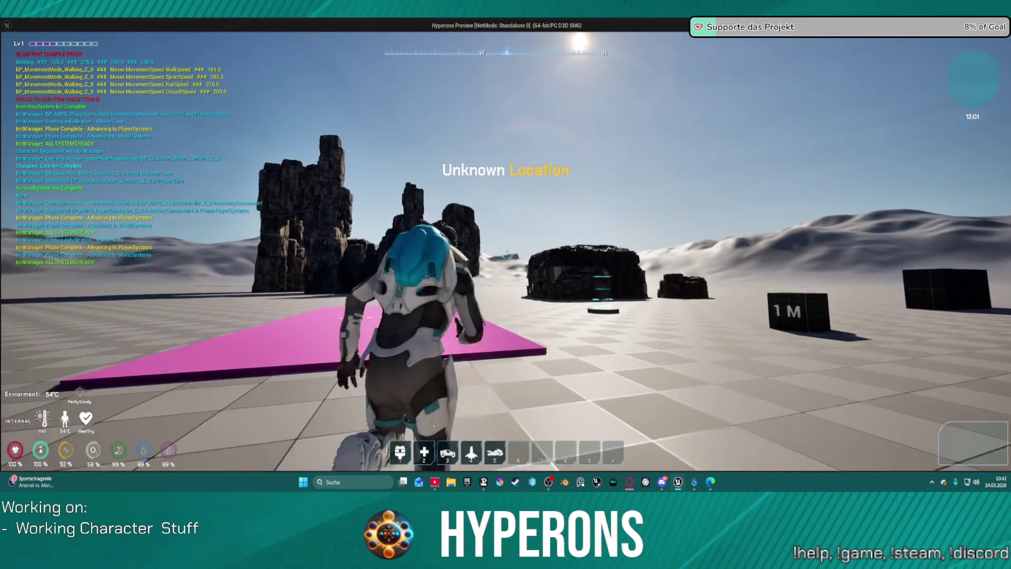
# Walk back and forth across the pink Slow area, end play, and switch to BP_MovementMode_Walking
pyautogui.press('w')
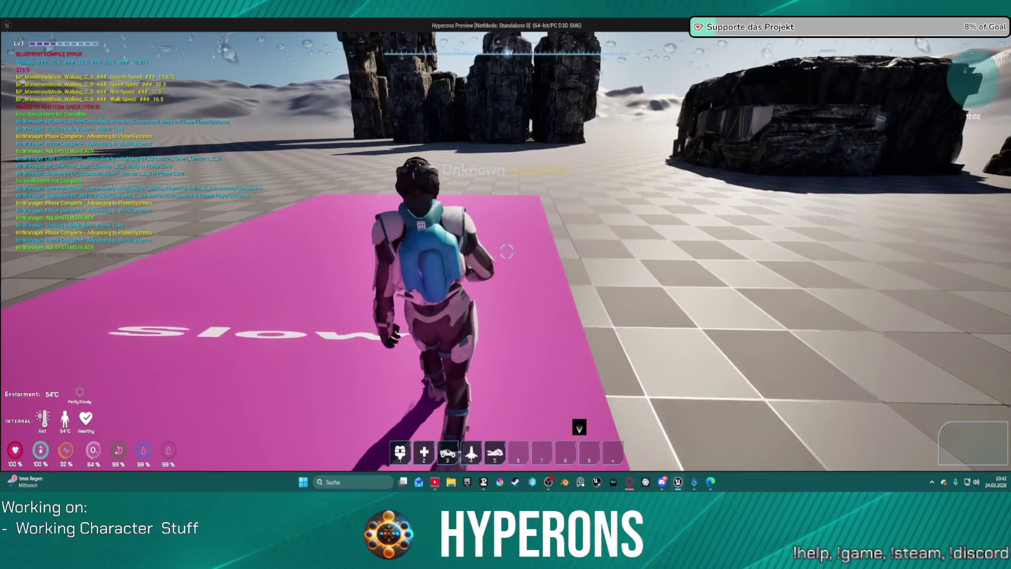
pyautogui.press('w')
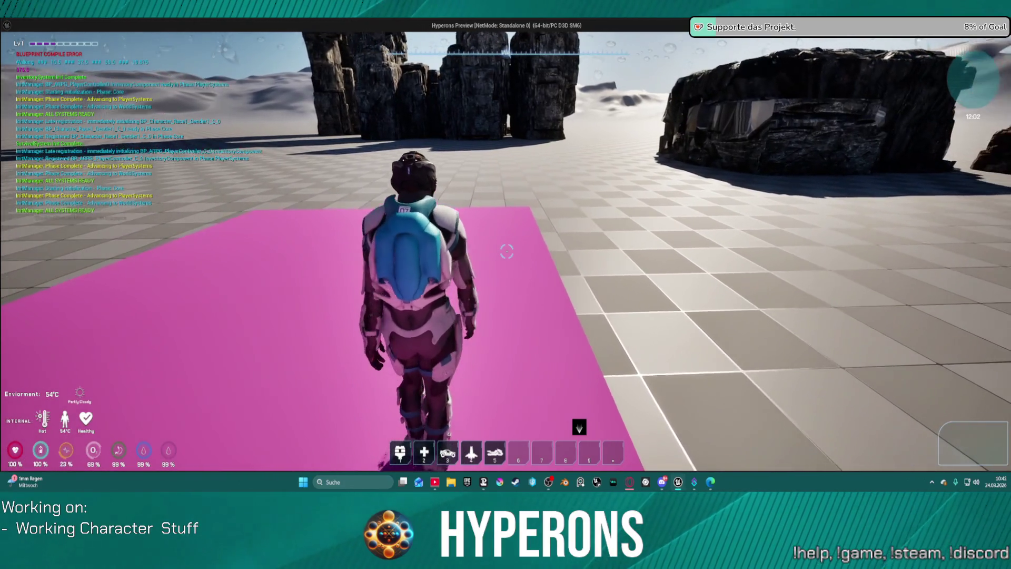
pyautogui.press('w')
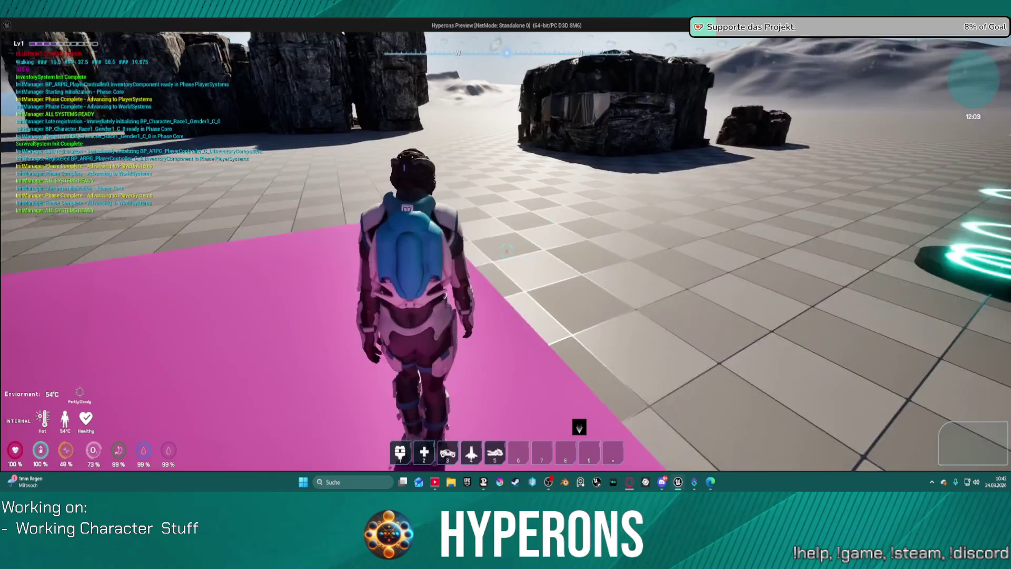
pyautogui.press('w')
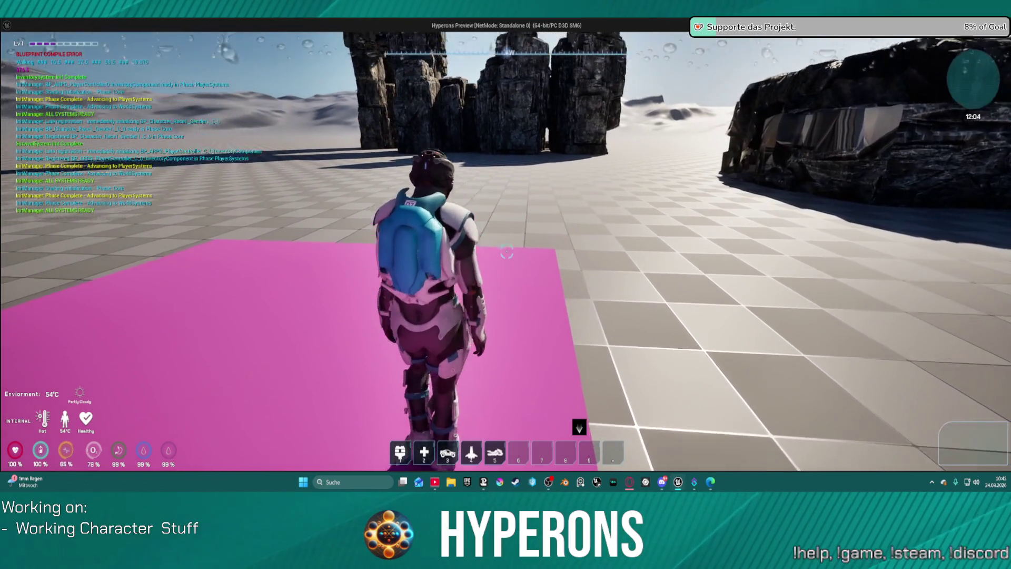
pyautogui.press('Escape')
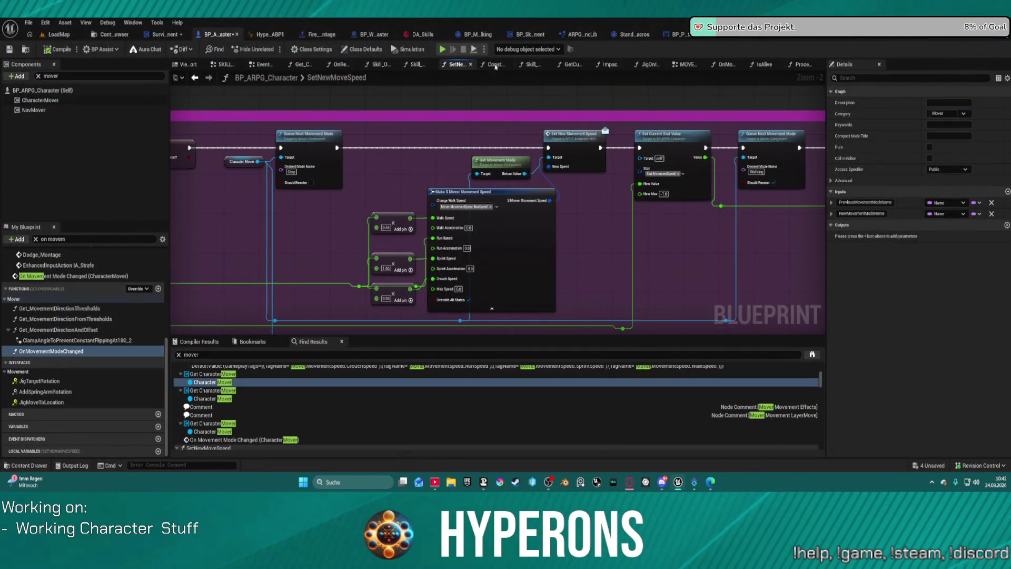
pyautogui.click(483, 36)
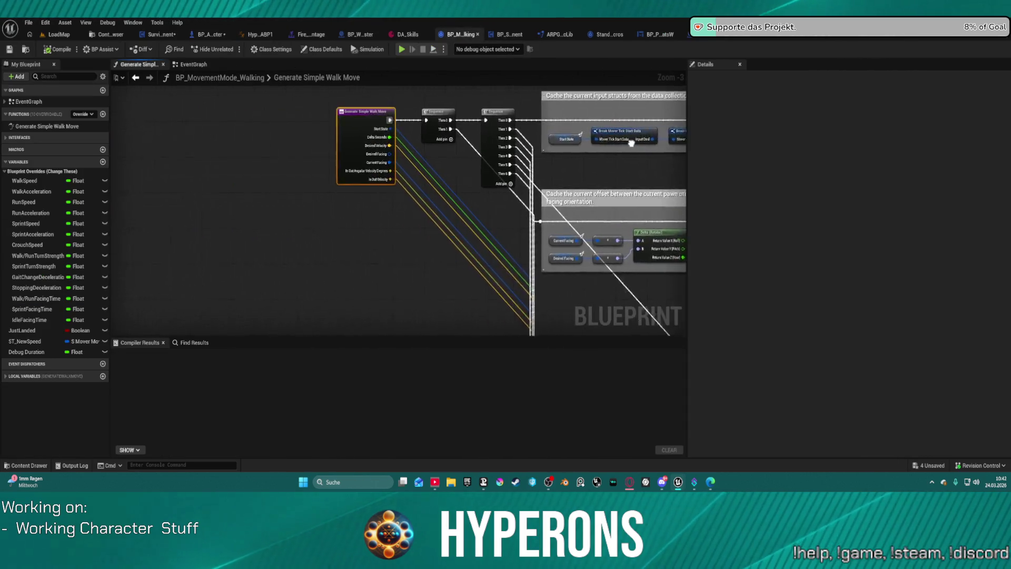
# Pan BP_MovementMode_Walking's walk-move graph and EventGraph to inspect the speed tag comparison nodes
pyautogui.moveTo(482, 141)
pyautogui.mouseDown()
pyautogui.moveTo(463, 153)
pyautogui.moveTo(489, 211)
pyautogui.mouseUp()
pyautogui.click(193, 64)
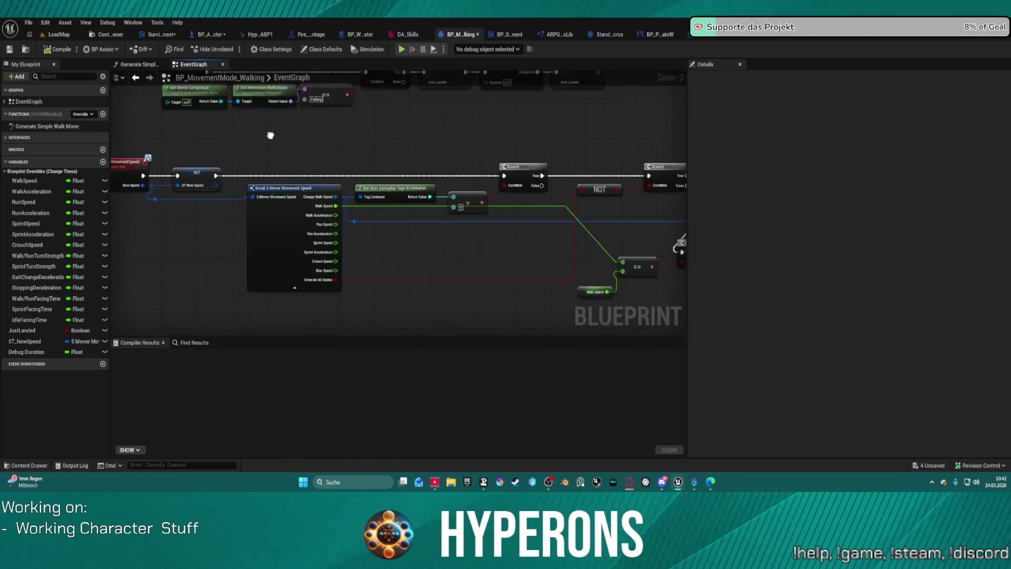
pyautogui.moveTo(532, 186); pyautogui.dragTo(495, 204)
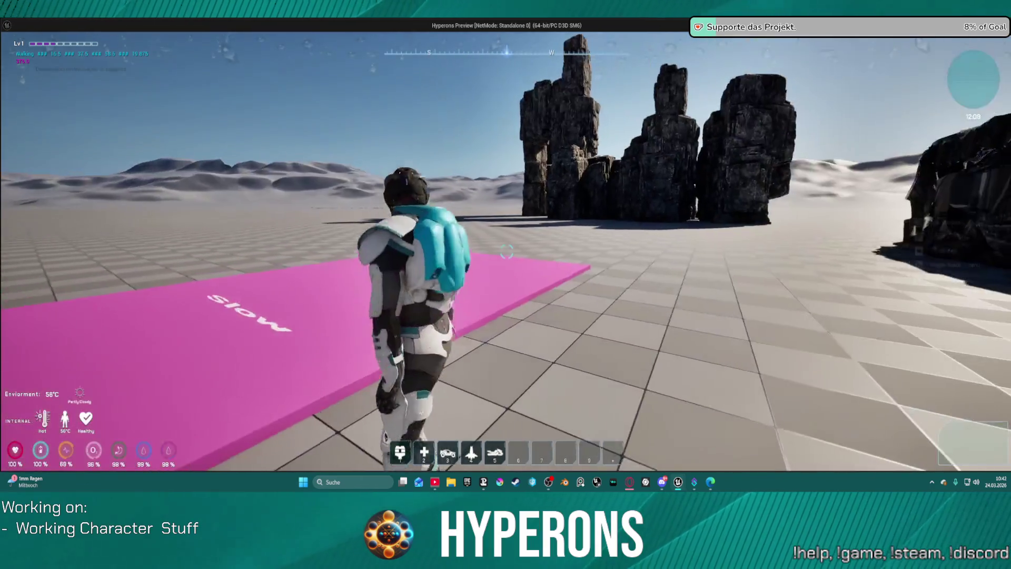
# End play, return to SetNewMoveSpeed, and delete both Queue Next Movement Mode nodes
pyautogui.press('Escape')
pyautogui.scroll(-3, 366, 132)
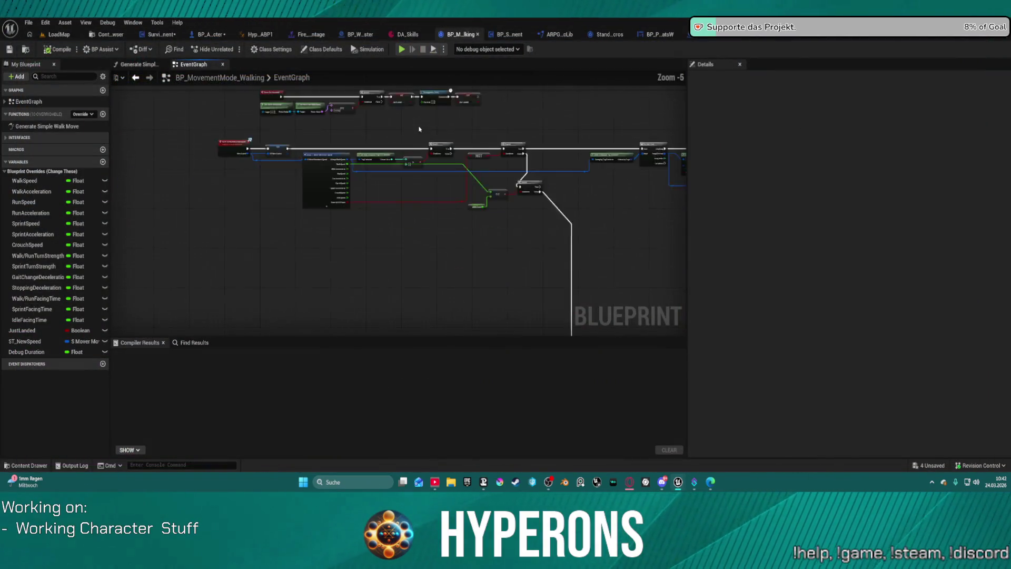
pyautogui.click(223, 35)
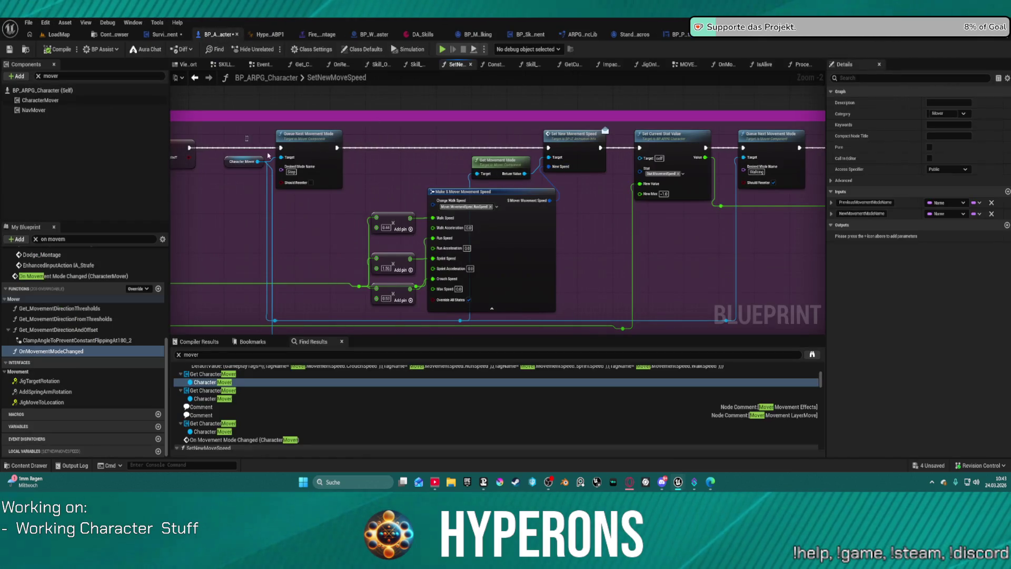
pyautogui.click(320, 143)
pyautogui.press('Delete')
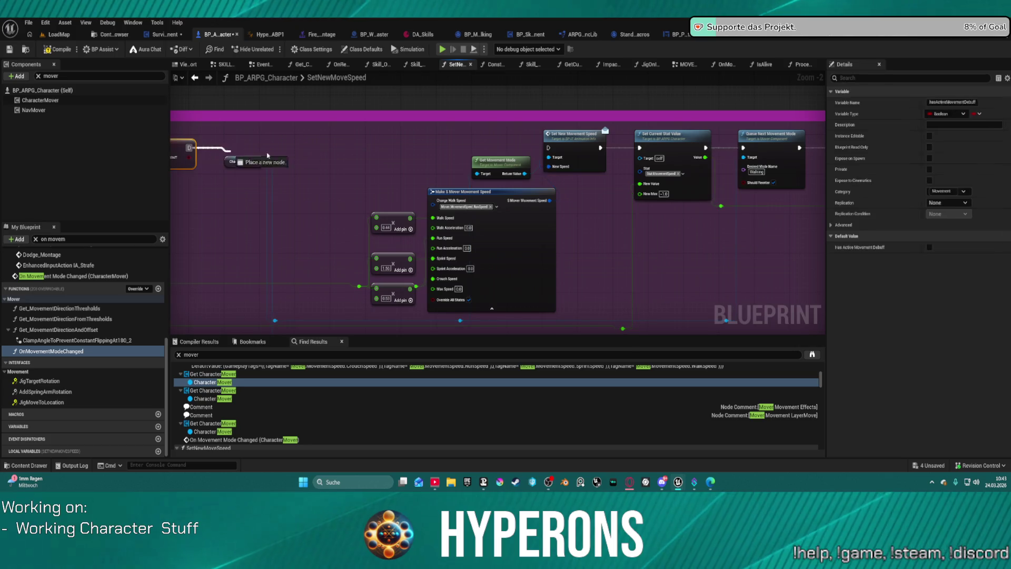
pyautogui.moveTo(577, 142); pyautogui.dragTo(431, 142)
pyautogui.click(590, 131)
pyautogui.press('Delete')
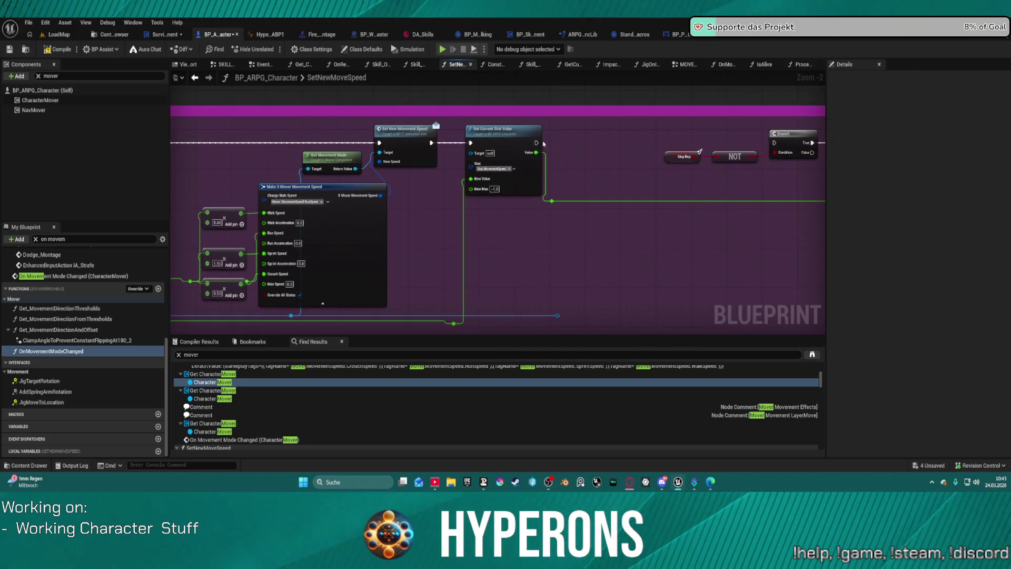
# Wire Set Current Stat Value's exec output into the Branch node
pyautogui.click(537, 146)
pyautogui.moveTo(537, 146); pyautogui.dragTo(773, 142)
pyautogui.click(696, 143)
pyautogui.moveTo(511, 150); pyautogui.dragTo(515, 145)
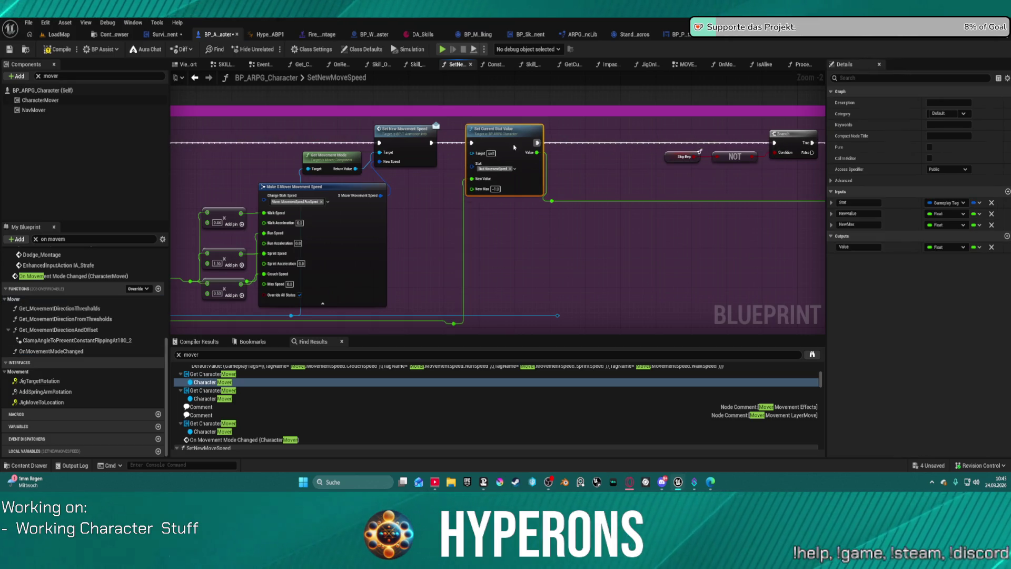
# Change the Change Walk Speed tag from RunSpeed to MaxSpeed only
pyautogui.click(285, 203)
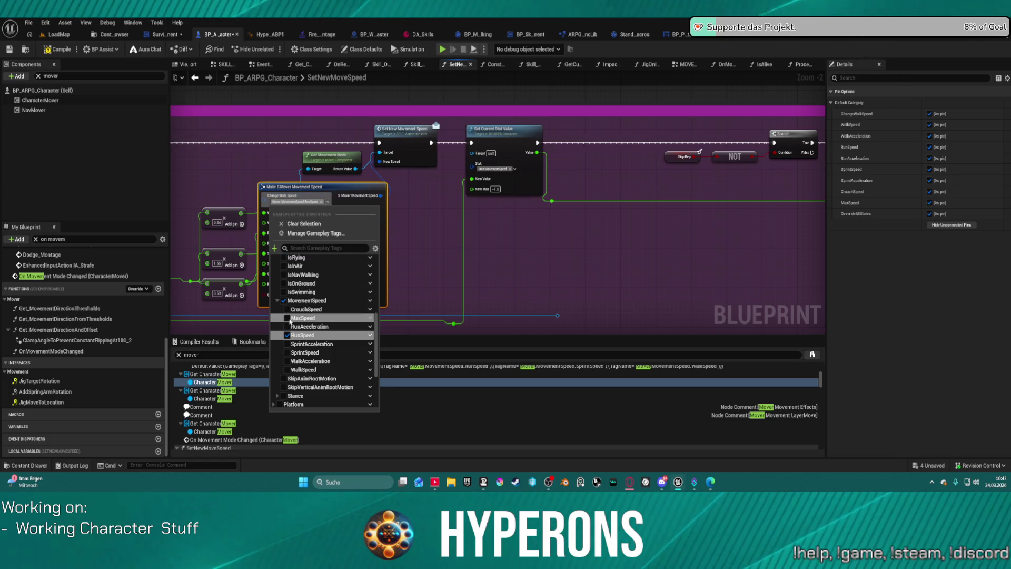
pyautogui.click(287, 318)
pyautogui.click(316, 341)
pyautogui.click(421, 196)
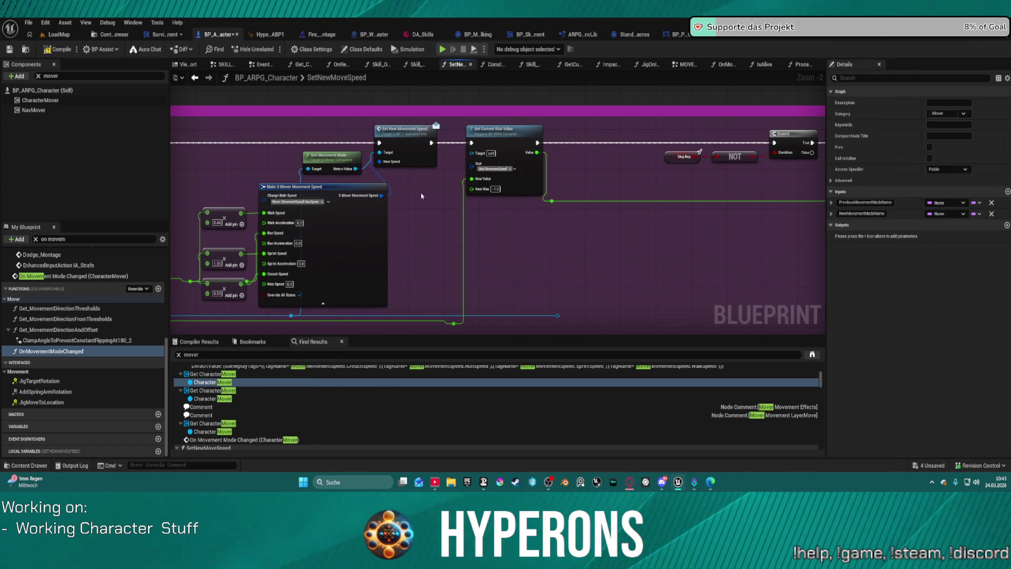
pyautogui.click(411, 141)
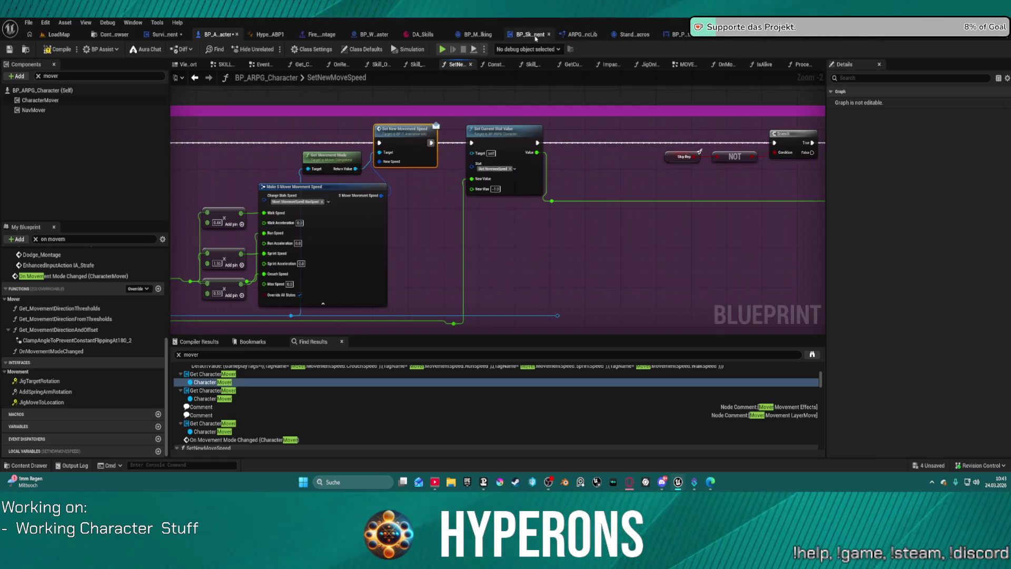
pyautogui.click(474, 35)
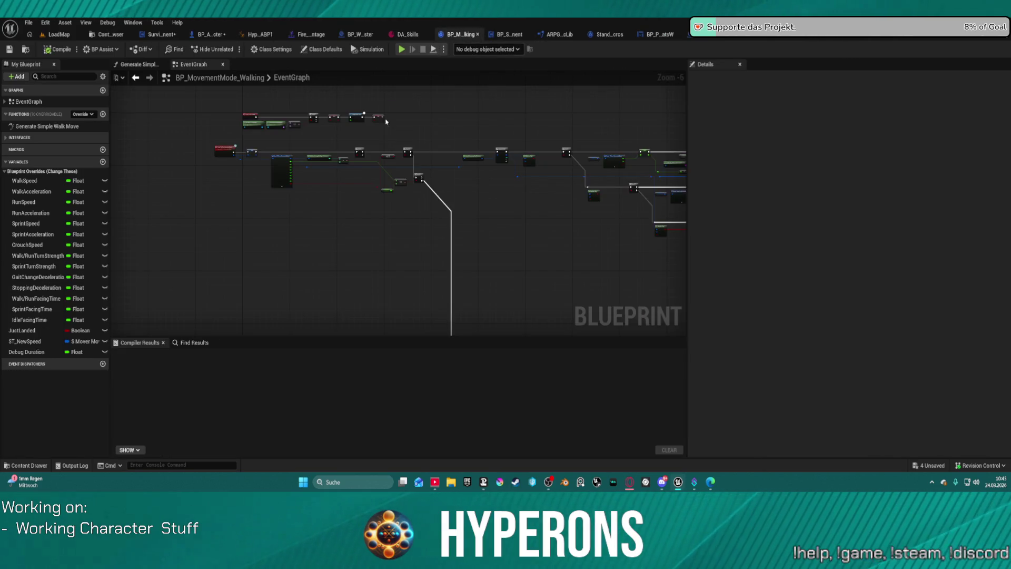
# Reposition the compare and Branch nodes in the BP_MovementMode_Walking EventGraph
pyautogui.scroll(5, 606, 169)
pyautogui.moveTo(639, 165)
pyautogui.mouseDown()
pyautogui.moveTo(667, 167)
pyautogui.moveTo(501, 226)
pyautogui.mouseUp()
pyautogui.moveTo(387, 157); pyautogui.dragTo(487, 257)
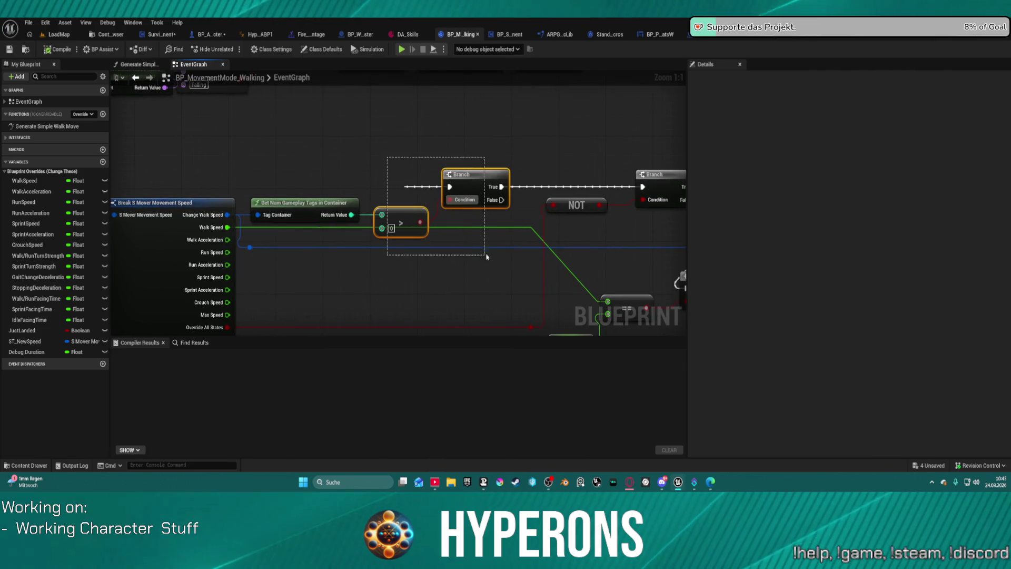
pyautogui.moveTo(476, 176)
pyautogui.mouseDown()
pyautogui.moveTo(535, 267)
pyautogui.moveTo(487, 195)
pyautogui.mouseUp()
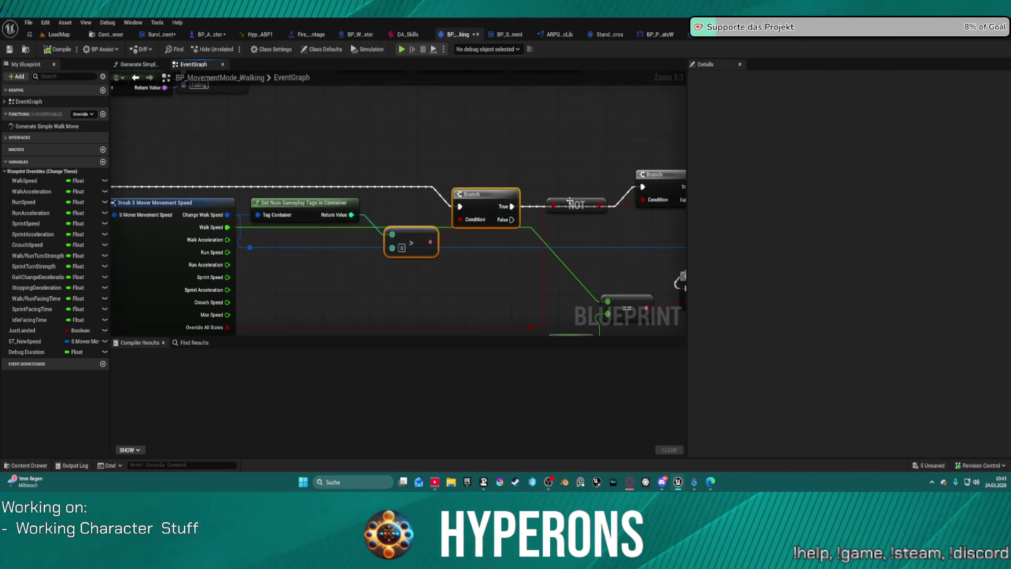
pyautogui.click(537, 209)
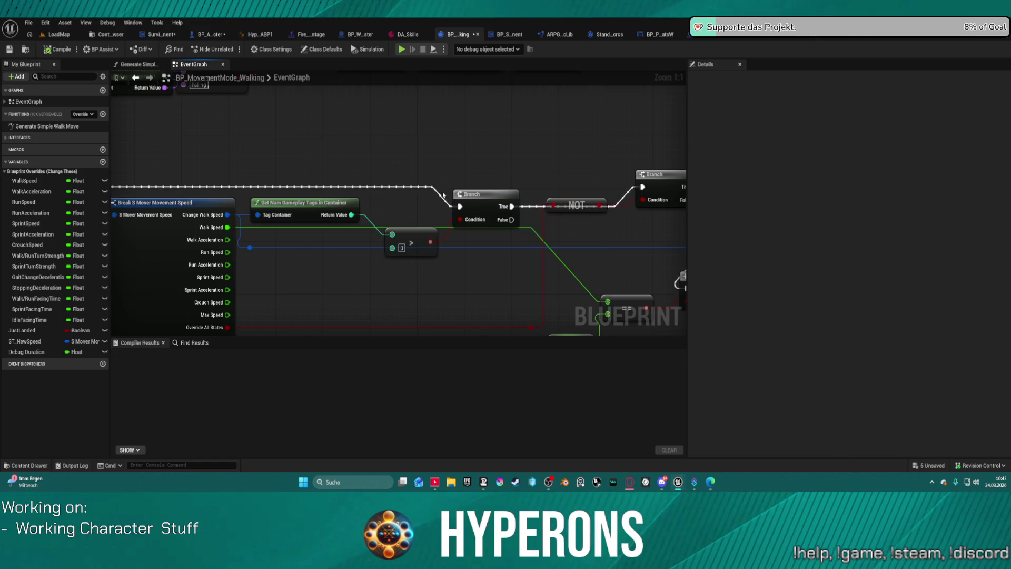
pyautogui.moveTo(466, 196)
pyautogui.mouseDown()
pyautogui.moveTo(658, 195)
pyautogui.moveTo(453, 197)
pyautogui.mouseUp()
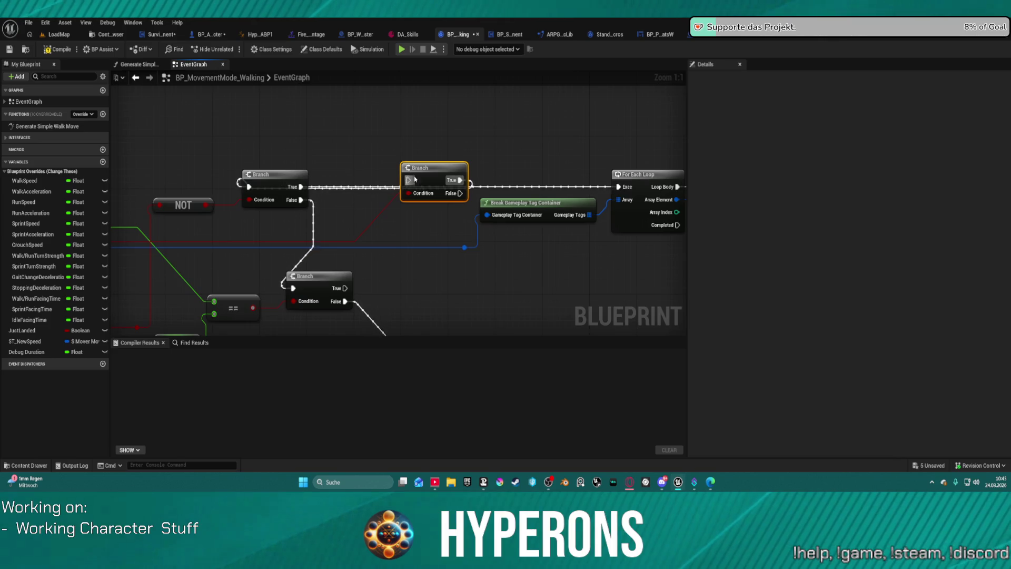
pyautogui.click(337, 194)
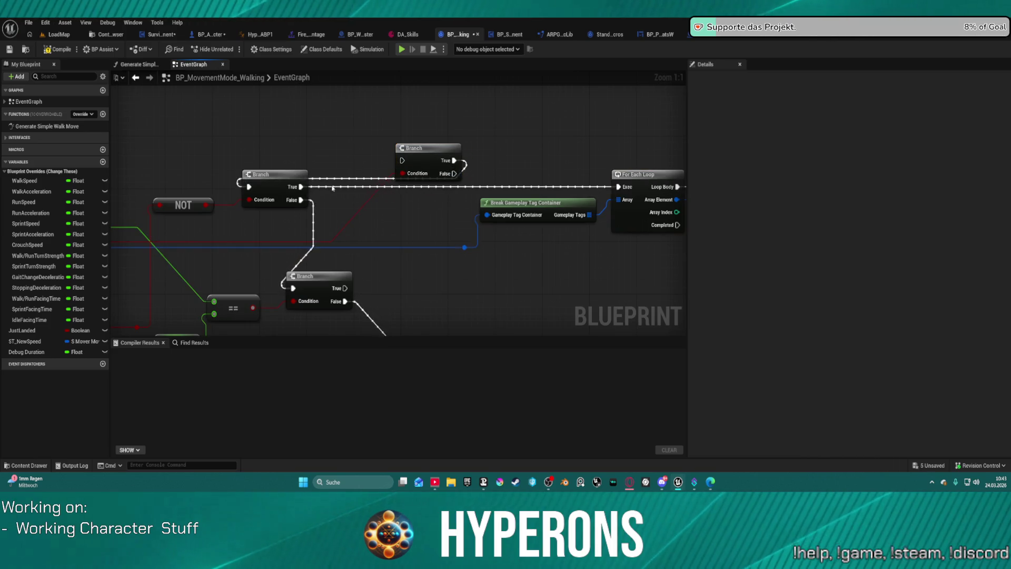
# Chain the first Branch's True into the upper Branch, whose True feeds For Each Loop
pyautogui.keyDown('alt'); pyautogui.click(335, 188); pyautogui.keyUp('alt')
pyautogui.moveTo(305, 187)
pyautogui.mouseDown()
pyautogui.moveTo(390, 169)
pyautogui.moveTo(362, 176)
pyautogui.mouseUp()
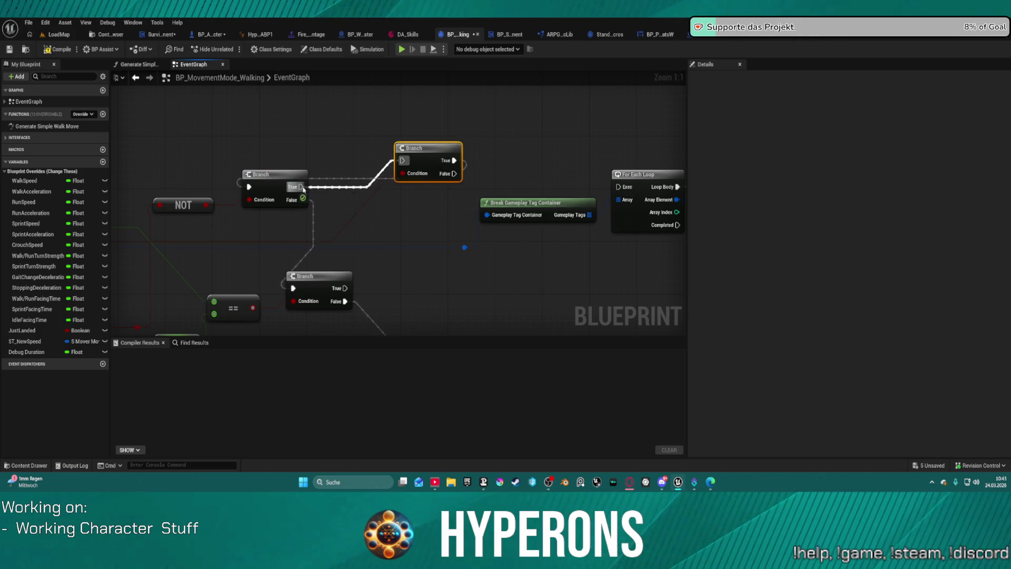
pyautogui.moveTo(304, 189); pyautogui.dragTo(301, 187)
pyautogui.moveTo(454, 161); pyautogui.dragTo(619, 187)
pyautogui.moveTo(471, 187)
pyautogui.mouseDown()
pyautogui.moveTo(124, 191)
pyautogui.moveTo(196, 178)
pyautogui.moveTo(384, 188)
pyautogui.mouseUp()
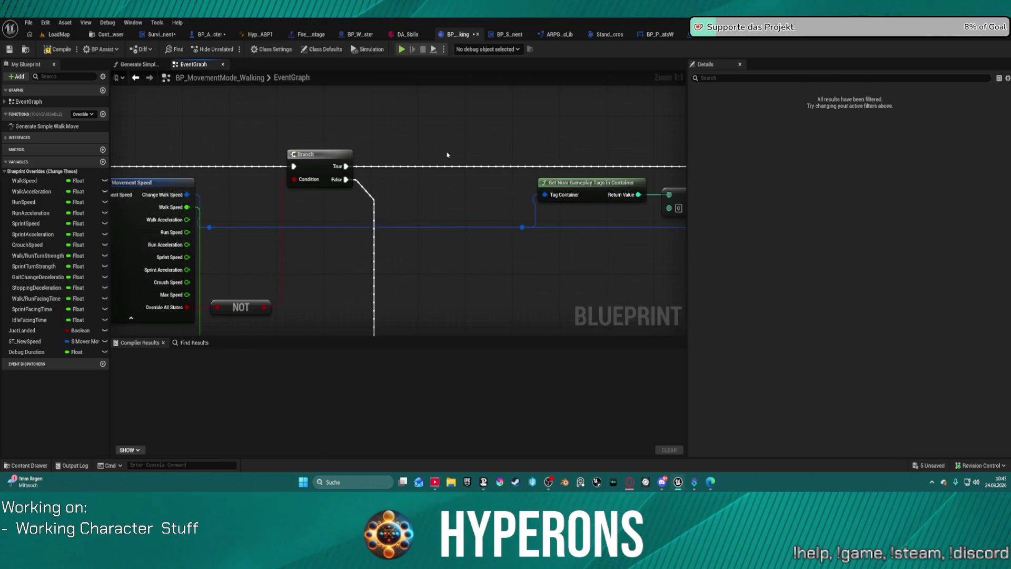
pyautogui.scroll(-8, 447, 154)
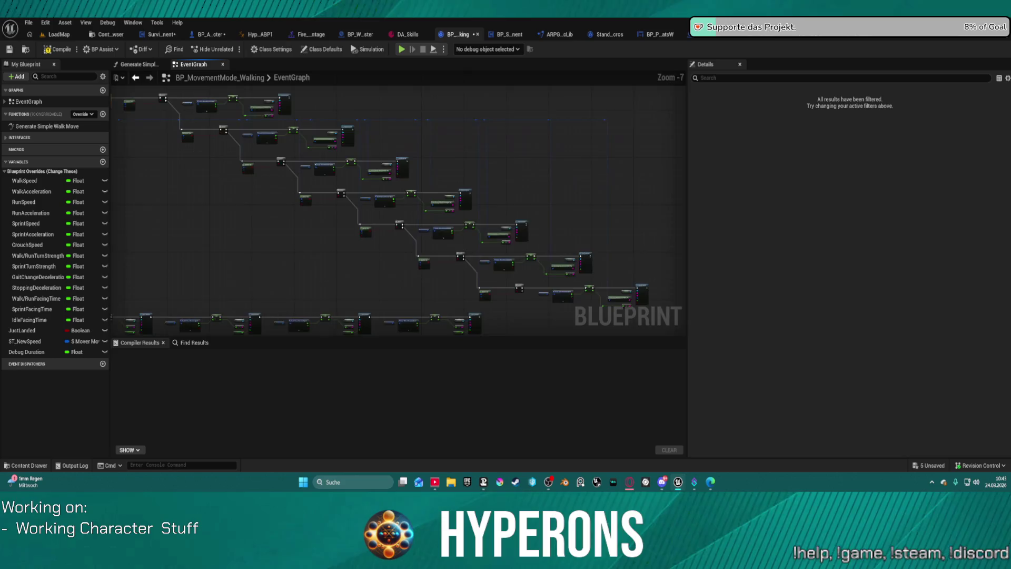
pyautogui.moveTo(368, 158); pyautogui.dragTo(115, 79)
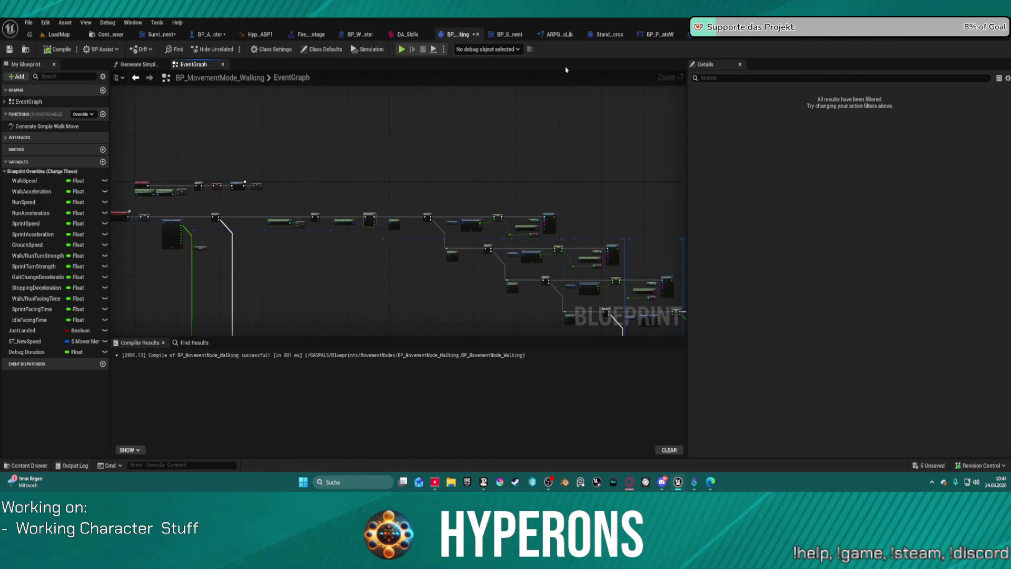
pyautogui.click(210, 35)
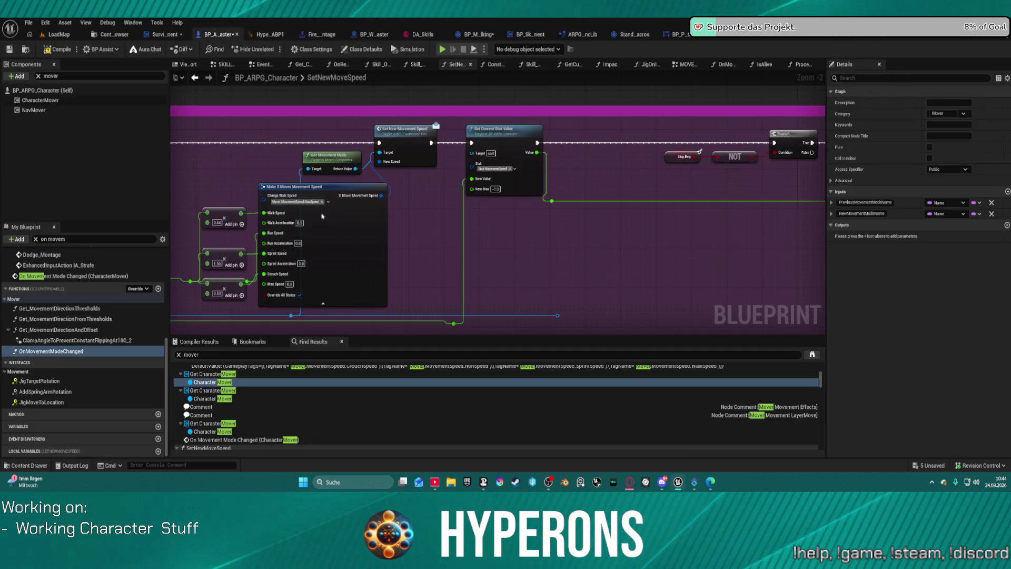
# Set Change Walk Speed to Empty, compile, and play in editor despite compile errors
pyautogui.click(322, 202)
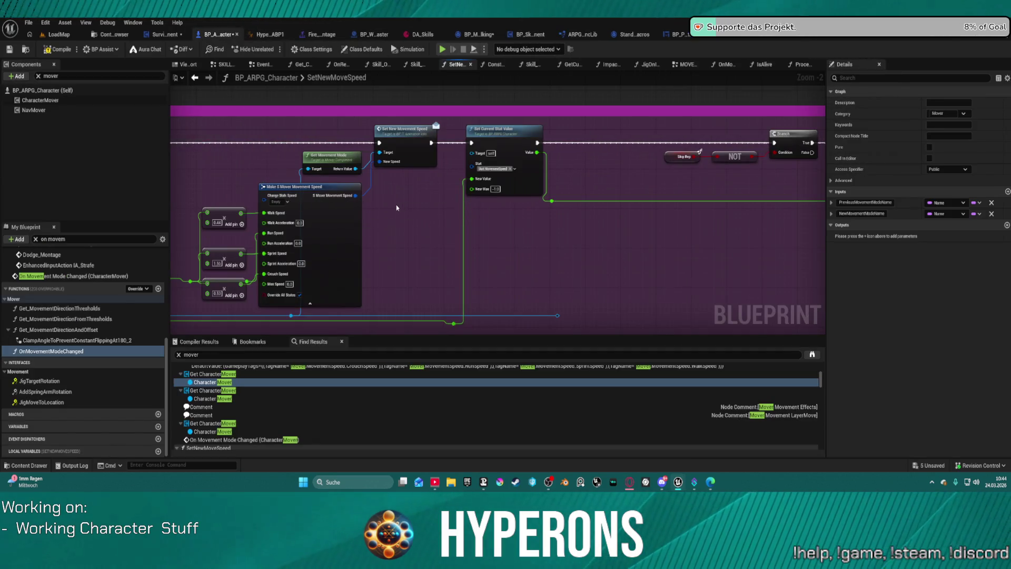
pyautogui.moveTo(396, 207); pyautogui.dragTo(511, 169)
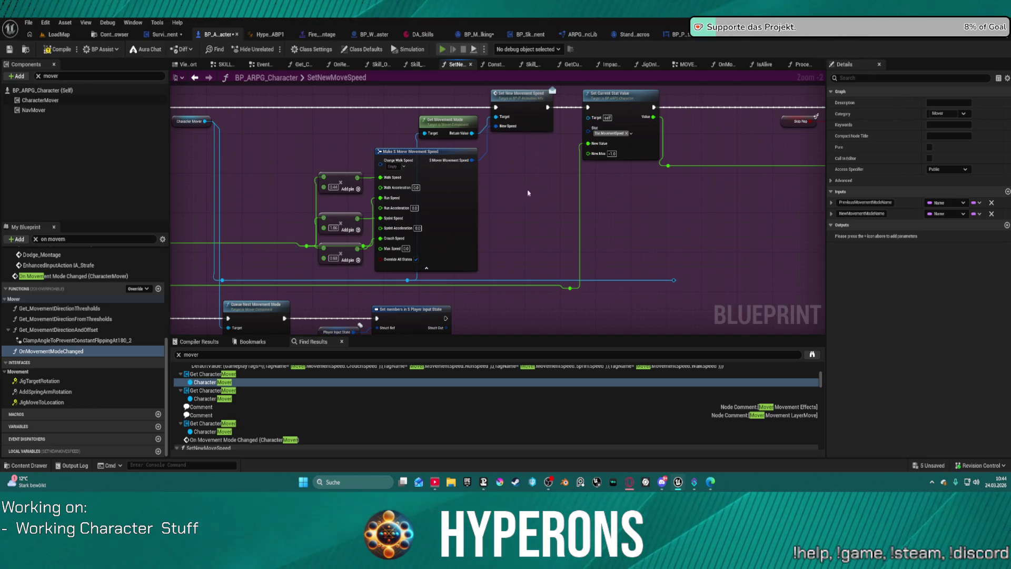
pyautogui.press('F7')
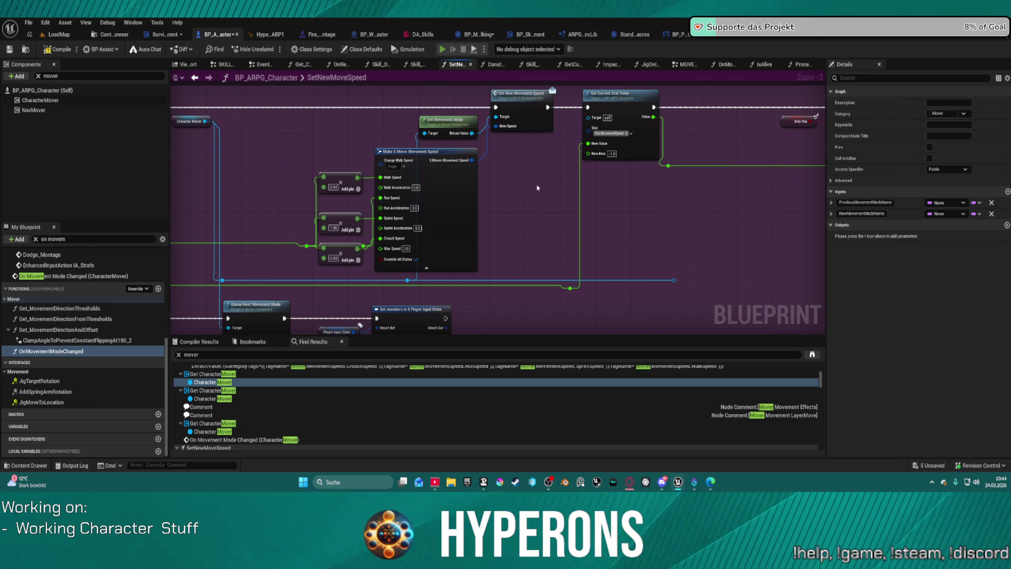
pyautogui.hotkey('alt', 'p')
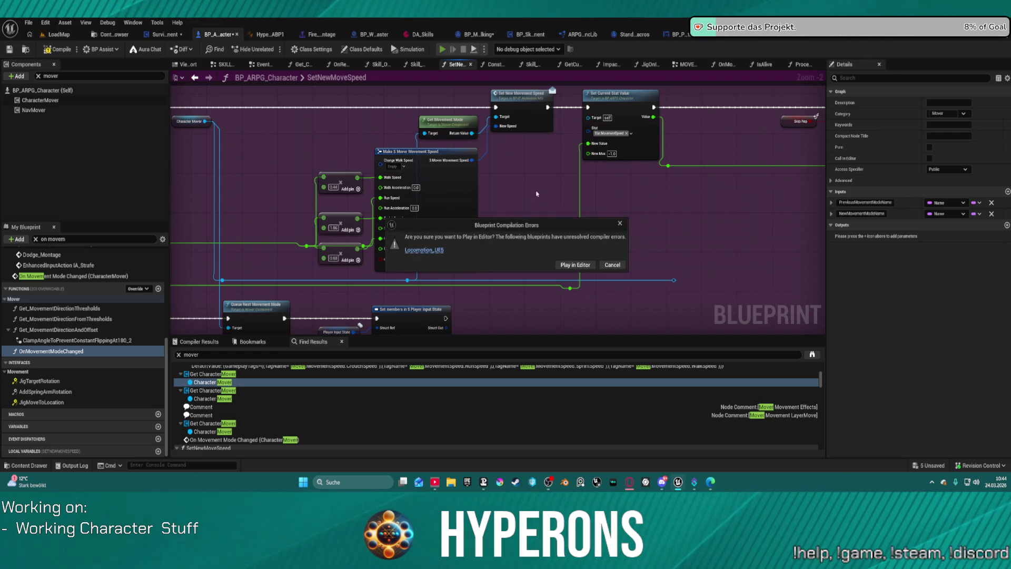
pyautogui.click(566, 263)
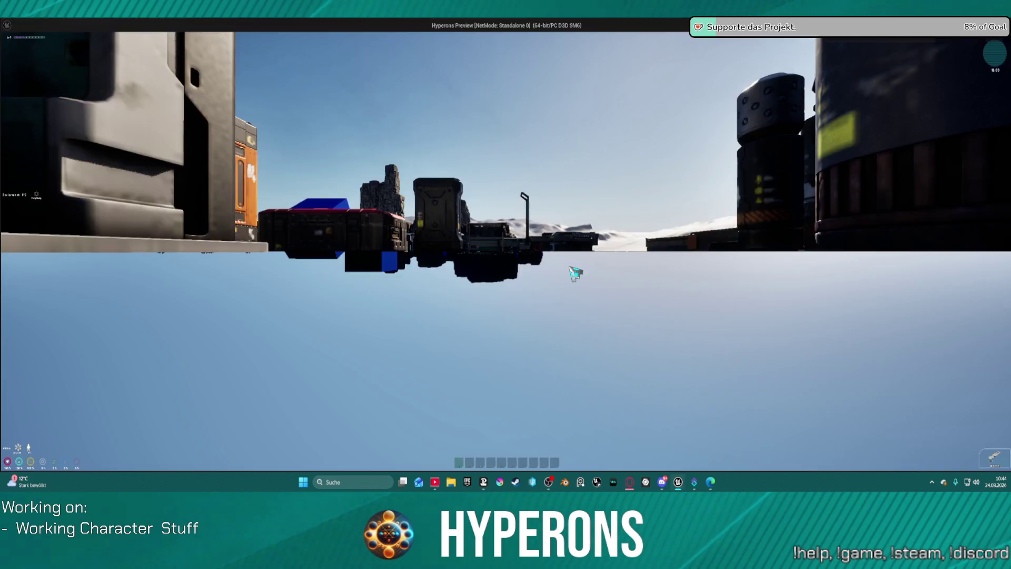
# Walk the character across the Slow pad toward the glowing rings, then stop play
pyautogui.press('w')
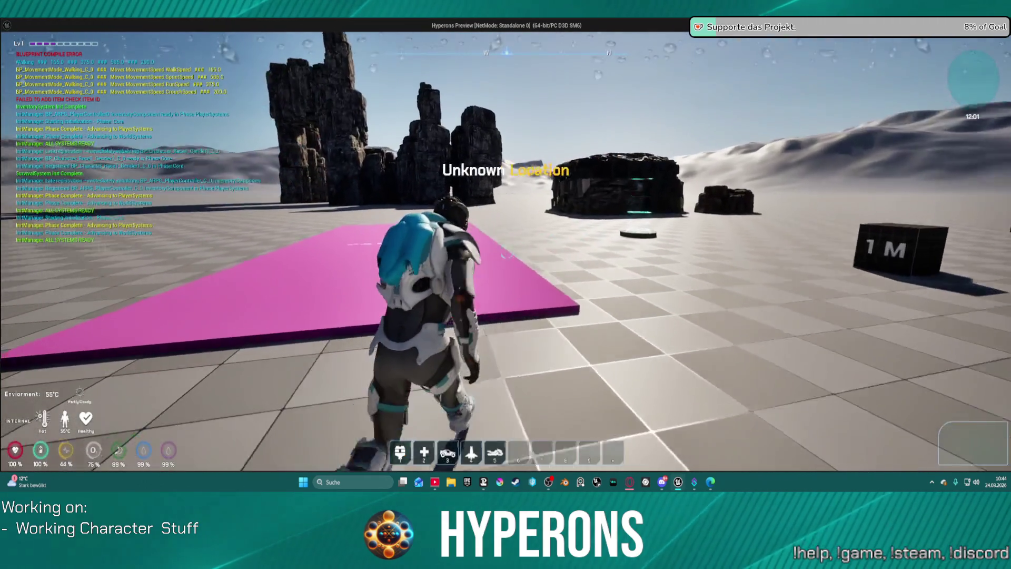
pyautogui.press('w')
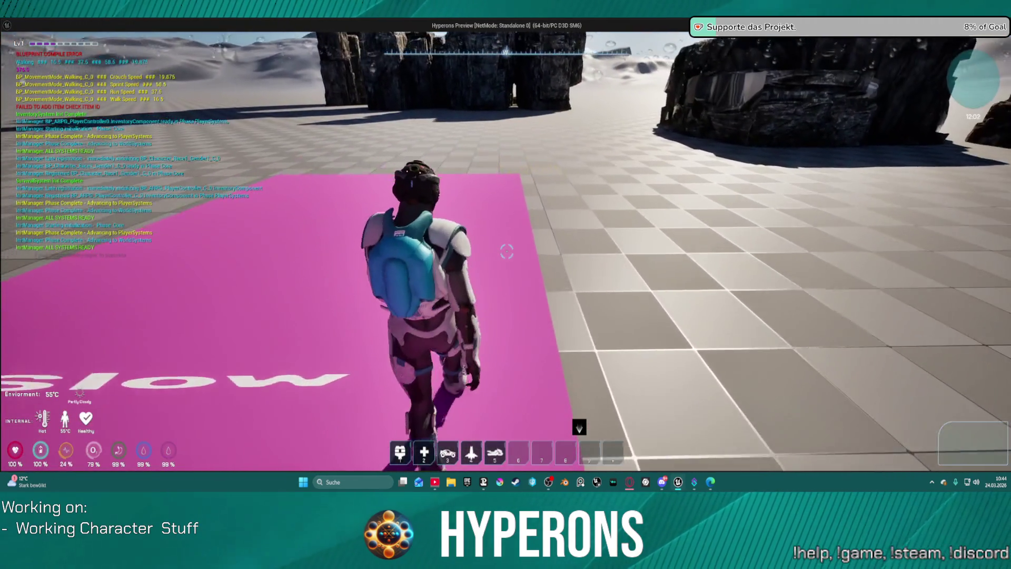
pyautogui.press('w')
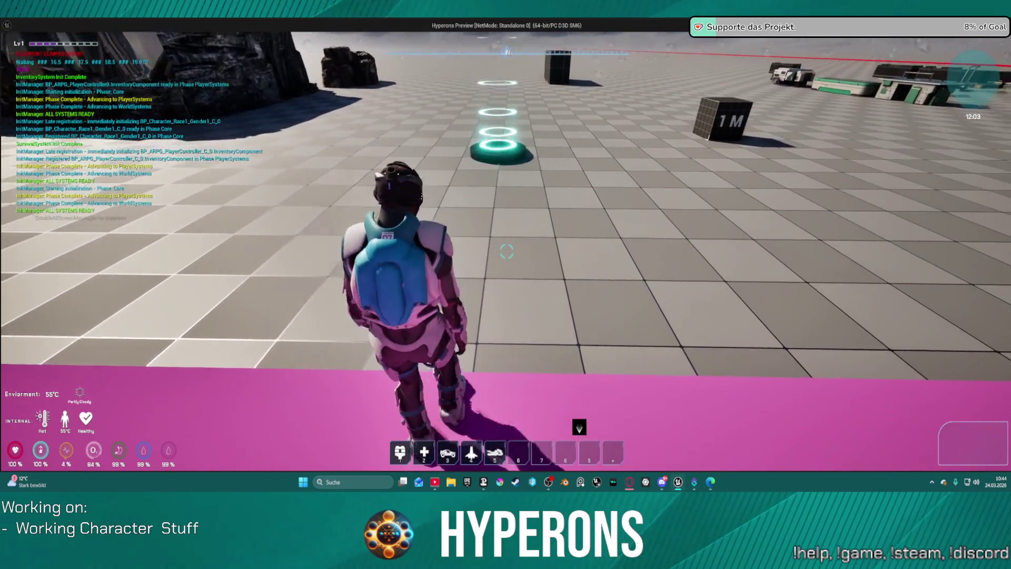
pyautogui.press('w')
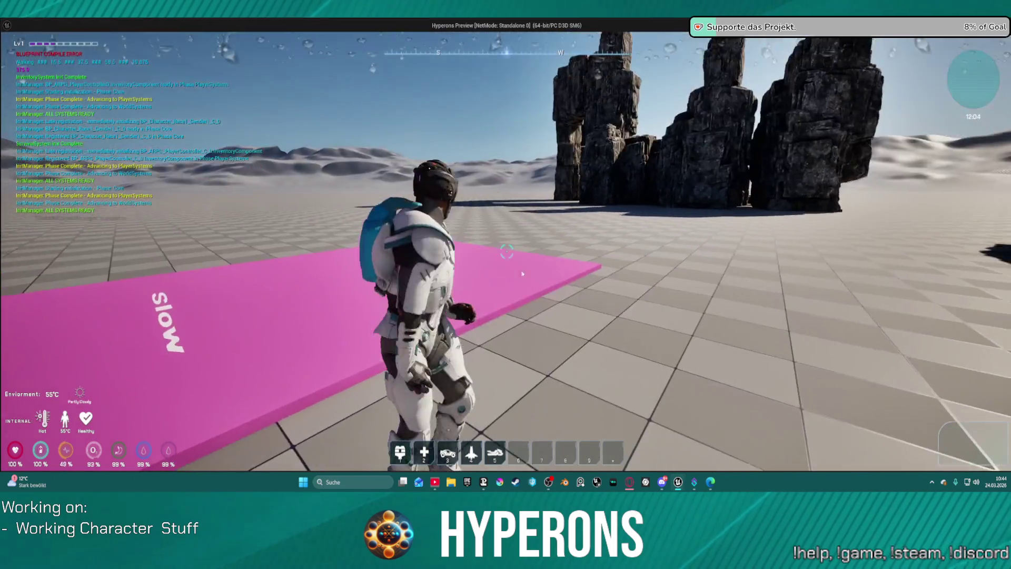
pyautogui.press('Escape')
pyautogui.scroll(-3, 537, 249)
pyautogui.scroll(3, 354, 171)
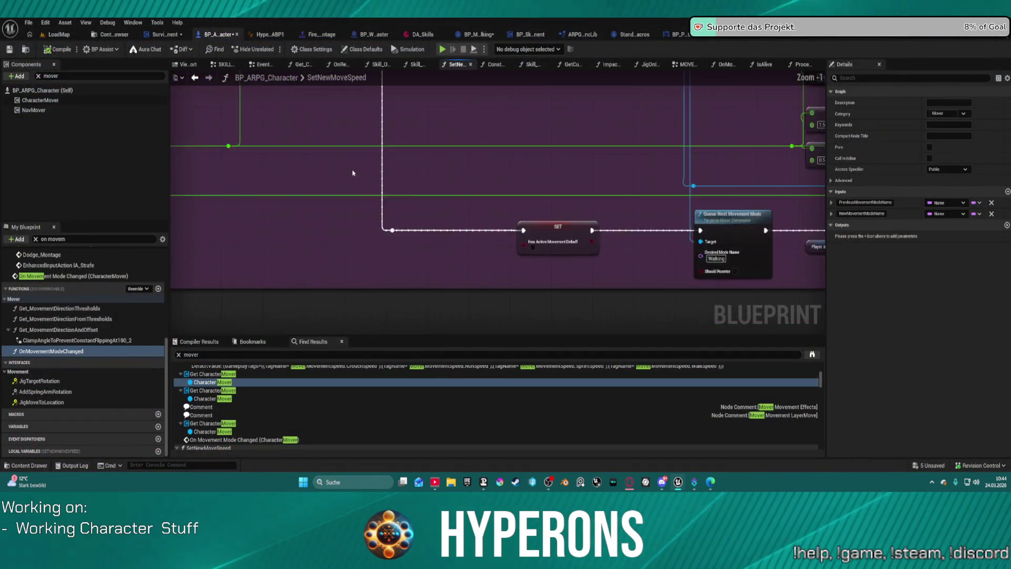
# Wire the repositioned SetNewMoveSpeed entry's execution straight into the SET node, then compile
pyautogui.moveTo(354, 172)
pyautogui.mouseDown()
pyautogui.moveTo(555, 301)
pyautogui.moveTo(773, 296)
pyautogui.mouseUp()
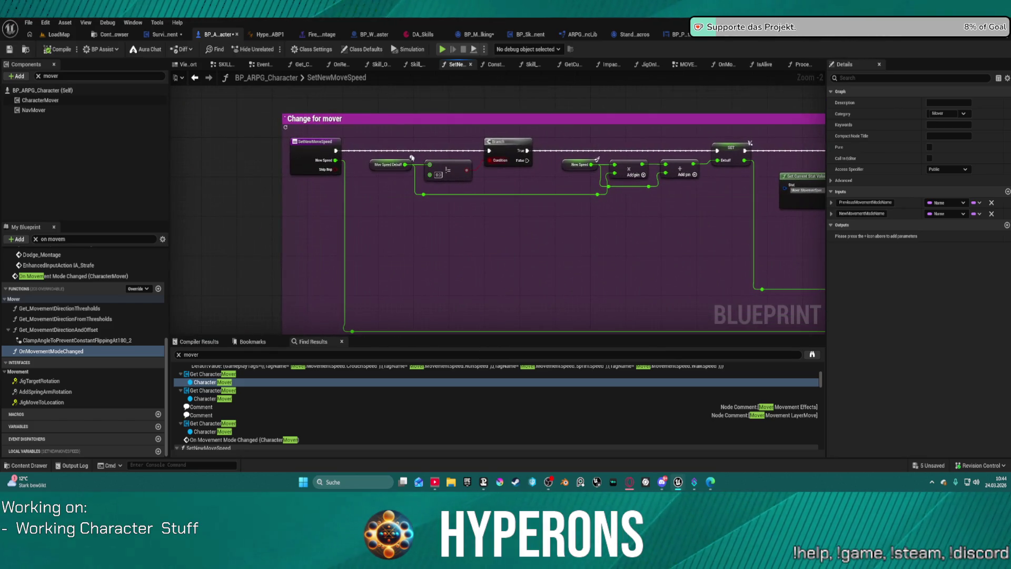
pyautogui.moveTo(338, 150)
pyautogui.mouseDown()
pyautogui.moveTo(325, 155)
pyautogui.moveTo(437, 150)
pyautogui.mouseUp()
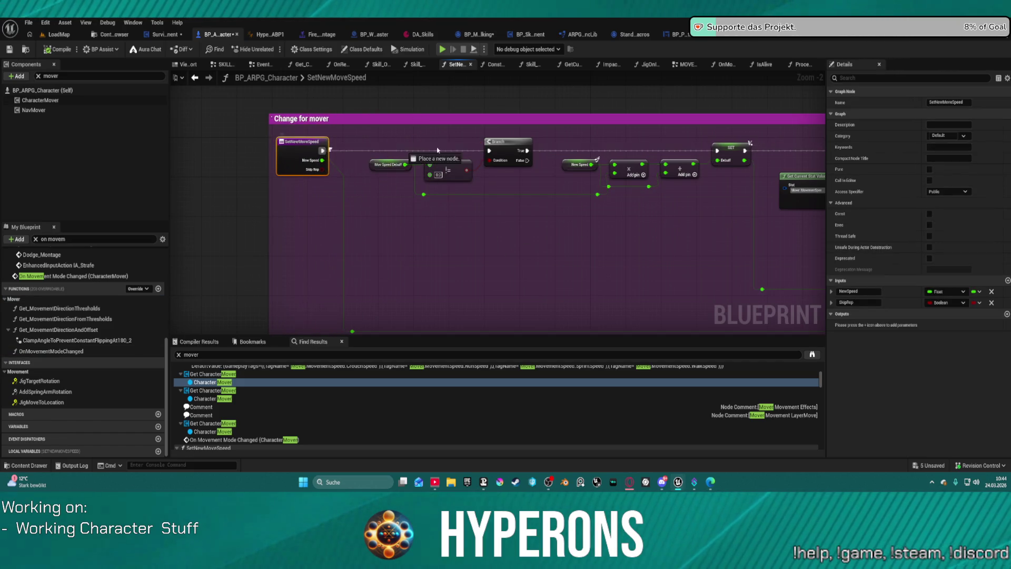
pyautogui.moveTo(683, 157); pyautogui.dragTo(717, 150)
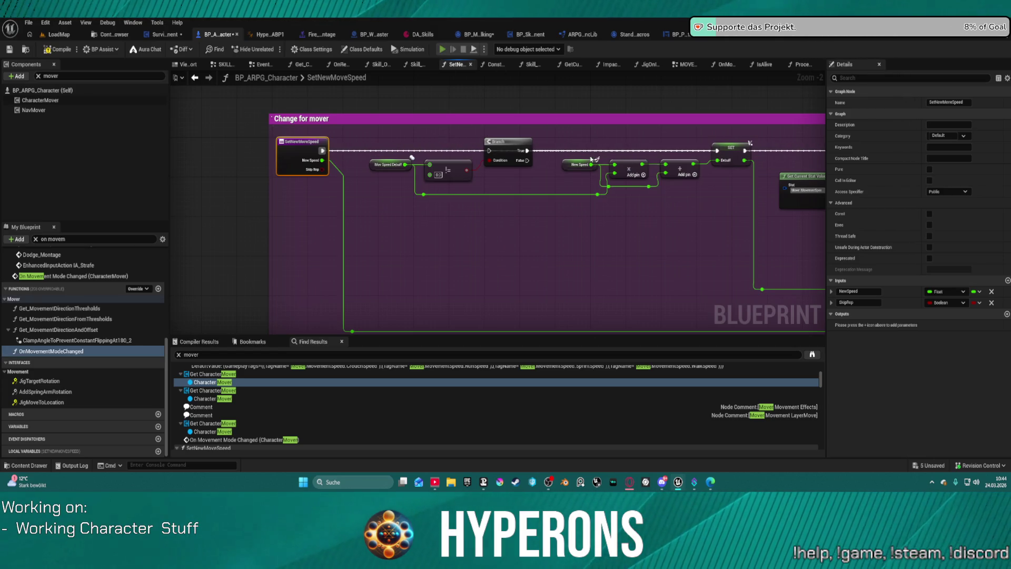
pyautogui.press('F7')
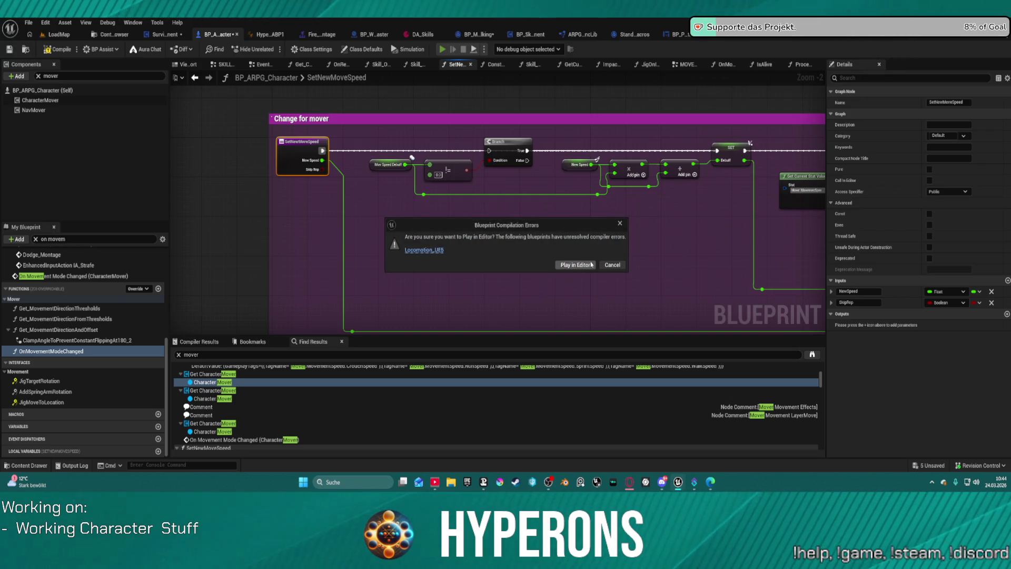
# Play-test running on and off the pink Slow platform and across the checkered floor, then stop
pyautogui.hotkey('alt', 'p')
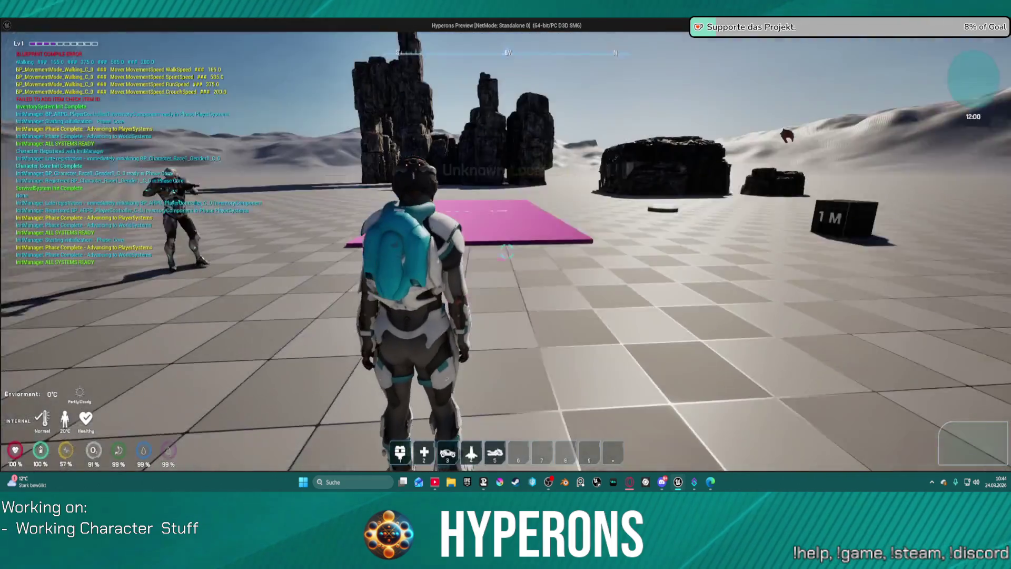
pyautogui.press('w')
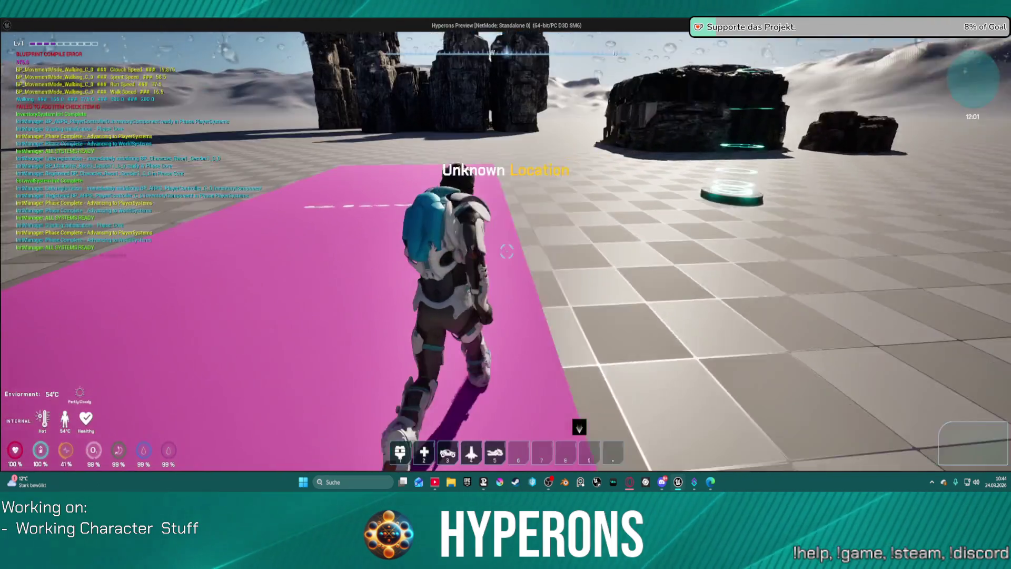
pyautogui.press('w')
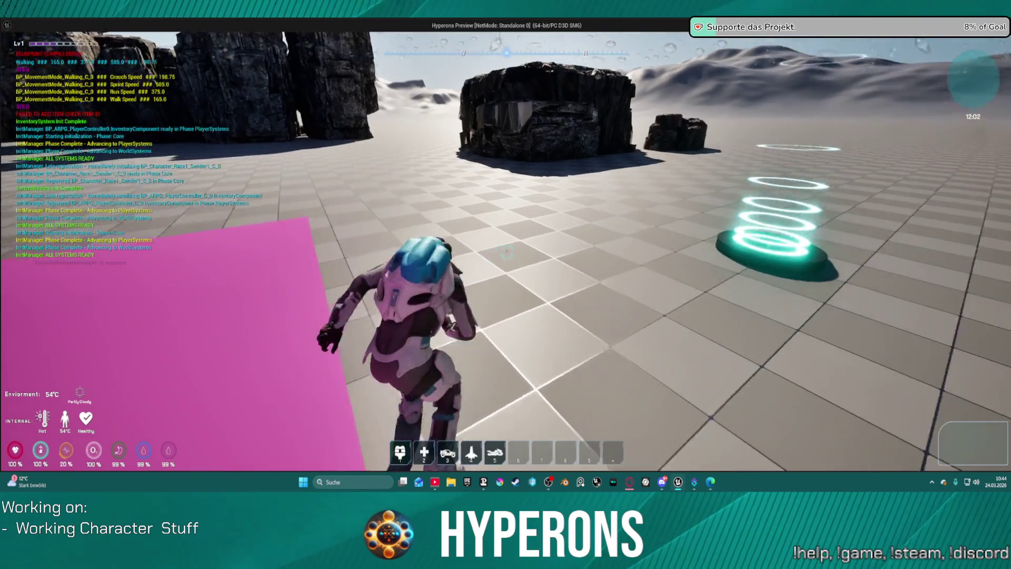
pyautogui.press('w')
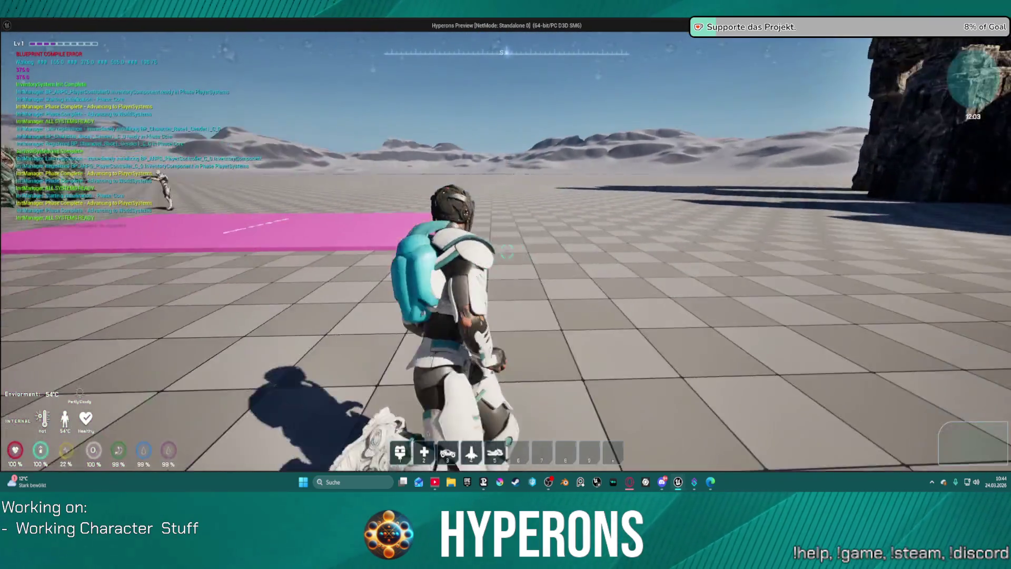
pyautogui.press('w')
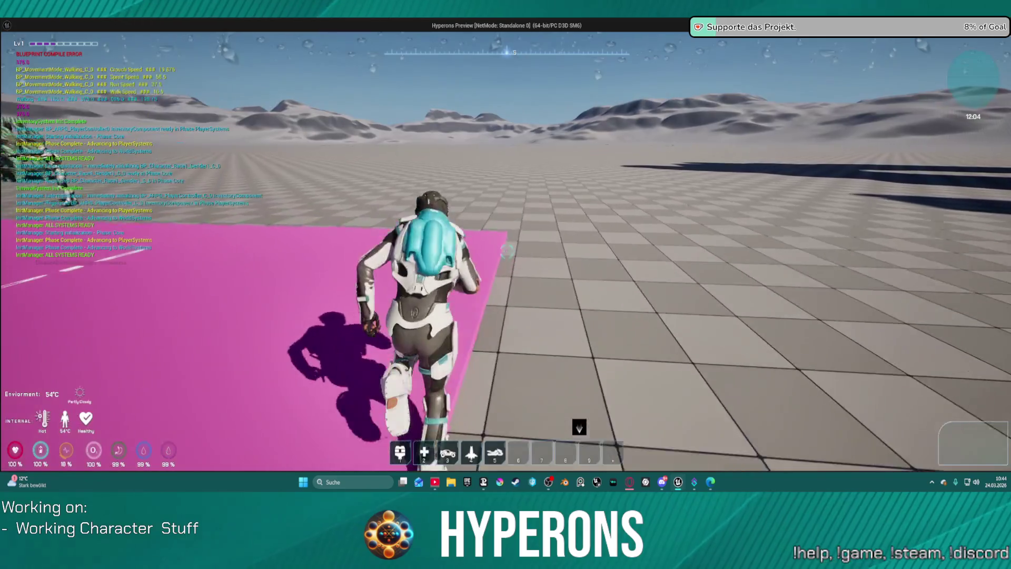
pyautogui.press('w')
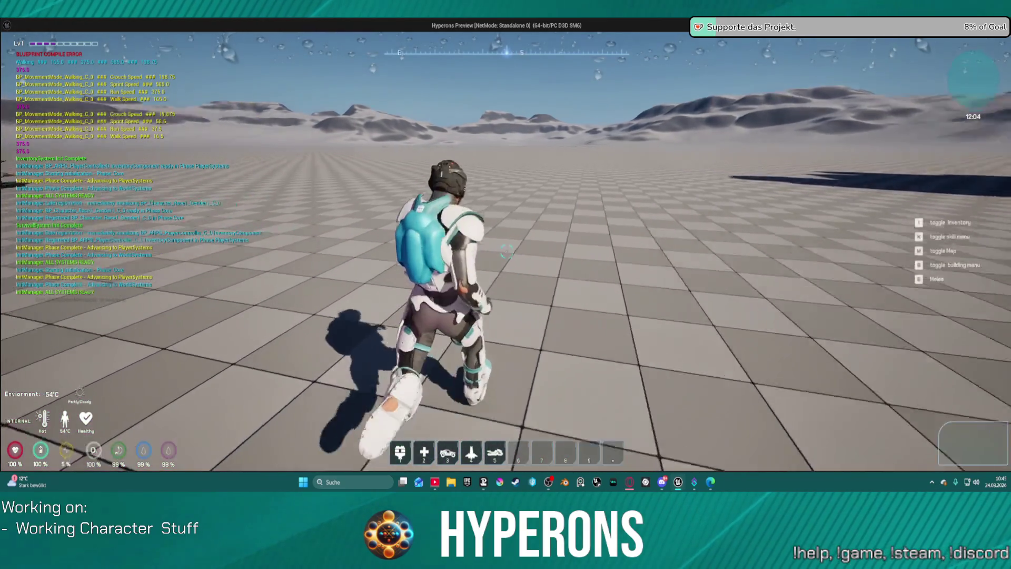
pyautogui.press('s')
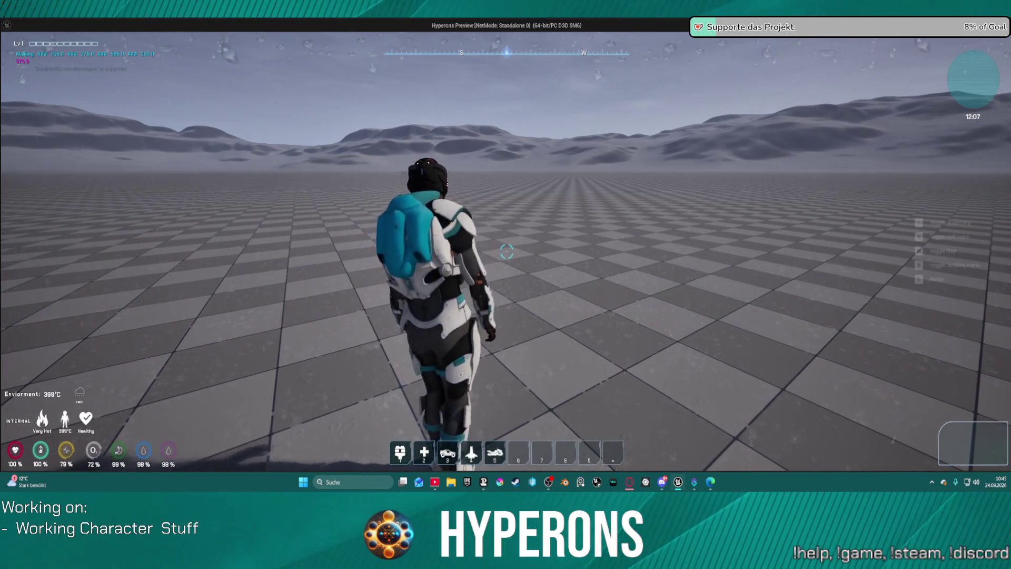
pyautogui.press('Escape')
pyautogui.moveTo(557, 196)
pyautogui.mouseDown()
pyautogui.moveTo(487, 232)
pyautogui.moveTo(242, 210)
pyautogui.moveTo(368, 242)
pyautogui.moveTo(400, 238)
pyautogui.mouseUp()
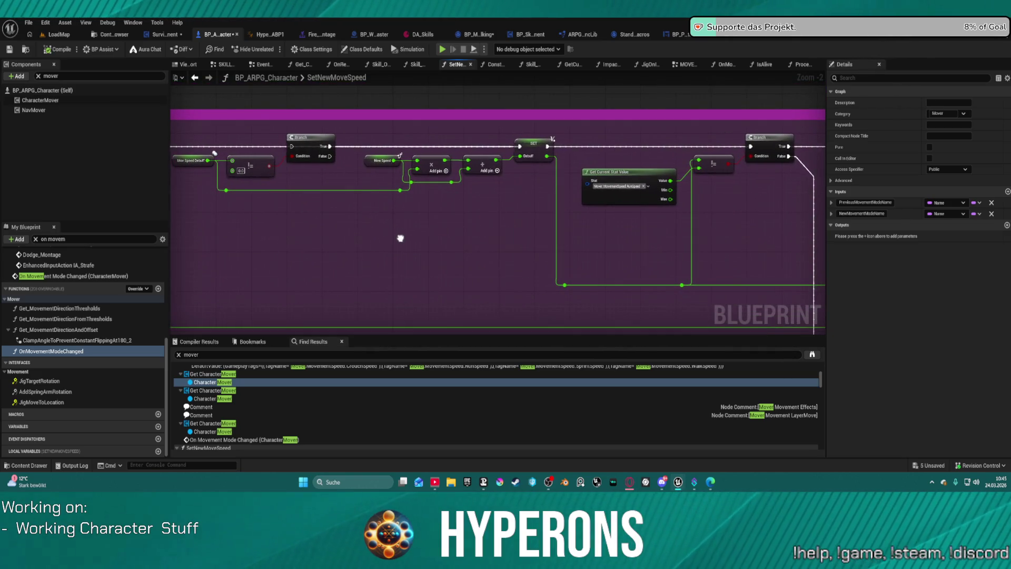
# Shift the Max Speed Debuff, != and Branch nodes right and chain the first Branch's True into them
pyautogui.moveTo(192, 159); pyautogui.dragTo(320, 202)
pyautogui.moveTo(250, 168)
pyautogui.mouseDown()
pyautogui.moveTo(432, 174)
pyautogui.moveTo(471, 210)
pyautogui.moveTo(473, 179)
pyautogui.moveTo(444, 159)
pyautogui.mouseUp()
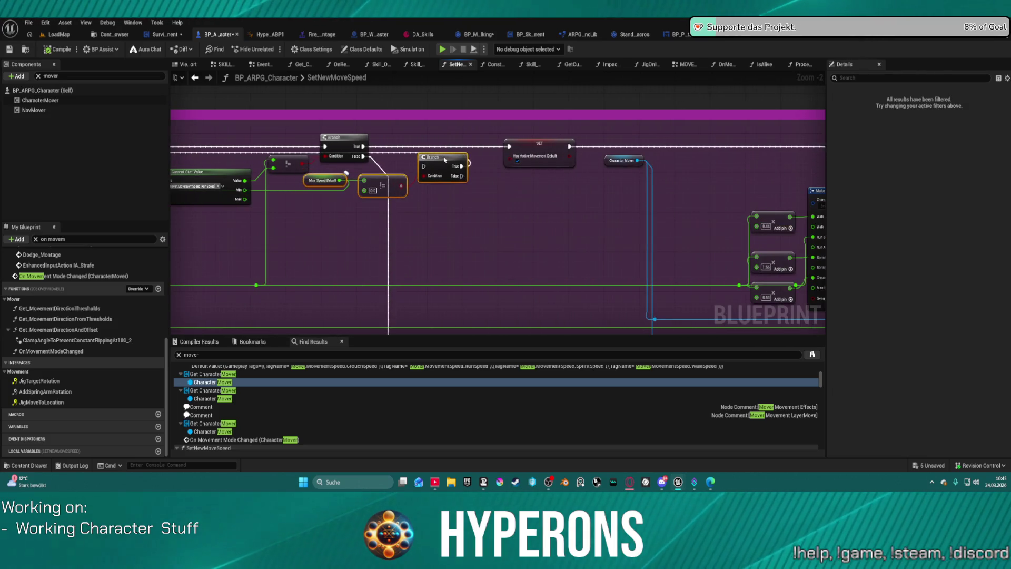
pyautogui.moveTo(363, 147)
pyautogui.mouseDown()
pyautogui.moveTo(424, 166)
pyautogui.moveTo(504, 154)
pyautogui.mouseUp()
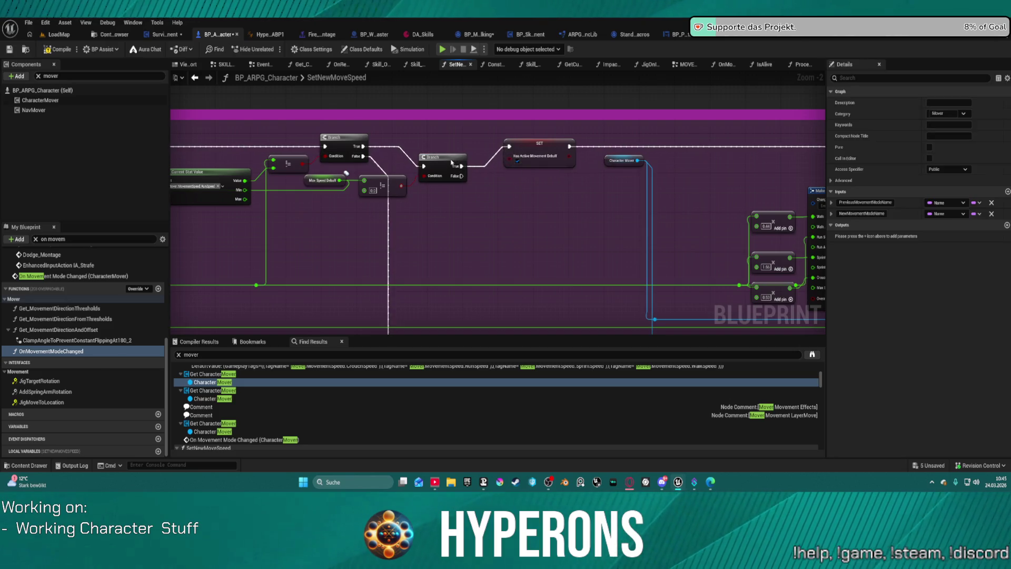
pyautogui.click(451, 158)
pyautogui.press('f')
# Compile the Blueprint and start a play-in-editor session
pyautogui.moveTo(464, 184)
pyautogui.mouseDown()
pyautogui.moveTo(648, 160)
pyautogui.moveTo(687, 138)
pyautogui.mouseUp()
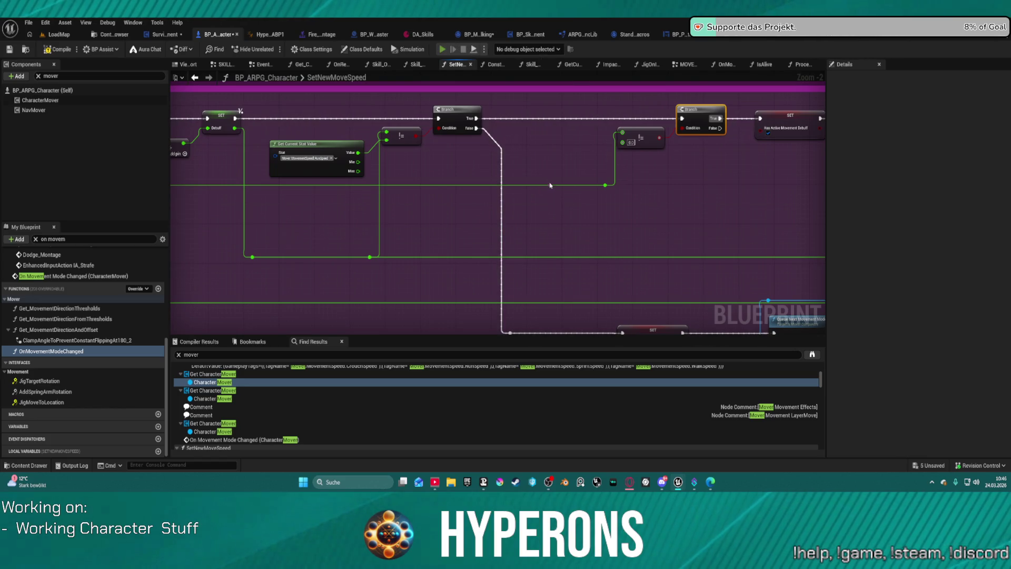
pyautogui.press('F7')
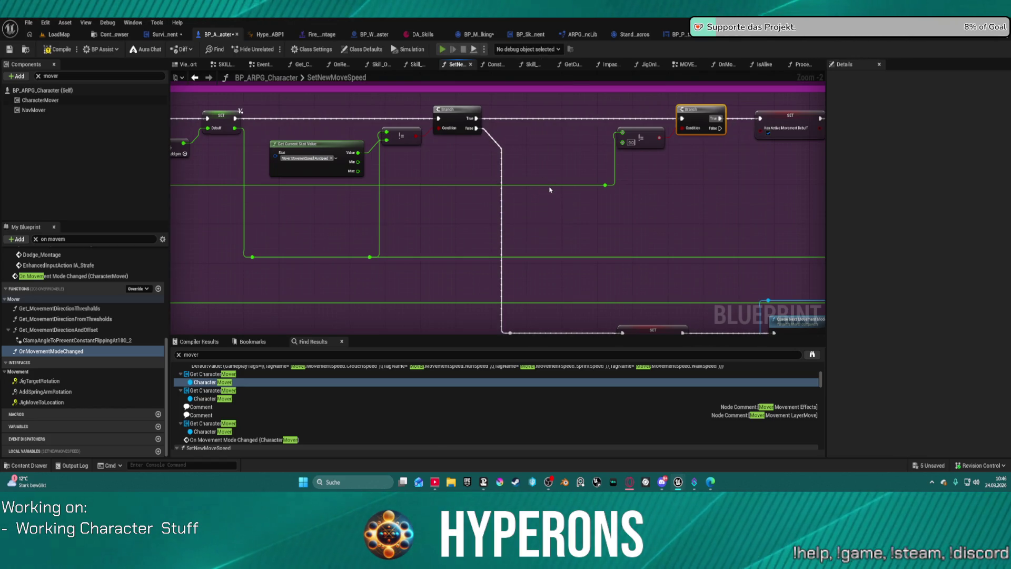
pyautogui.hotkey('alt', 'p')
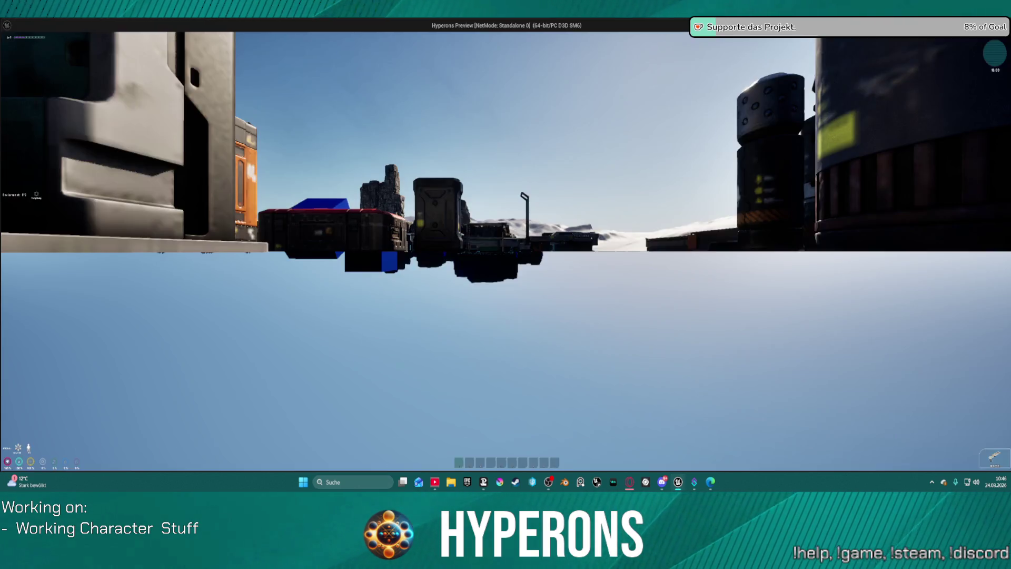
# Walk the character onto the pink Slow platform, back toward the camera and onto it again, then stop
pyautogui.press('w')
pyautogui.press('w')
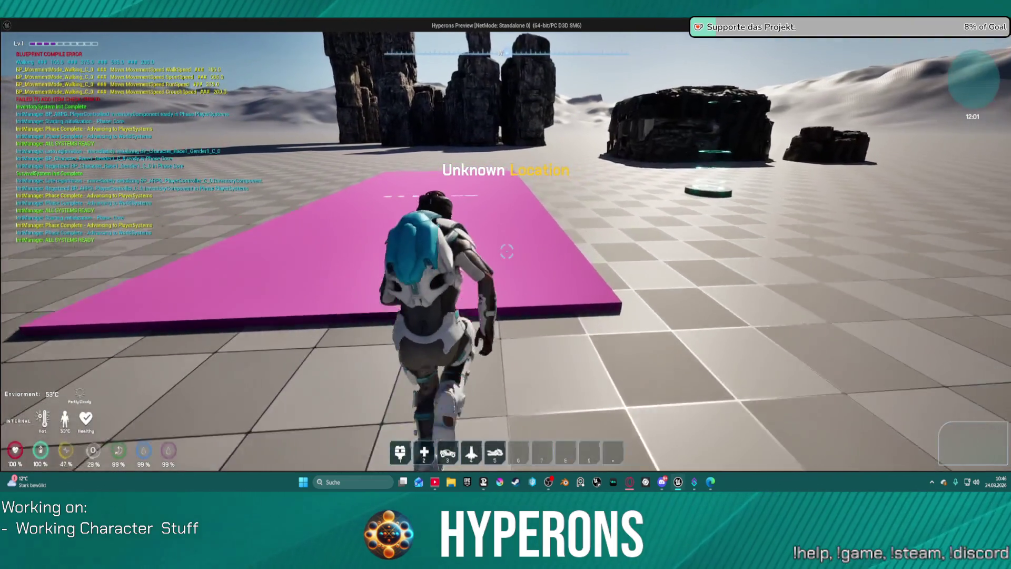
pyautogui.press('w')
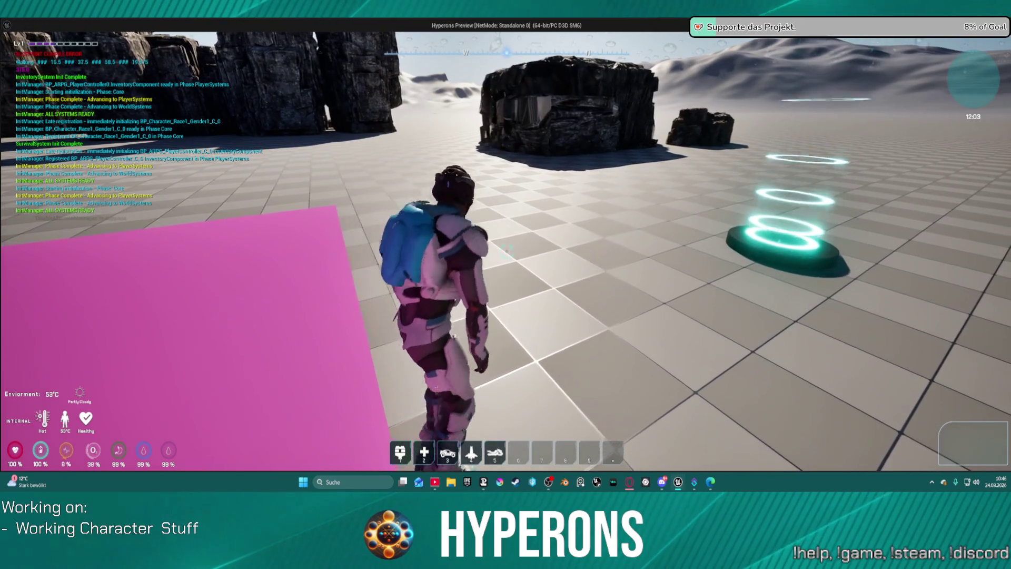
pyautogui.press('s')
pyautogui.press('w')
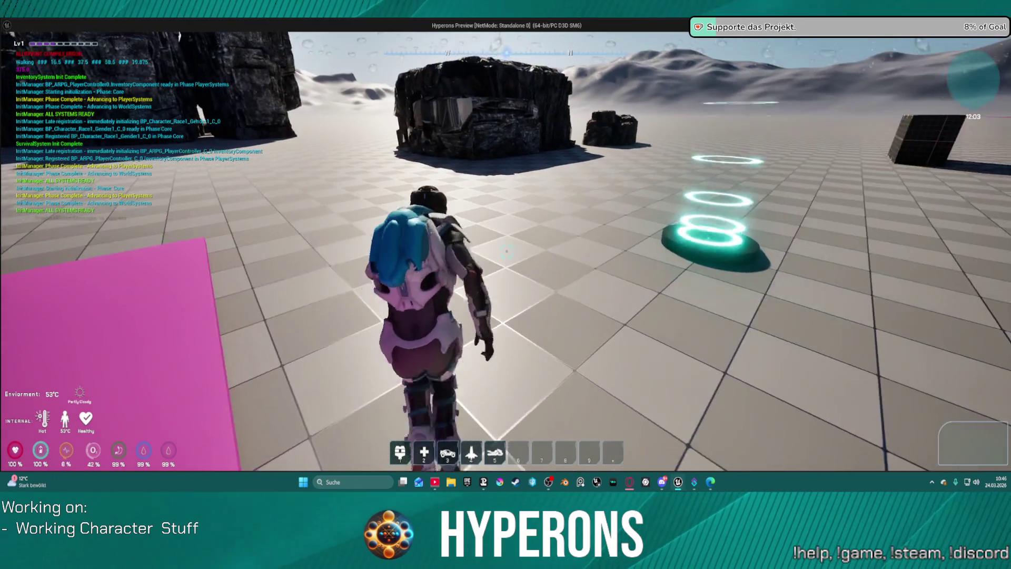
pyautogui.press('Escape')
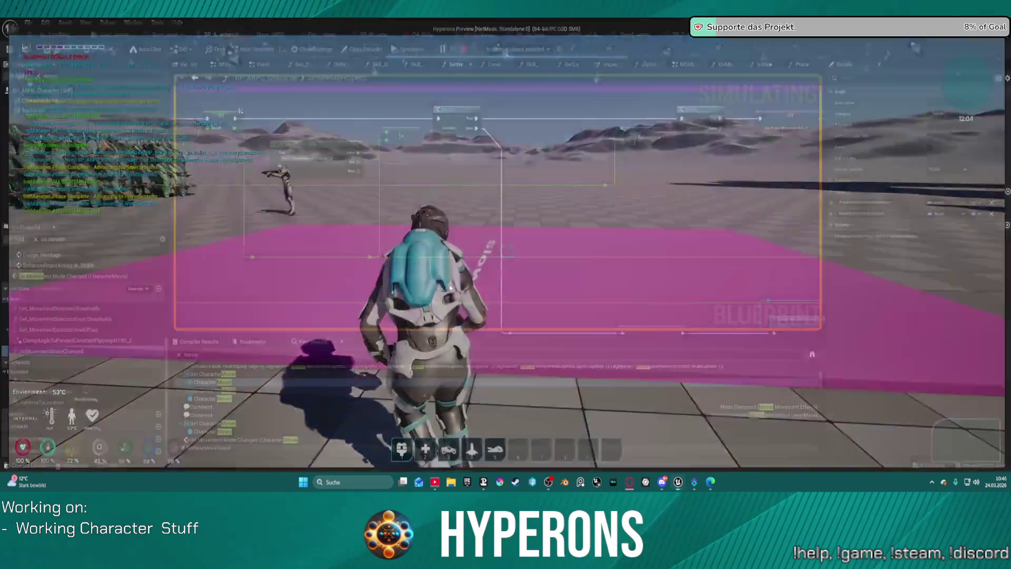
pyautogui.scroll(2, 544, 210)
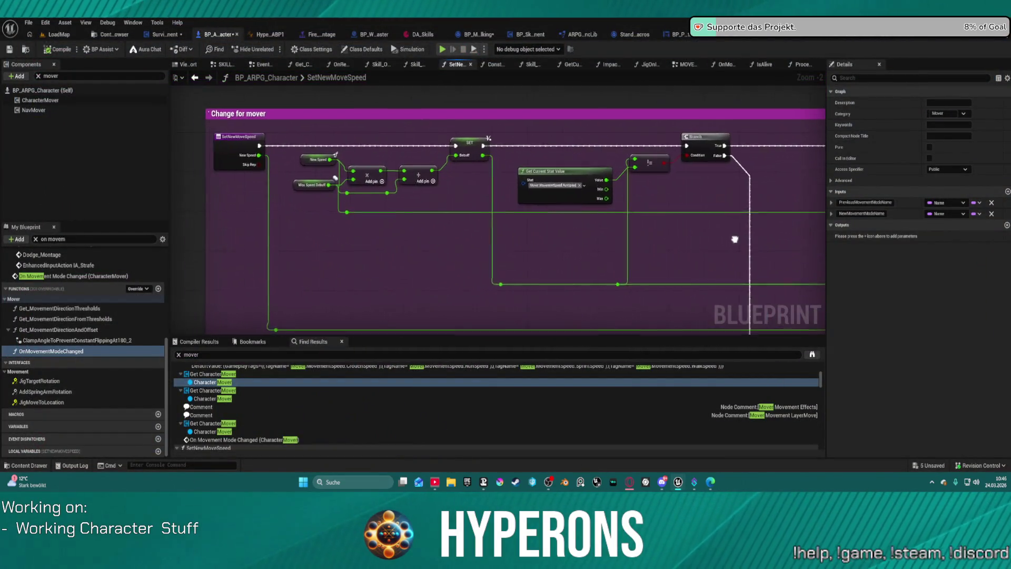
# Pan and zoom around the graph to inspect the SET, Queue Next Movement Mode and Make S Mover Movement Speed nodes
pyautogui.scroll(-2, 545, 281)
pyautogui.moveTo(545, 281); pyautogui.dragTo(309, 271)
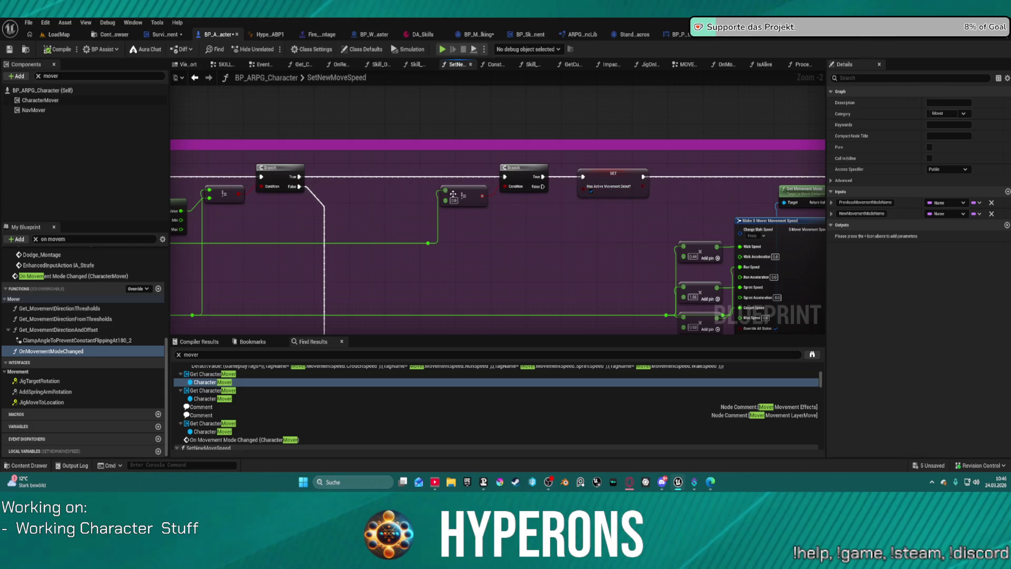
pyautogui.moveTo(525, 241)
pyautogui.mouseDown()
pyautogui.moveTo(539, 214)
pyautogui.moveTo(539, 132)
pyautogui.moveTo(387, 129)
pyautogui.moveTo(388, 160)
pyautogui.moveTo(334, 219)
pyautogui.moveTo(342, 205)
pyautogui.moveTo(590, 212)
pyautogui.moveTo(623, 223)
pyautogui.moveTo(607, 232)
pyautogui.moveTo(649, 242)
pyautogui.moveTo(657, 230)
pyautogui.moveTo(643, 234)
pyautogui.mouseUp()
pyautogui.scroll(-4, 598, 225)
pyautogui.scroll(3, 485, 232)
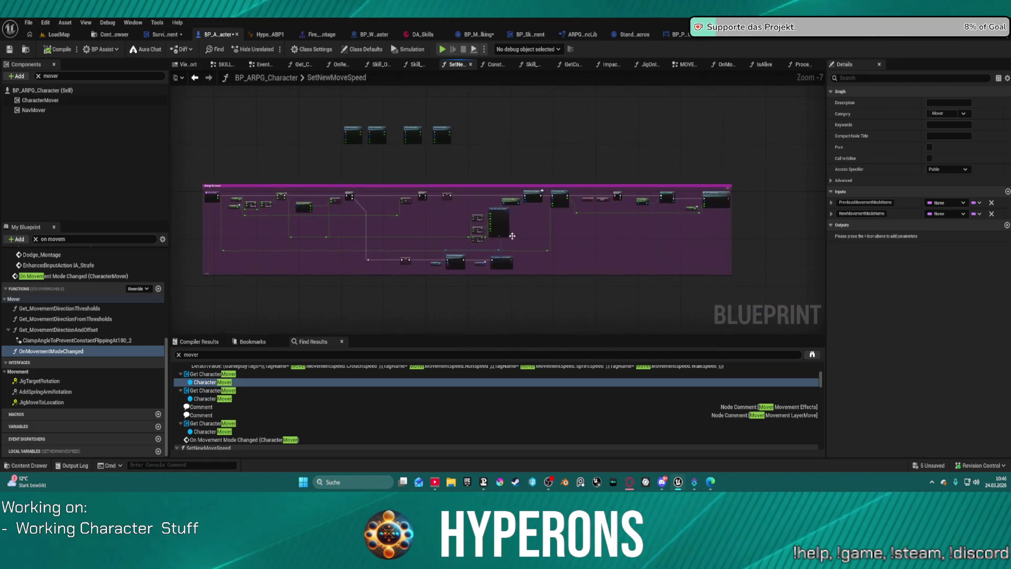
pyautogui.scroll(1, 485, 229)
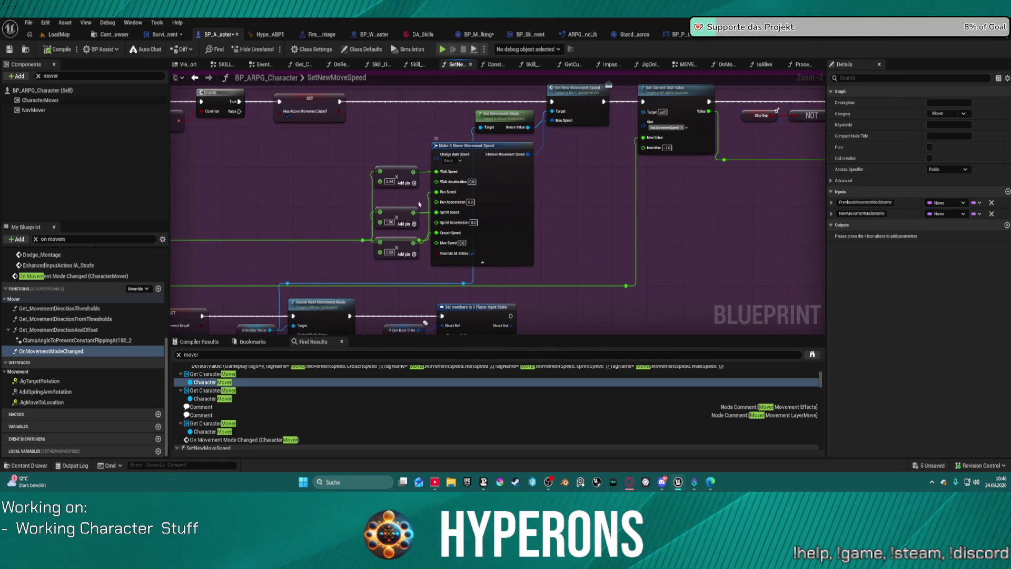
pyautogui.moveTo(272, 199)
pyautogui.mouseDown()
pyautogui.moveTo(425, 194)
pyautogui.moveTo(514, 226)
pyautogui.moveTo(592, 224)
pyautogui.moveTo(567, 242)
pyautogui.moveTo(661, 233)
pyautogui.moveTo(531, 234)
pyautogui.moveTo(616, 226)
pyautogui.moveTo(455, 217)
pyautogui.mouseUp()
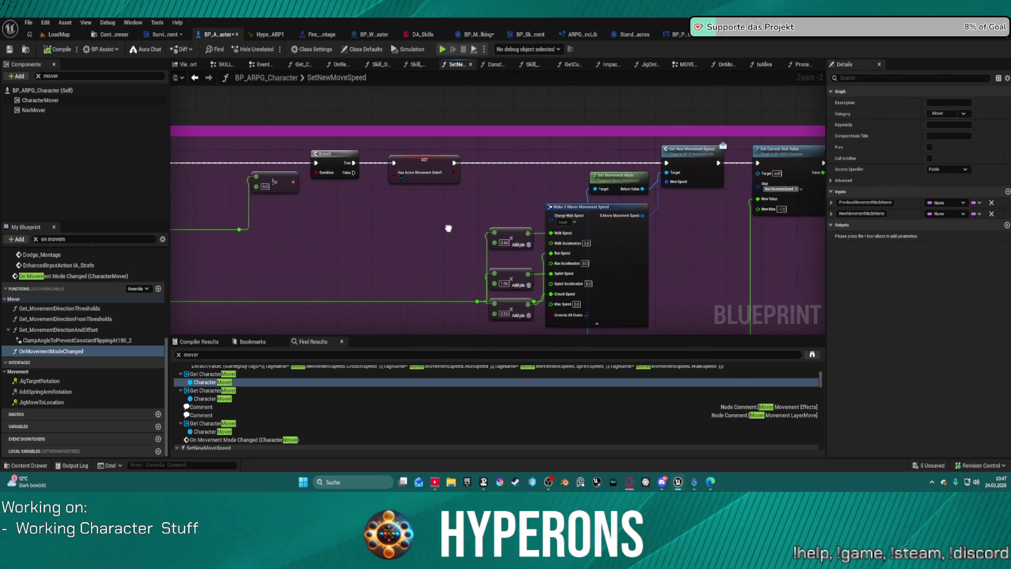
pyautogui.moveTo(448, 228)
pyautogui.mouseDown()
pyautogui.moveTo(447, 251)
pyautogui.moveTo(462, 203)
pyautogui.moveTo(536, 211)
pyautogui.moveTo(583, 280)
pyautogui.moveTo(584, 268)
pyautogui.mouseUp()
pyautogui.scroll(-1, 466, 205)
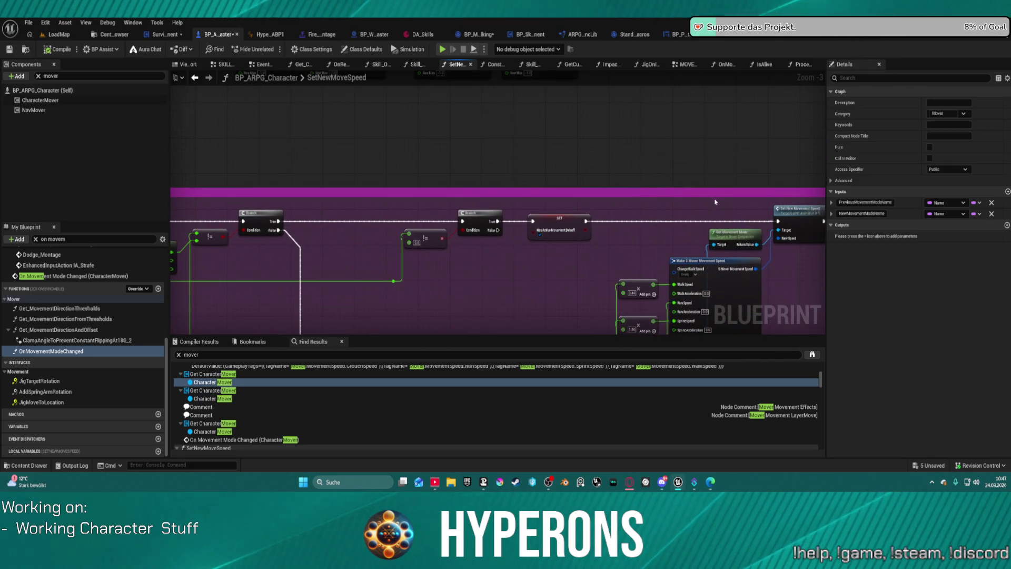
pyautogui.moveTo(715, 201); pyautogui.dragTo(633, 183)
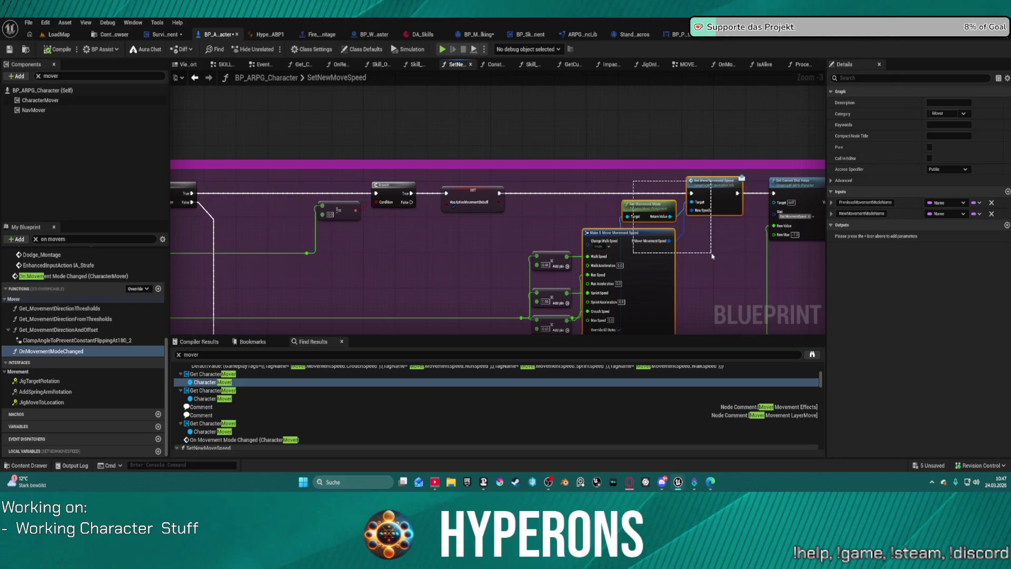
# Select the Character Mover getter and Make S Mover Movement Speed nodes and paste copies of them
pyautogui.moveTo(712, 255); pyautogui.dragTo(700, 135)
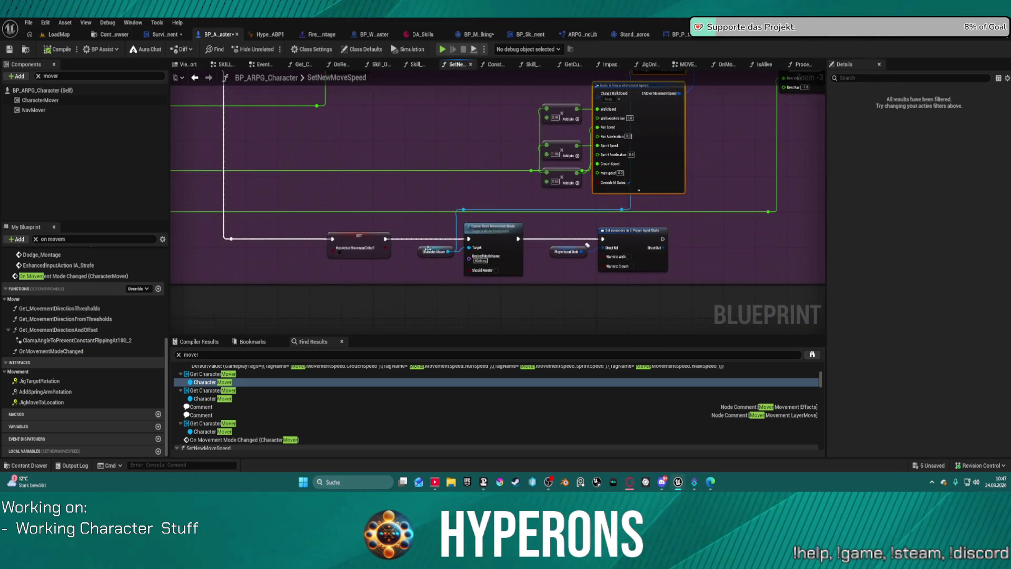
pyautogui.click(428, 249)
pyautogui.click(446, 193)
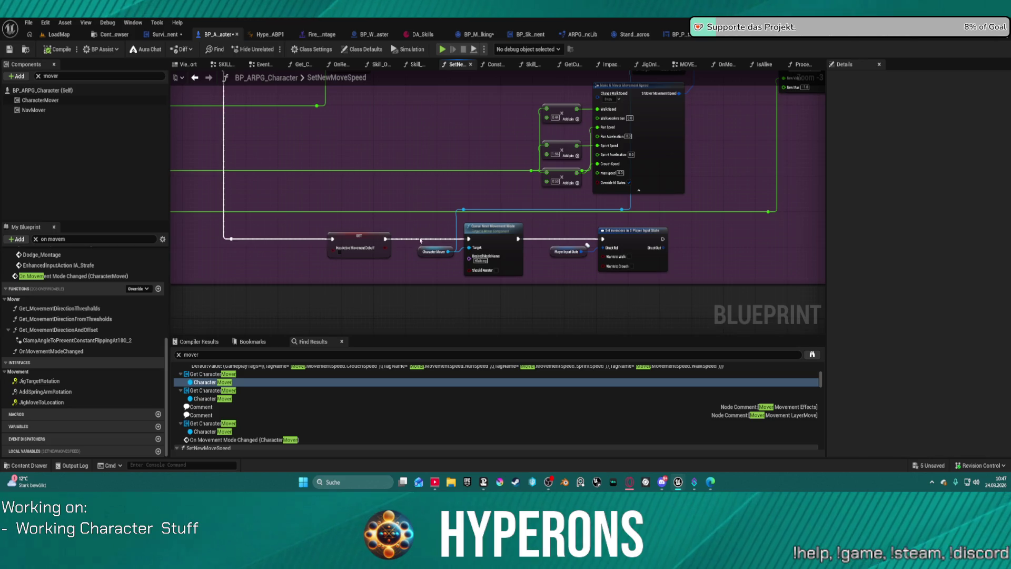
pyautogui.click(444, 252)
pyautogui.moveTo(488, 147); pyautogui.dragTo(445, 268)
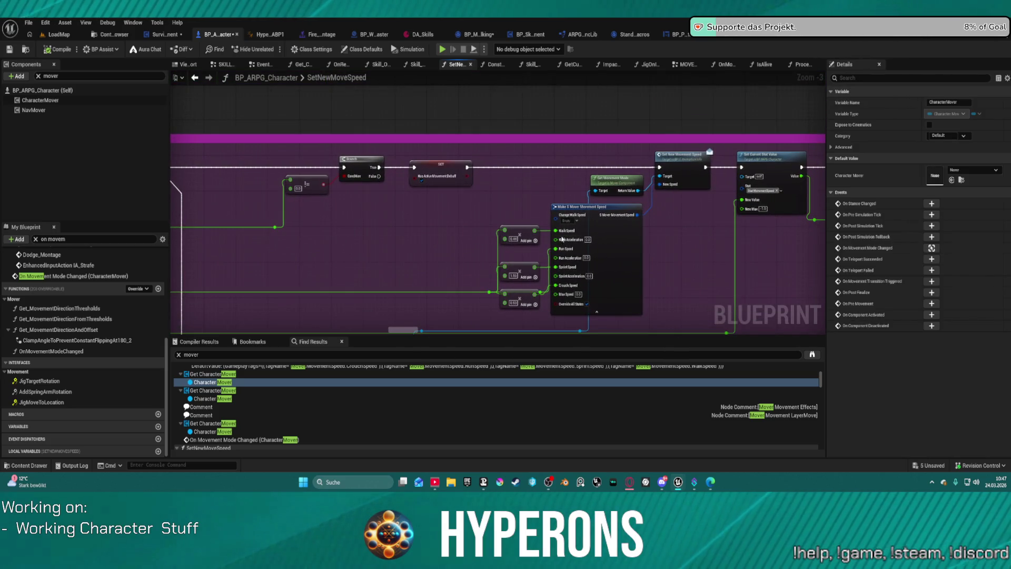
pyautogui.click(614, 247)
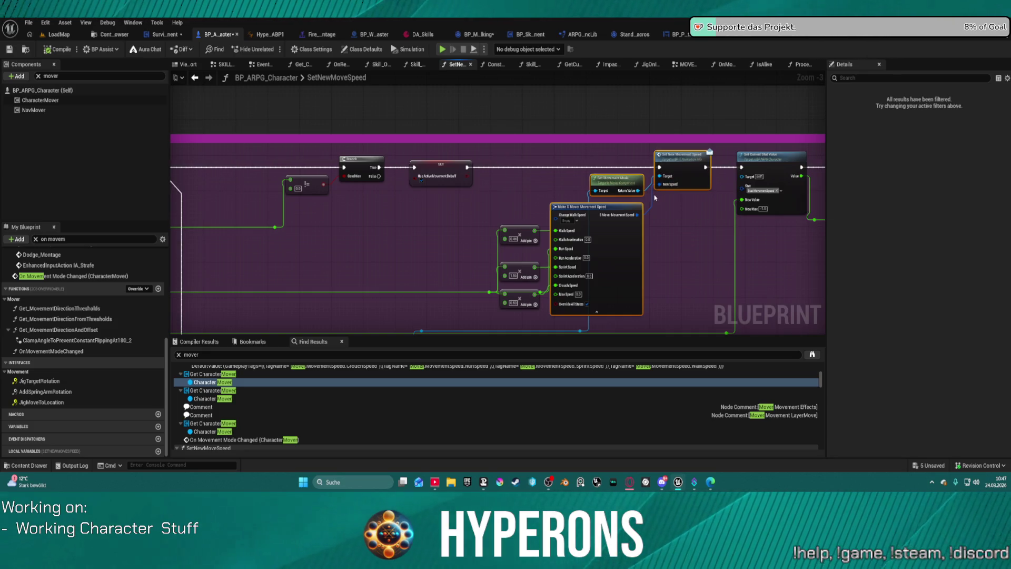
pyautogui.hotkey('ctrl', 'v')
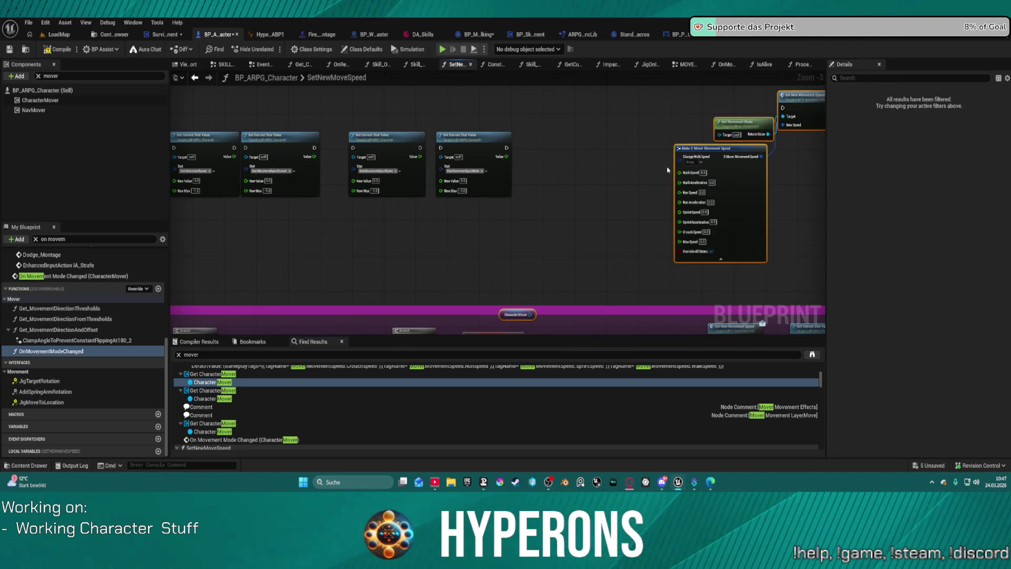
pyautogui.scroll(2, 585, 184)
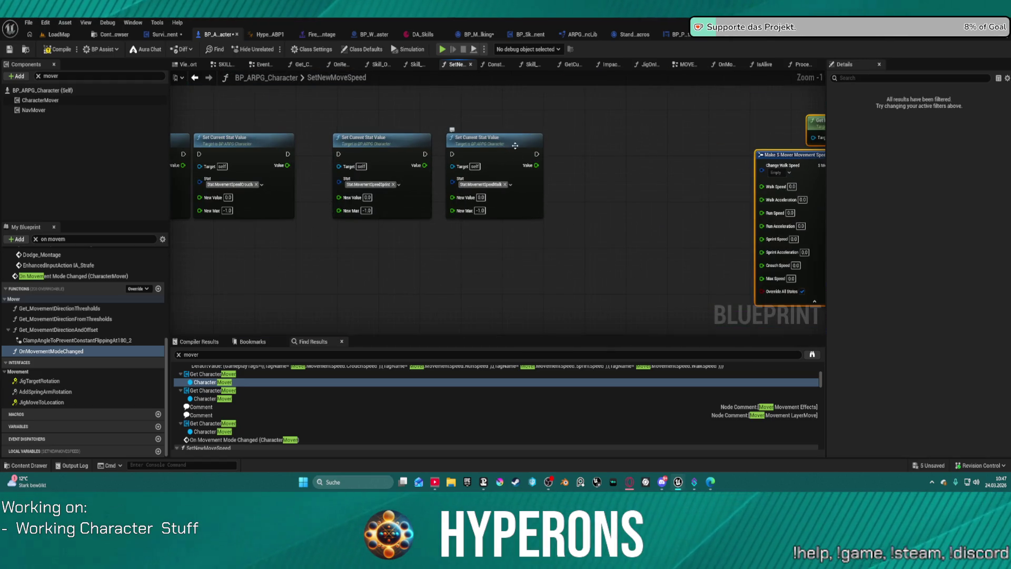
pyautogui.moveTo(515, 146); pyautogui.dragTo(459, 136)
pyautogui.moveTo(496, 197)
pyautogui.mouseDown()
pyautogui.moveTo(481, 187)
pyautogui.moveTo(586, 156)
pyautogui.moveTo(483, 109)
pyautogui.moveTo(487, 79)
pyautogui.moveTo(575, 54)
pyautogui.moveTo(678, 61)
pyautogui.moveTo(628, 67)
pyautogui.mouseUp()
pyautogui.moveTo(849, 176)
pyautogui.mouseDown()
pyautogui.moveTo(750, 242)
pyautogui.moveTo(756, 230)
pyautogui.moveTo(956, 192)
pyautogui.moveTo(883, 219)
pyautogui.mouseUp()
pyautogui.moveTo(612, 41)
pyautogui.mouseDown()
pyautogui.moveTo(481, 126)
pyautogui.moveTo(503, 223)
pyautogui.moveTo(558, 61)
pyautogui.moveTo(531, 143)
pyautogui.moveTo(538, 163)
pyautogui.mouseUp()
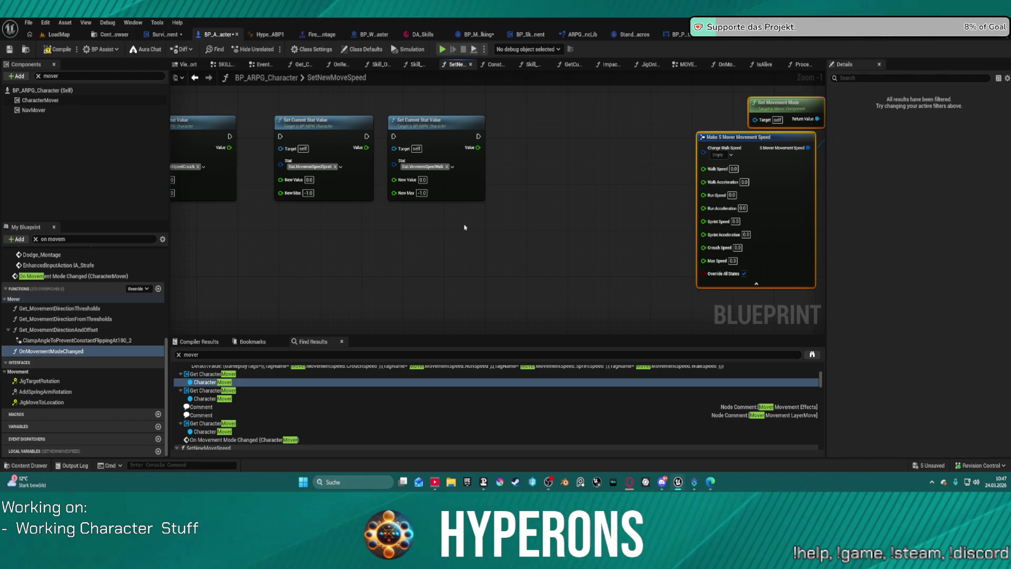
pyautogui.moveTo(364, 112); pyautogui.dragTo(578, 121)
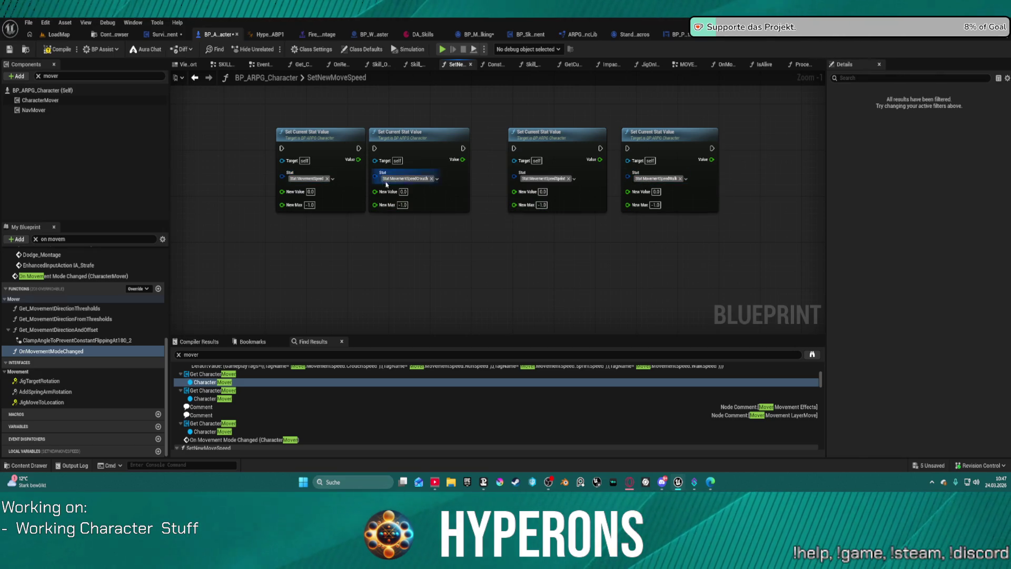
pyautogui.click(318, 179)
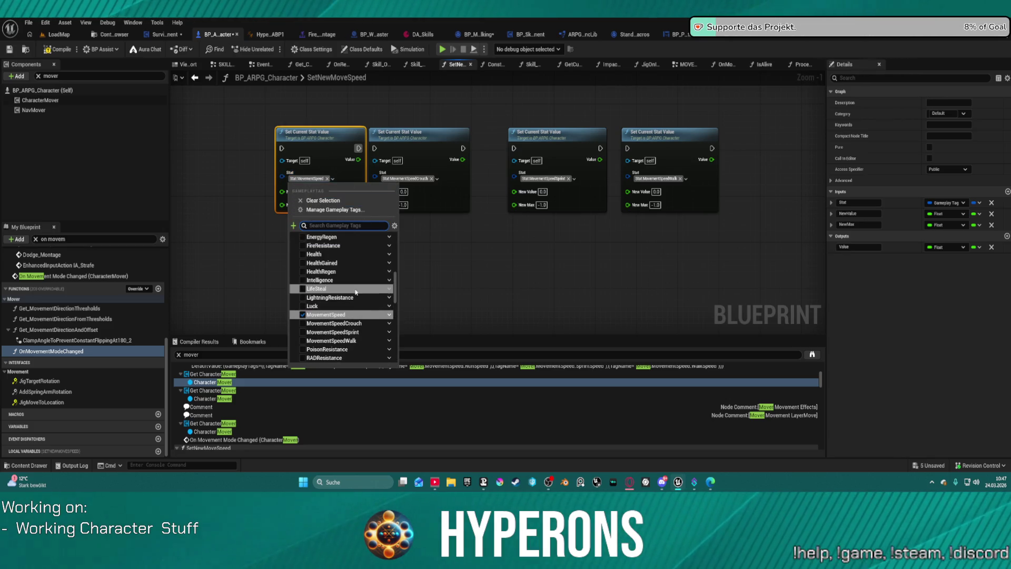
pyautogui.scroll(-2, 352, 303)
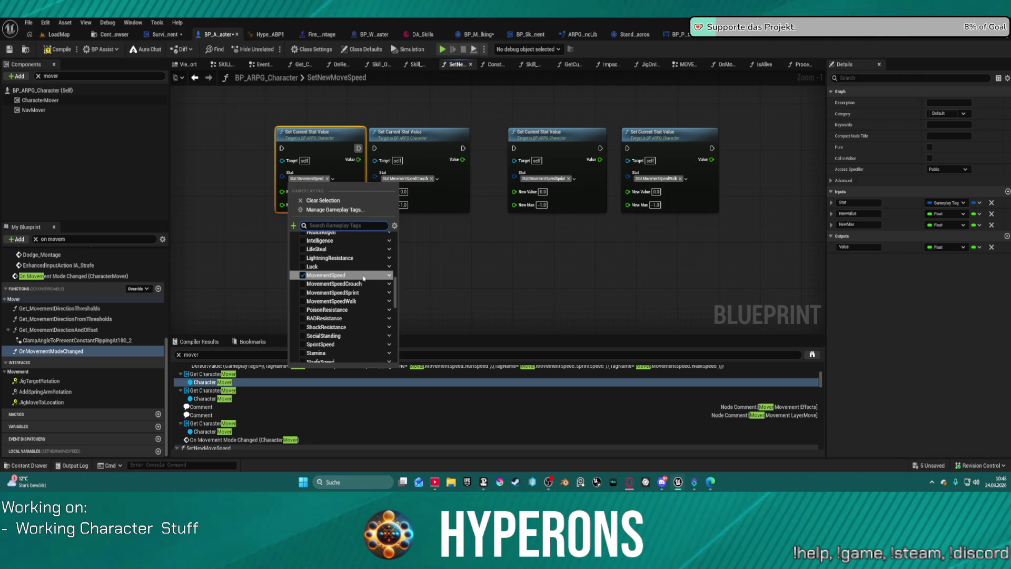
pyautogui.click(602, 244)
pyautogui.moveTo(603, 243)
pyautogui.mouseDown()
pyautogui.moveTo(497, 223)
pyautogui.moveTo(329, 100)
pyautogui.moveTo(340, 58)
pyautogui.moveTo(368, 73)
pyautogui.mouseUp()
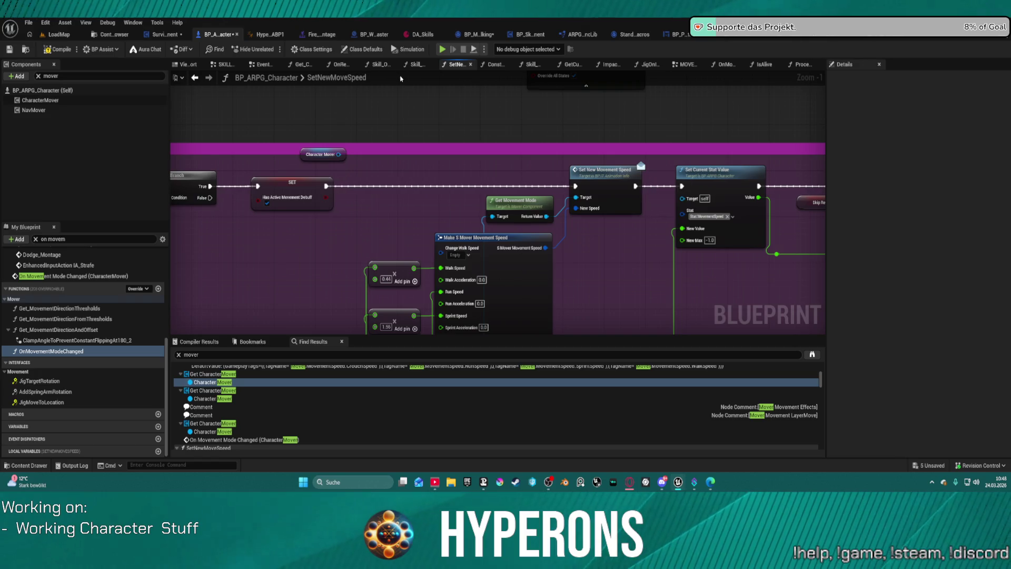
pyautogui.moveTo(442, 94); pyautogui.dragTo(821, 73)
pyautogui.moveTo(474, 237); pyautogui.dragTo(545, 240)
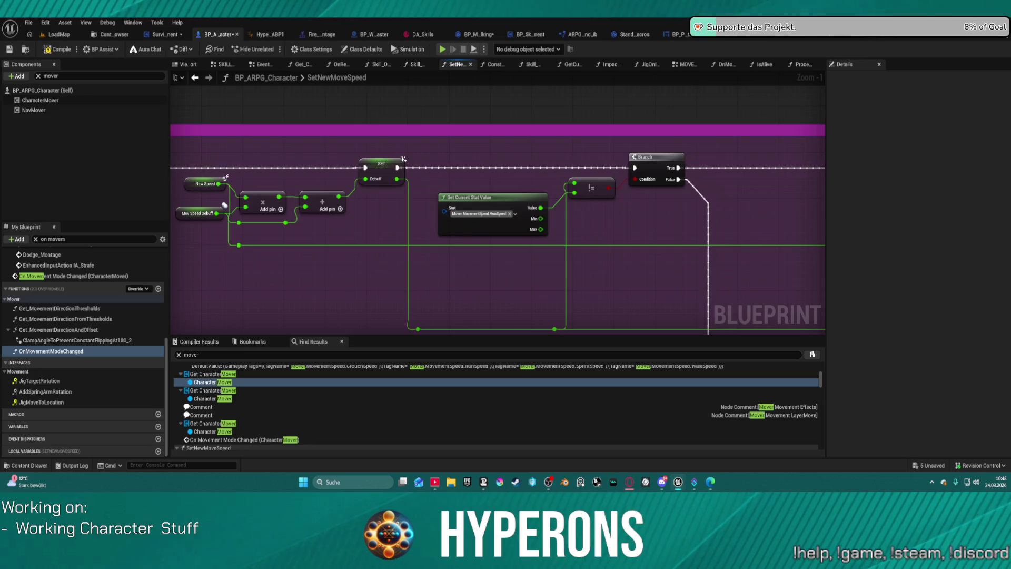
pyautogui.moveTo(224, 205)
pyautogui.mouseDown()
pyautogui.moveTo(203, 211)
pyautogui.moveTo(93, 132)
pyautogui.moveTo(158, 158)
pyautogui.moveTo(48, 144)
pyautogui.moveTo(120, 191)
pyautogui.mouseUp()
pyautogui.moveTo(484, 172); pyautogui.dragTo(495, 181)
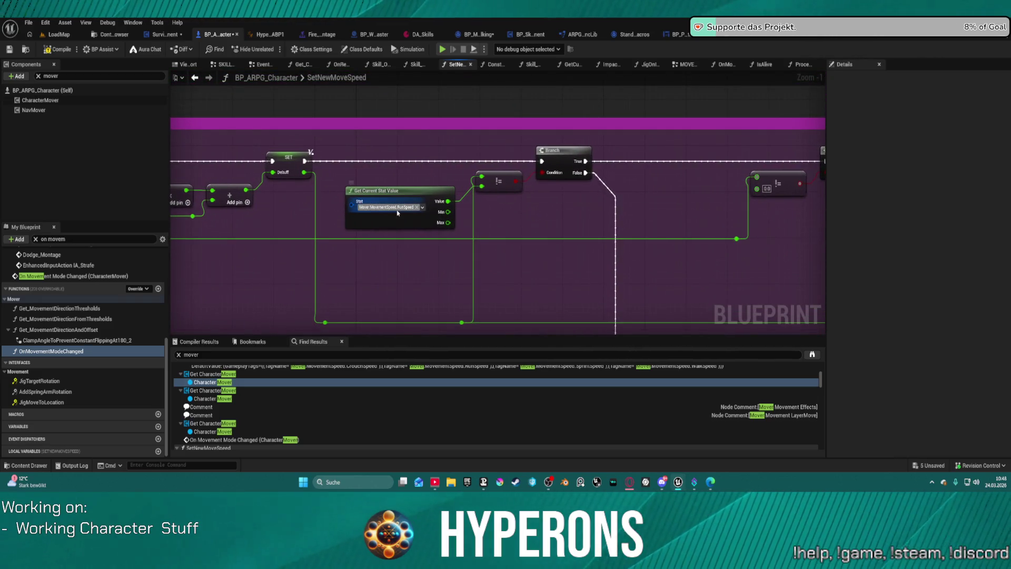
pyautogui.moveTo(398, 213)
pyautogui.mouseDown()
pyautogui.moveTo(472, 273)
pyautogui.moveTo(474, 337)
pyautogui.moveTo(405, 337)
pyautogui.moveTo(293, 229)
pyautogui.mouseUp()
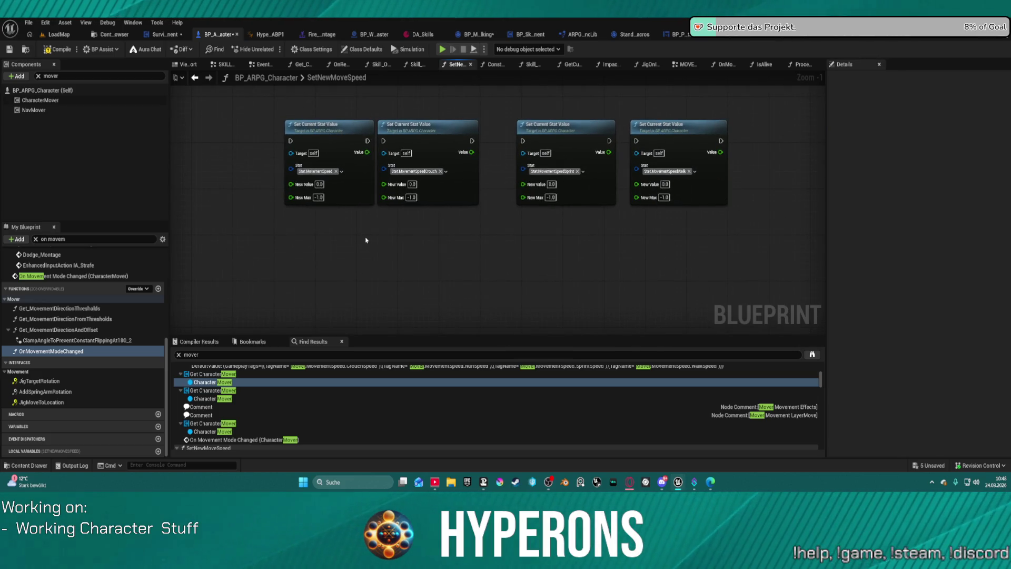
# Change the first Set Current Stat Value node's Stat tag to Mover.MovementSpeed.RunSpeed
pyautogui.rightClick(366, 240)
pyautogui.write('runspeed')
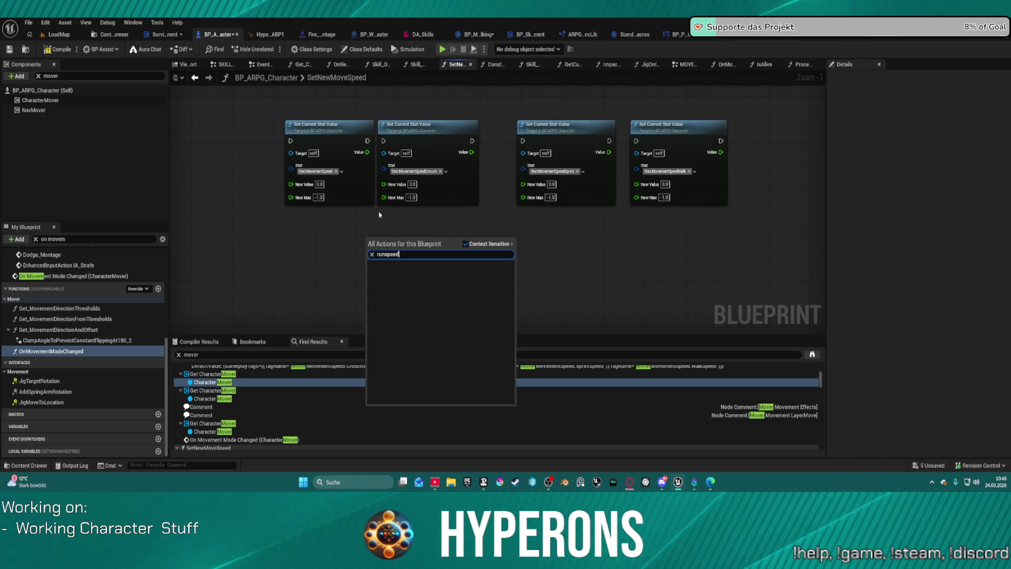
pyautogui.click(323, 175)
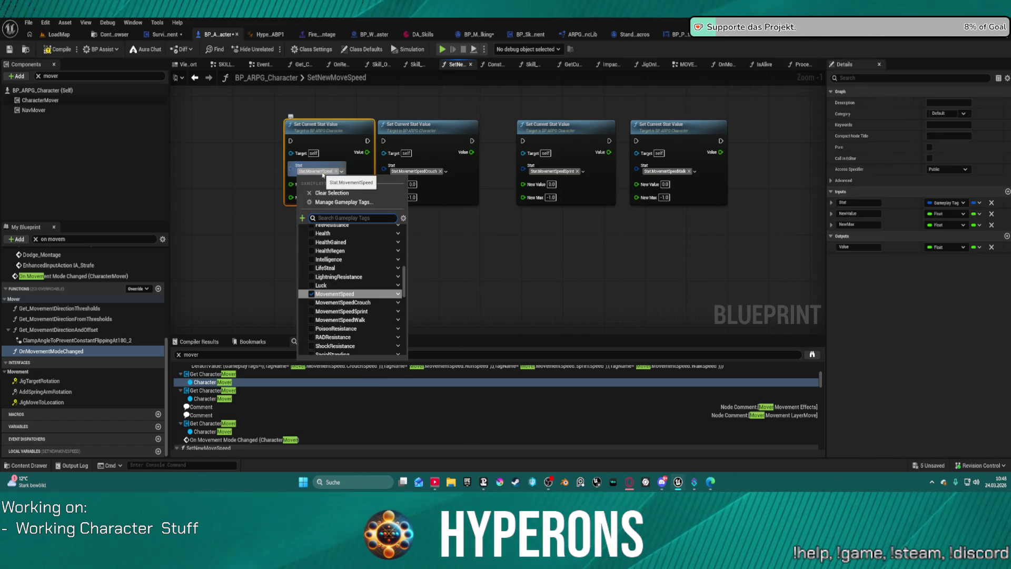
pyautogui.write('runsp')
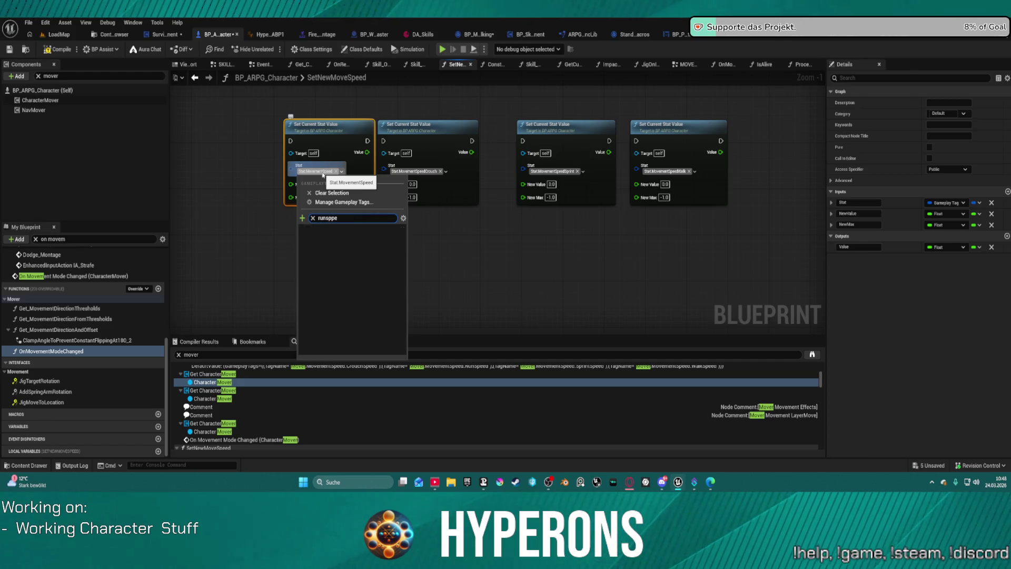
pyautogui.click(317, 246)
pyautogui.click(483, 246)
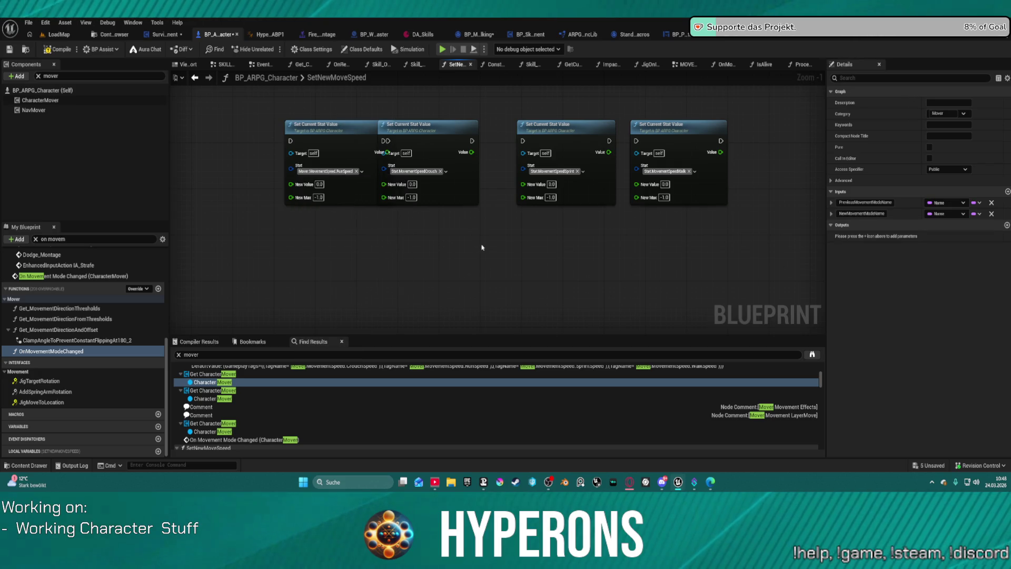
# Move that node up-left and search the graph actions for 'get curre stat'
pyautogui.moveTo(341, 185)
pyautogui.mouseDown()
pyautogui.moveTo(309, 182)
pyautogui.moveTo(327, 184)
pyautogui.moveTo(319, 178)
pyautogui.mouseUp()
pyautogui.rightClick(302, 239)
pyautogui.write('g')
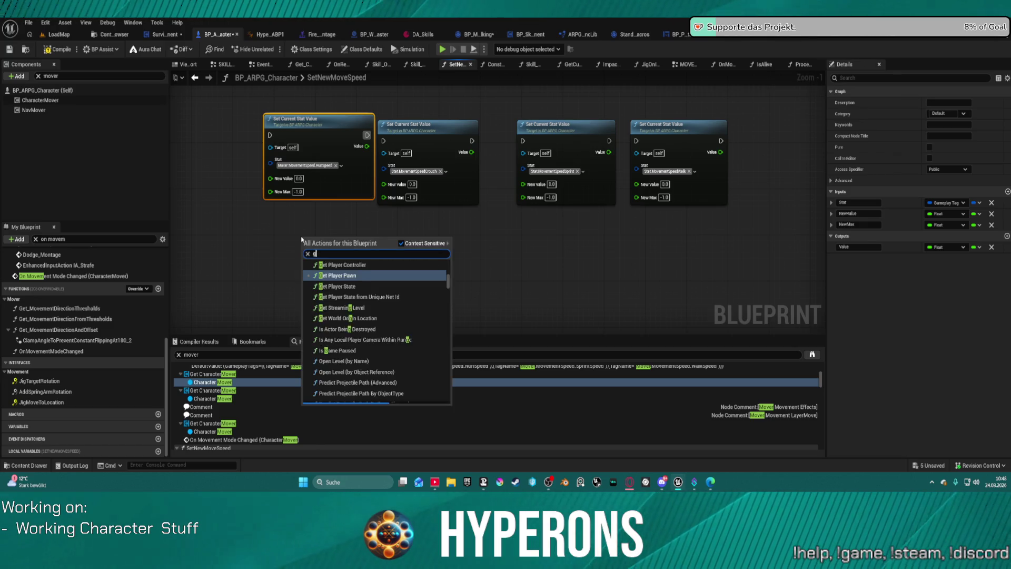
pyautogui.write('et curren')
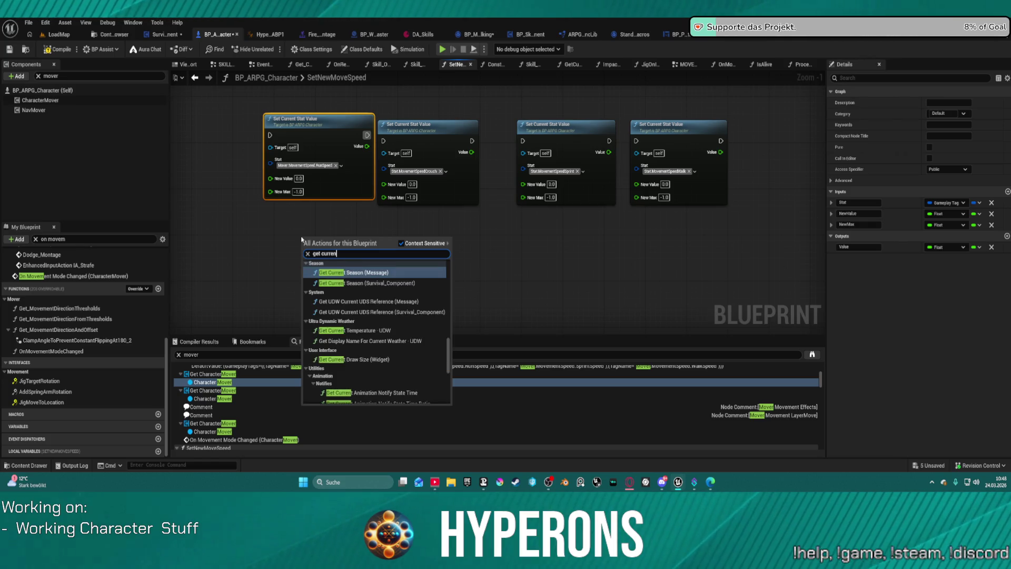
pyautogui.write(' stat')
# Place a Get Current Stat Value node reading RunSpeed and paste several duplicates of it
pyautogui.press('Return')
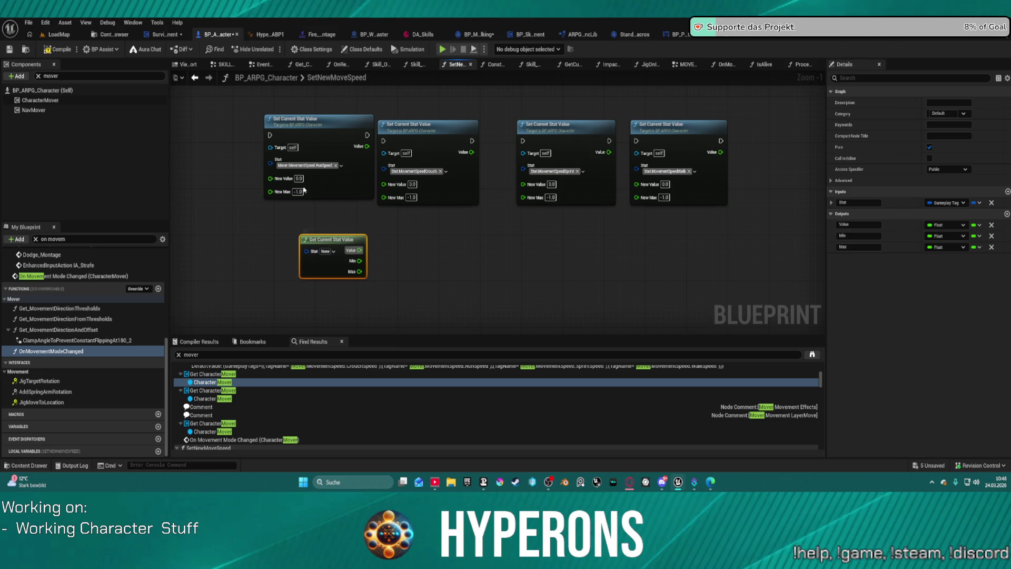
pyautogui.hotkey('ctrl', 'c')
pyautogui.hotkey('ctrl', 'v')
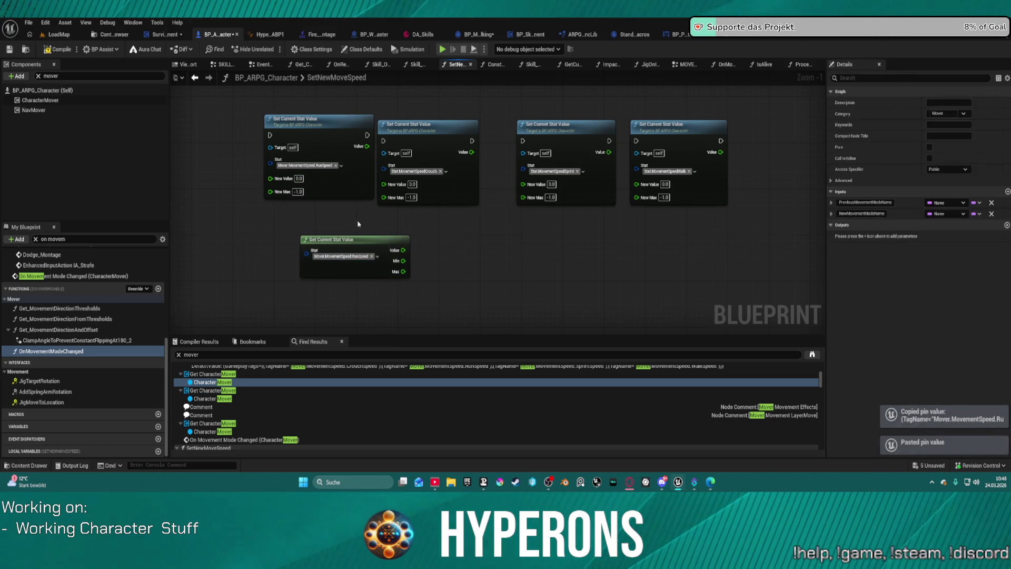
pyautogui.hotkey('ctrl', 'c')
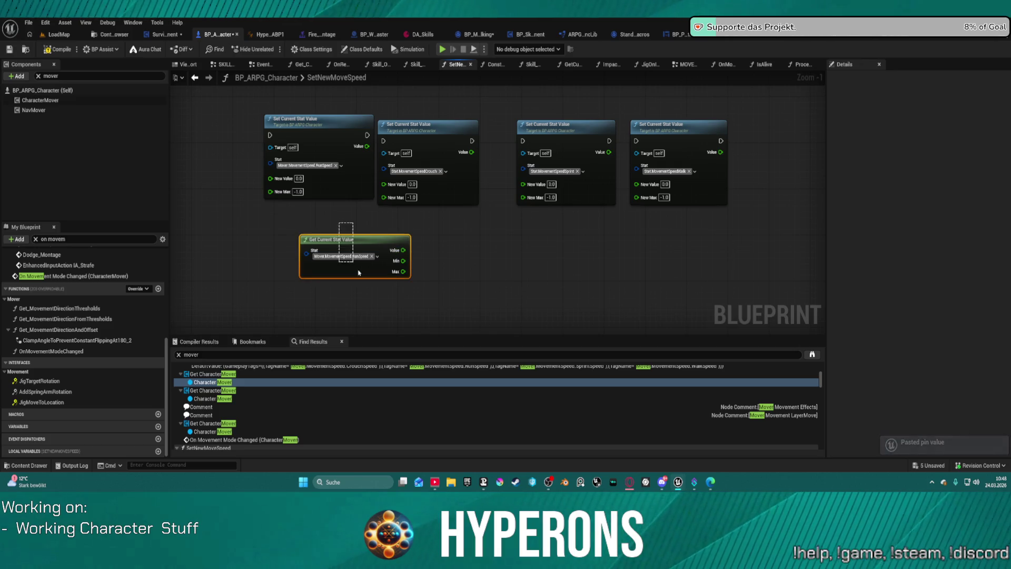
pyautogui.hotkey('ctrl', 'v')
pyautogui.hotkey('ctrl', 'v')
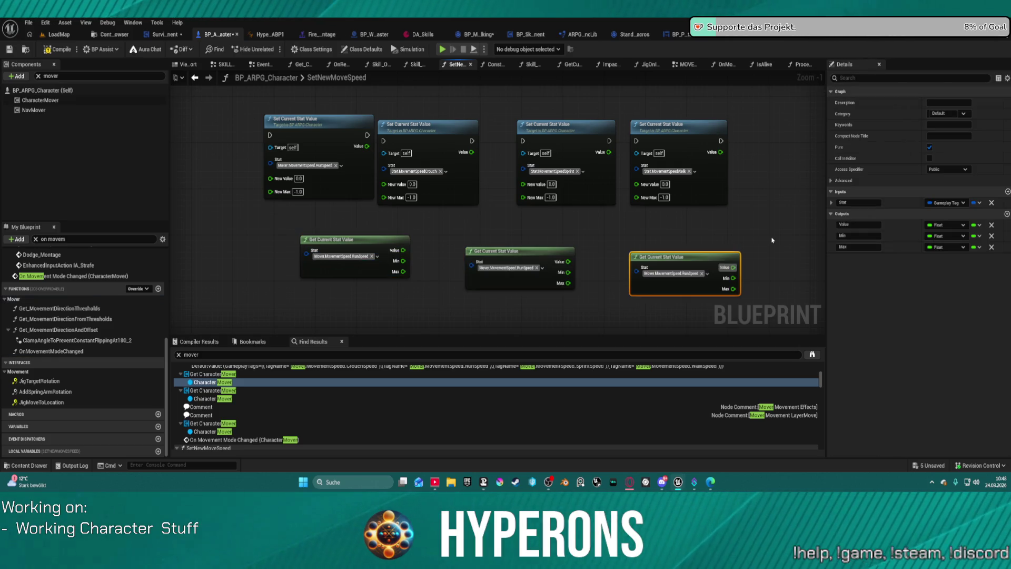
# Copy the Crouch, Sprint and Walk stat tags from the Set nodes into the matching Get nodes
pyautogui.hotkey('ctrl', 'v')
pyautogui.click(416, 167)
pyautogui.hotkey('ctrl', 'c')
pyautogui.click(515, 270)
pyautogui.hotkey('ctrl', 'v')
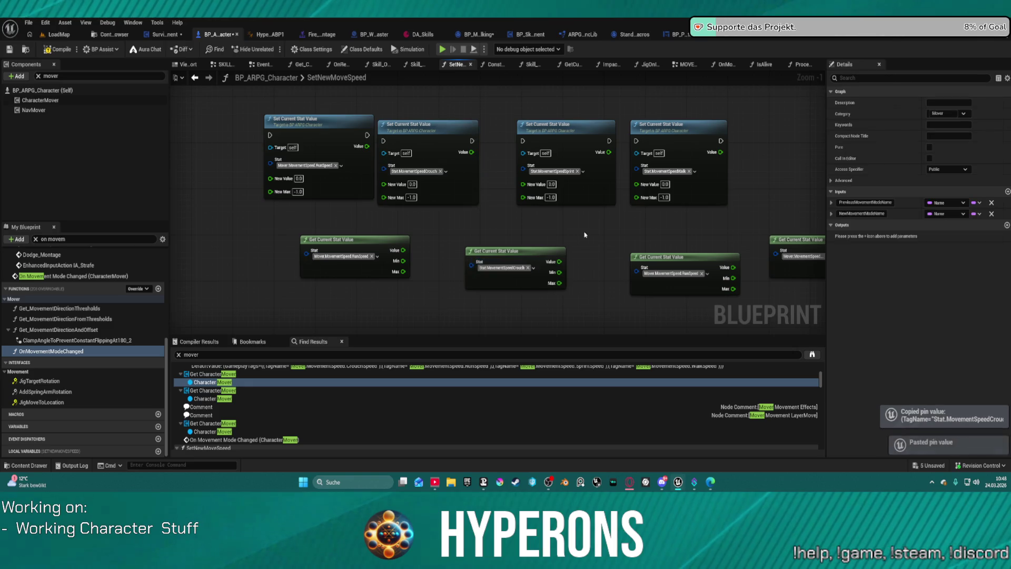
pyautogui.click(553, 171)
pyautogui.hotkey('ctrl', 'c')
pyautogui.click(666, 273)
pyautogui.hotkey('ctrl', 'v')
pyautogui.click(665, 171)
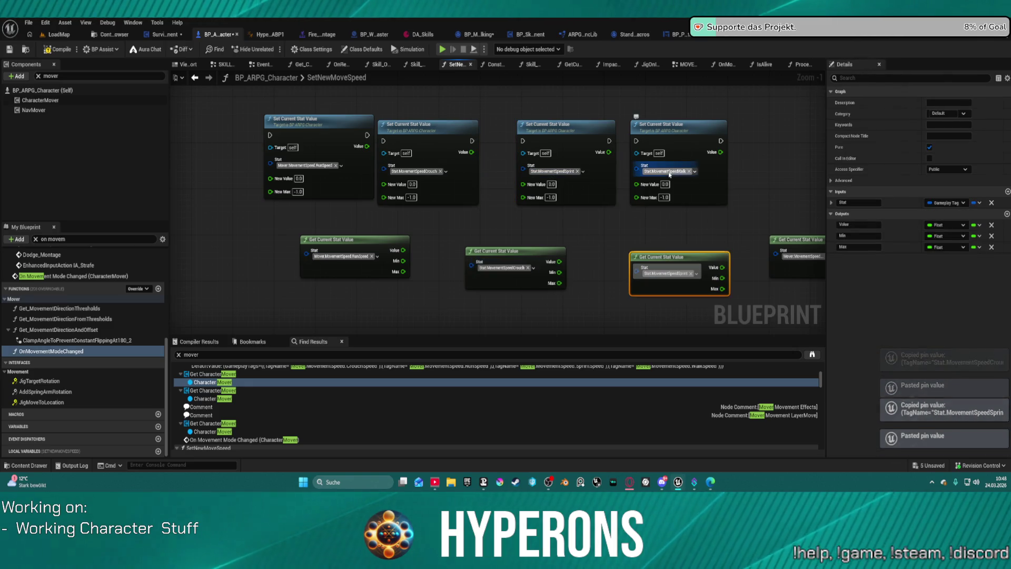
pyautogui.hotkey('ctrl', 'c')
pyautogui.click(797, 256)
pyautogui.hotkey('ctrl', 'v')
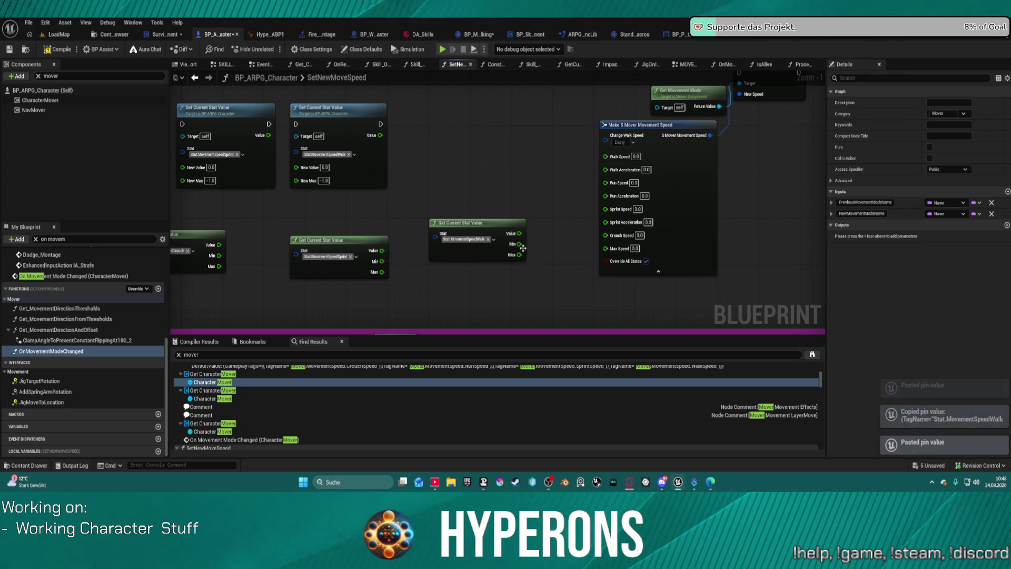
# Wire the walk, sprint, crouch and run stat values into Walk, Sprint, Crouch and Run Speed
pyautogui.moveTo(519, 233)
pyautogui.mouseDown()
pyautogui.moveTo(583, 190)
pyautogui.moveTo(606, 156)
pyautogui.mouseUp()
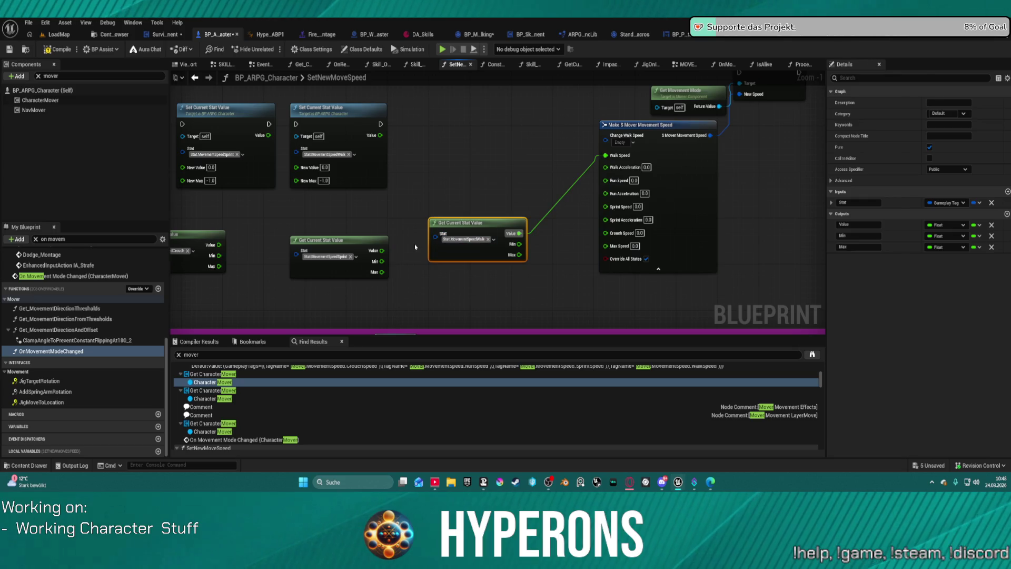
pyautogui.moveTo(382, 250)
pyautogui.mouseDown()
pyautogui.moveTo(599, 158)
pyautogui.moveTo(579, 193)
pyautogui.moveTo(605, 181)
pyautogui.moveTo(606, 206)
pyautogui.mouseUp()
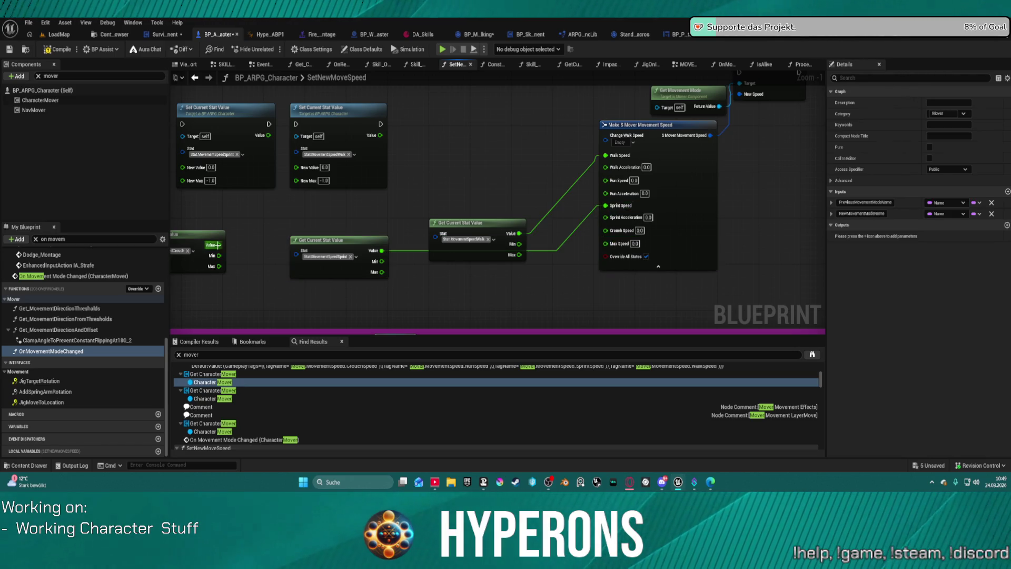
pyautogui.moveTo(216, 245); pyautogui.dragTo(524, 170)
pyautogui.moveTo(611, 182)
pyautogui.mouseDown()
pyautogui.moveTo(607, 244)
pyautogui.moveTo(605, 230)
pyautogui.mouseUp()
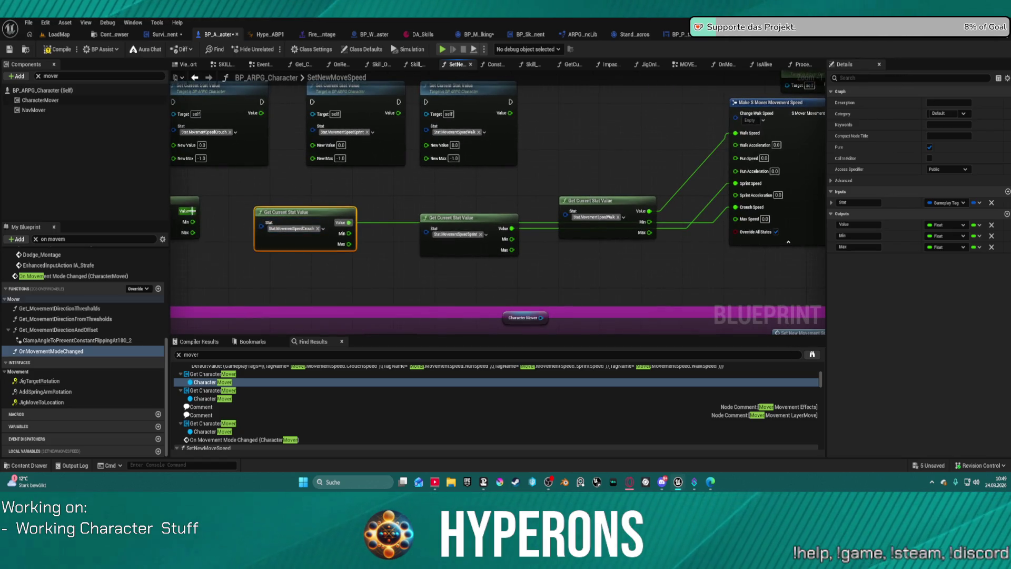
pyautogui.moveTo(191, 210); pyautogui.dragTo(671, 128)
pyautogui.moveTo(738, 158); pyautogui.dragTo(738, 158)
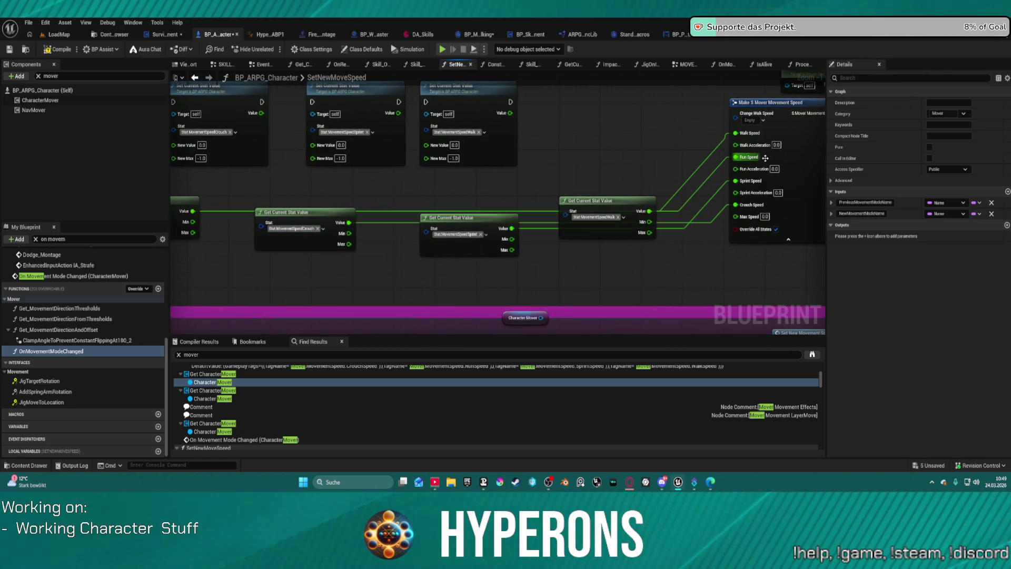
# Line the Get Current Stat Value nodes up in a column and connect Set New Movement Speed
pyautogui.click(606, 210)
pyautogui.press('f')
pyautogui.moveTo(617, 268)
pyautogui.mouseDown()
pyautogui.moveTo(677, 279)
pyautogui.moveTo(431, 166)
pyautogui.moveTo(383, 169)
pyautogui.moveTo(452, 84)
pyautogui.moveTo(841, 162)
pyautogui.moveTo(709, 184)
pyautogui.mouseUp()
pyautogui.click(710, 189)
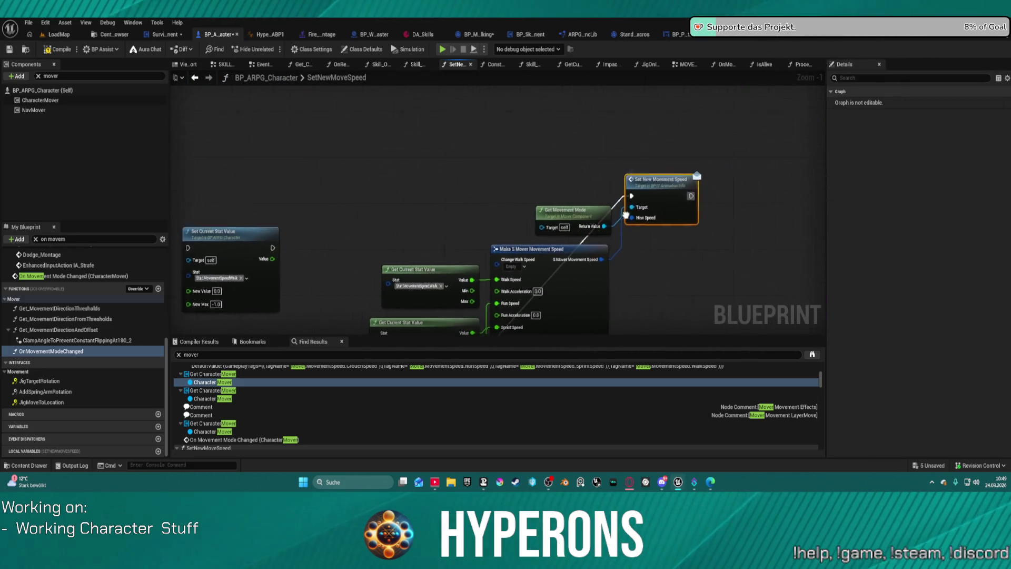
# Delete the selected node and bring the comment area's nodes into view
pyautogui.scroll(-4, 632, 190)
pyautogui.press('Delete')
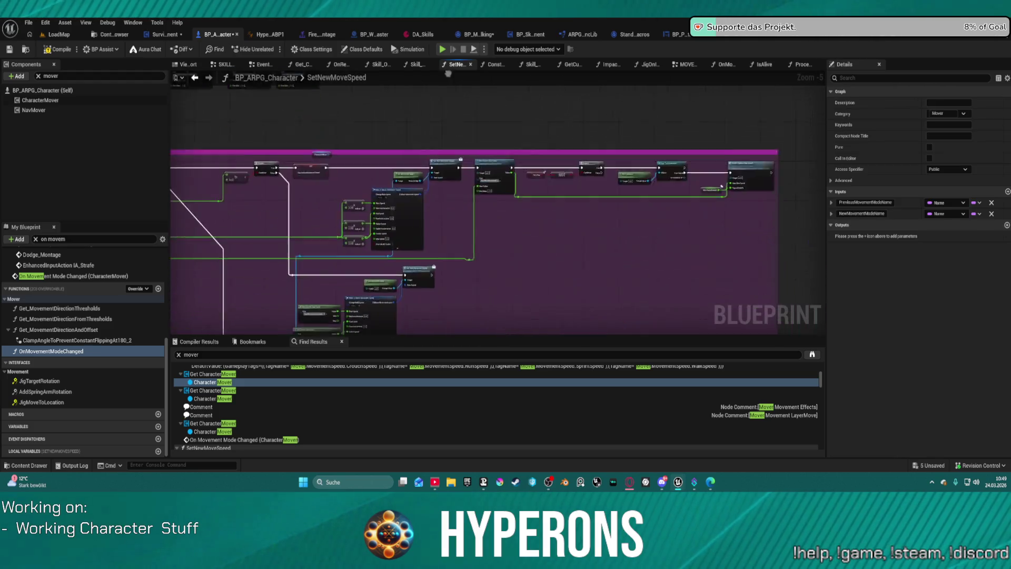
pyautogui.moveTo(432, 61); pyautogui.dragTo(466, 85)
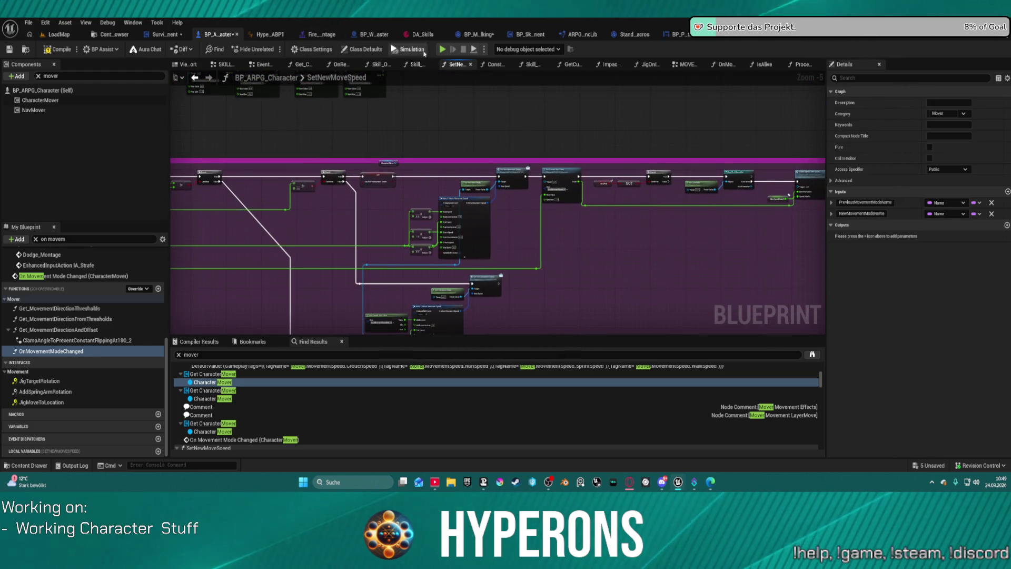
# Compile, play in editor past the compile-errors prompt, then stop the session
pyautogui.press('F7')
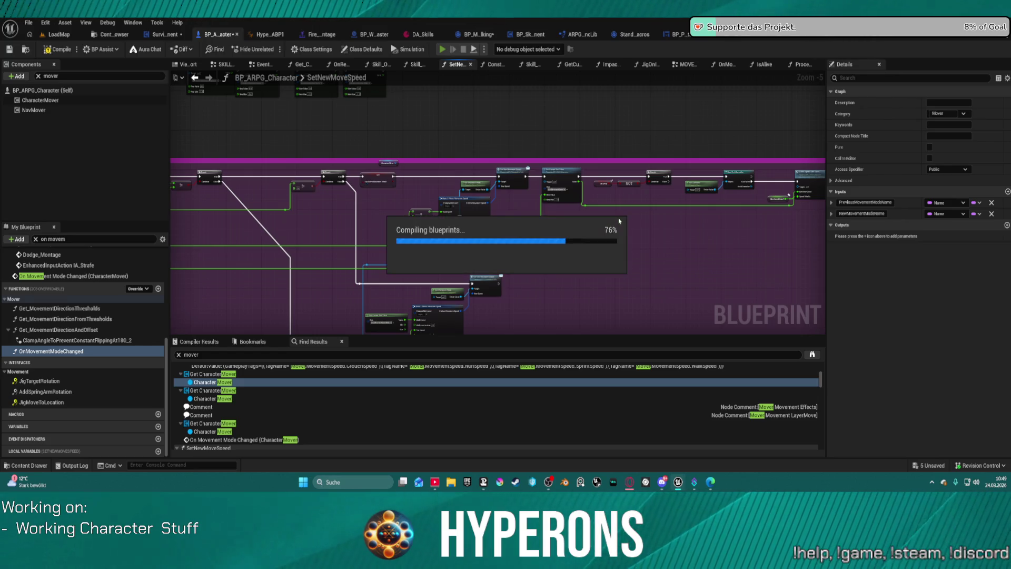
pyautogui.hotkey('alt', 'p')
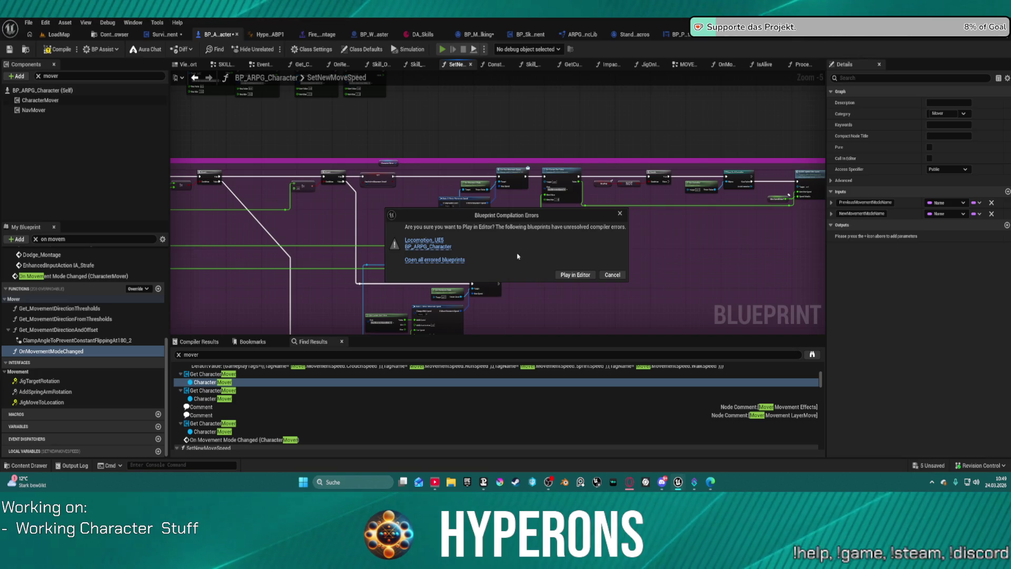
pyautogui.click(580, 277)
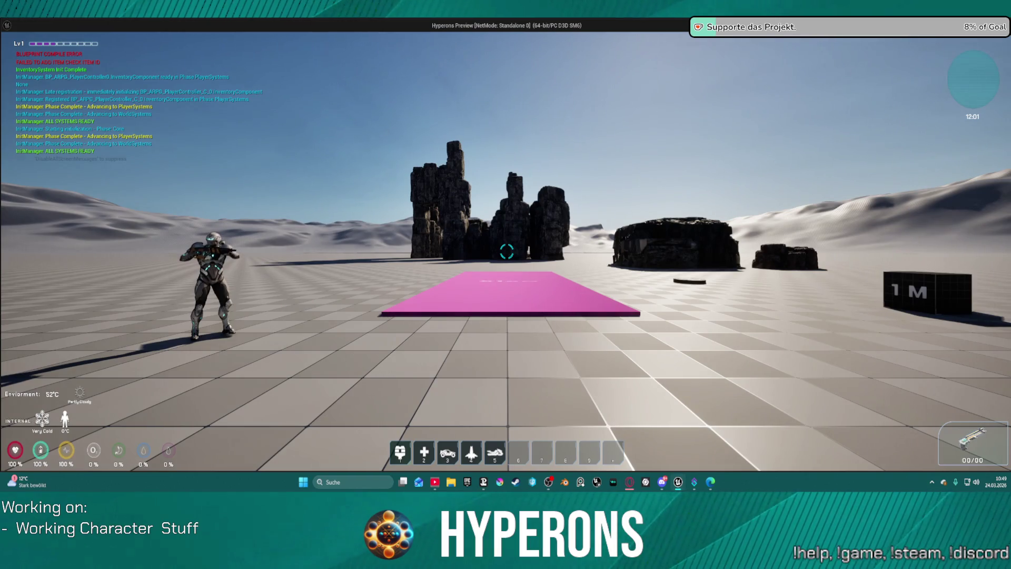
pyautogui.press('Escape')
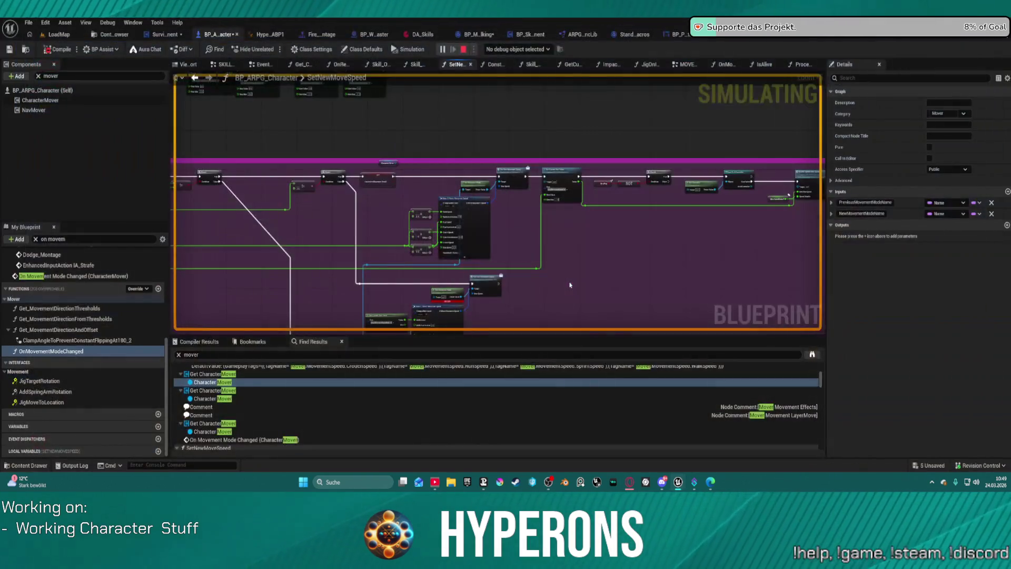
pyautogui.scroll(4, 485, 313)
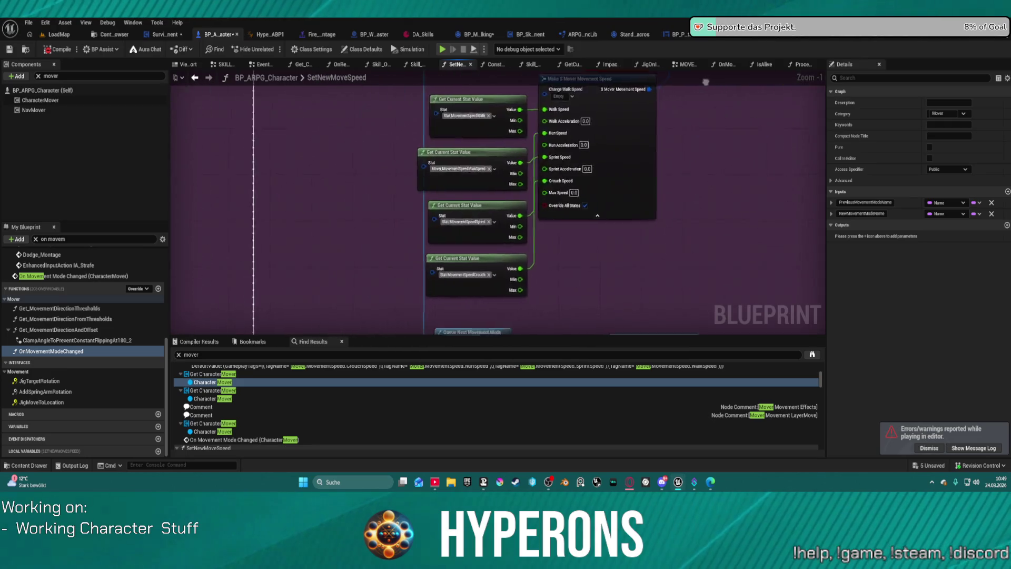
# Rewire Get Movement Mode's Target pin, recompile, and play in editor despite the remaining errors
pyautogui.moveTo(526, 265); pyautogui.dragTo(347, 188)
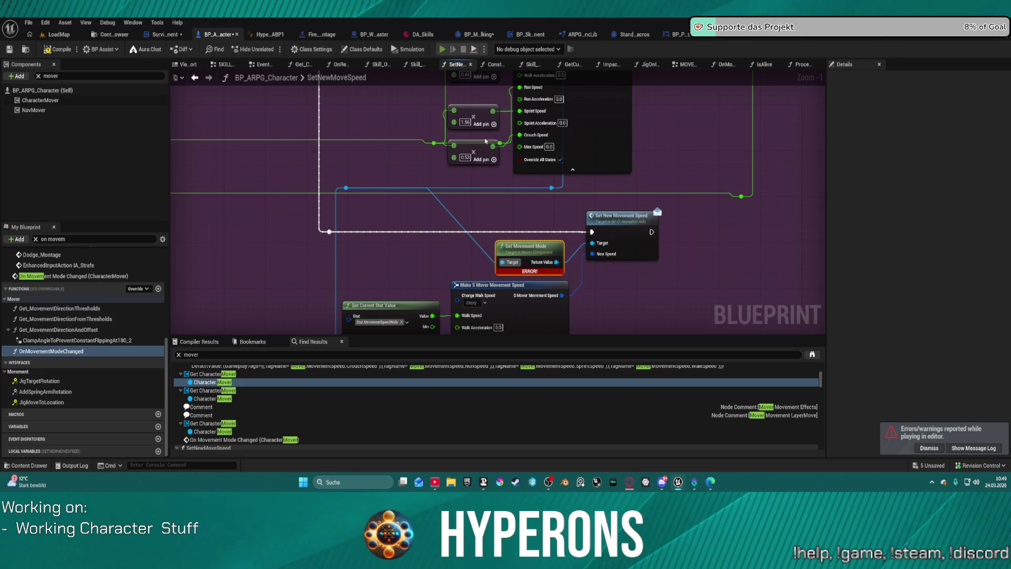
pyautogui.press('F7')
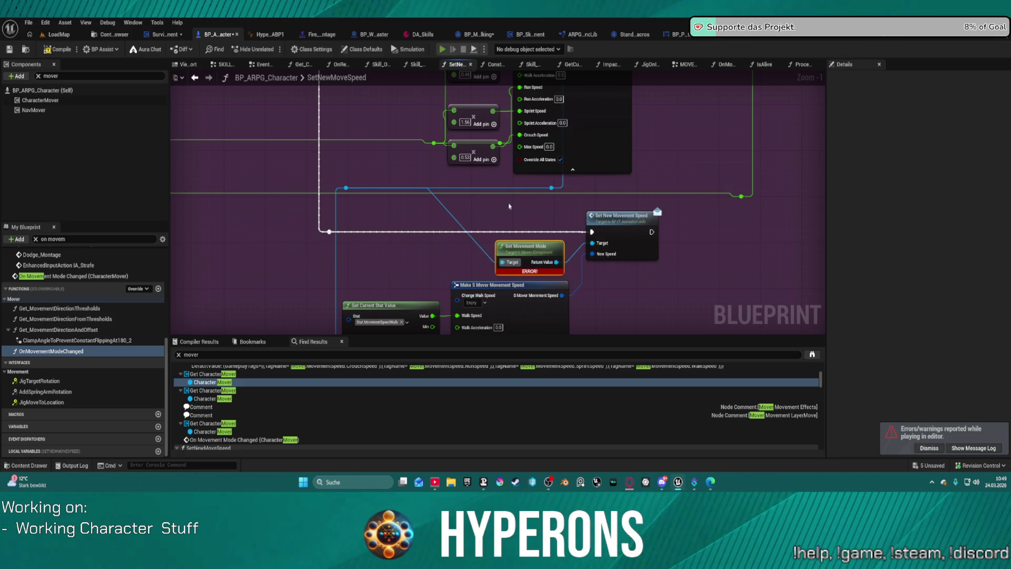
pyautogui.hotkey('alt', 'p')
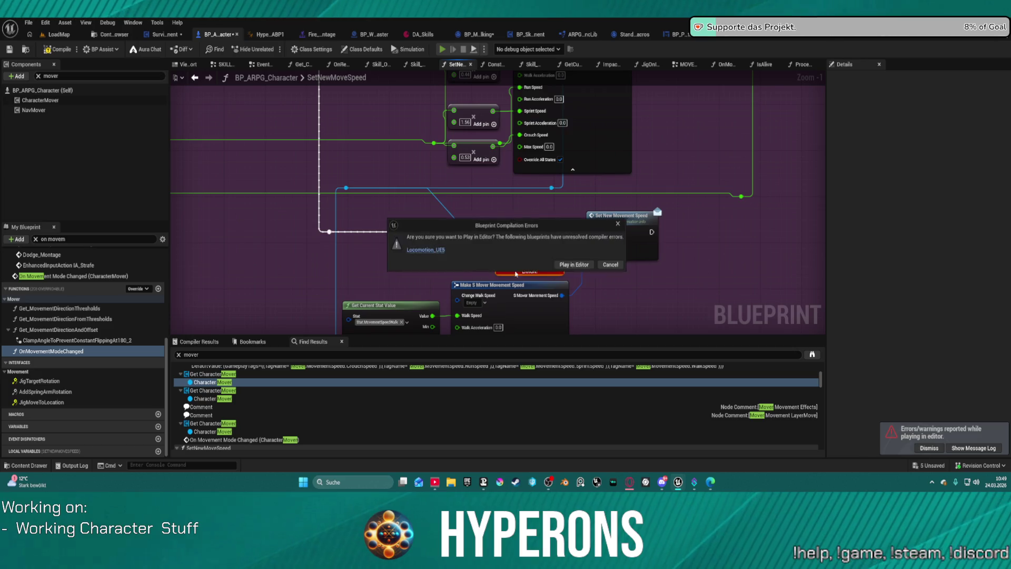
pyautogui.click(585, 266)
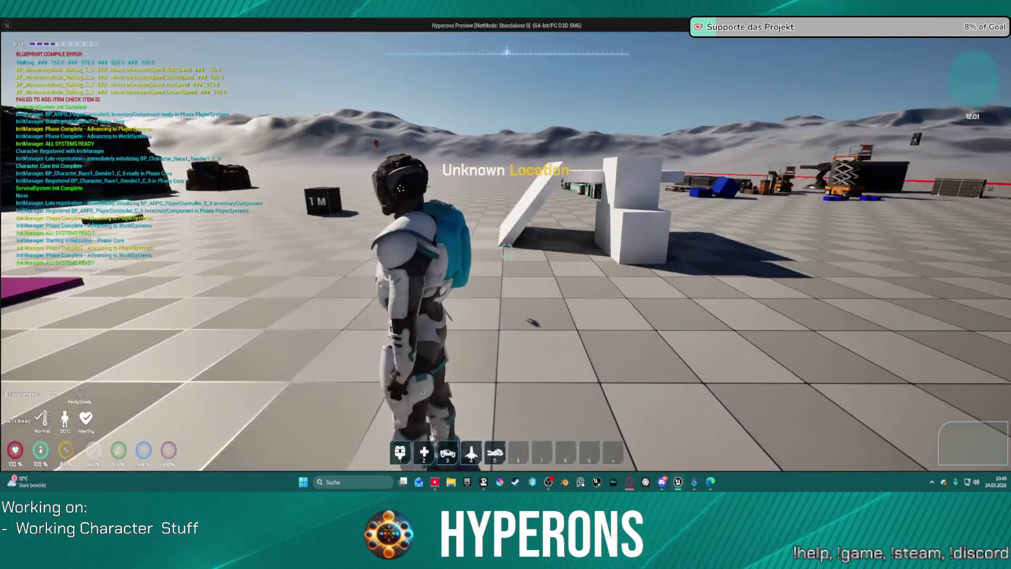
# Run the character forward and back across the pink plane toward the glowing rings
pyautogui.press('w')
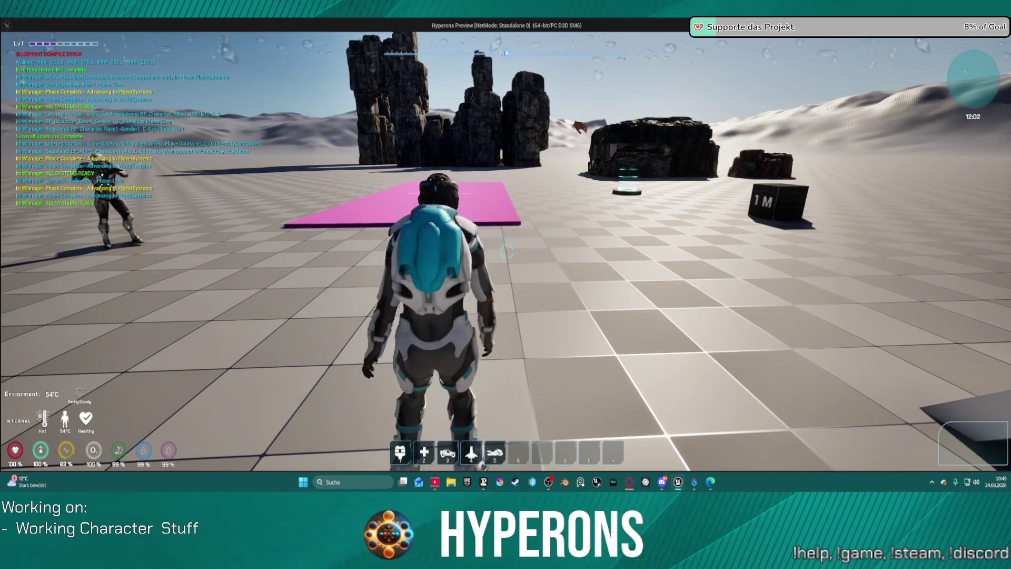
pyautogui.press('s')
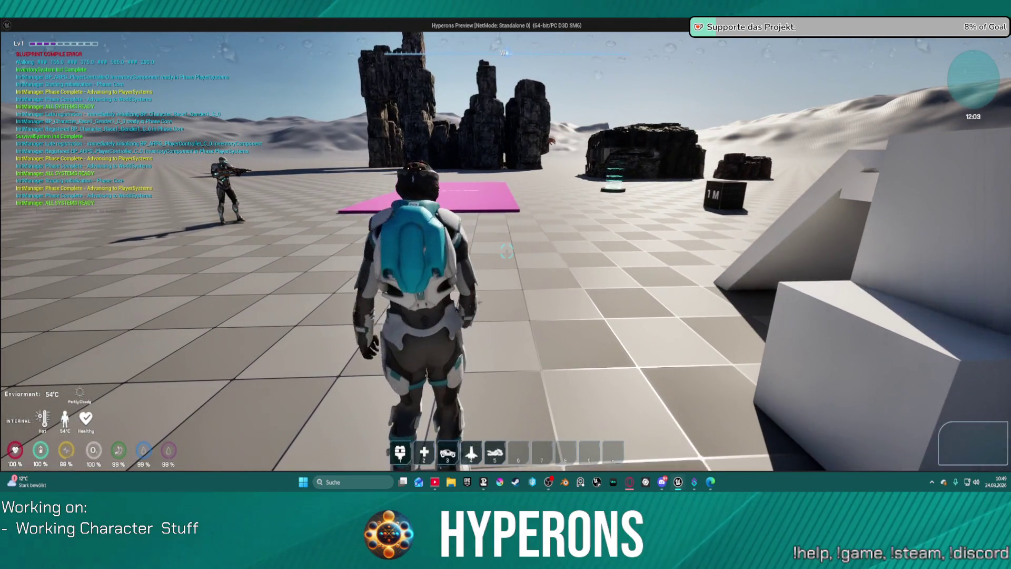
pyautogui.press('w')
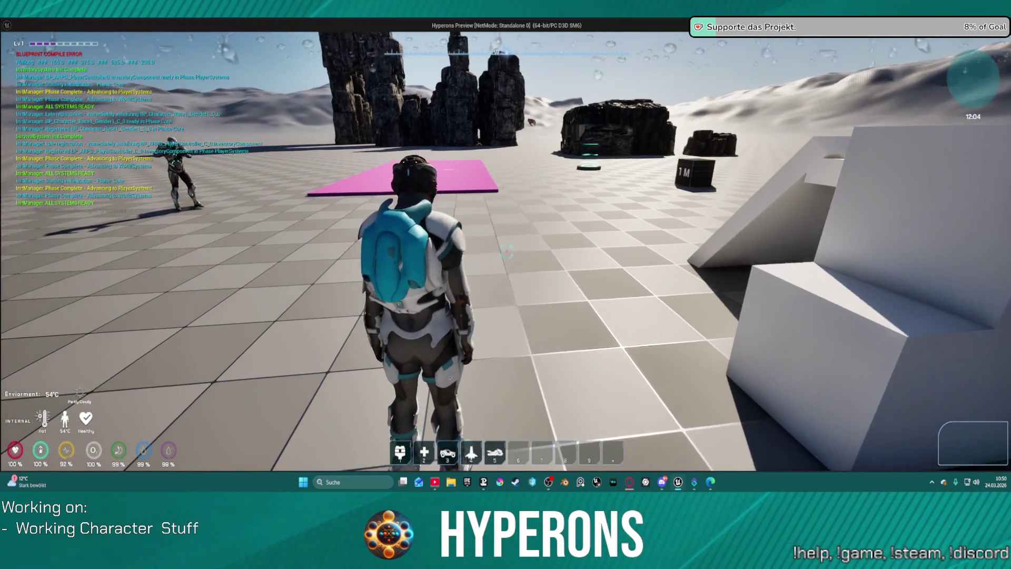
pyautogui.press('w')
pyautogui.press('w')
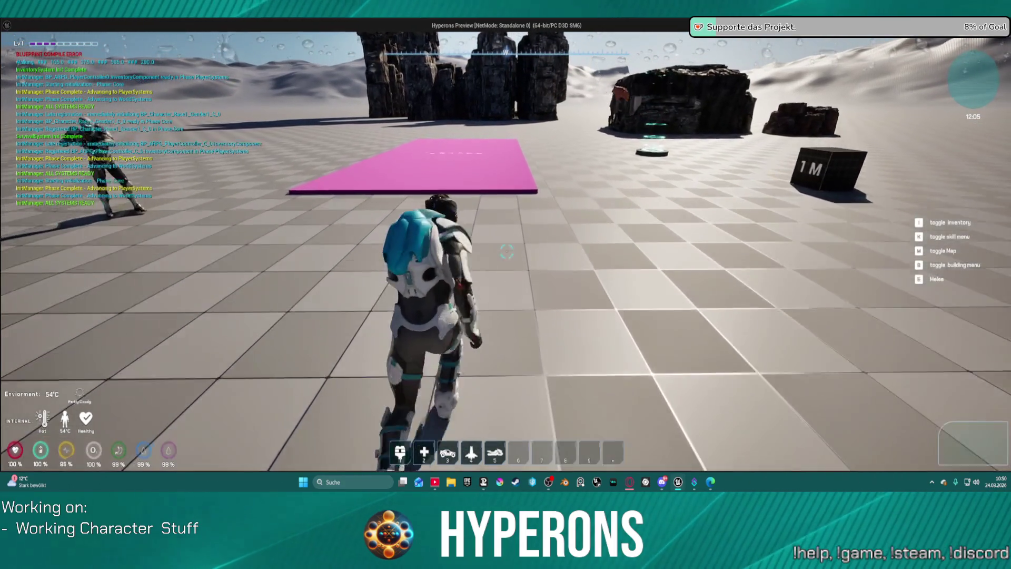
pyautogui.press('w')
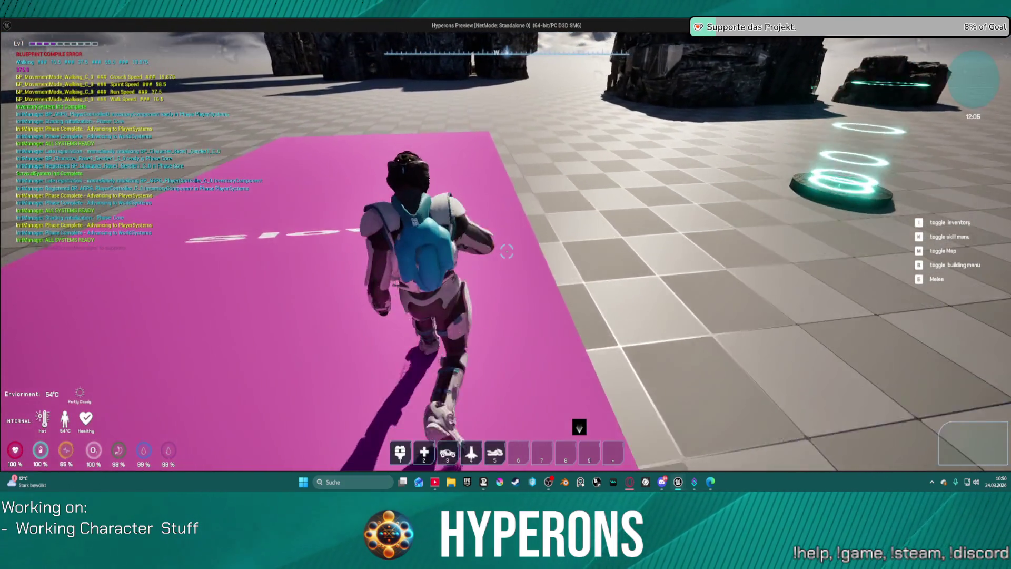
pyautogui.press('w')
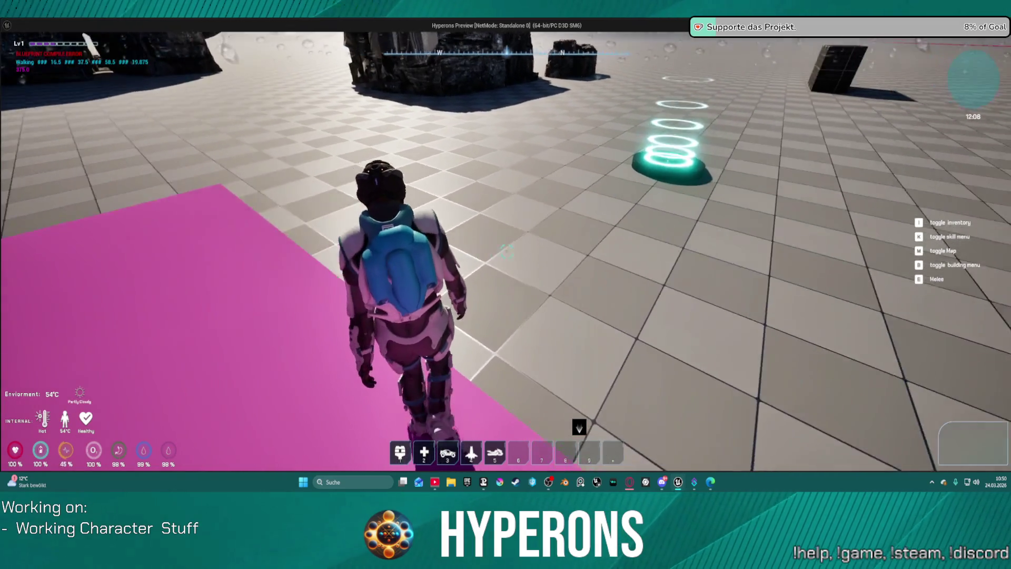
pyautogui.press('w')
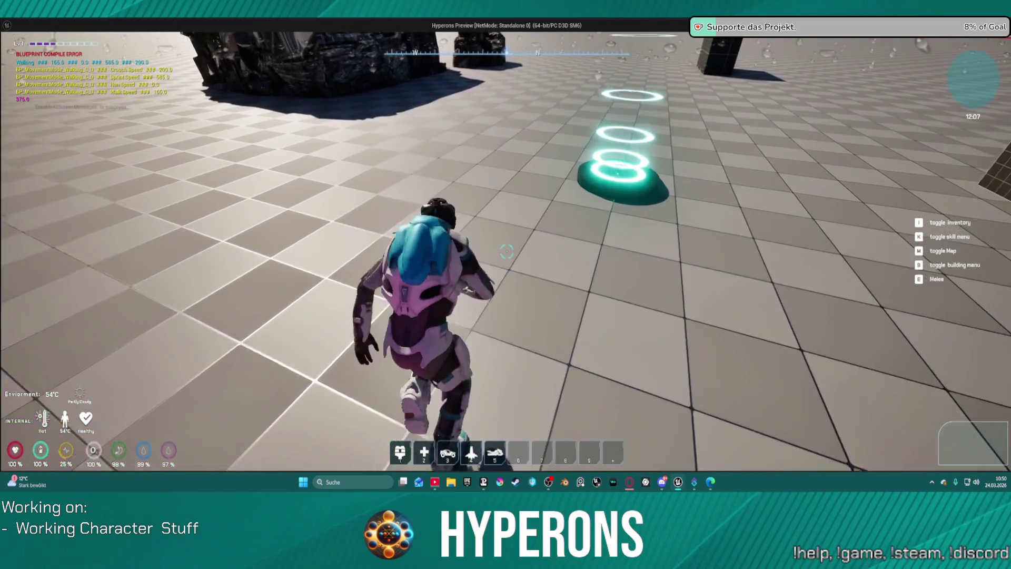
# Jump near the rocks, run onto the open plain, then end the play session
pyautogui.press('w')
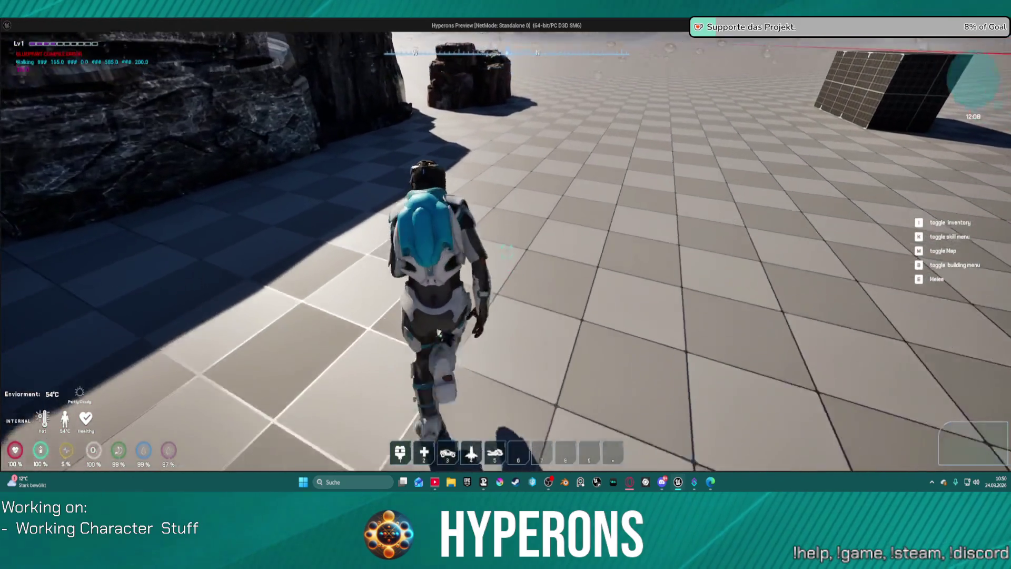
pyautogui.press('w')
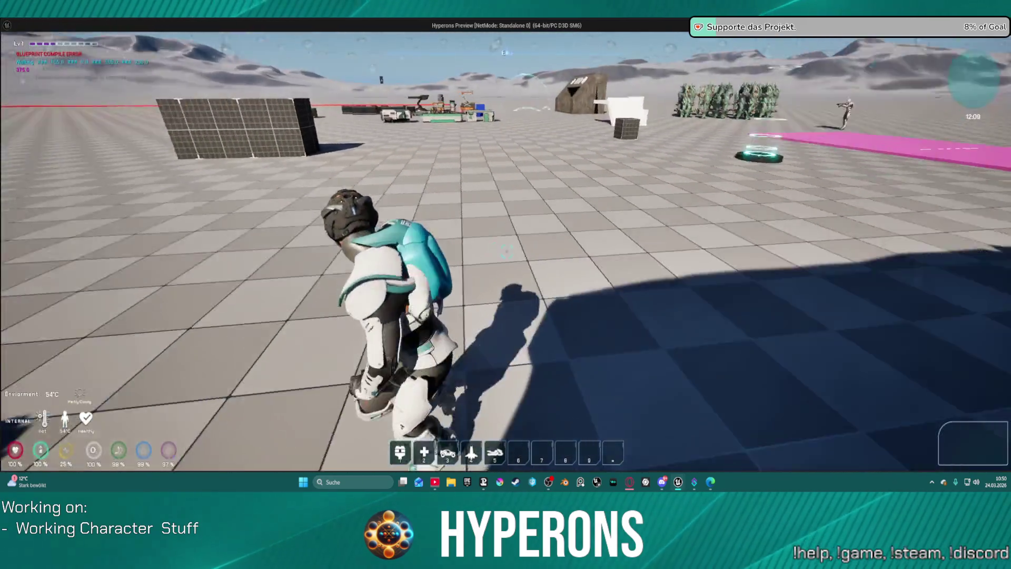
pyautogui.press('space')
pyautogui.press('w')
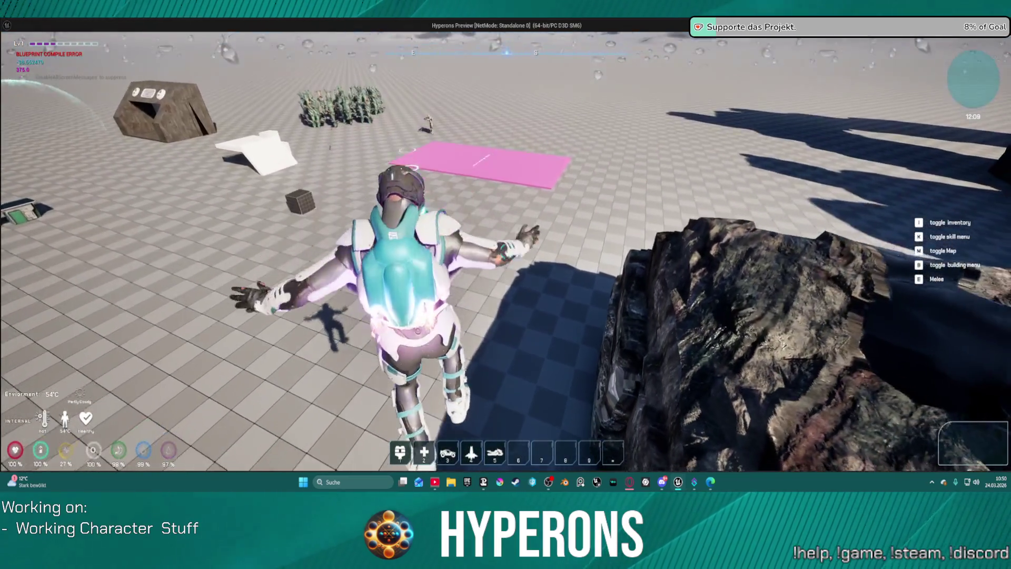
pyautogui.press('w')
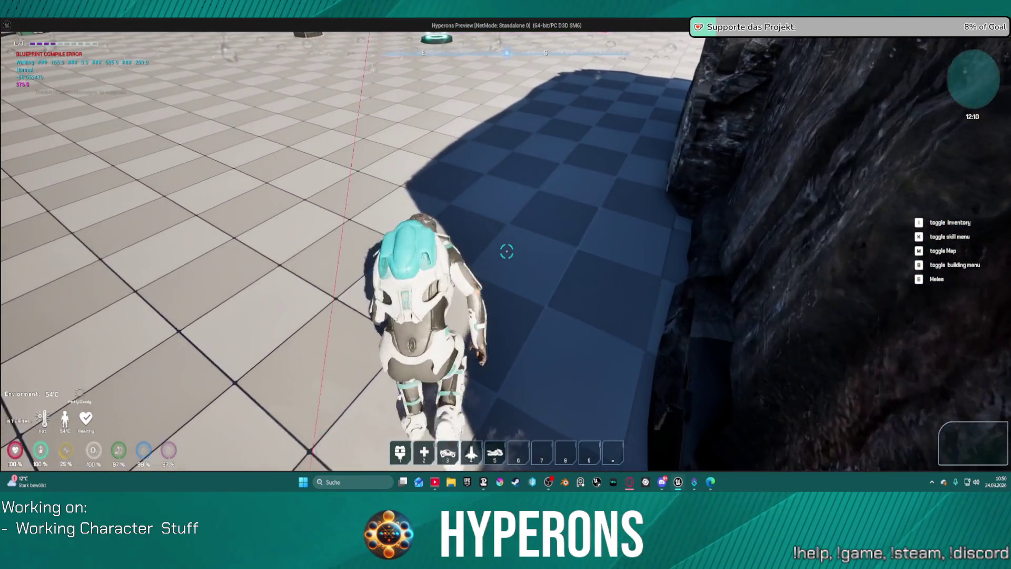
pyautogui.press('w')
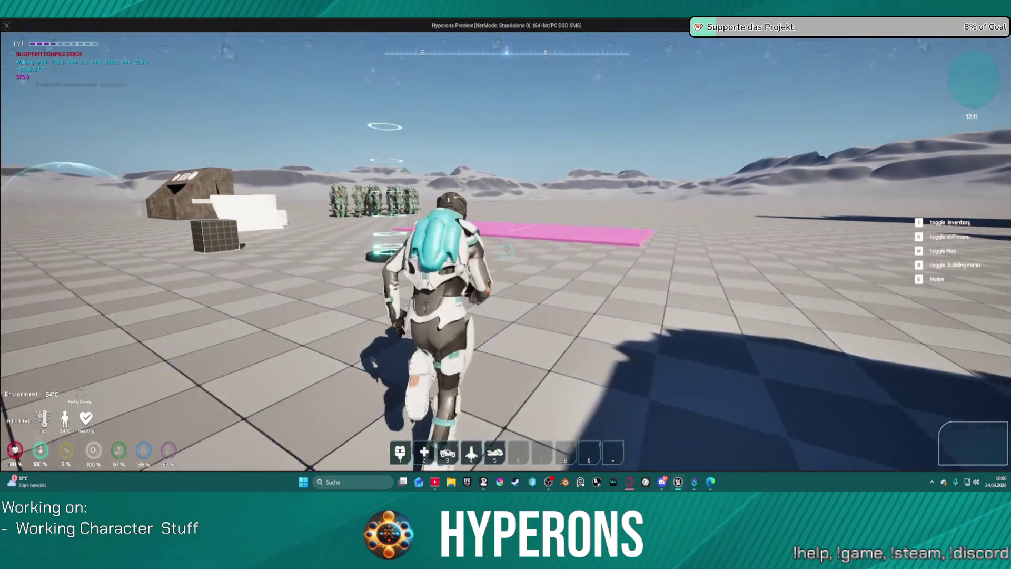
pyautogui.press('w')
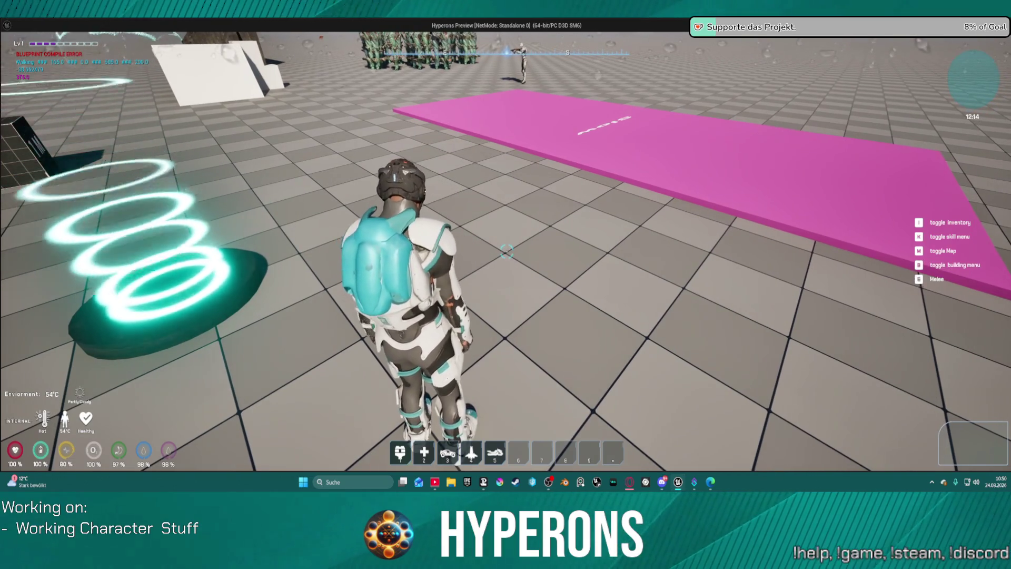
pyautogui.press('Escape')
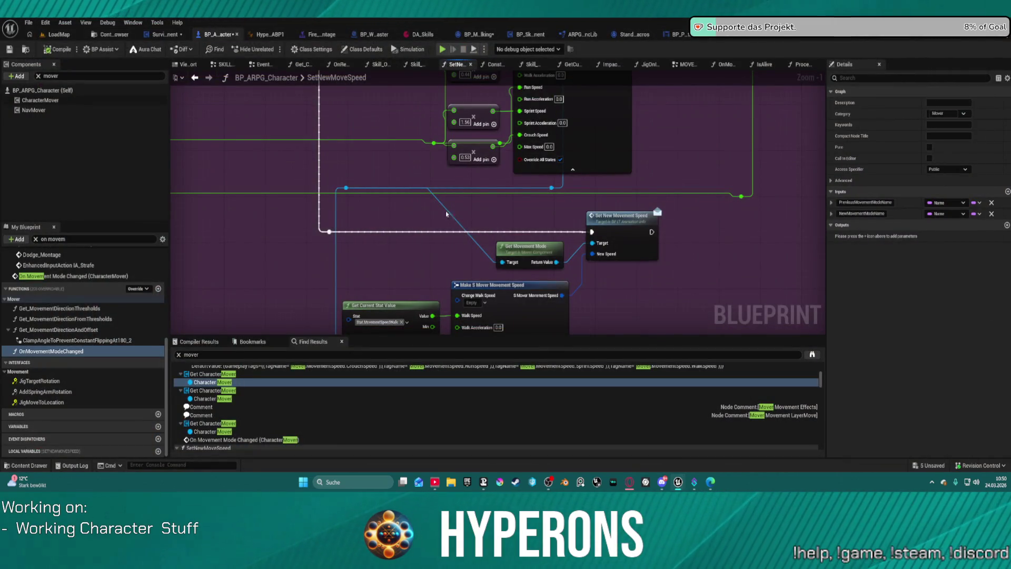
# Copy the Run Speed Stat tag from its Get Current Stat Value node, then show Class Defaults
pyautogui.moveTo(446, 214); pyautogui.dragTo(442, 158)
pyautogui.moveTo(647, 150); pyautogui.dragTo(668, 282)
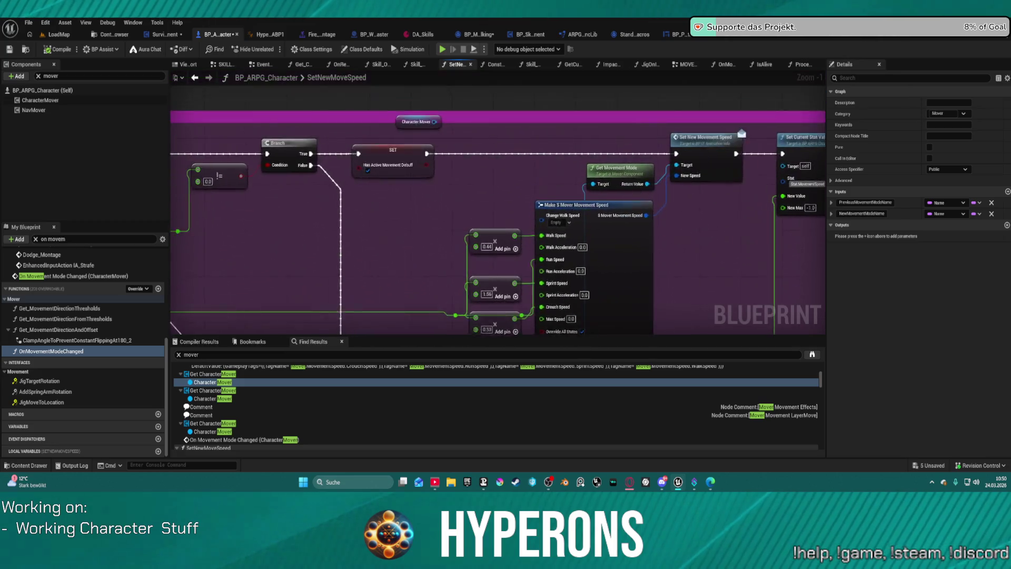
pyautogui.moveTo(507, 349); pyautogui.dragTo(496, 317)
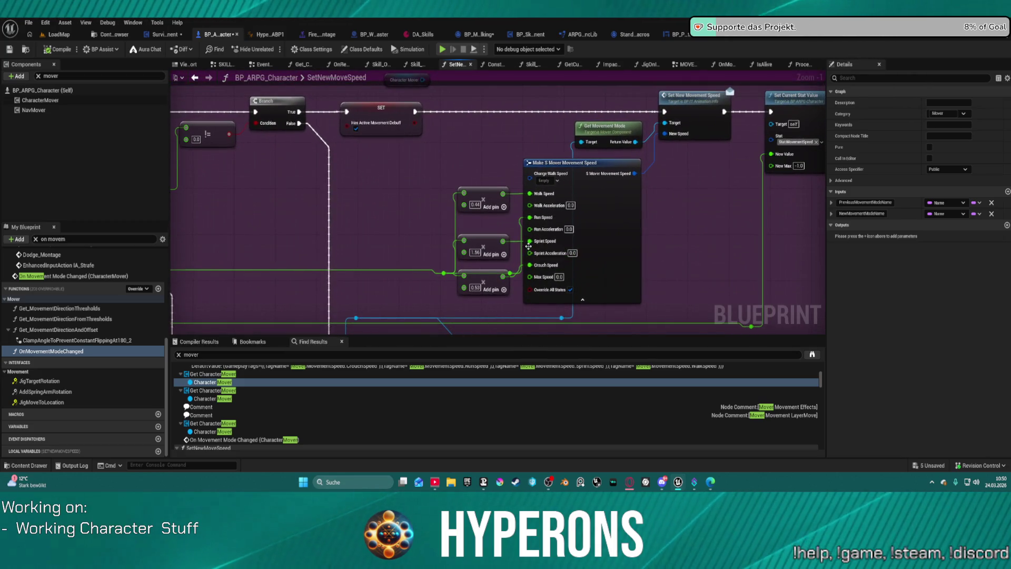
pyautogui.moveTo(491, 275); pyautogui.dragTo(491, 294)
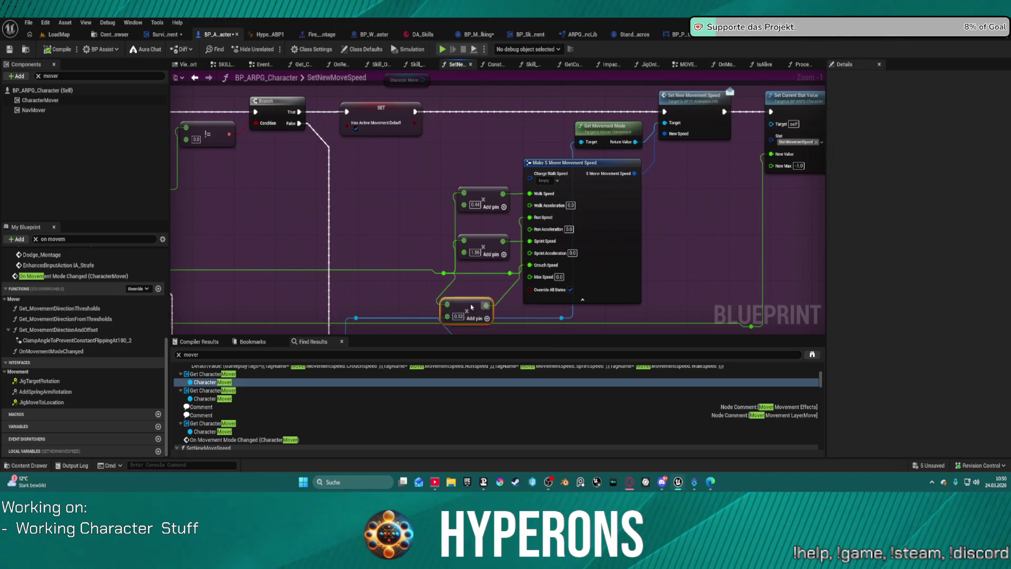
pyautogui.scroll(-5, 451, 142)
pyautogui.scroll(6, 470, 208)
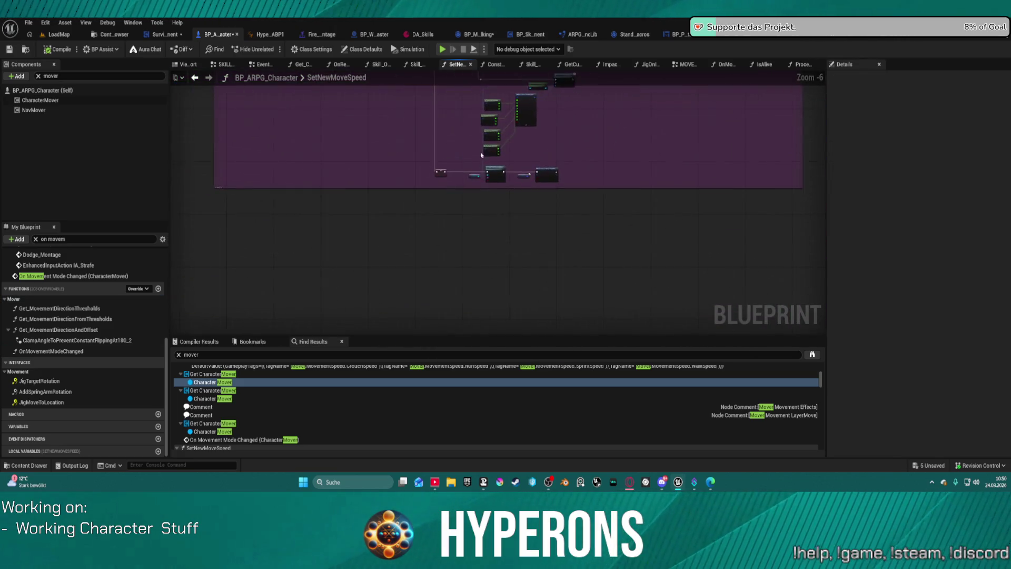
pyautogui.moveTo(457, 169)
pyautogui.mouseDown()
pyautogui.moveTo(434, 218)
pyautogui.moveTo(425, 211)
pyautogui.mouseUp()
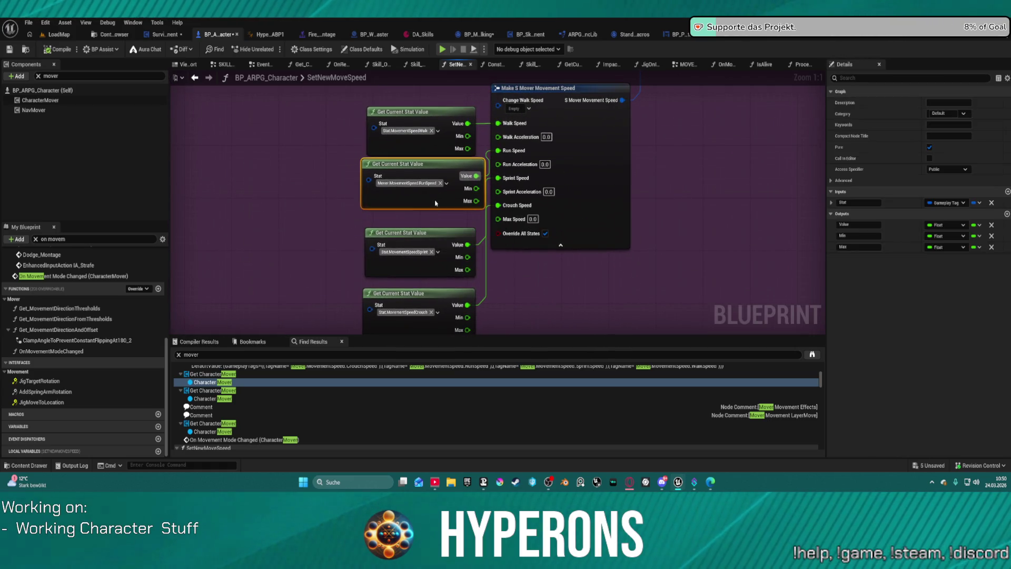
pyautogui.hotkey('ctrl', 'c')
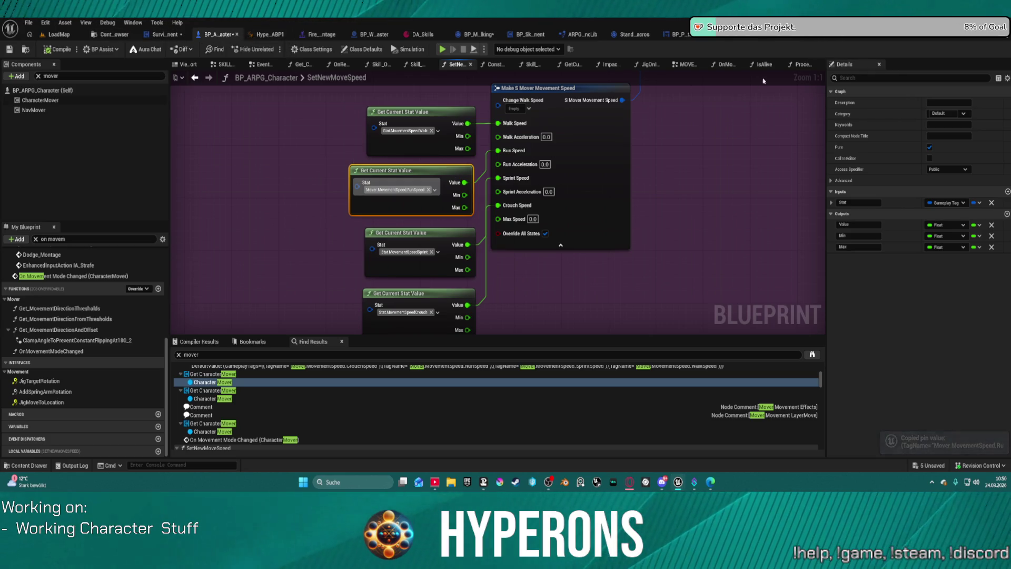
pyautogui.click(365, 47)
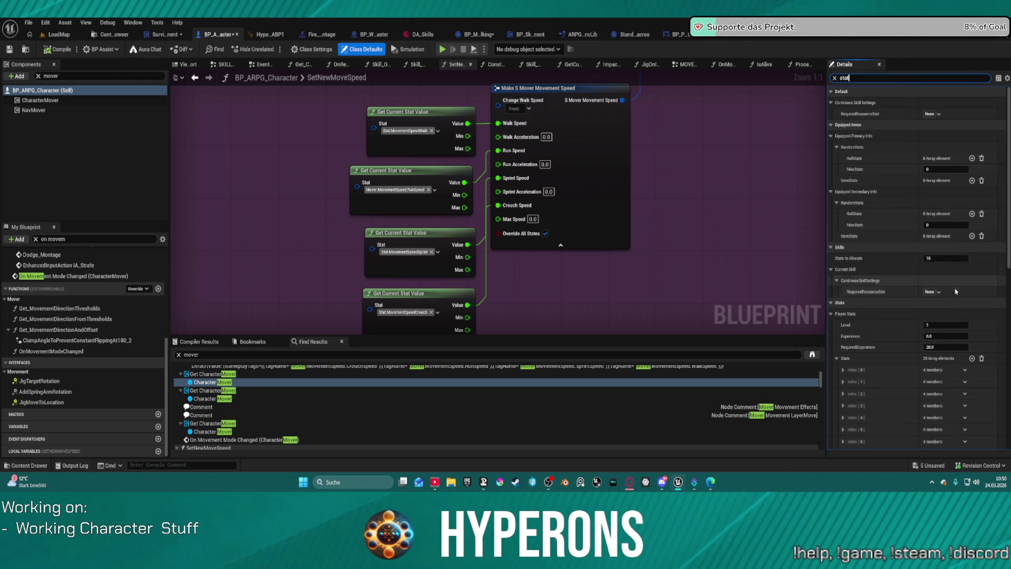
# Expand the last Stats array entries, including Index [25] walk speed and Index [26] at 375.0
pyautogui.scroll(-5, 902, 321)
pyautogui.click(842, 293)
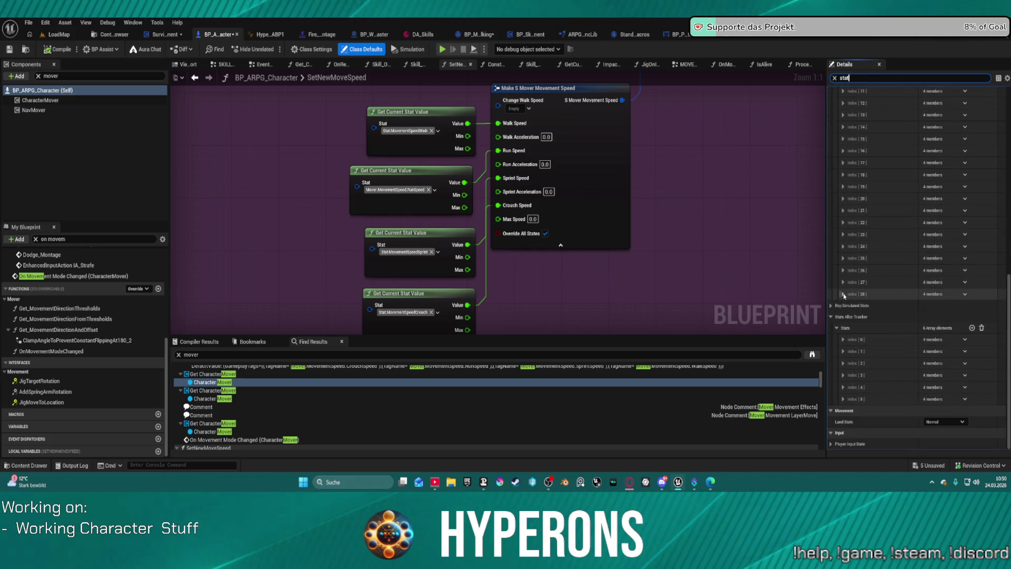
pyautogui.click(842, 281)
pyautogui.click(842, 270)
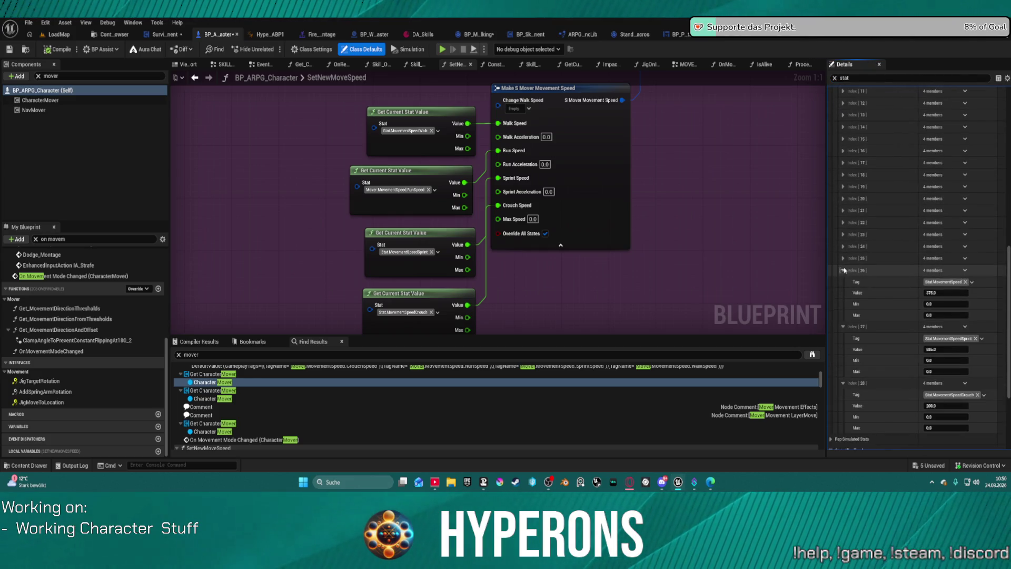
pyautogui.click(842, 258)
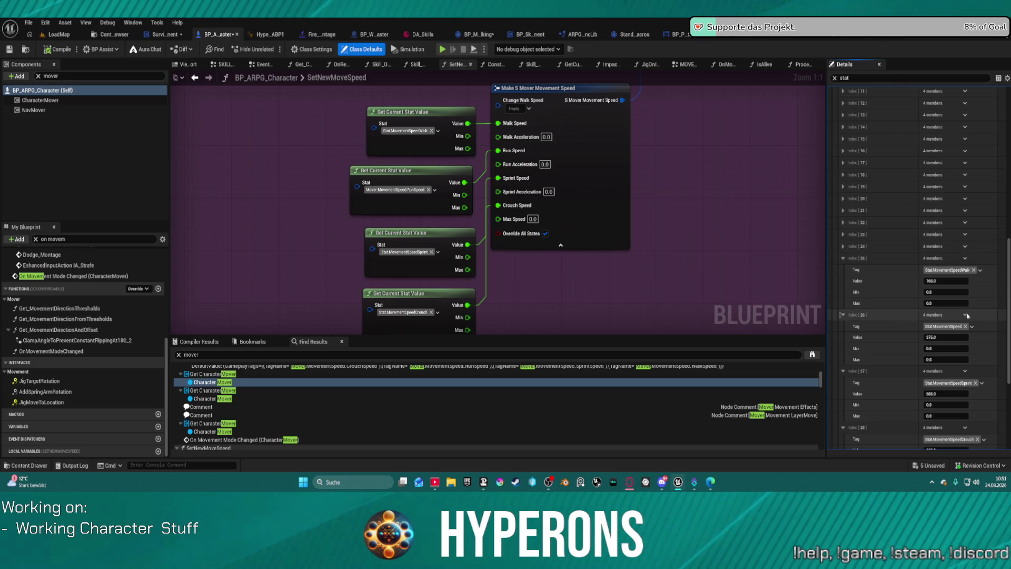
# Duplicate Index [26] as a new 375.0 entry and reach the Gameplay Tag Manager from its tag picker
pyautogui.click(978, 347)
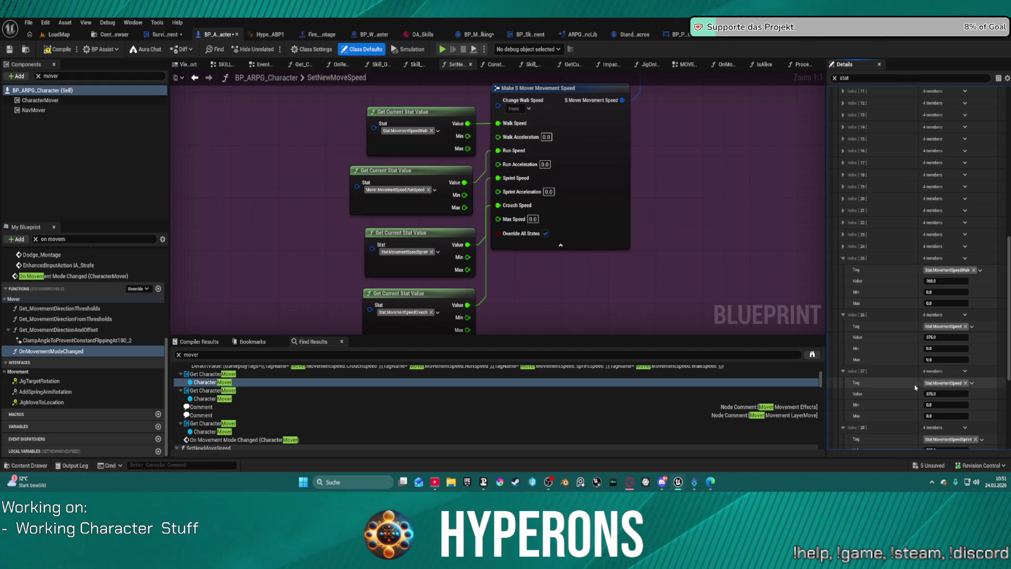
pyautogui.keyDown('shift'); pyautogui.click(943, 385); pyautogui.keyUp('shift')
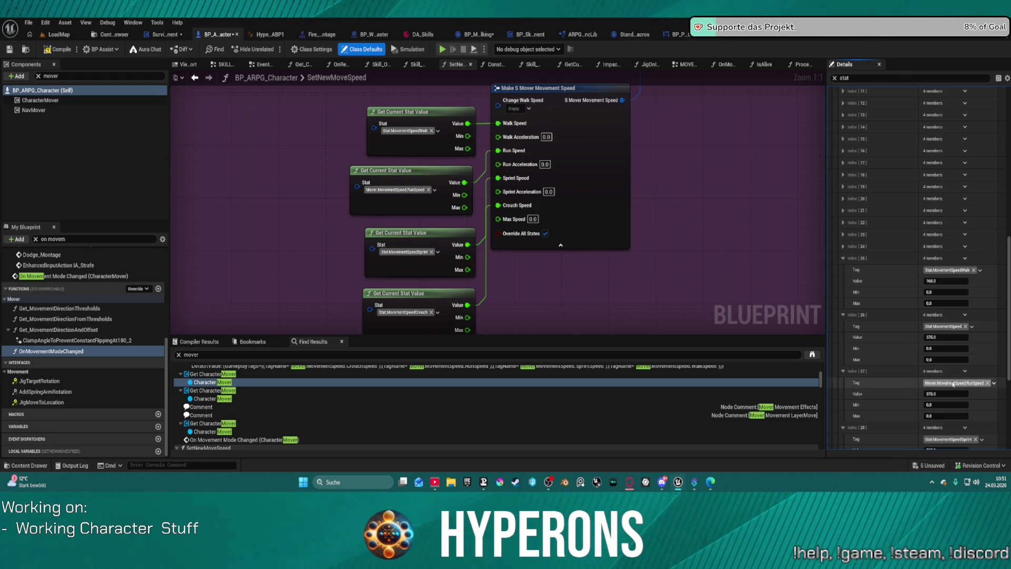
pyautogui.click(946, 384)
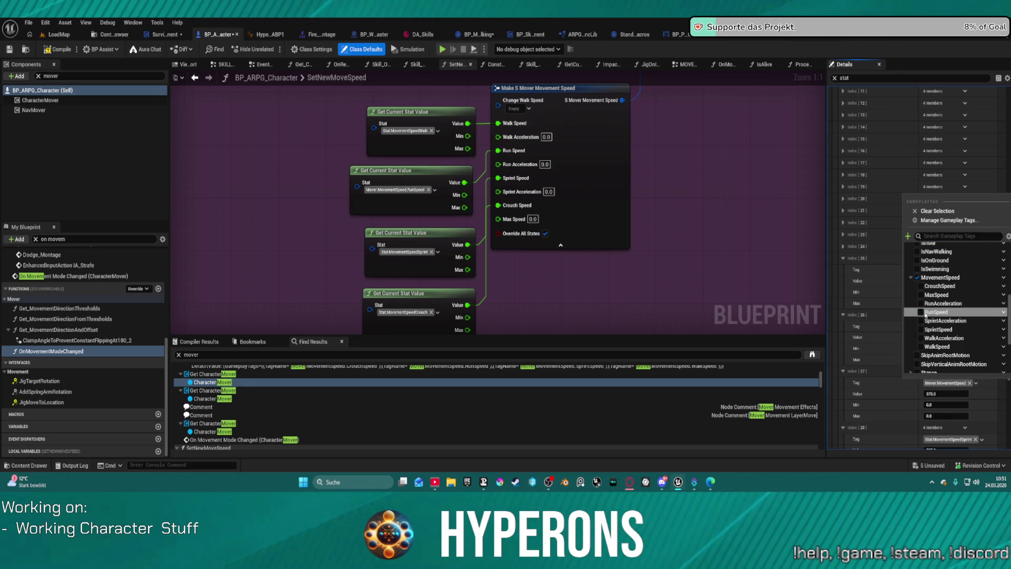
pyautogui.click(901, 344)
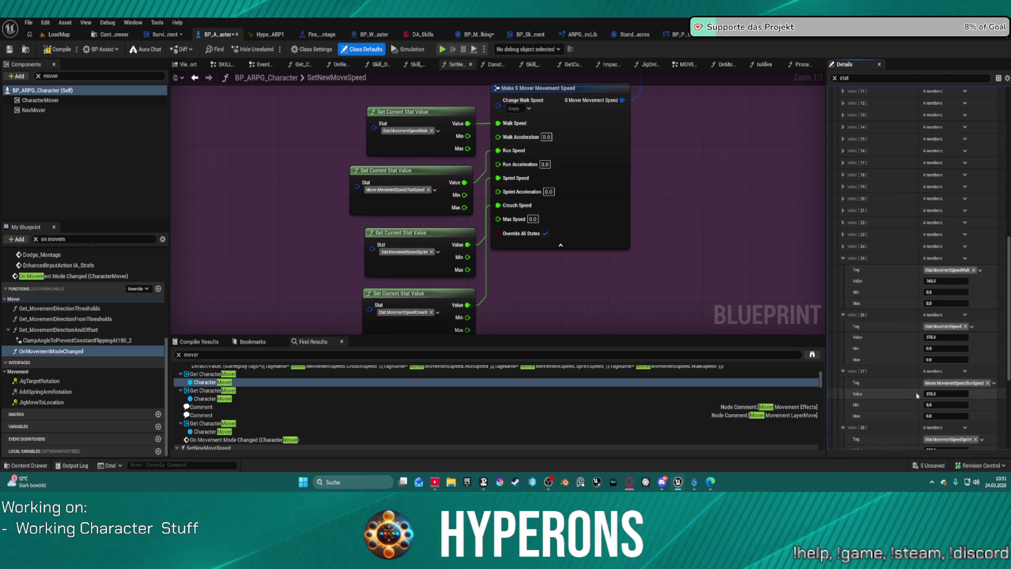
pyautogui.scroll(-2, 899, 336)
pyautogui.scroll(-2, 899, 334)
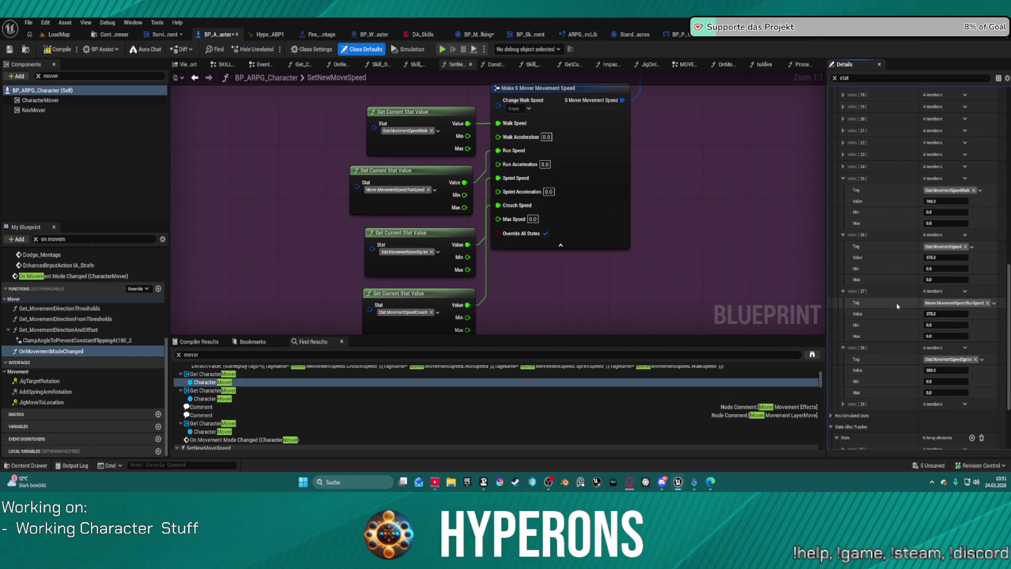
pyautogui.click(946, 303)
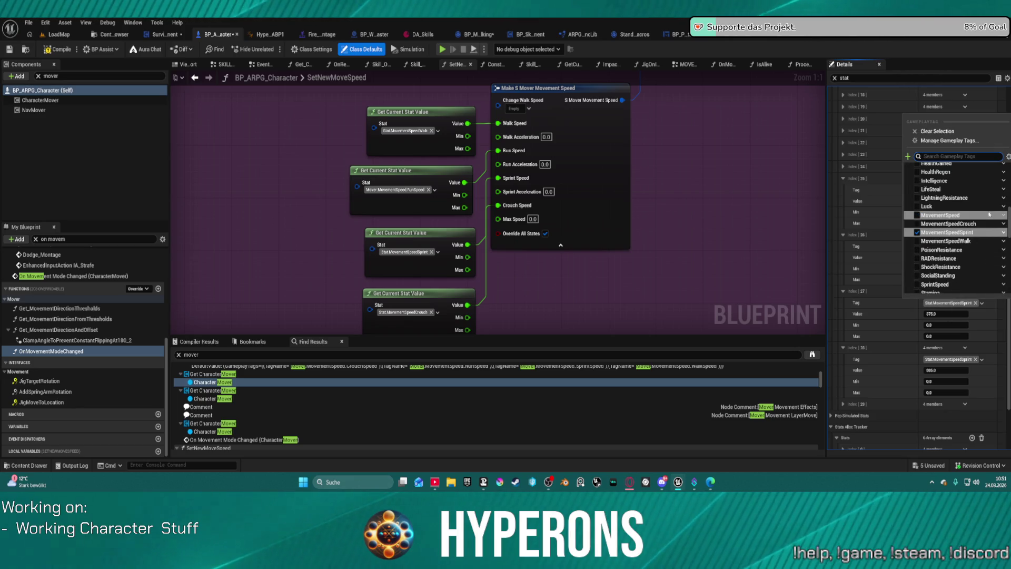
pyautogui.click(981, 141)
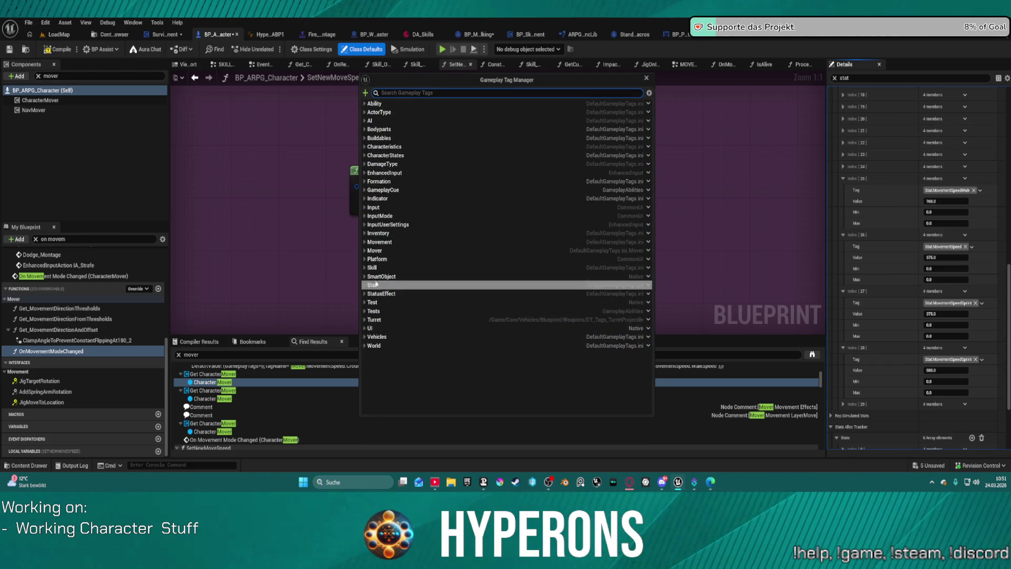
# Create Stat.MovementSpeedRun as a sub-tag alongside MovementSpeedCrouch, then close the tag manager
pyautogui.click(363, 243)
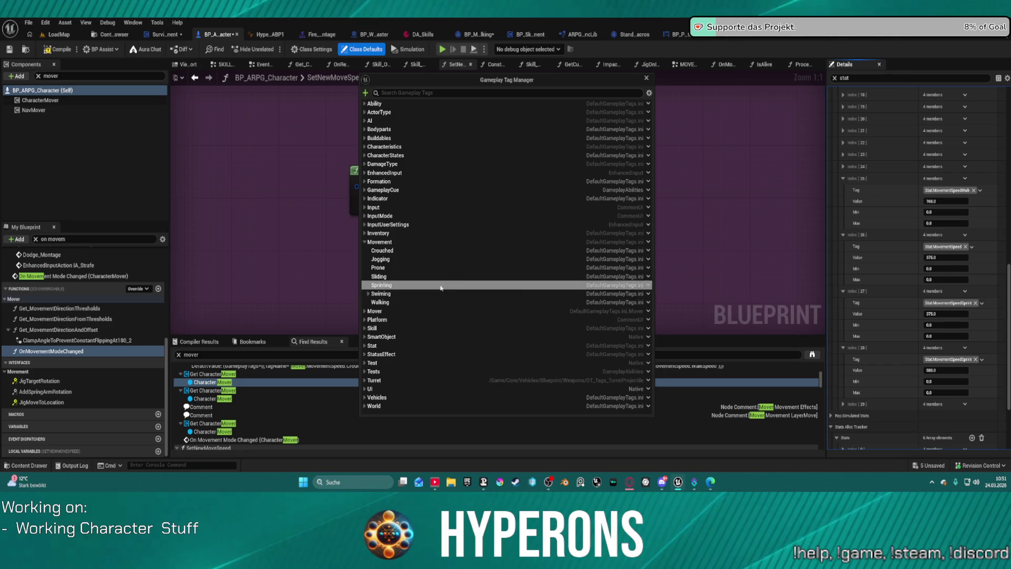
pyautogui.click(363, 345)
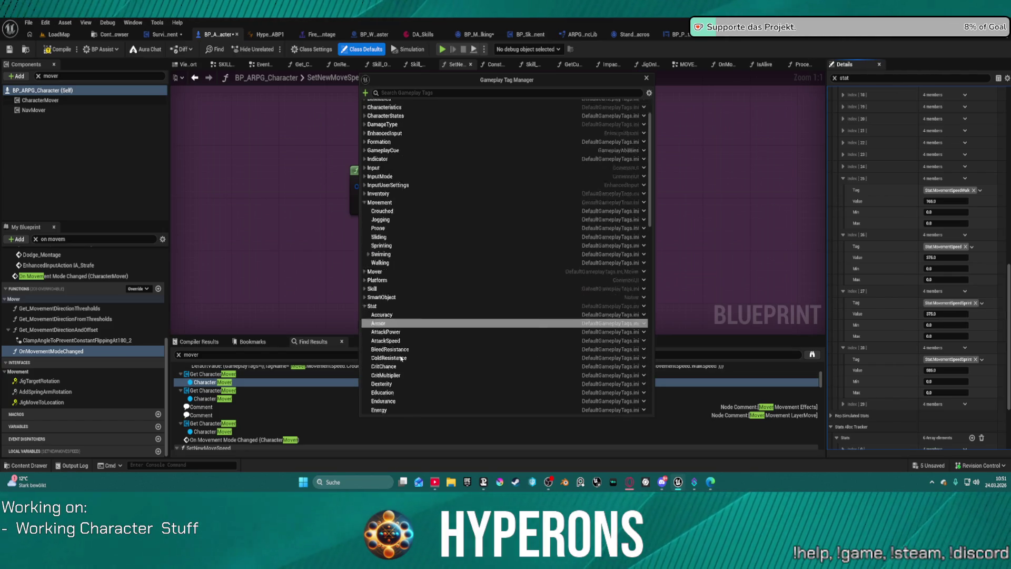
pyautogui.scroll(-10, 400, 358)
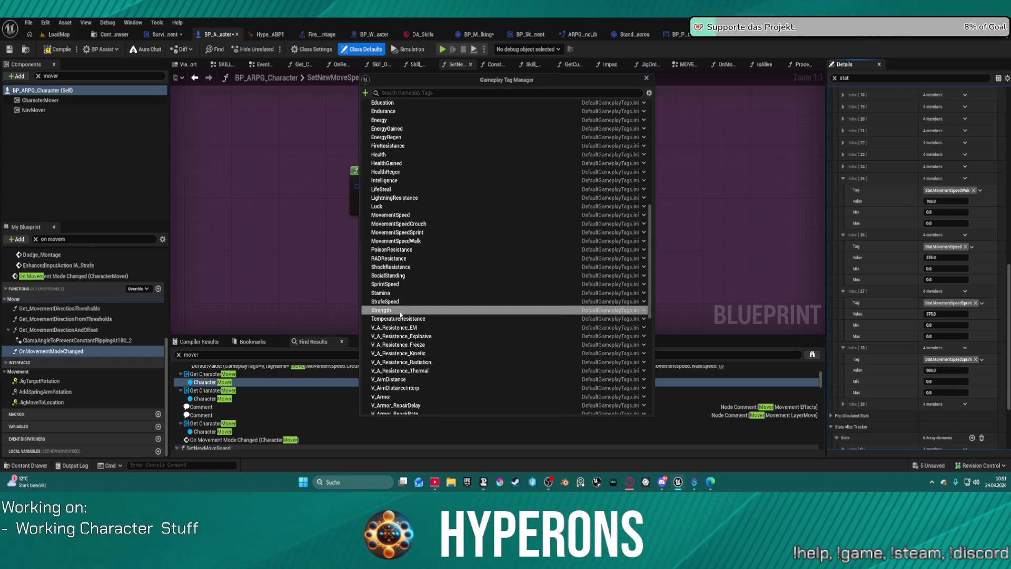
pyautogui.scroll(-2, 401, 298)
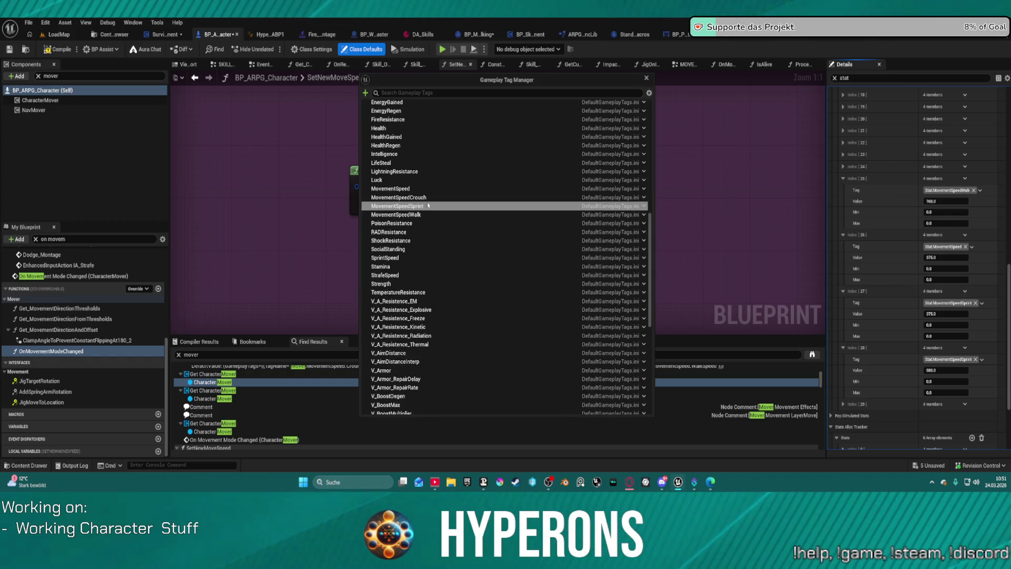
pyautogui.click(642, 199)
pyautogui.click(681, 218)
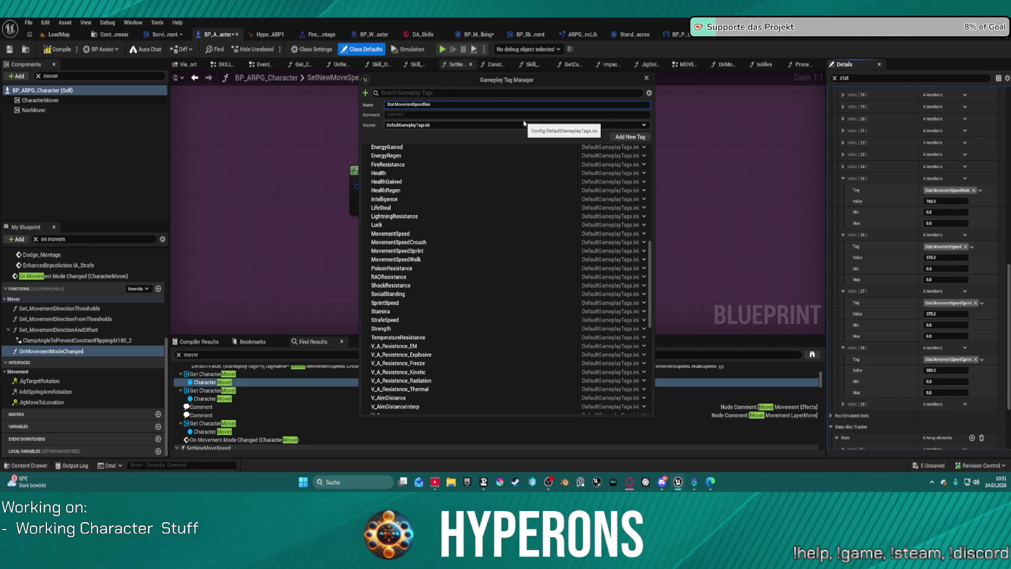
pyautogui.press('Return')
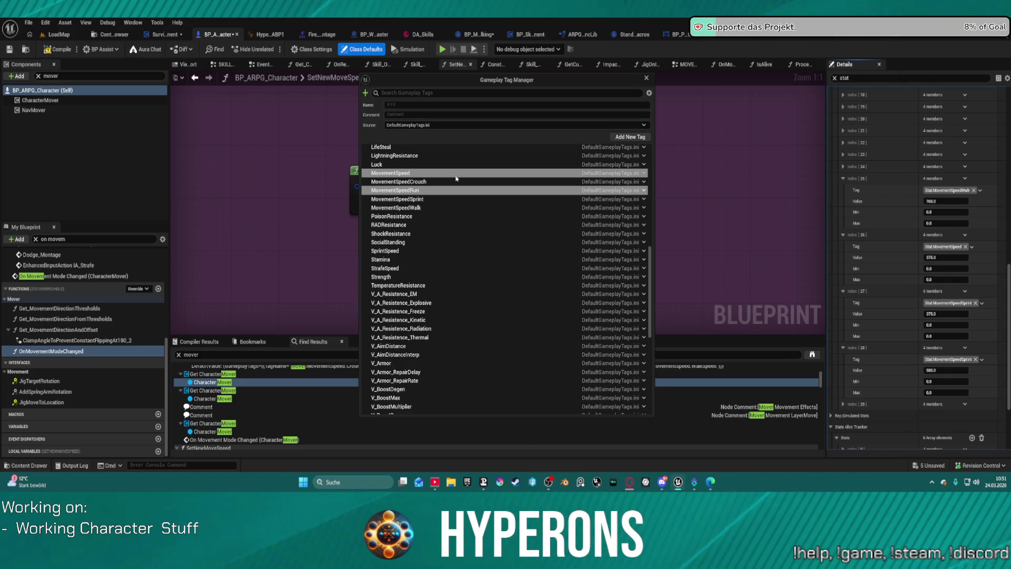
pyautogui.click(647, 77)
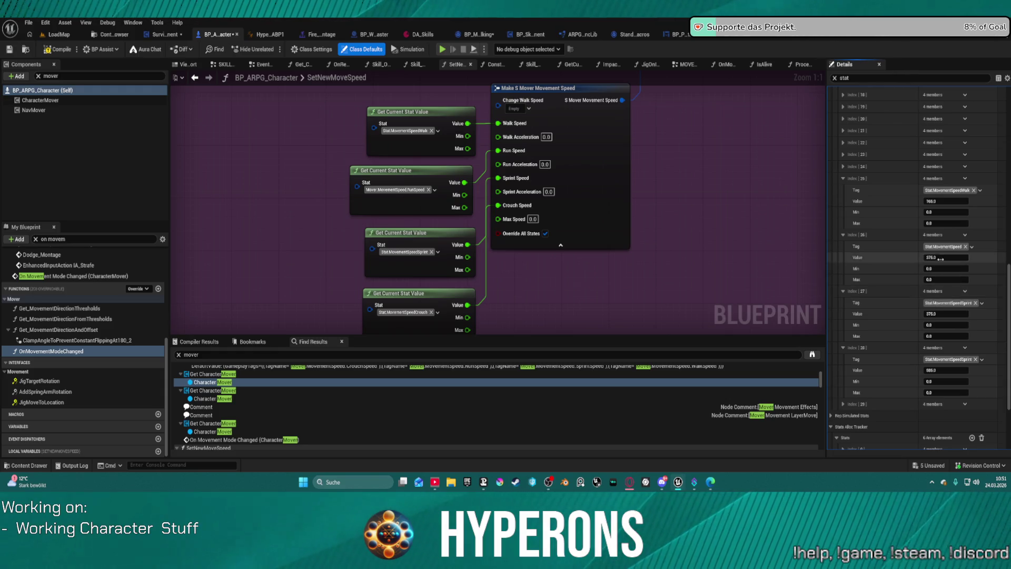
# Drag the Index [26] row down so Index [27] holds Stat.MovementSpeedRun at 375.0
pyautogui.click(953, 304)
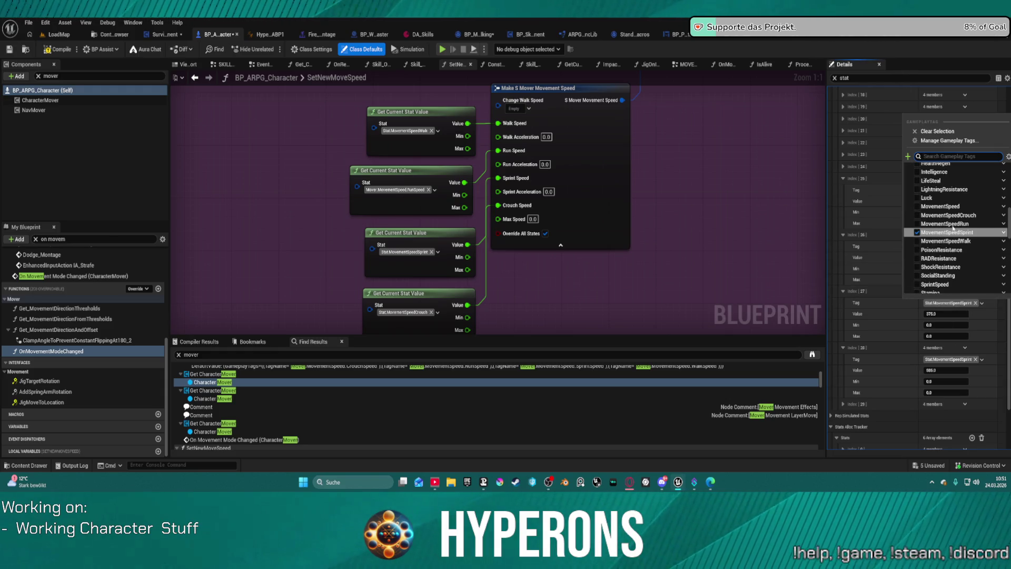
pyautogui.click(884, 285)
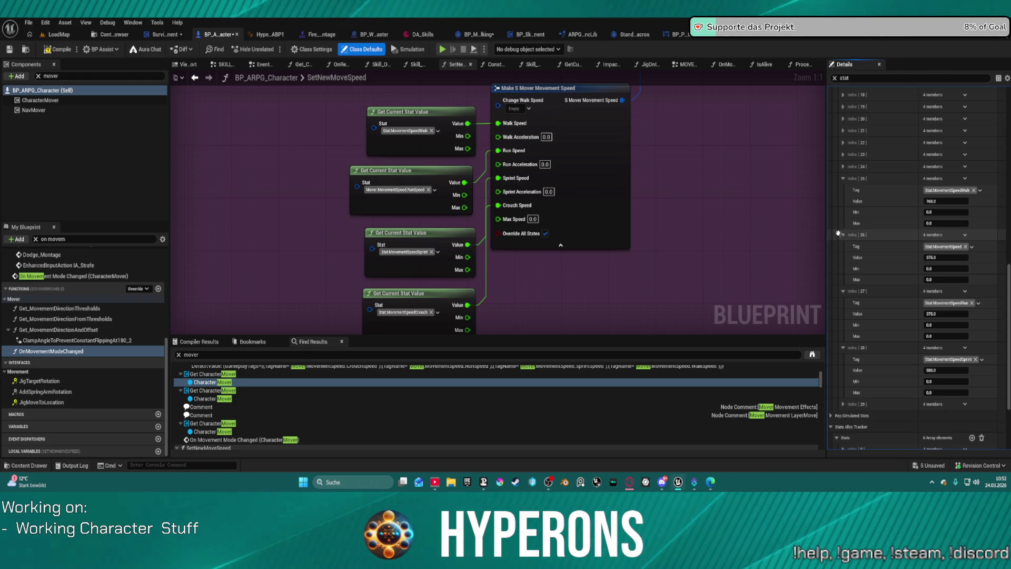
pyautogui.moveTo(838, 234); pyautogui.dragTo(855, 346)
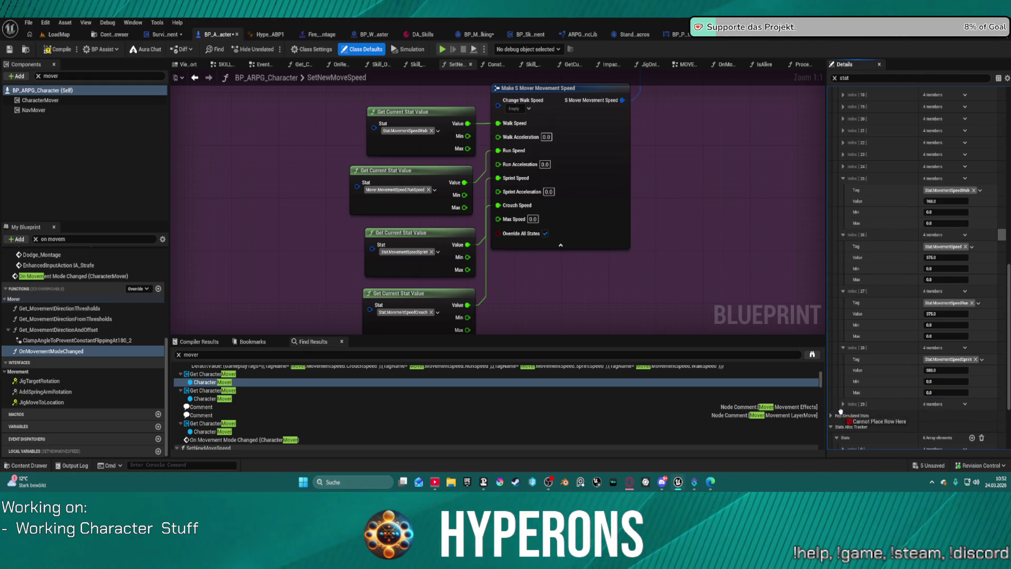
pyautogui.moveTo(846, 408); pyautogui.dragTo(848, 410)
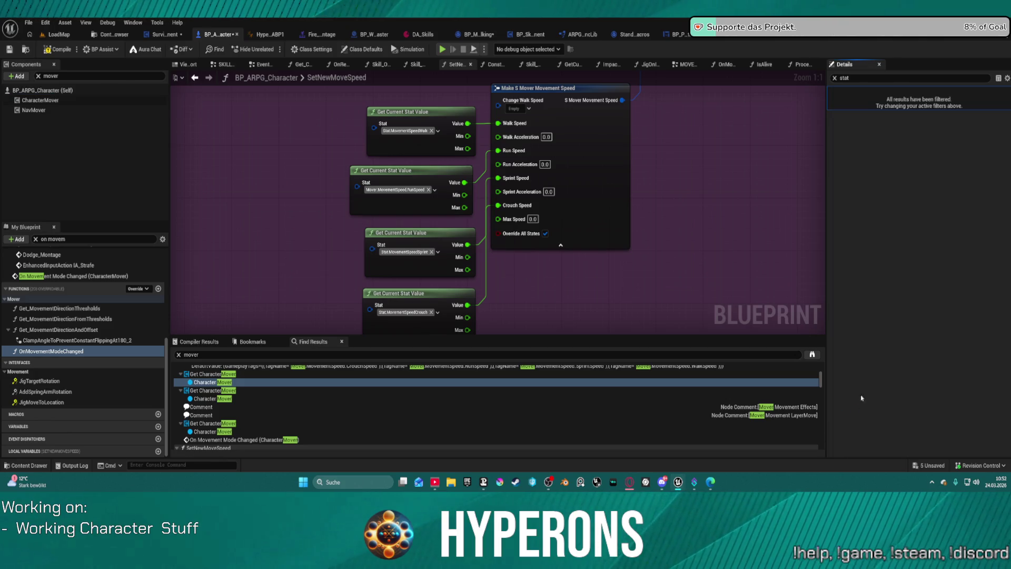
# Clear the 'stat' Details filter and show the function's two Name inputs
pyautogui.click(835, 79)
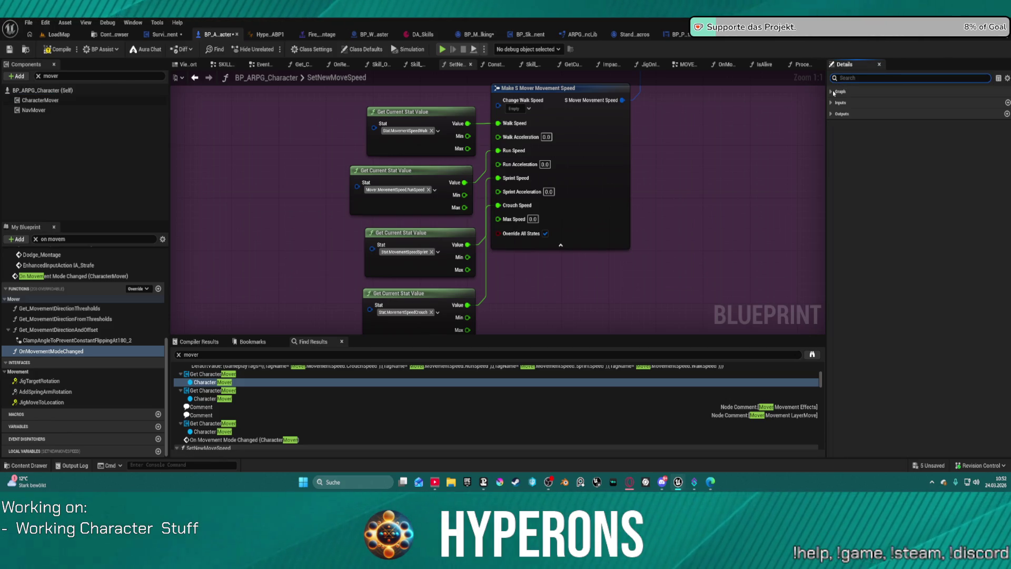
pyautogui.click(832, 92)
pyautogui.click(830, 191)
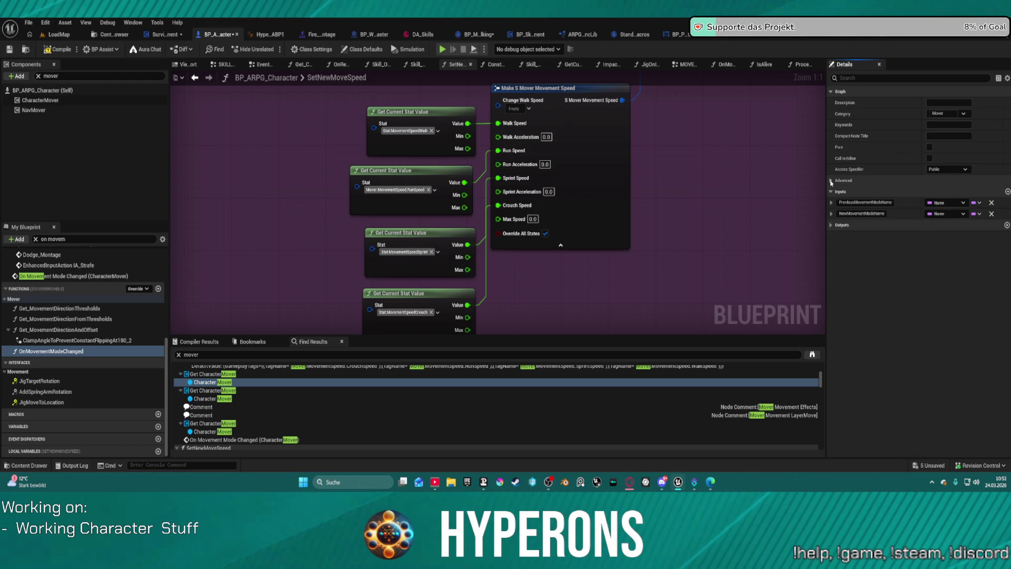
pyautogui.click(830, 180)
pyautogui.click(832, 92)
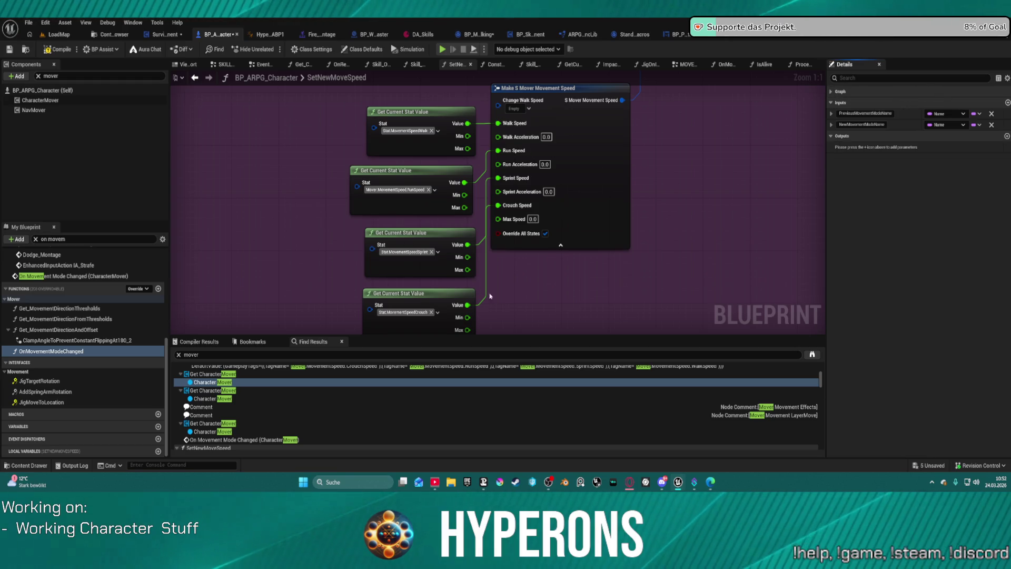
# Frame the four stat nodes, compile BP_ARPG_Character and launch a play-in-editor test
pyautogui.moveTo(490, 296)
pyautogui.mouseDown()
pyautogui.moveTo(521, 255)
pyautogui.moveTo(583, 271)
pyautogui.mouseUp()
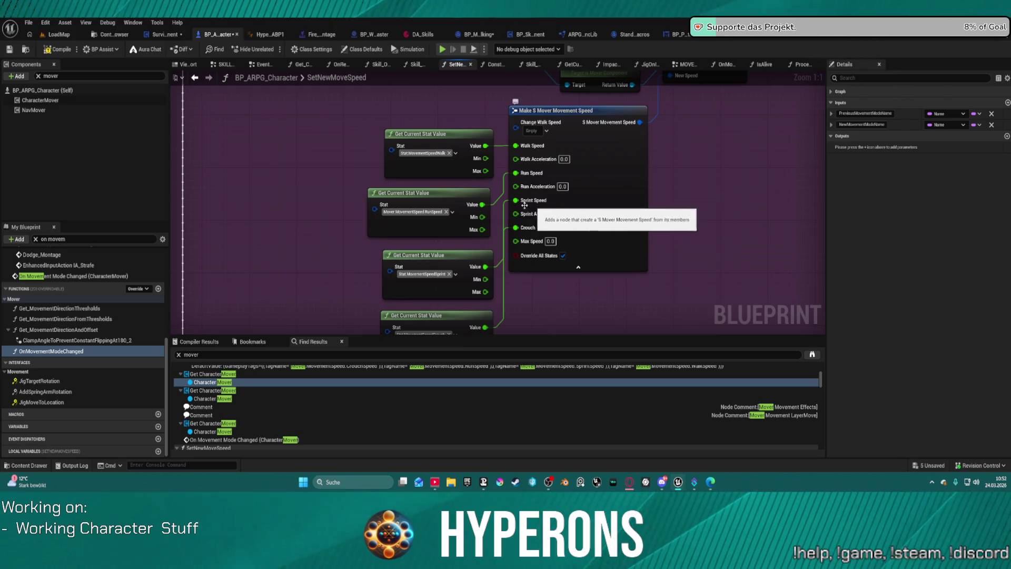
pyautogui.moveTo(454, 193); pyautogui.dragTo(409, 160)
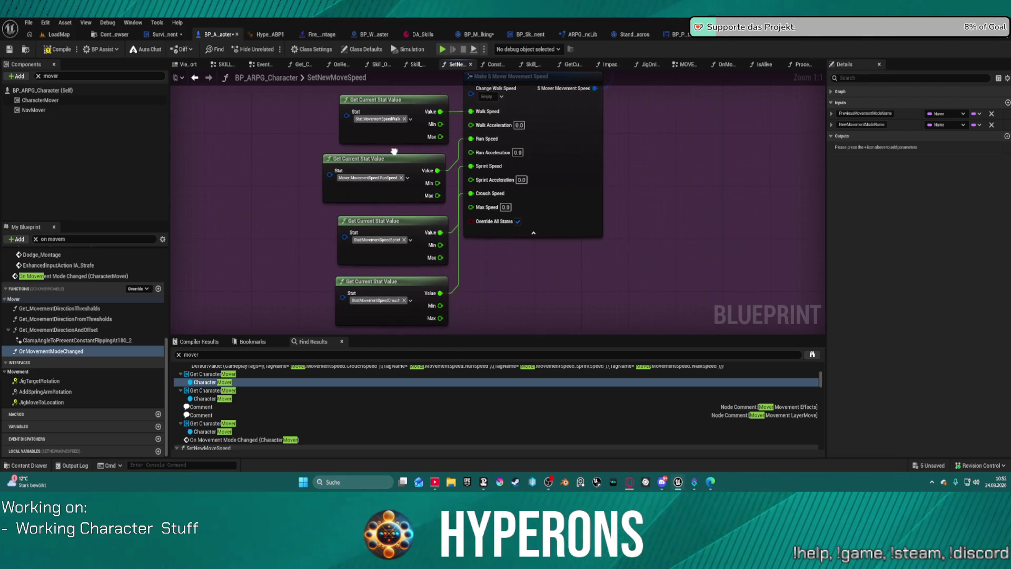
pyautogui.click(56, 51)
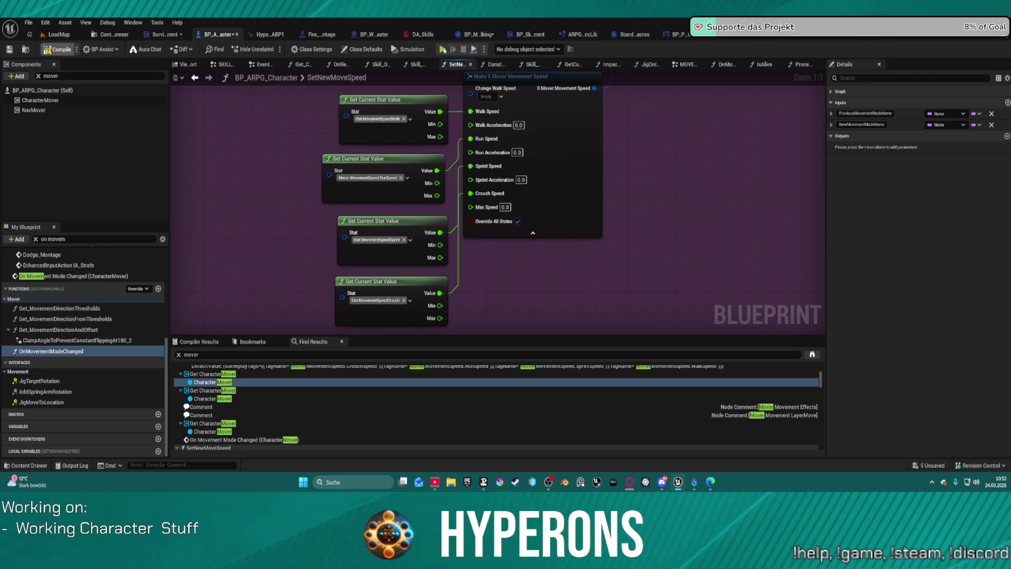
pyautogui.click(443, 50)
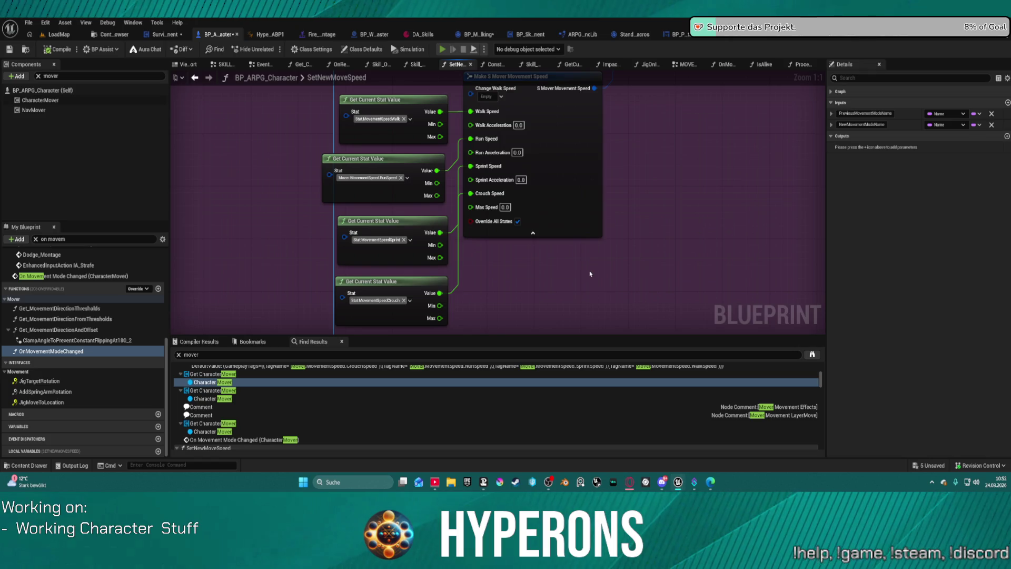
# Run the character across the pink platform toward the rocks and back to the rings
pyautogui.press('w')
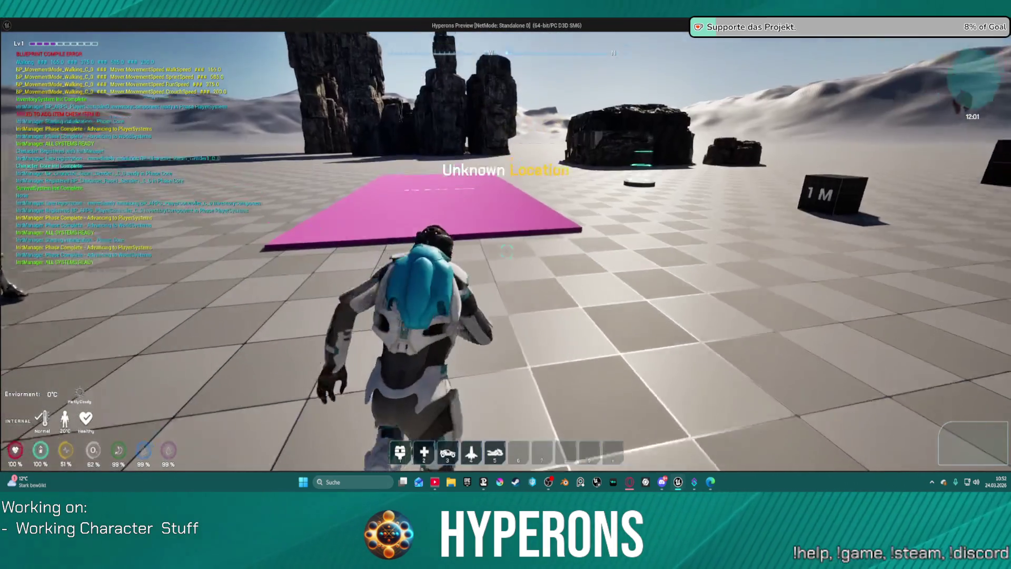
pyautogui.press('w')
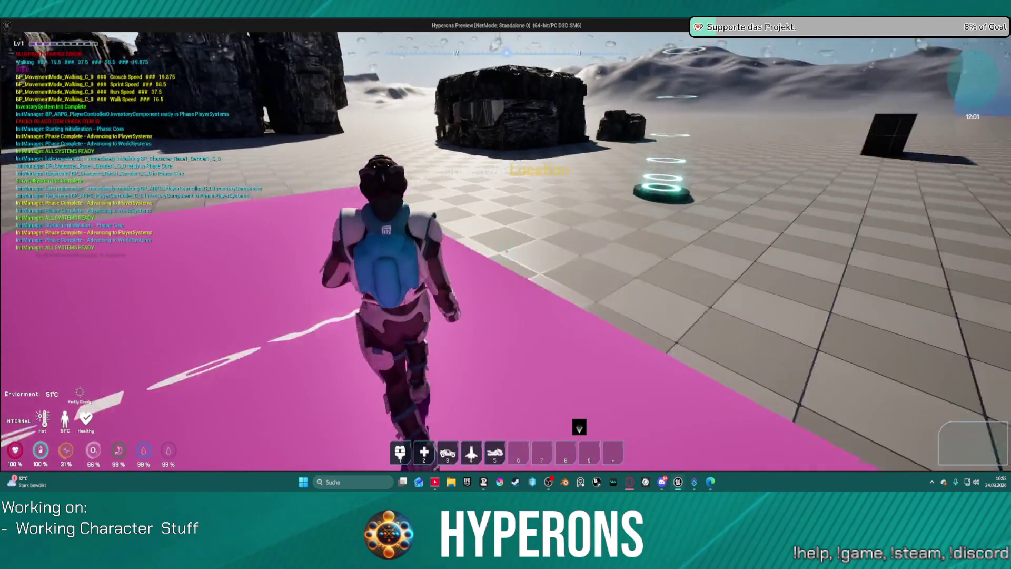
pyautogui.press('w')
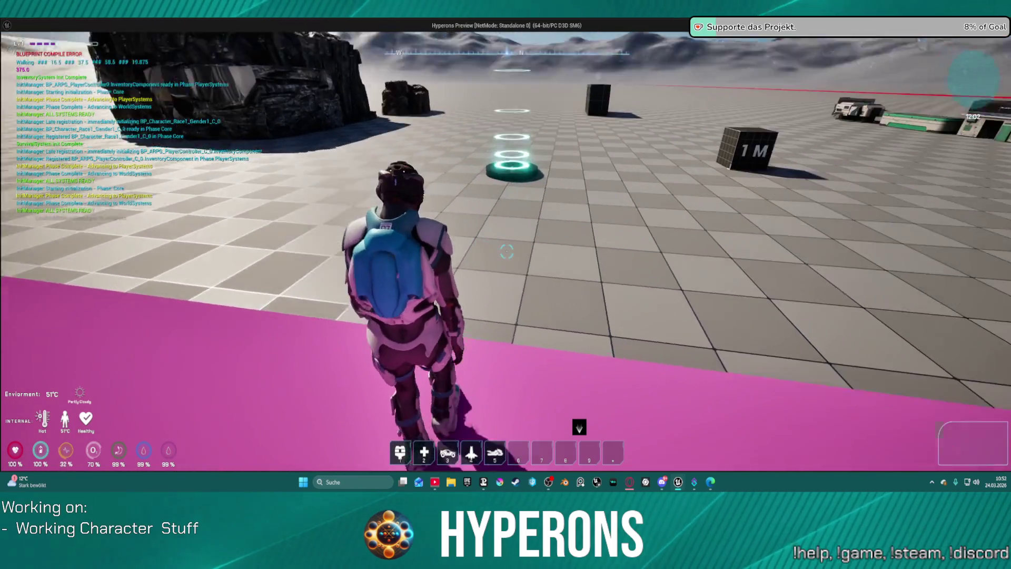
pyautogui.press('w')
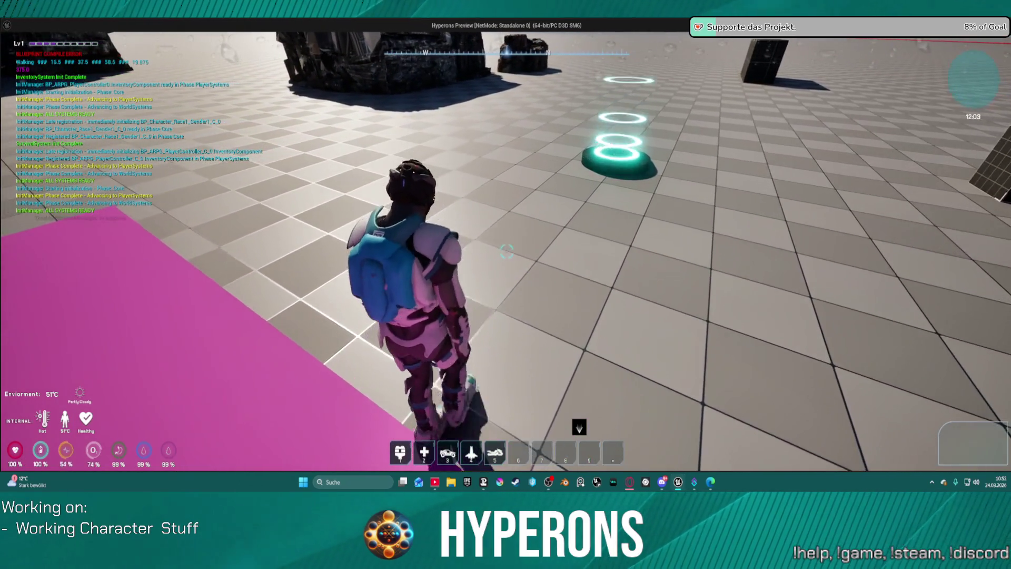
pyautogui.press('w')
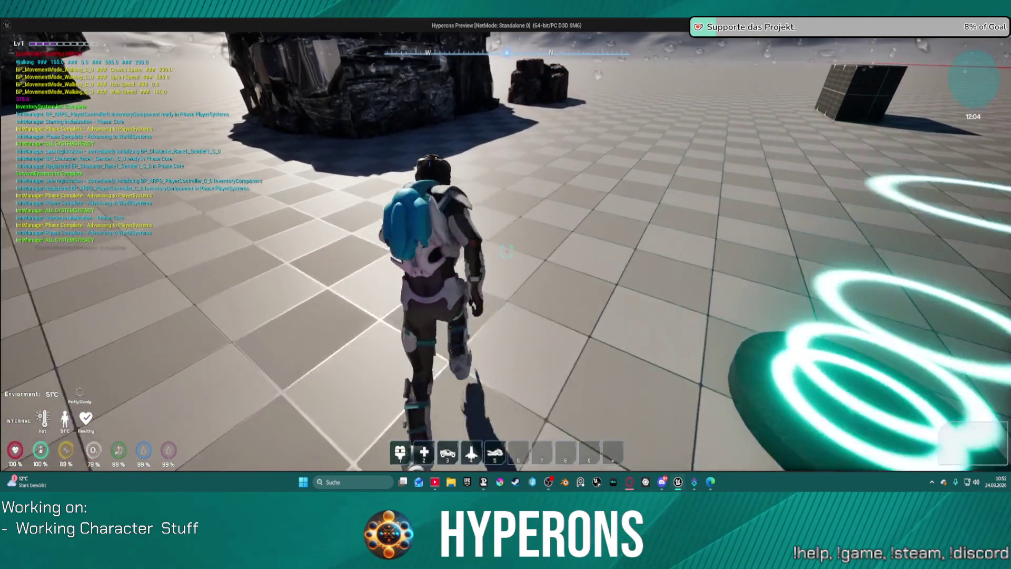
pyautogui.press('w')
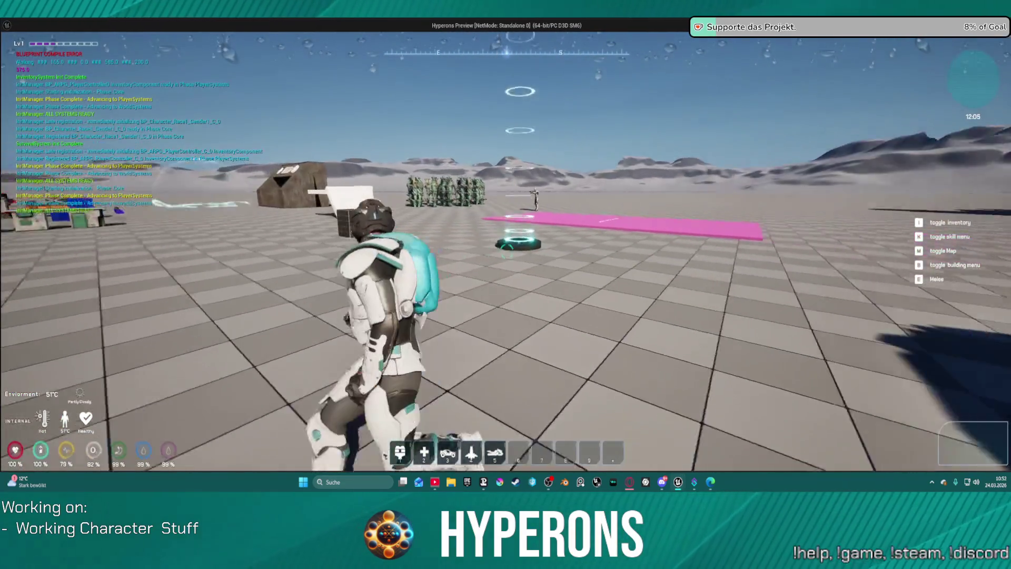
# Run toward the rock cliff and cubes, then return to the editor and stop playing
pyautogui.press('w')
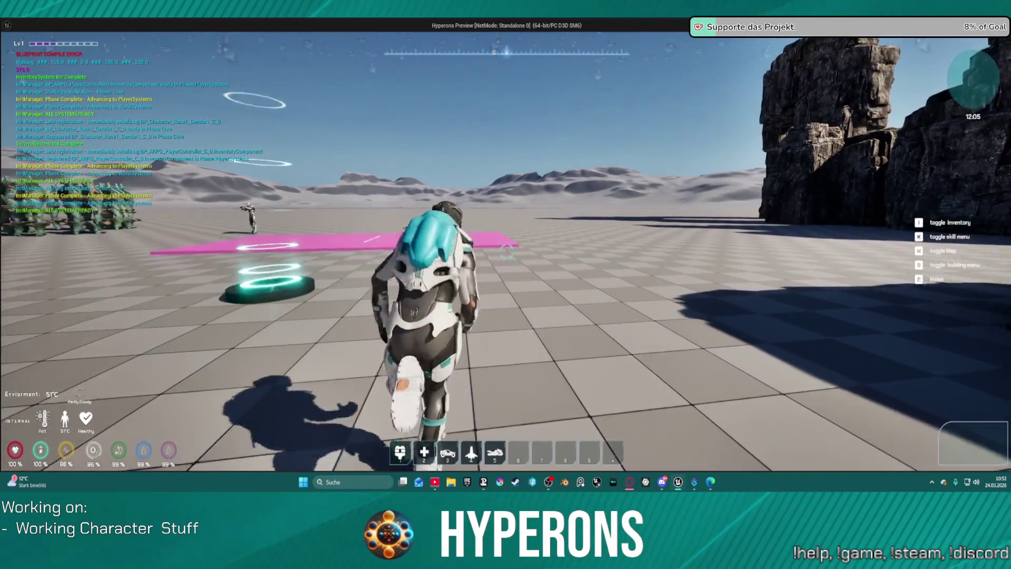
pyautogui.press('w')
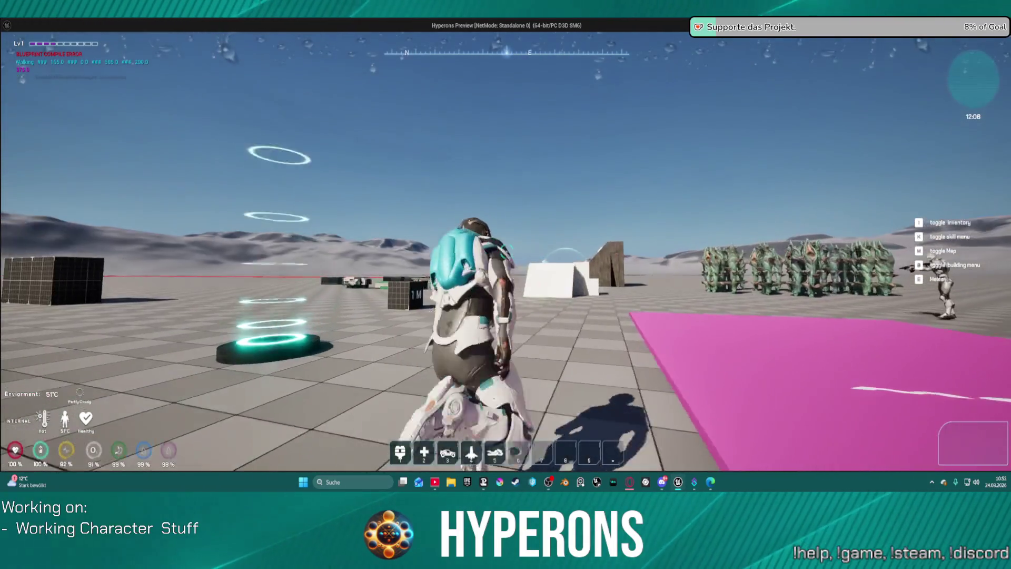
pyautogui.press('w')
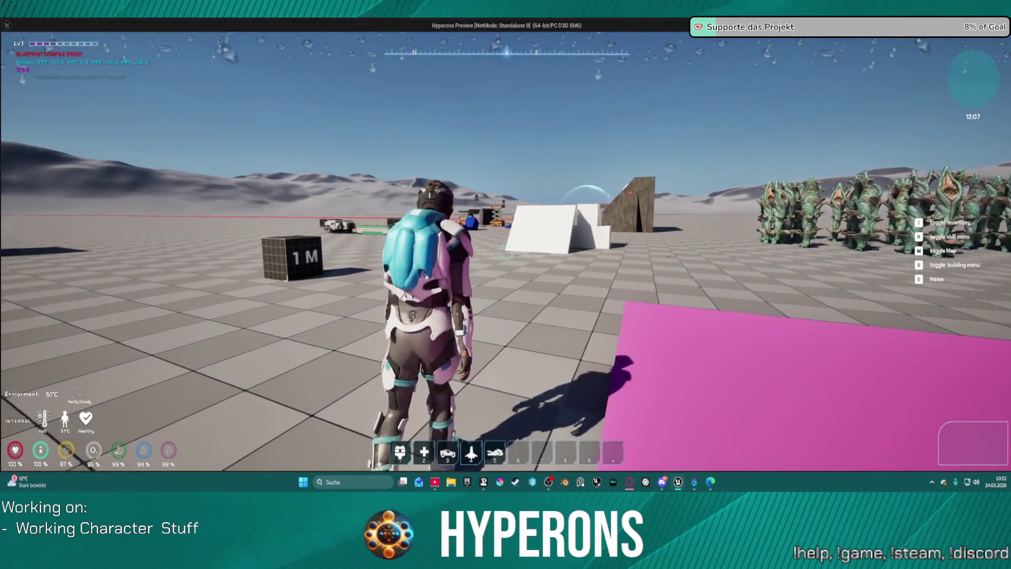
pyautogui.press('w')
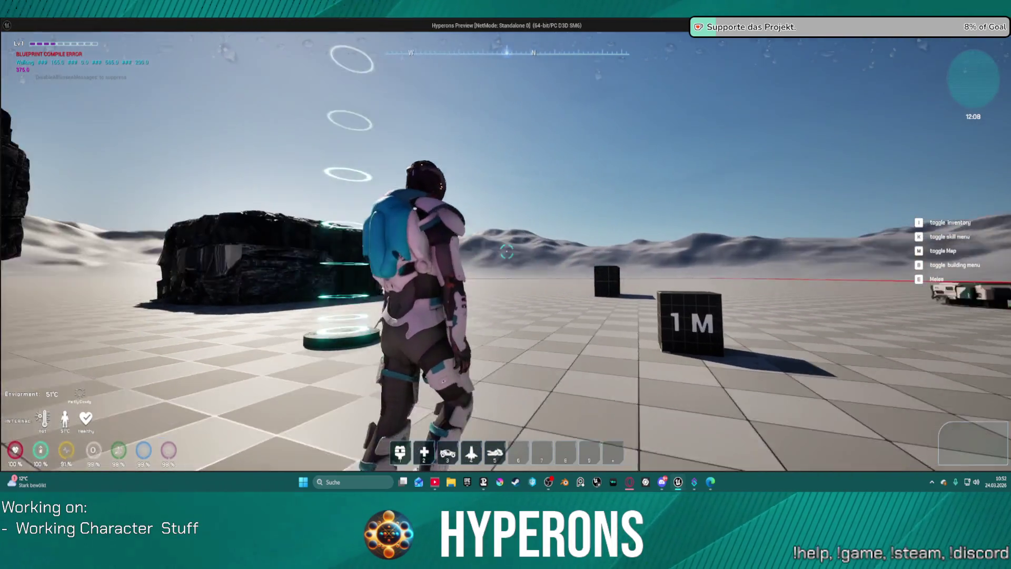
pyautogui.press('w')
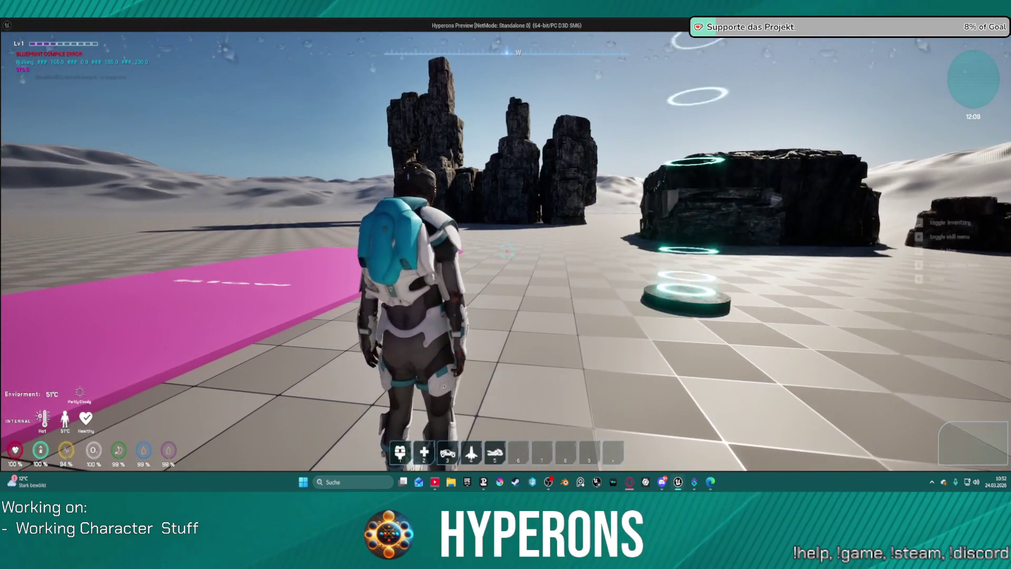
pyautogui.hotkey('alt', 'Tab')
pyautogui.press('Escape')
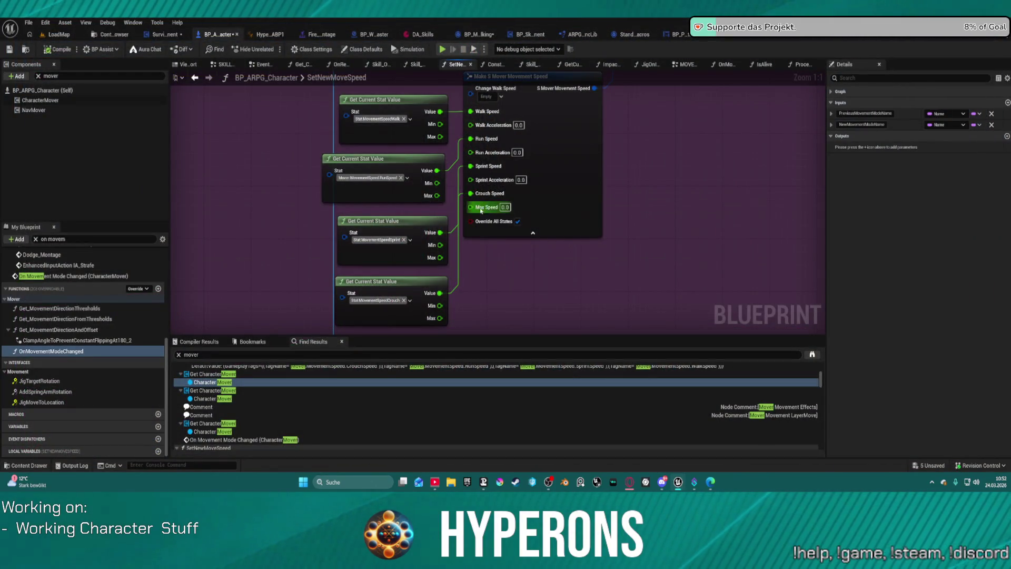
# Browse the run-speed node's Stat tag list to find the Stat category
pyautogui.click(363, 158)
pyautogui.click(407, 178)
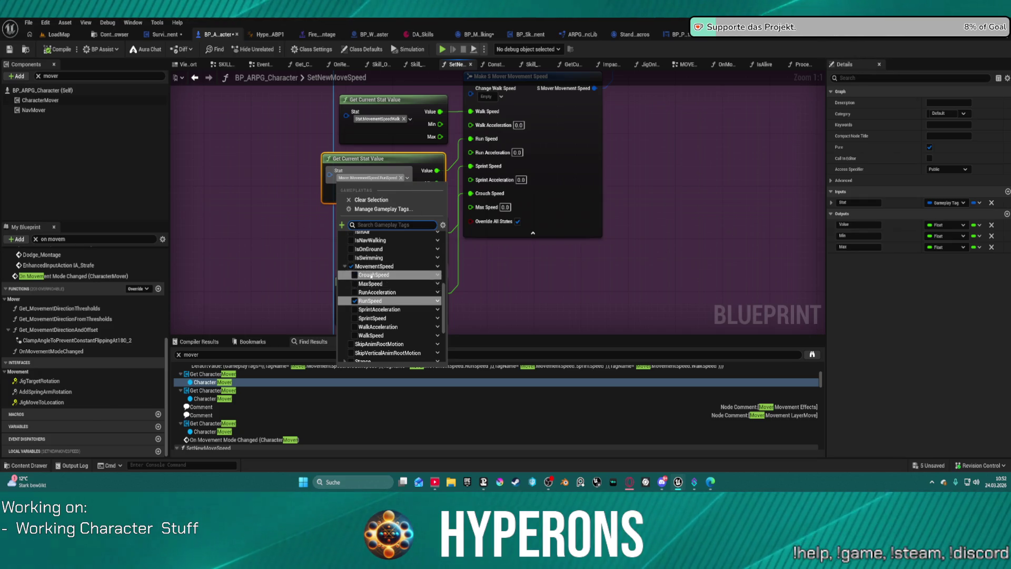
pyautogui.scroll(3, 371, 275)
pyautogui.scroll(-4, 392, 289)
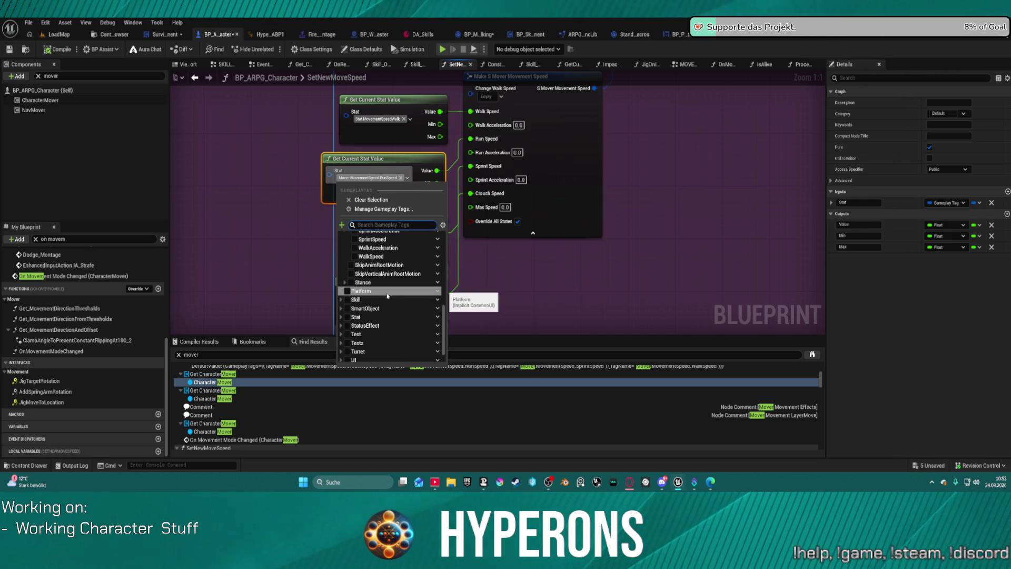
pyautogui.click(341, 318)
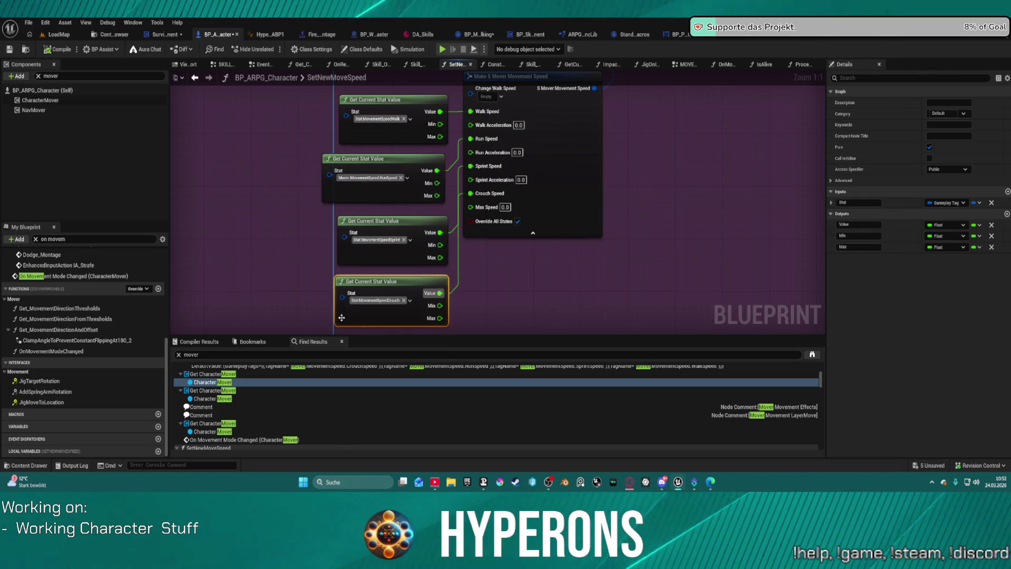
pyautogui.click(367, 178)
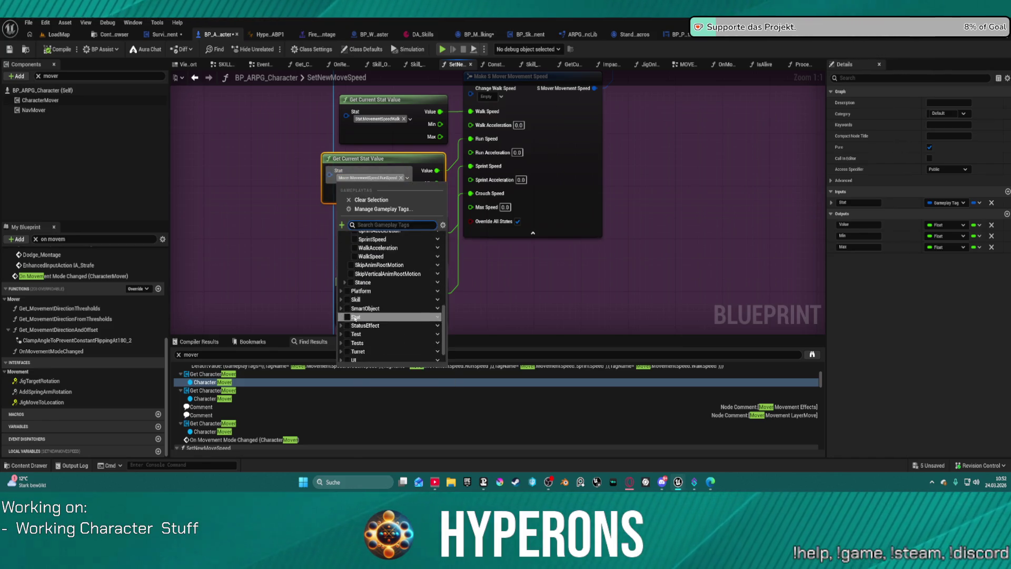
pyautogui.scroll(-3, 363, 321)
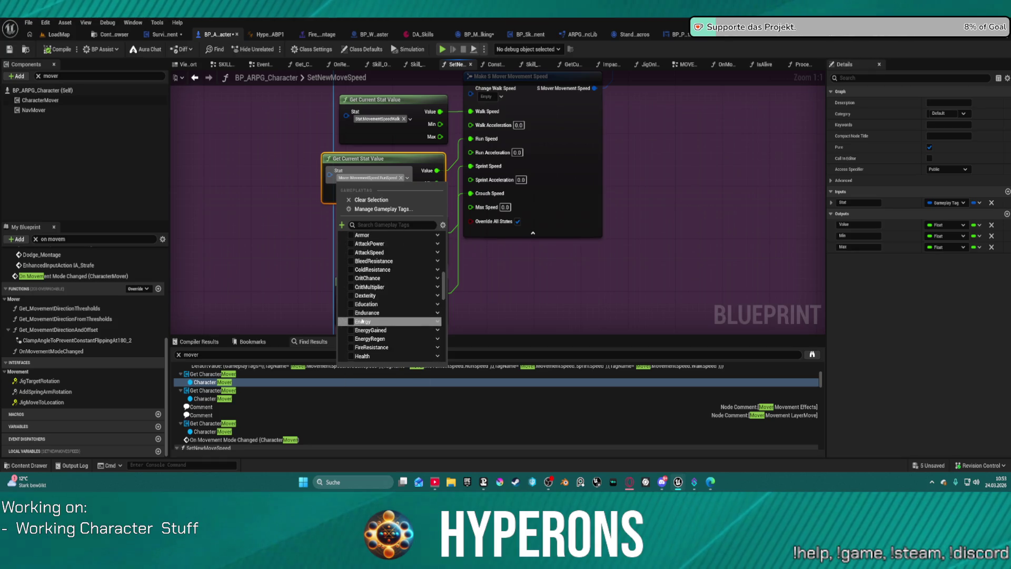
pyautogui.scroll(-1, 362, 314)
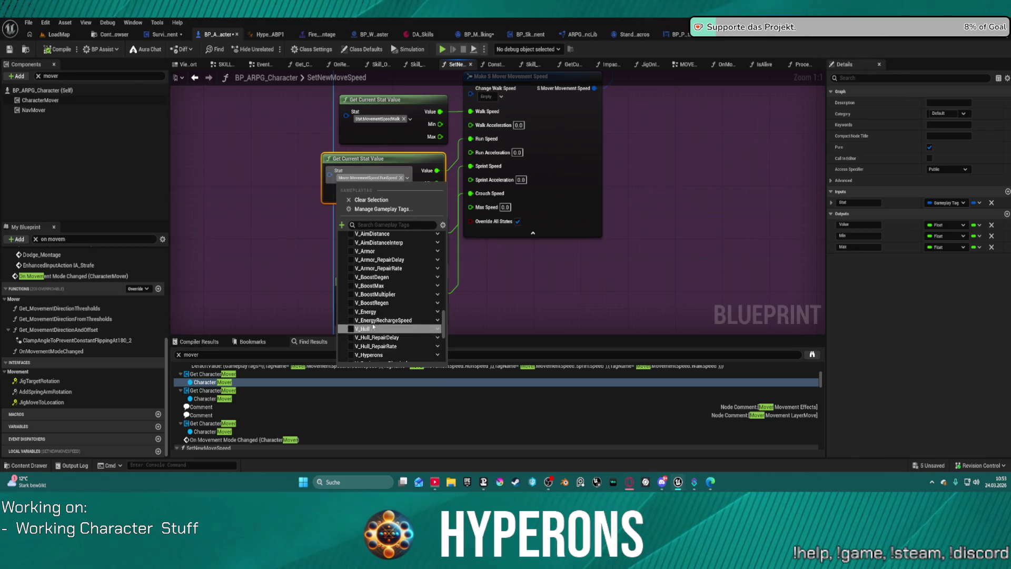
pyautogui.scroll(-2, 376, 316)
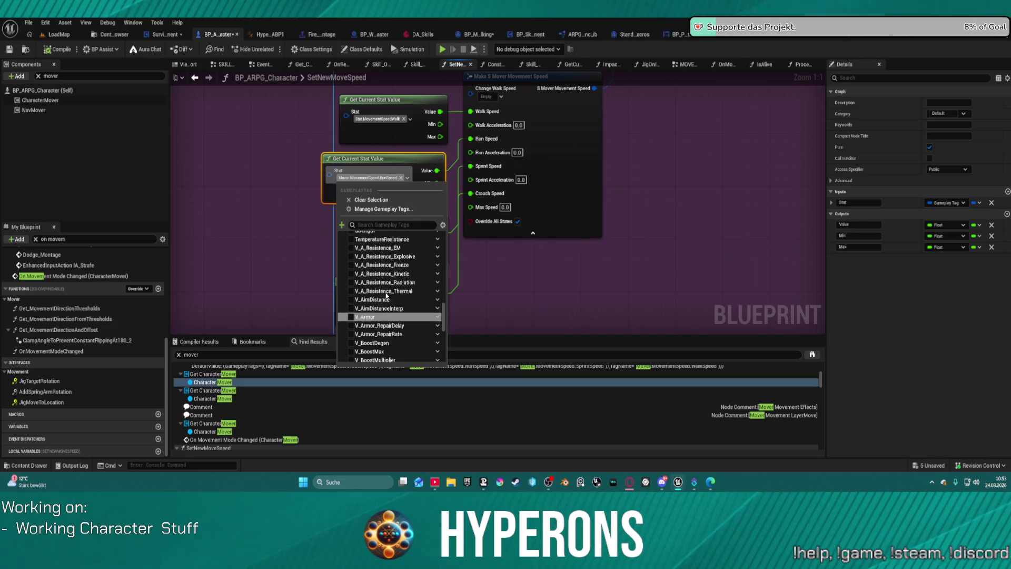
pyautogui.scroll(1, 386, 289)
pyautogui.scroll(3, 401, 301)
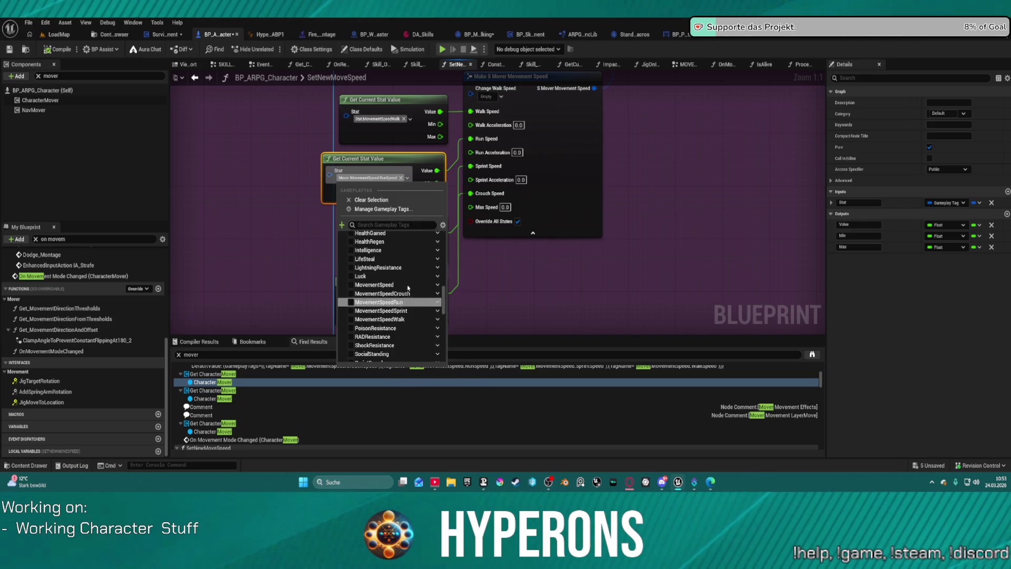
pyautogui.scroll(1, 384, 315)
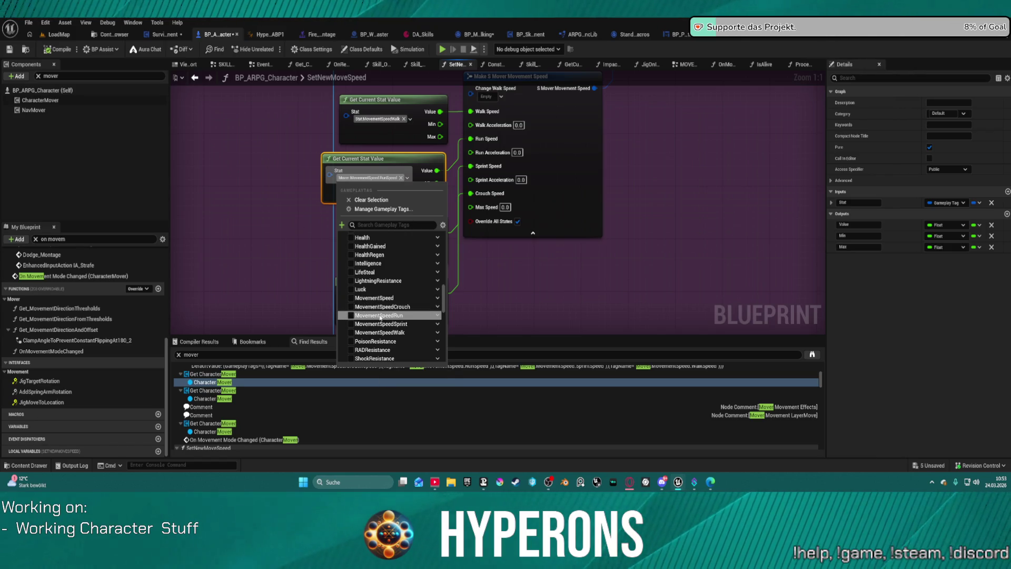
# Set the run-speed Get Current Stat Value node's tag to Stat.MovementSpeedRun
pyautogui.click(378, 315)
pyautogui.click(289, 152)
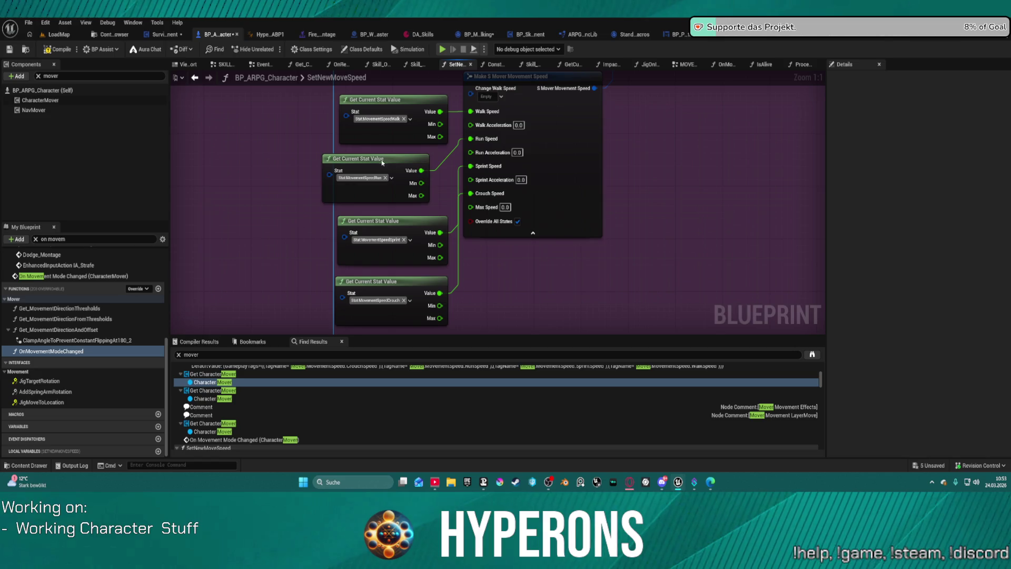
pyautogui.moveTo(382, 163); pyautogui.dragTo(392, 157)
pyautogui.click(532, 226)
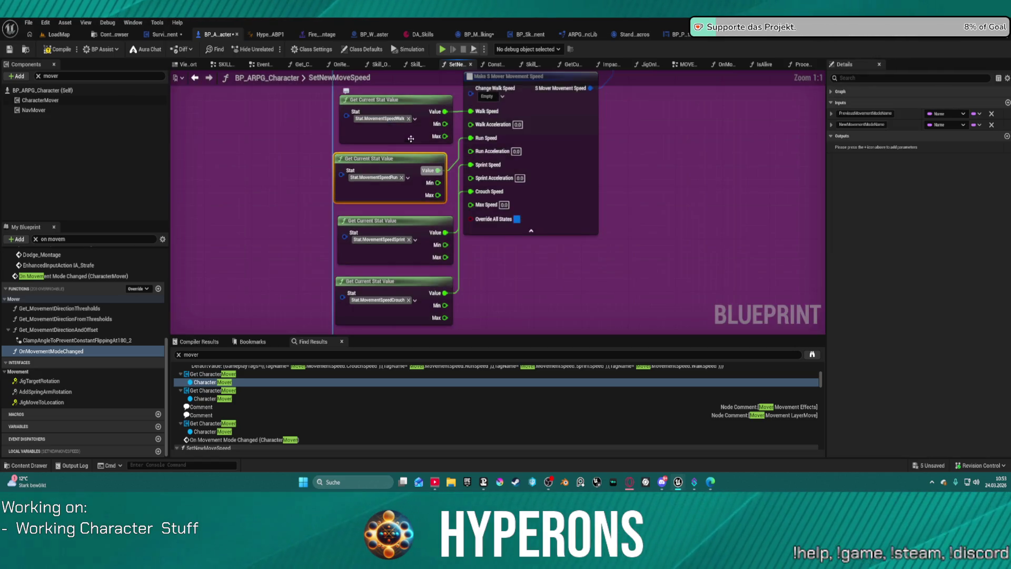
pyautogui.scroll(-5, 534, 171)
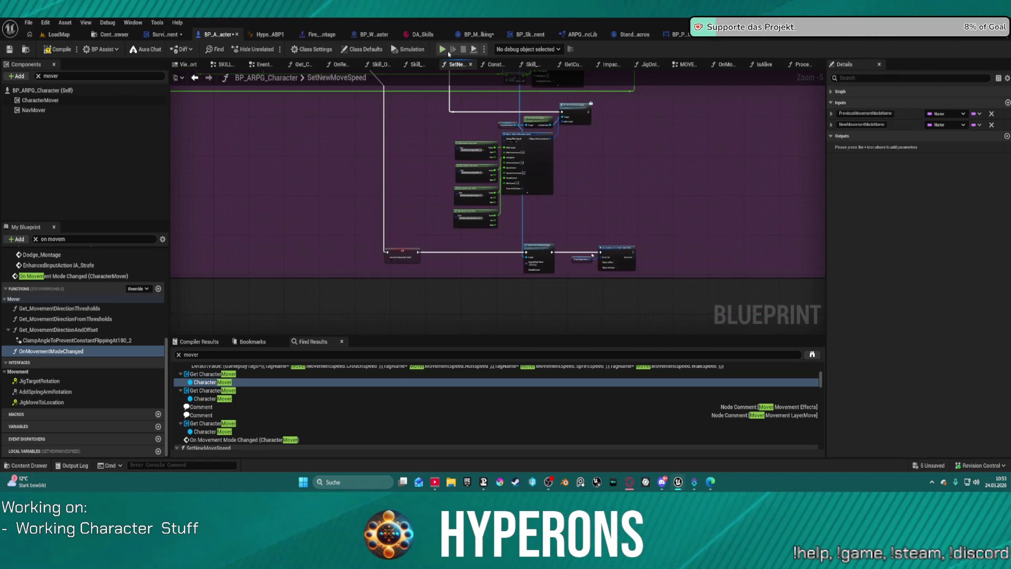
# Compile with F7 and start Play in Editor despite the compilation errors
pyautogui.press('F7')
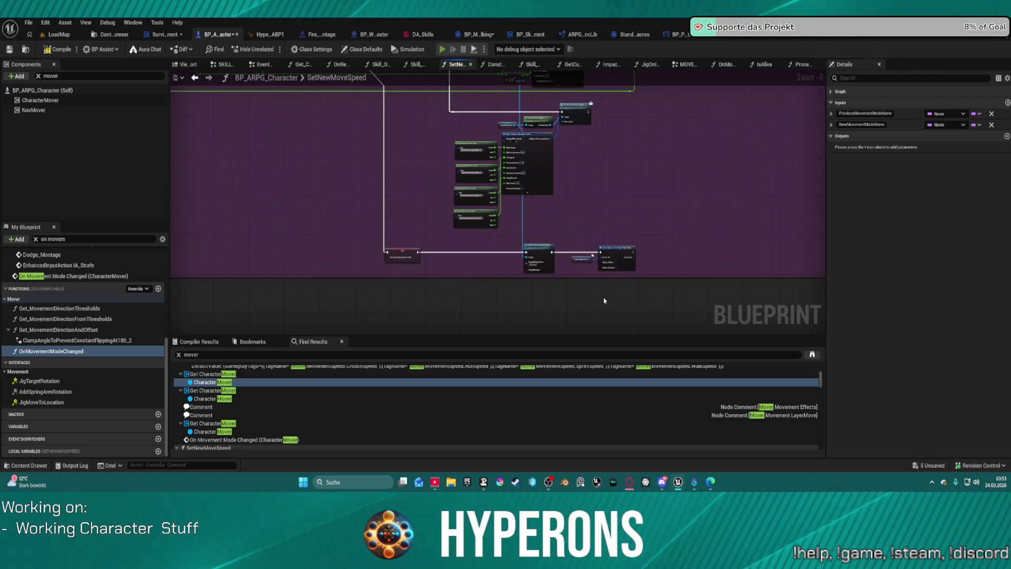
pyautogui.hotkey('alt', 'p')
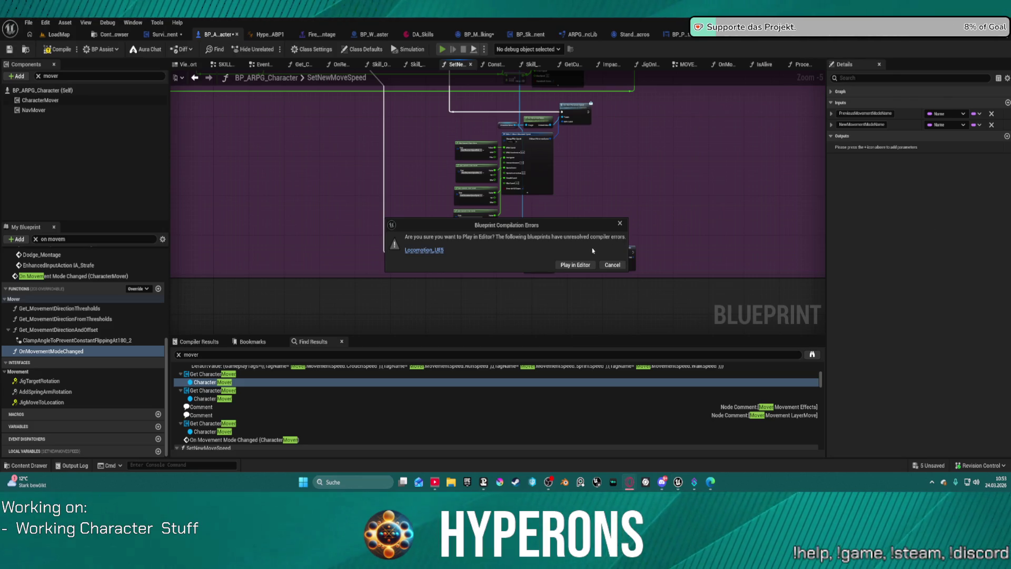
pyautogui.click(580, 267)
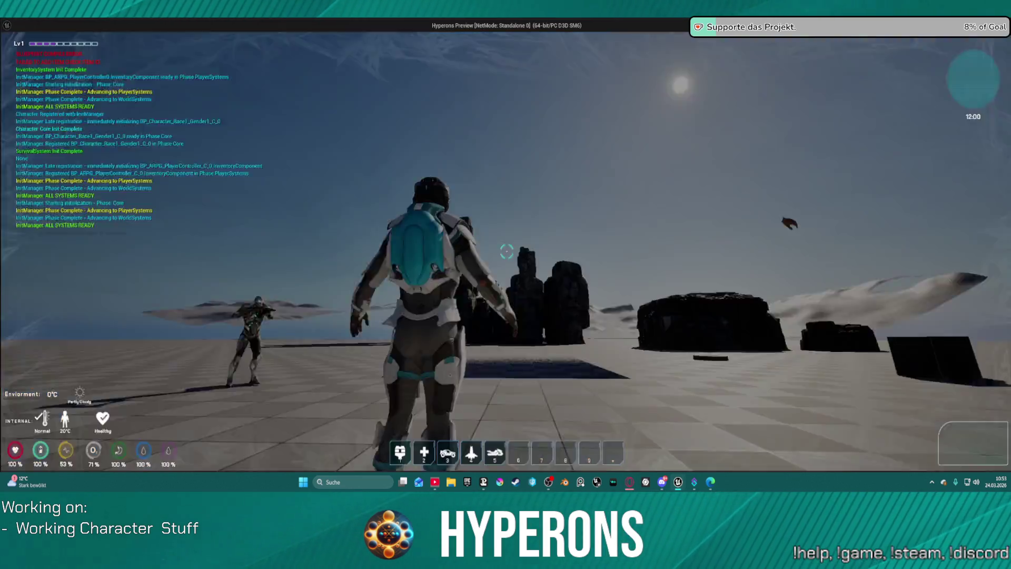
# Walk and run the character past the pink platform and glowing rings to test speeds
pyautogui.press('w')
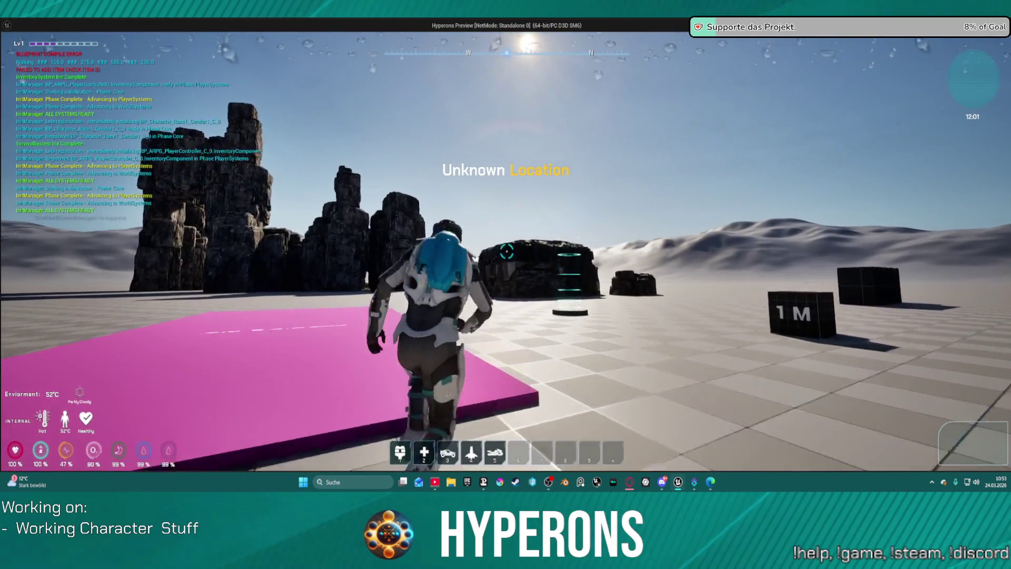
pyautogui.press('w')
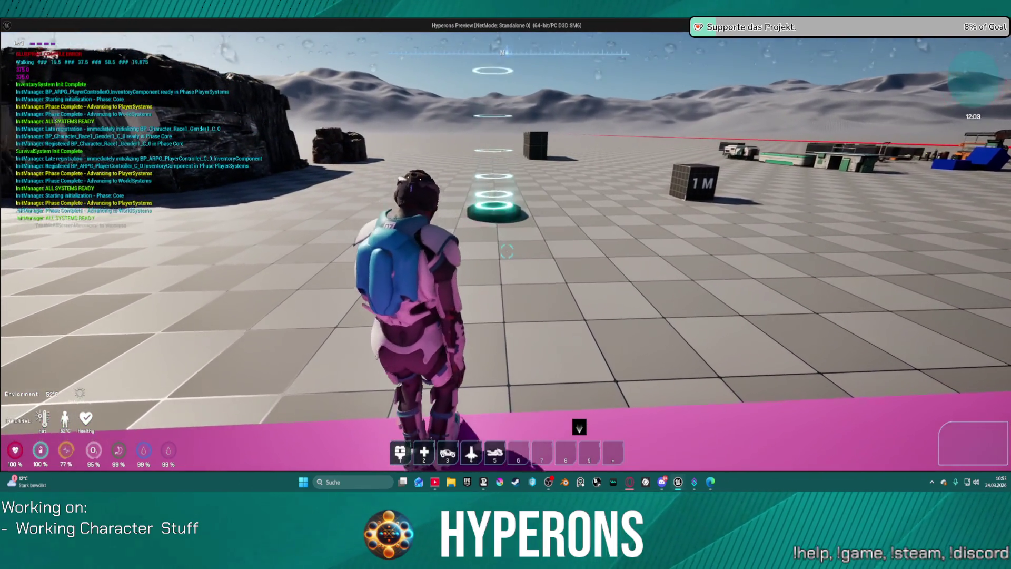
pyautogui.press('w')
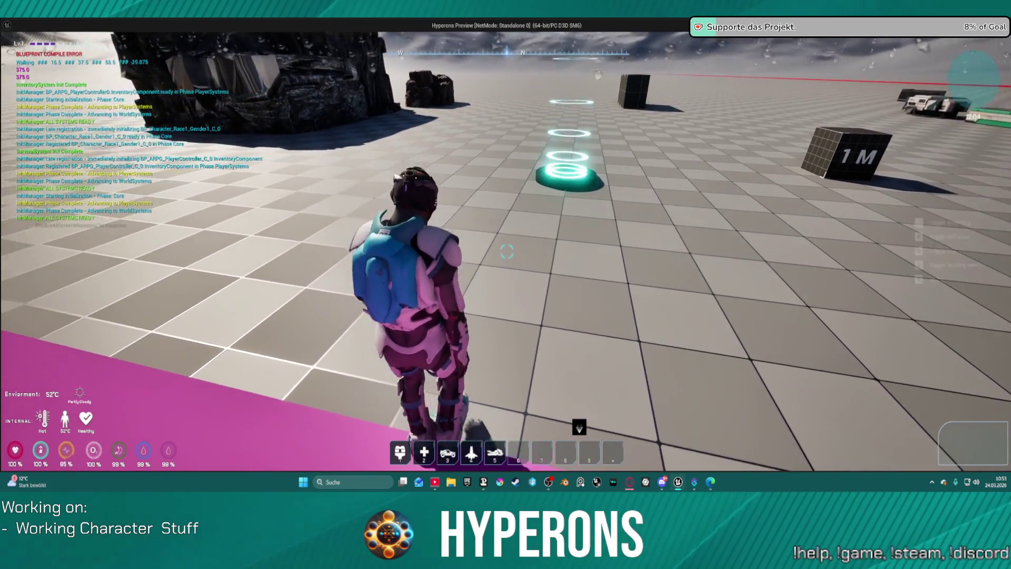
pyautogui.press('w')
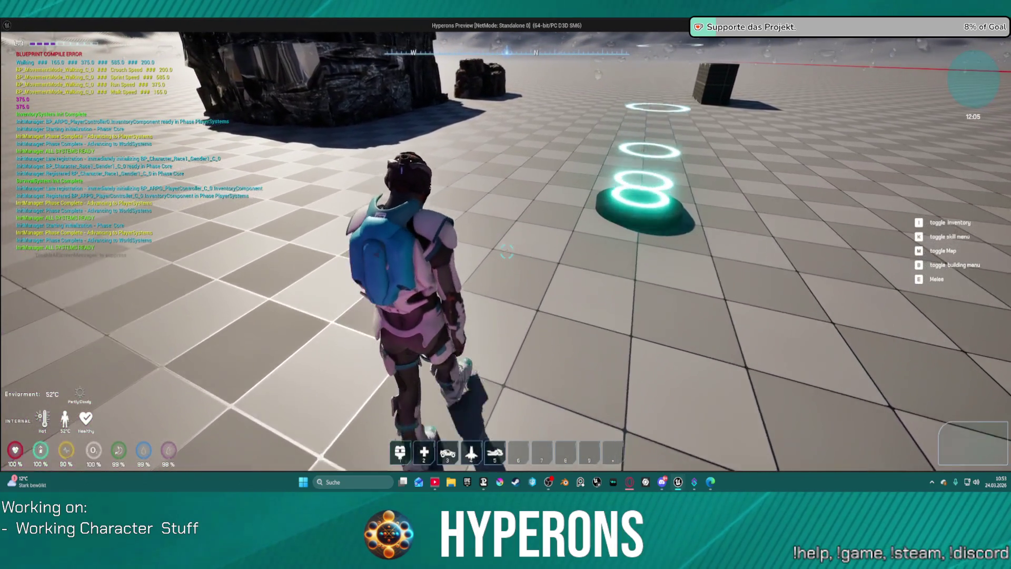
pyautogui.press('w')
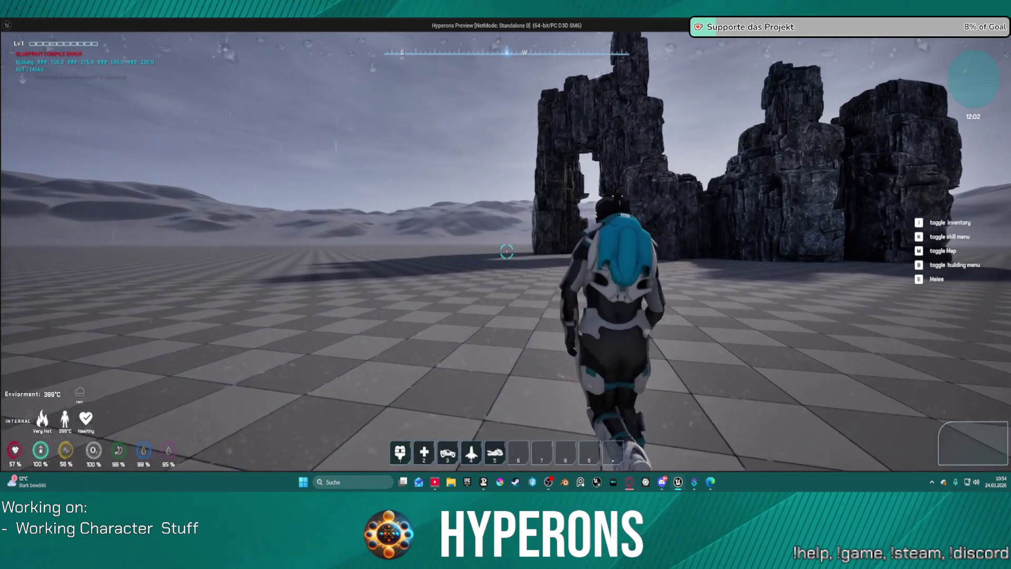
pyautogui.press('s')
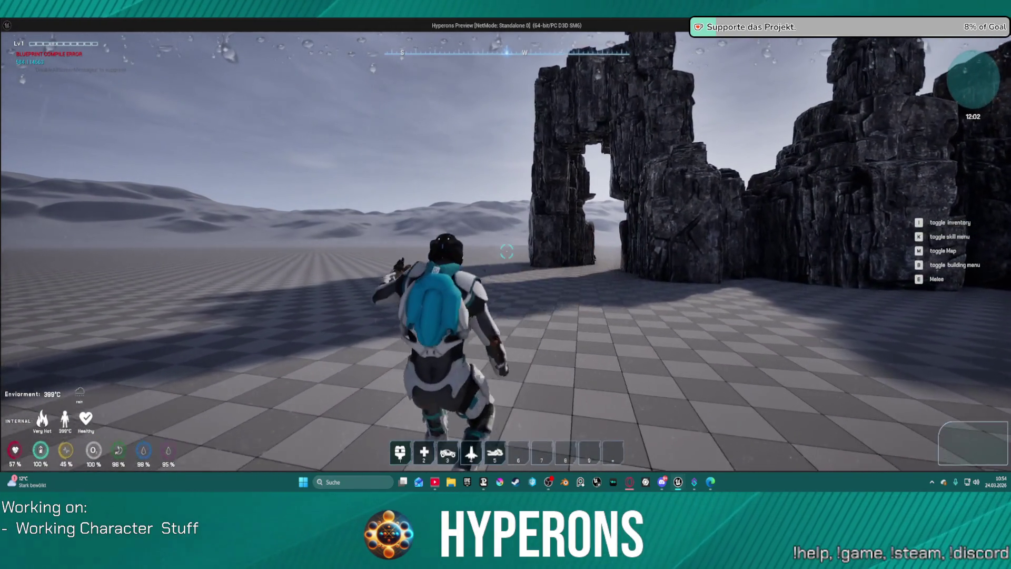
pyautogui.press('s')
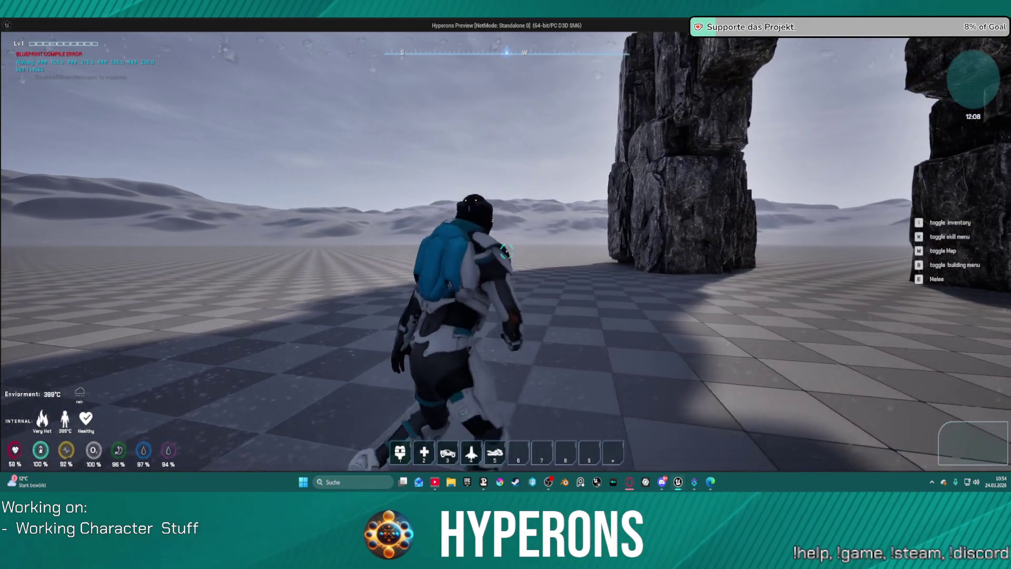
pyautogui.press('w')
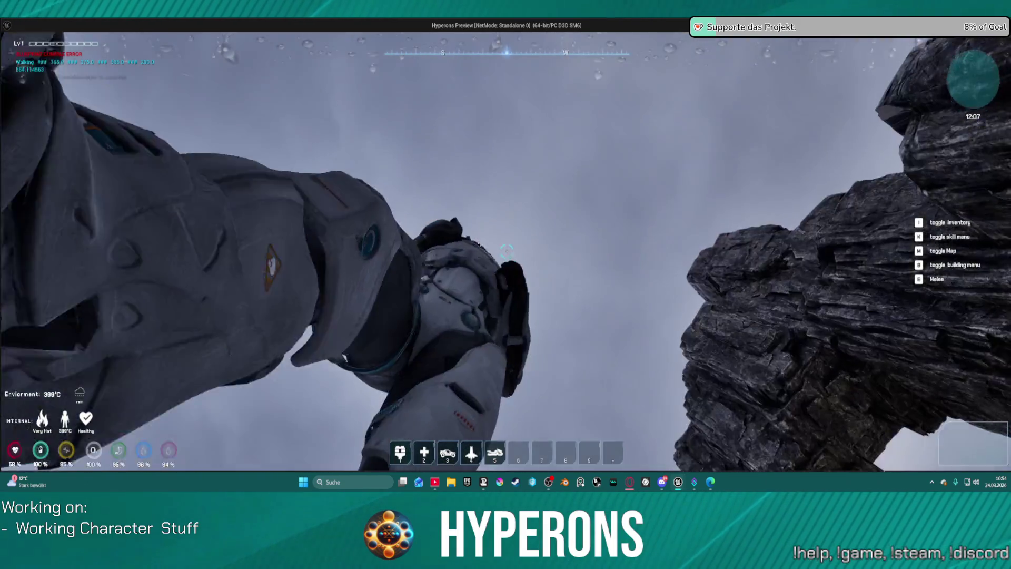
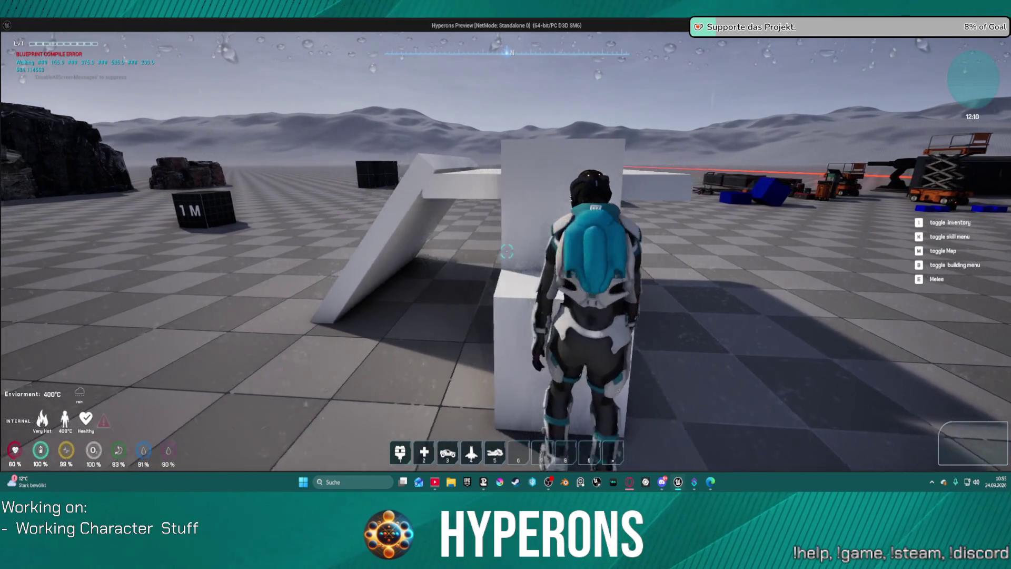
# End the play test, save BP_ARPG_Character with Ctrl+S, and return to the LoadMap level tab
pyautogui.press('Escape')
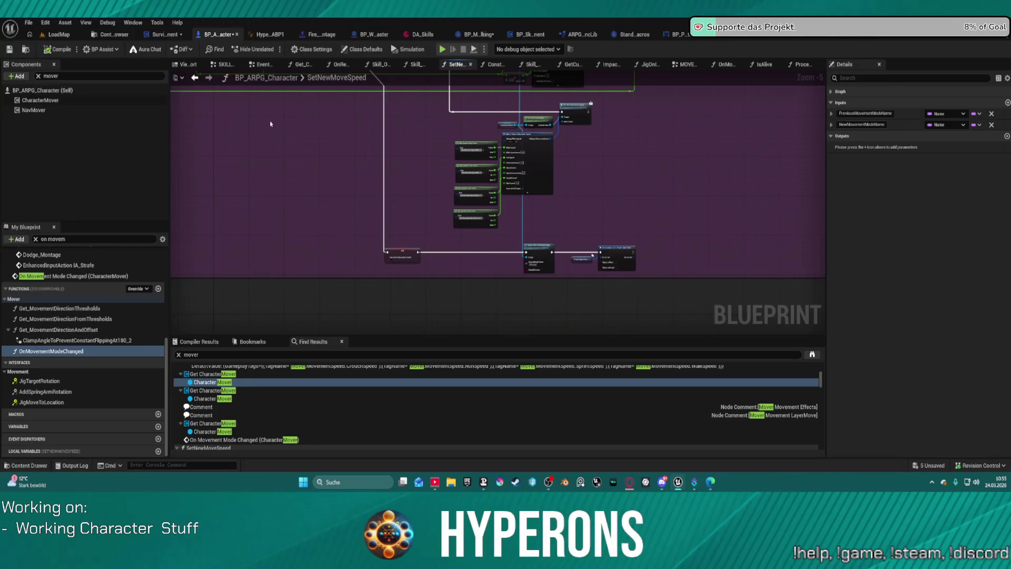
pyautogui.hotkey('ctrl', 's')
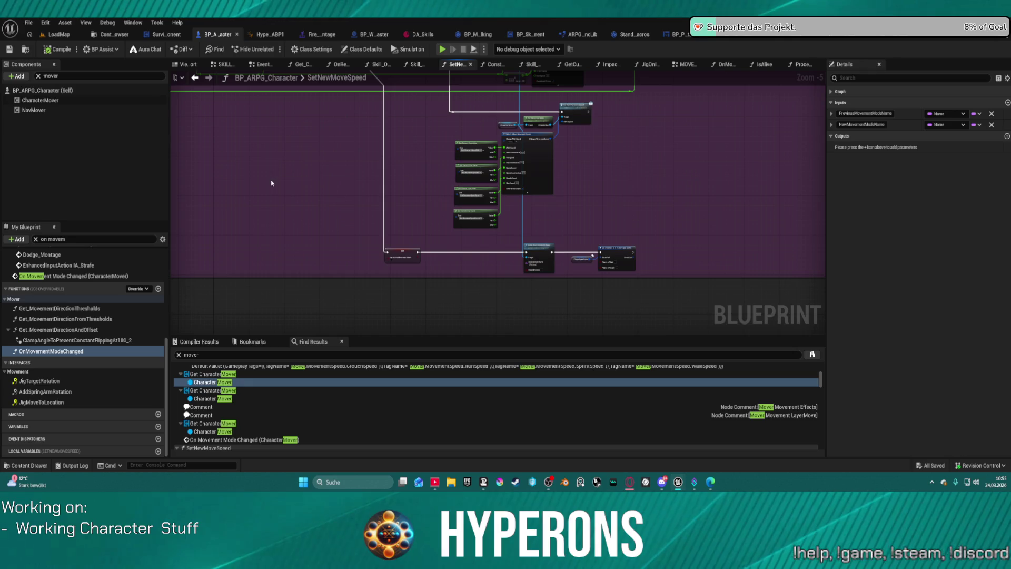
pyautogui.click(58, 35)
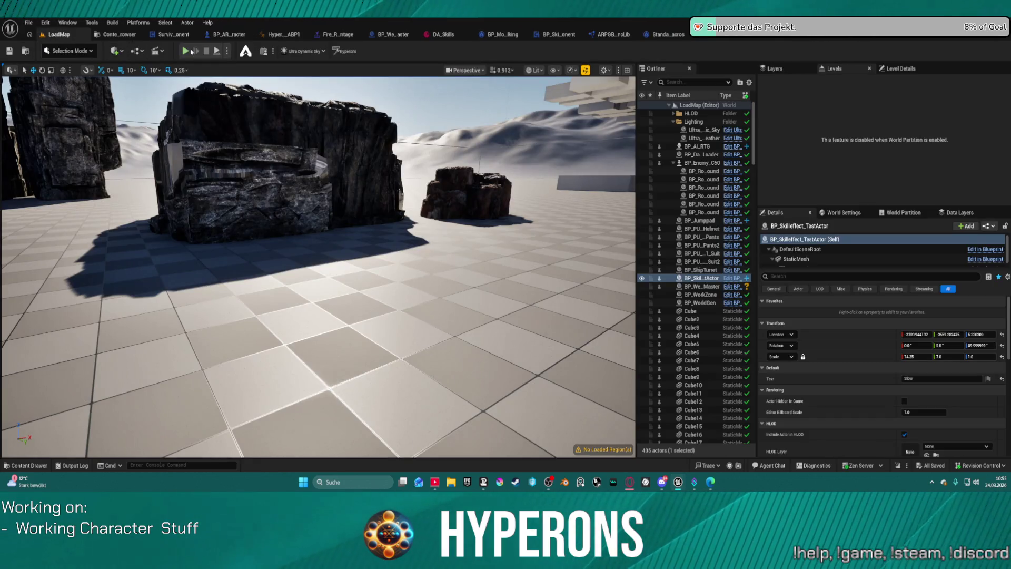
# Start playing LoadMap in the editor and equip the MG 01 rifle from the inventory
pyautogui.hotkey('alt', 'p')
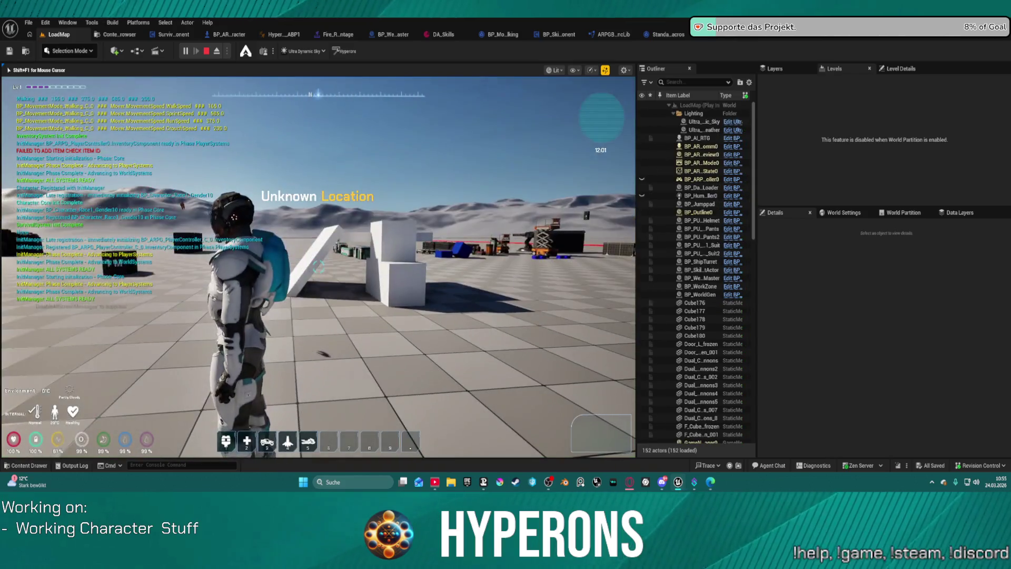
pyautogui.press('i')
pyautogui.doubleClick(557, 307)
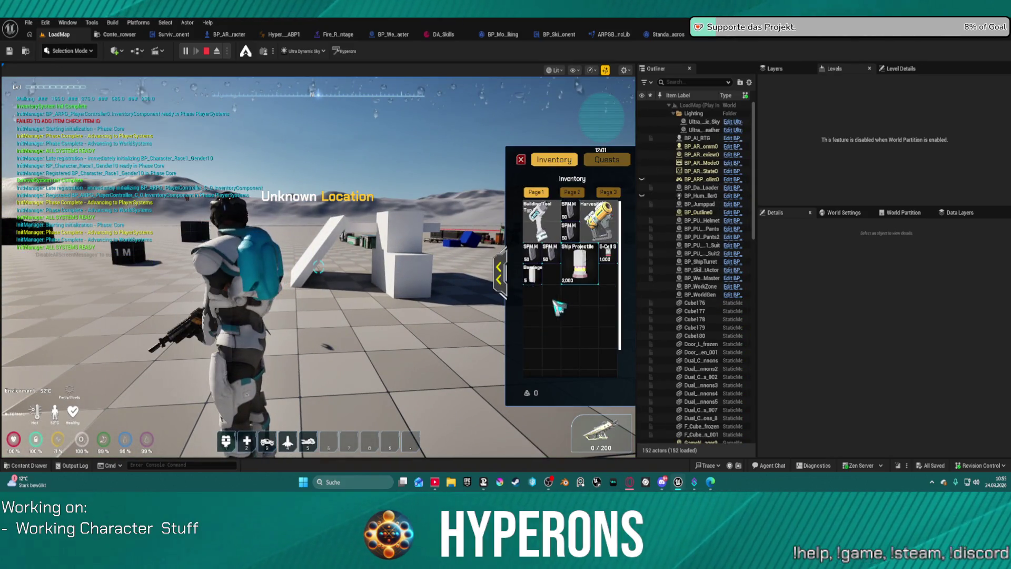
pyautogui.click(521, 160)
# Run the character past the alien plants, blue cube and dome toward the bunker, reloading once
pyautogui.press('w')
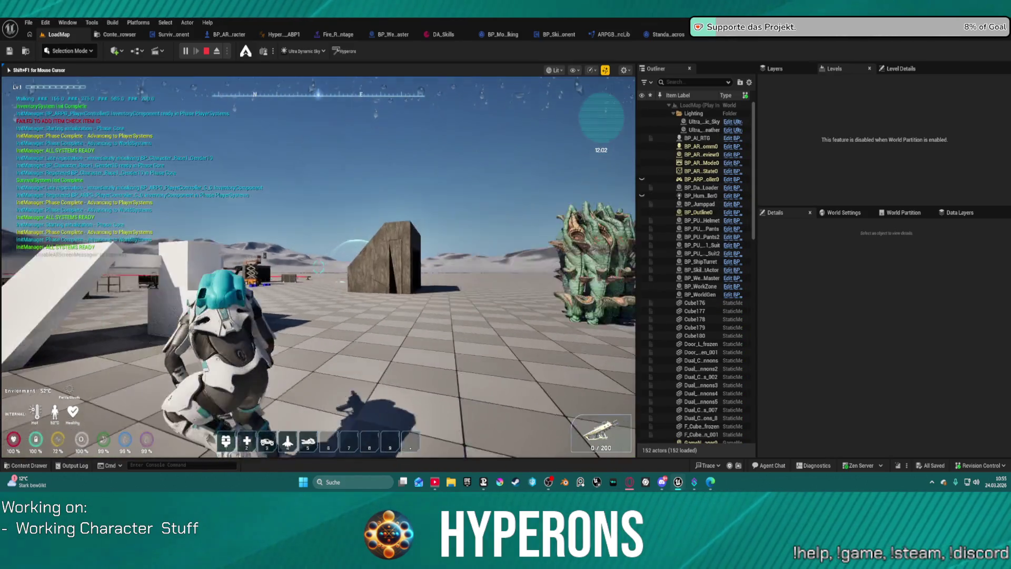
pyautogui.press('r')
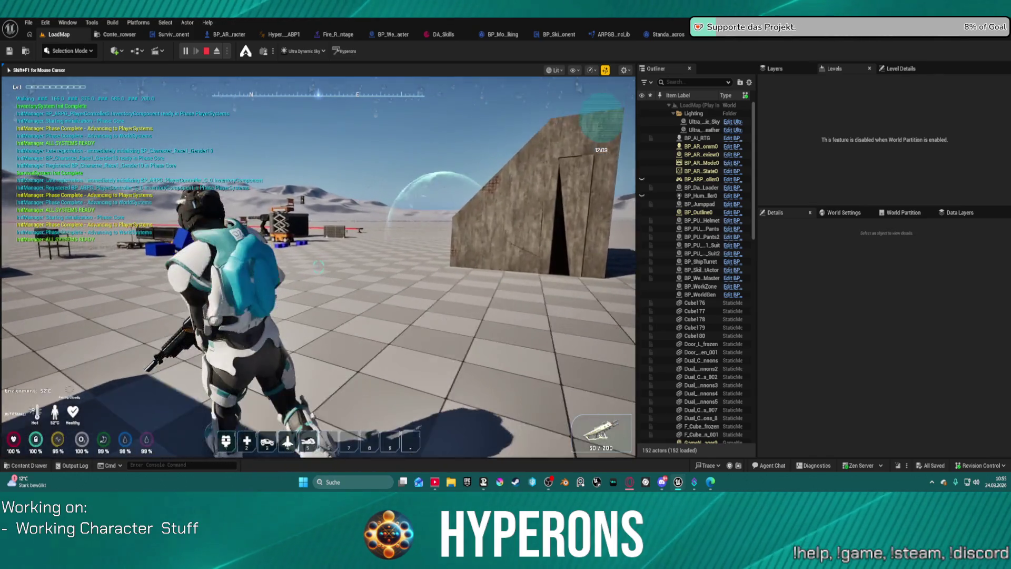
pyautogui.press('w')
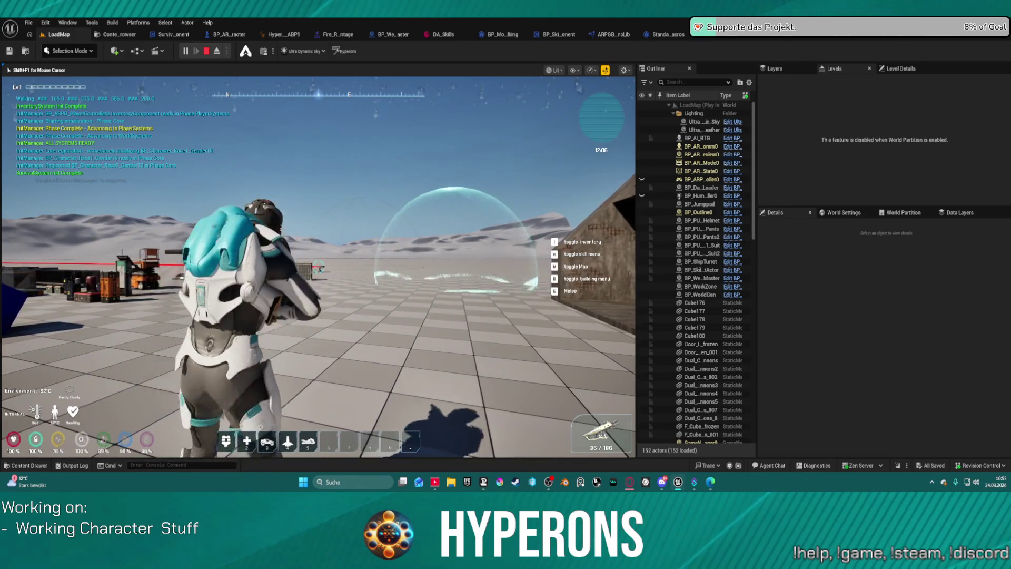
pyautogui.press('w')
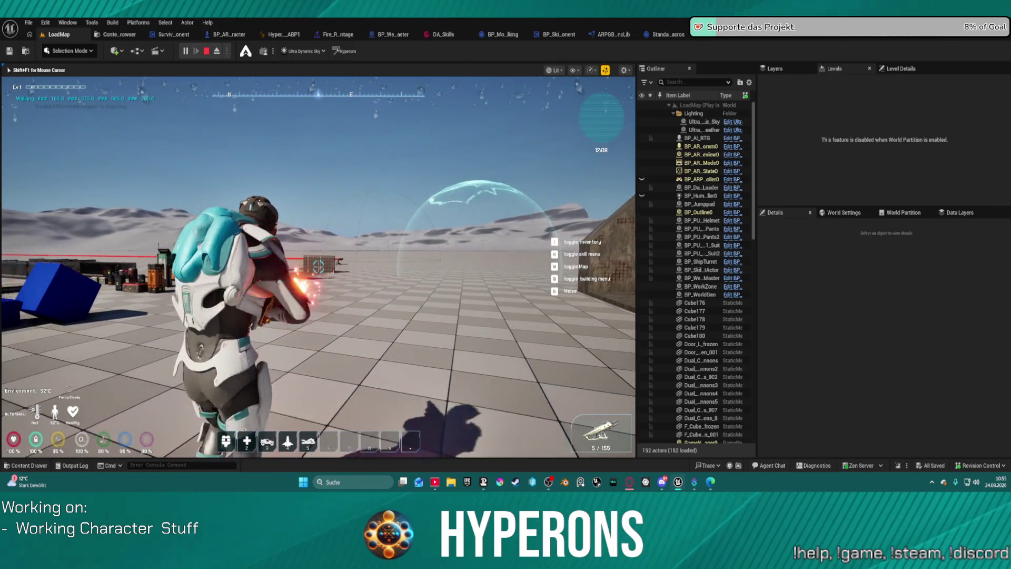
pyautogui.press('w')
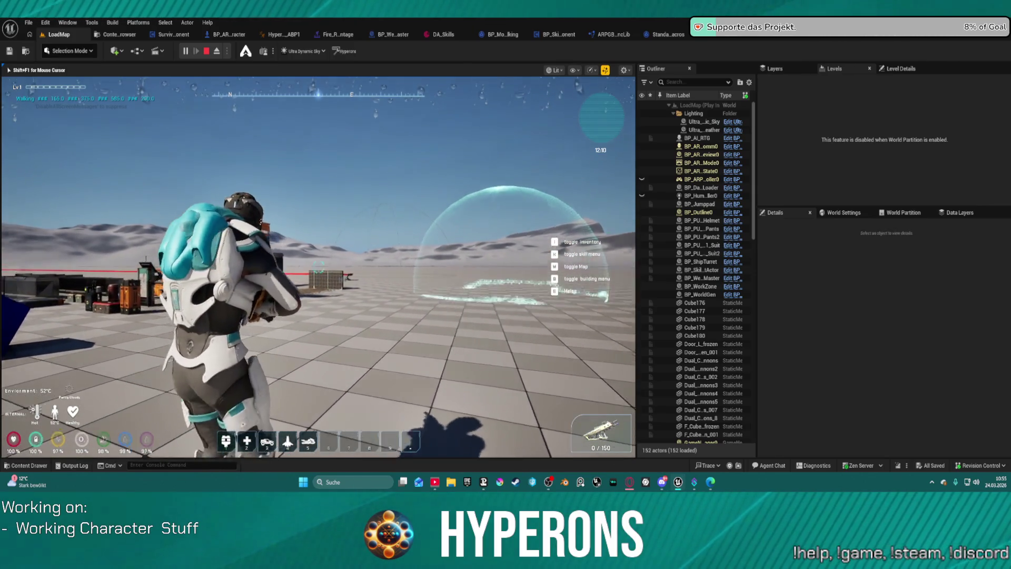
pyautogui.press('w')
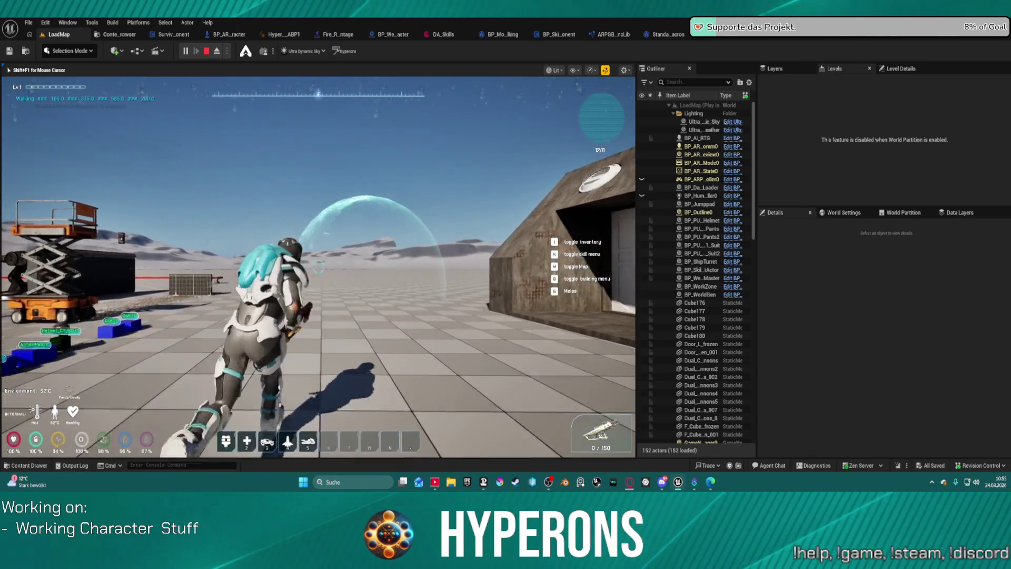
# Run back toward the base, reload, and jump to trigger the purple glow effect
pyautogui.press('w')
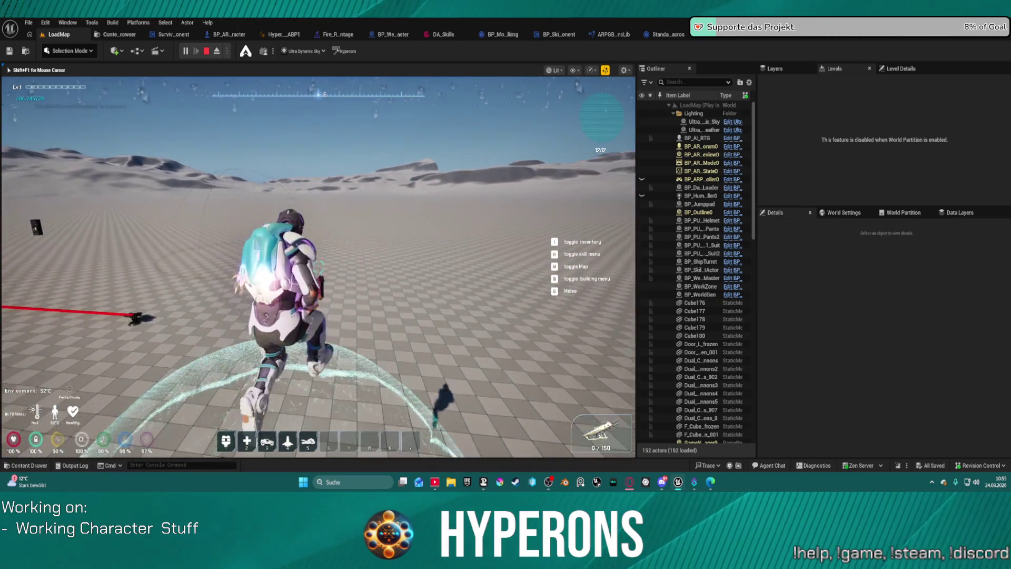
pyautogui.press('w')
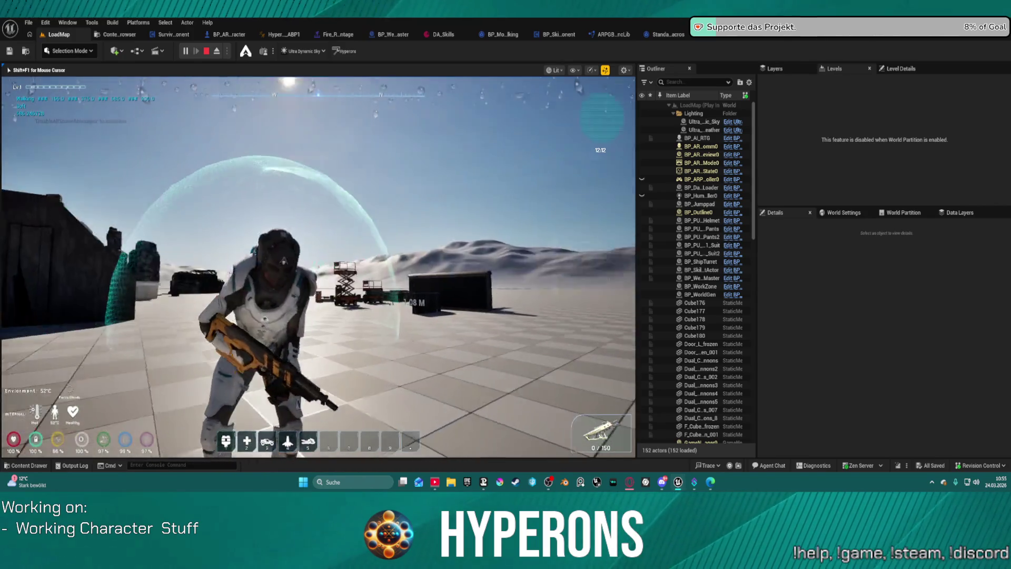
pyautogui.press('w')
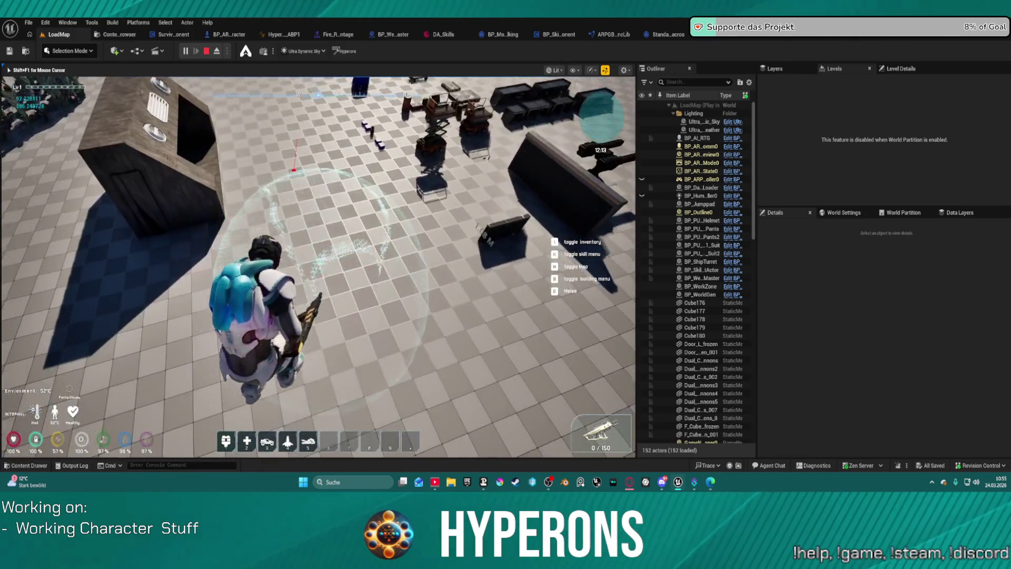
pyautogui.press('r')
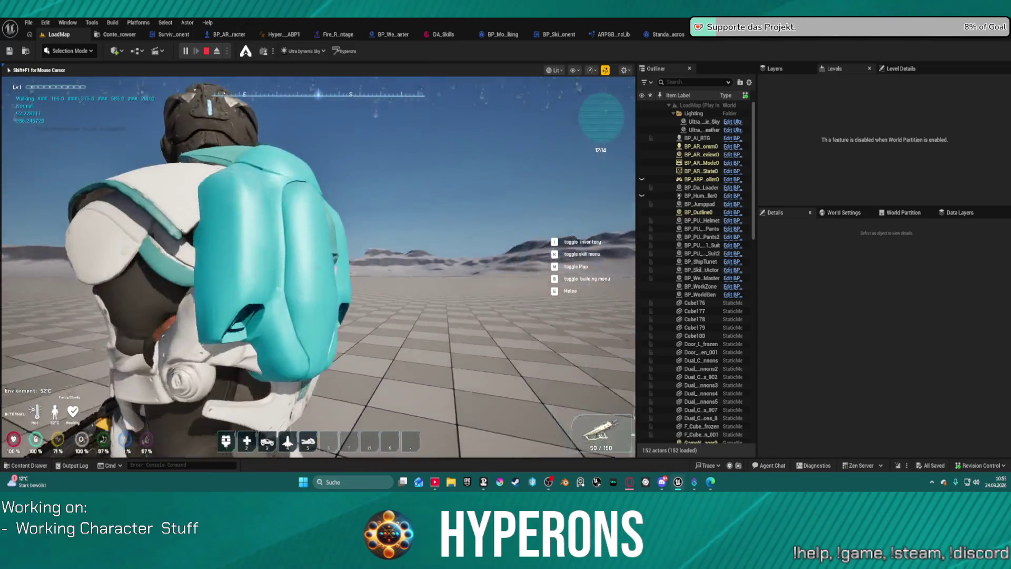
pyautogui.press('space')
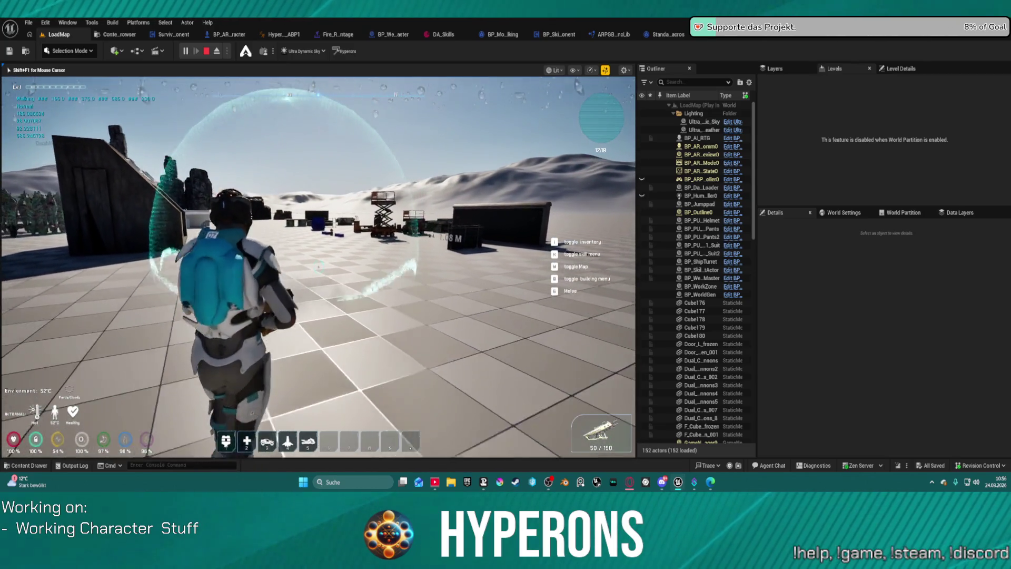
pyautogui.press('space')
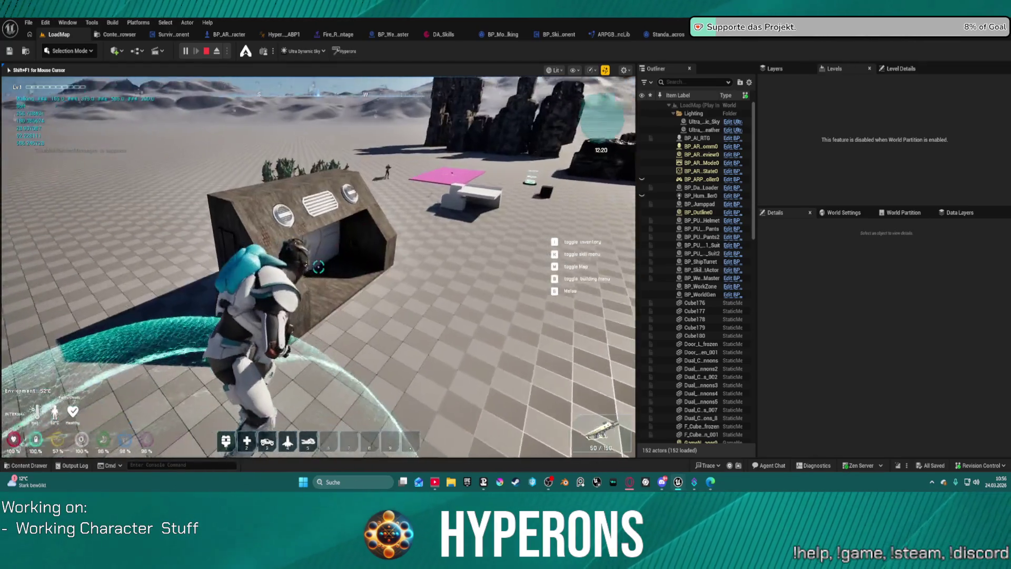
pyautogui.press('w')
pyautogui.press('space')
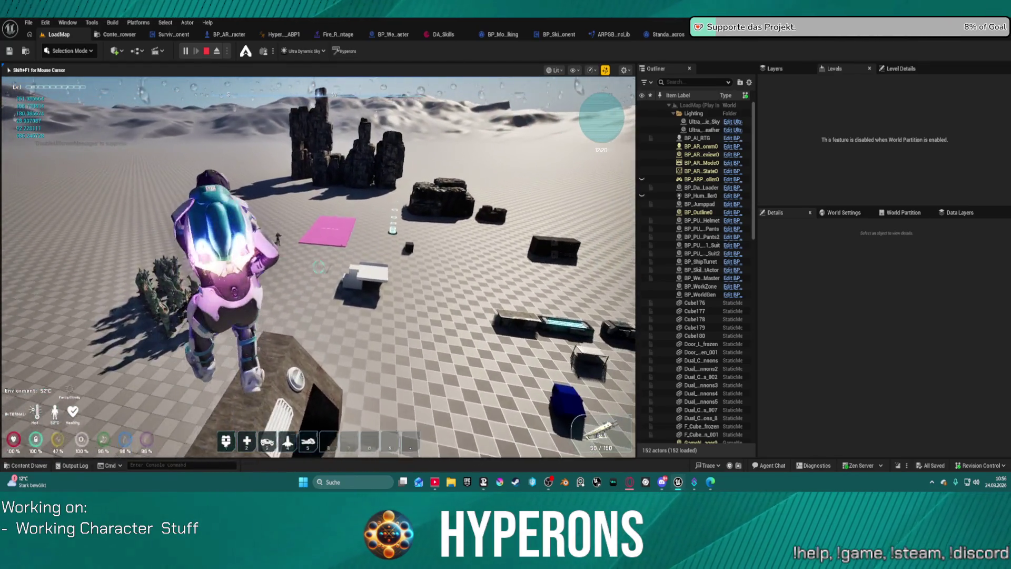
pyautogui.press('w')
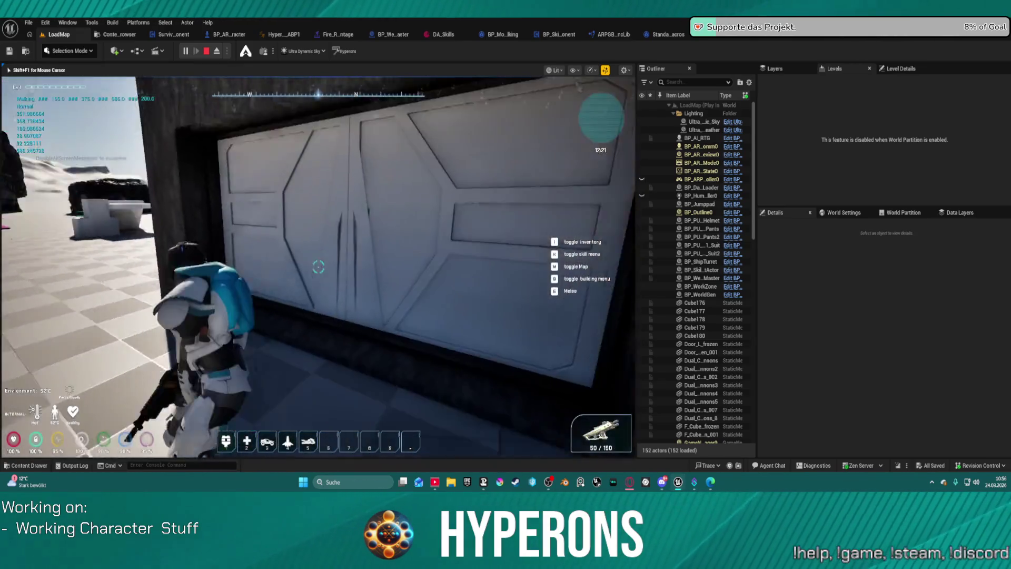
pyautogui.press('w')
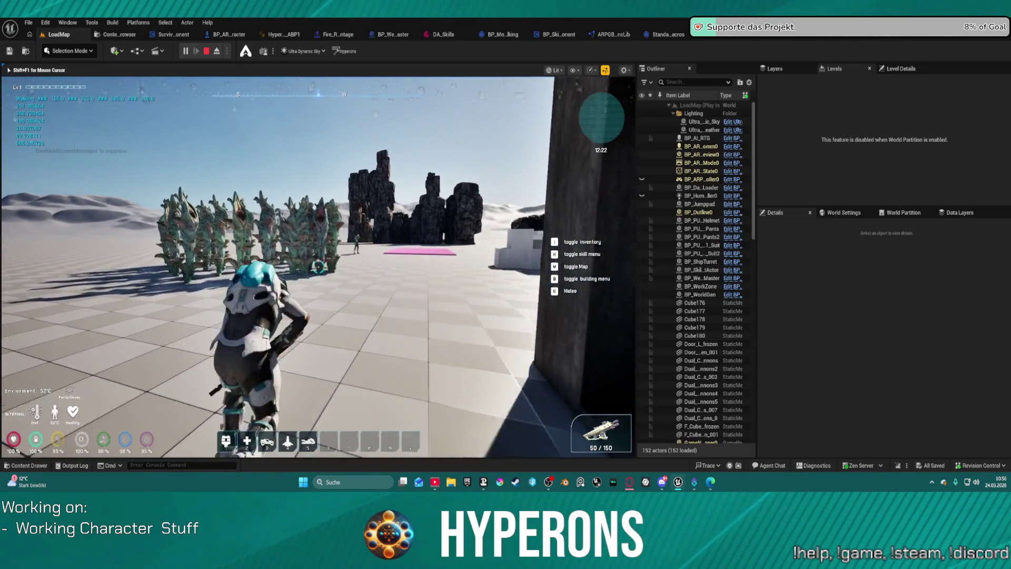
pyautogui.press('w')
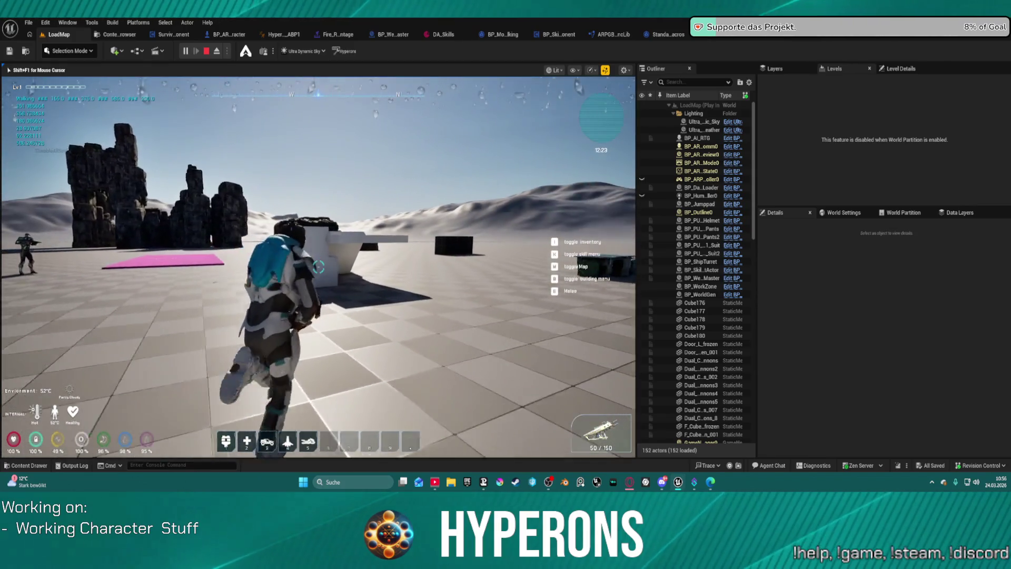
pyautogui.press('w')
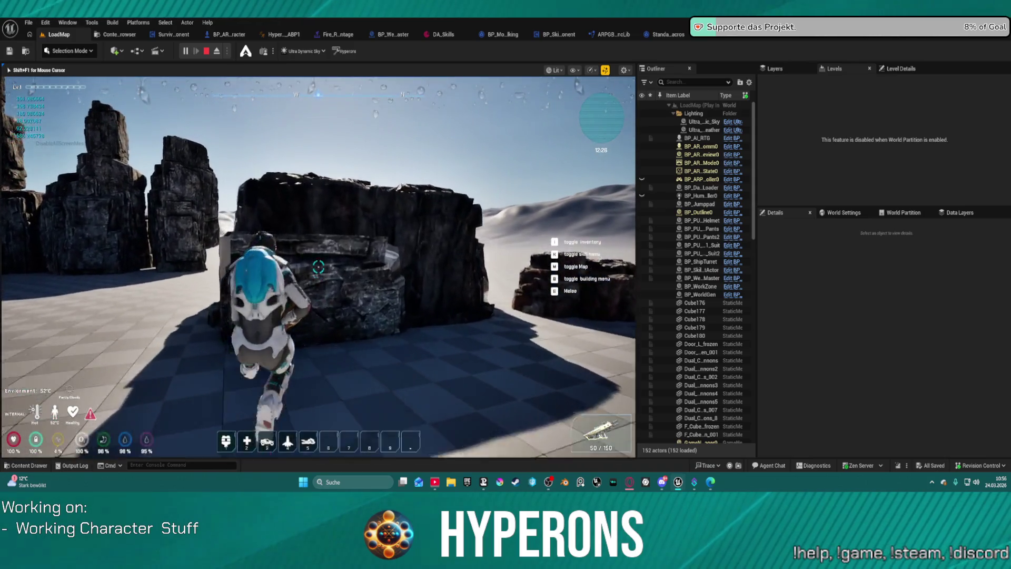
pyautogui.press('w')
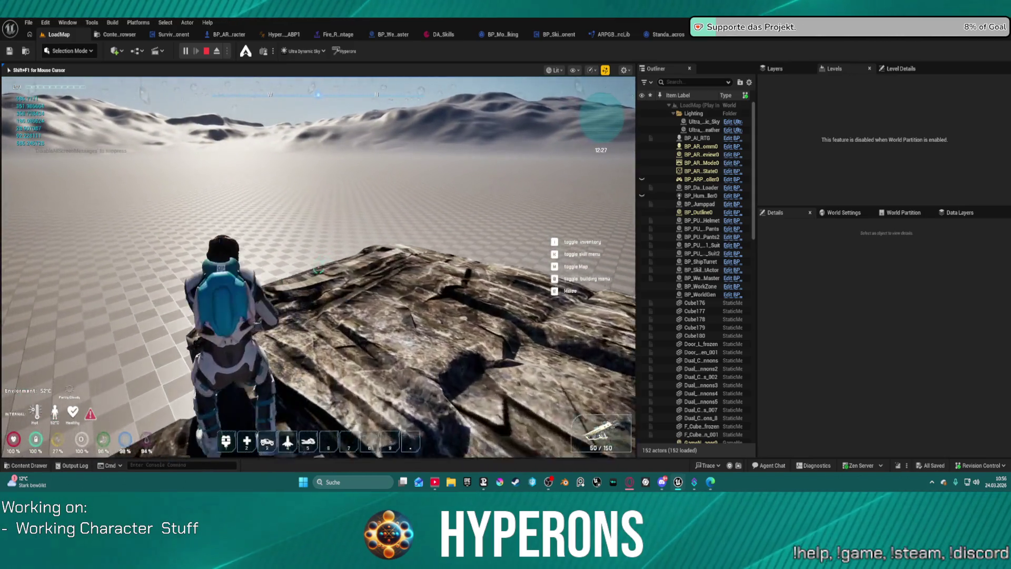
pyautogui.press('s')
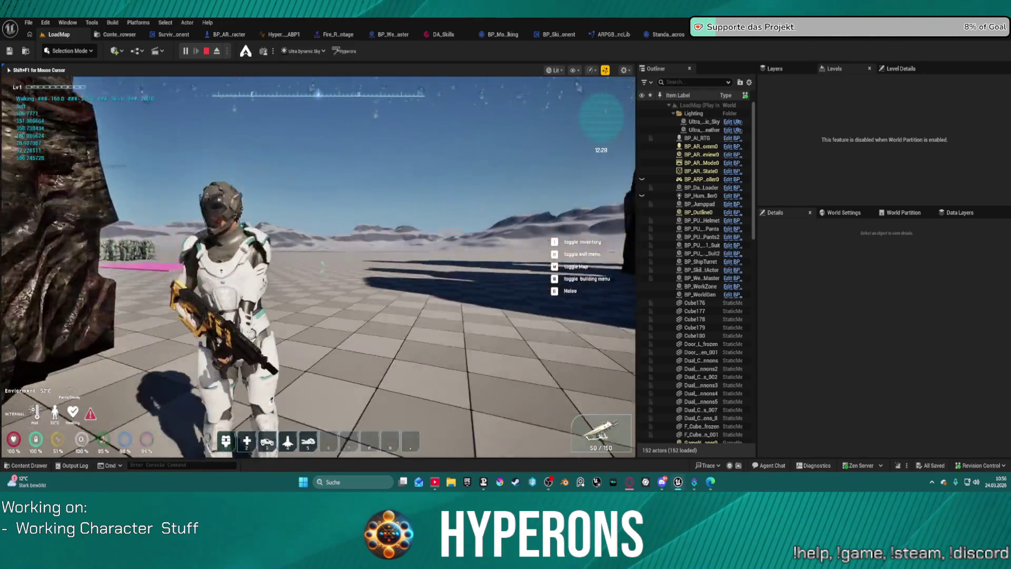
pyautogui.press('w')
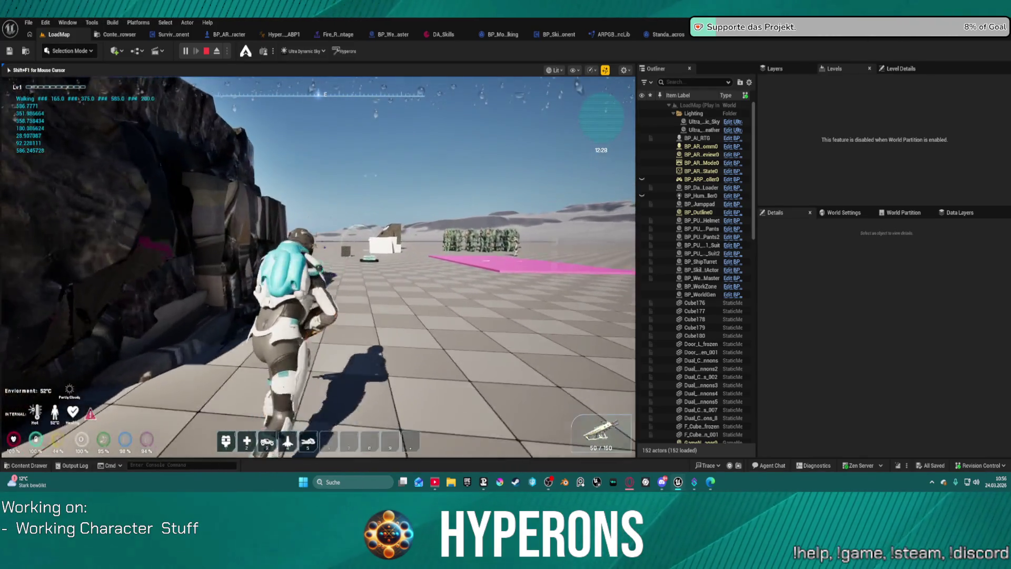
pyautogui.press('w')
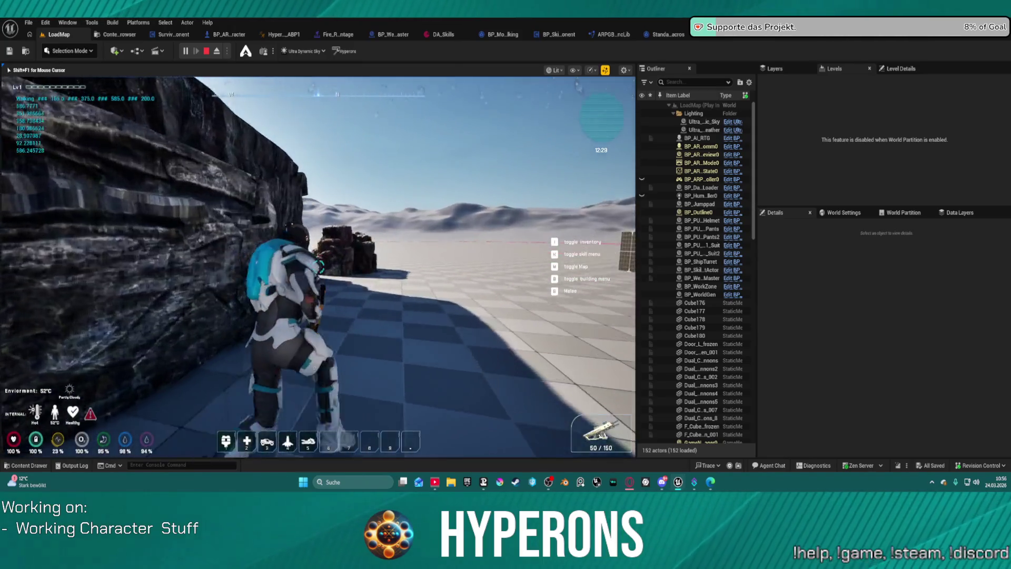
pyautogui.press('w')
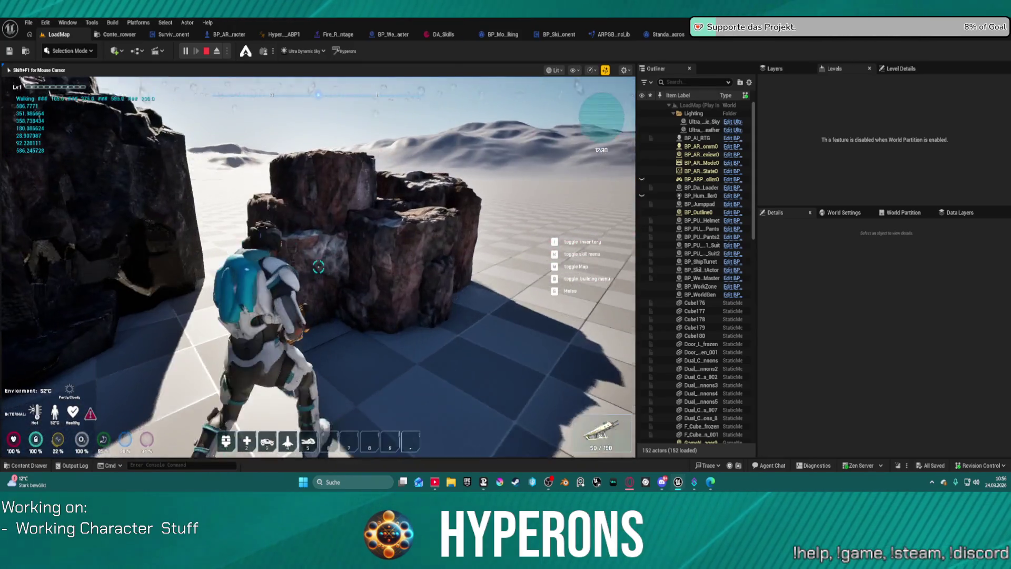
pyautogui.press('w')
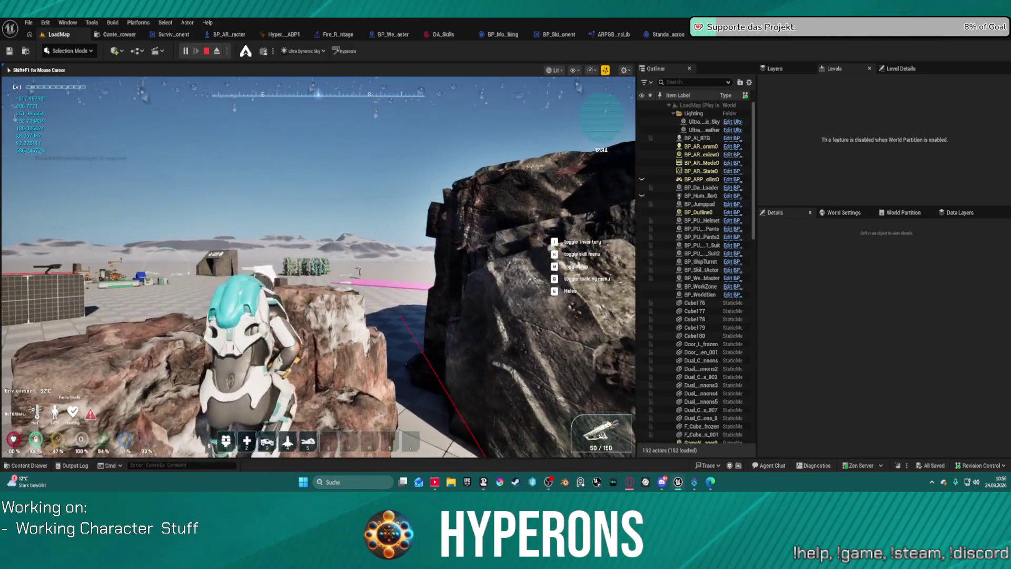
pyautogui.press('w')
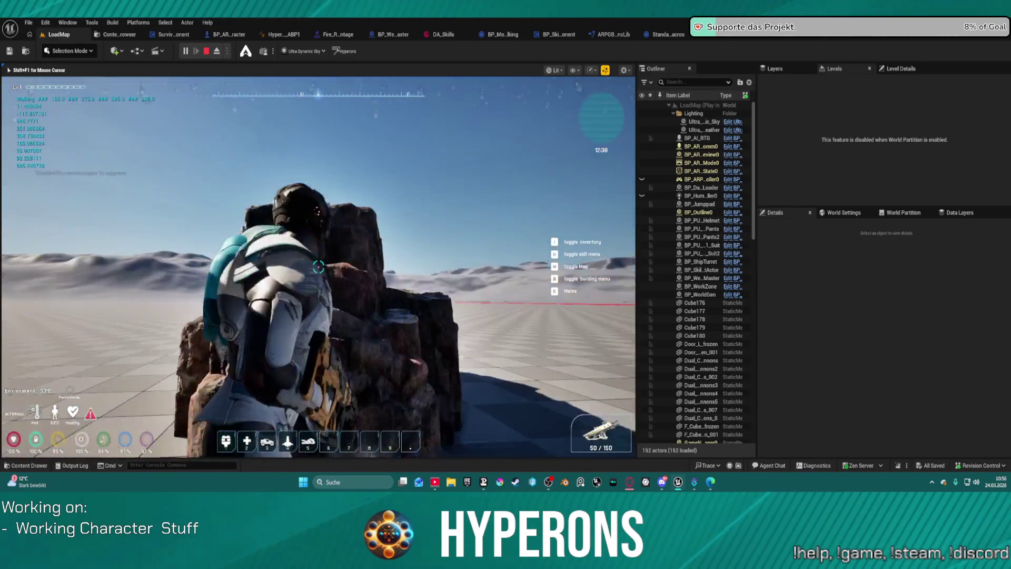
pyautogui.press('w')
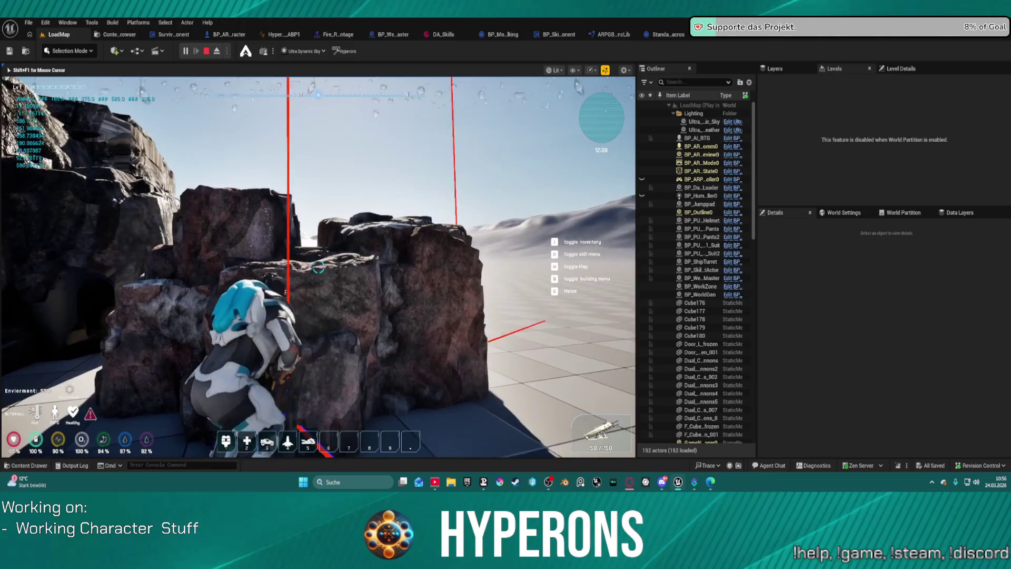
pyautogui.press('w')
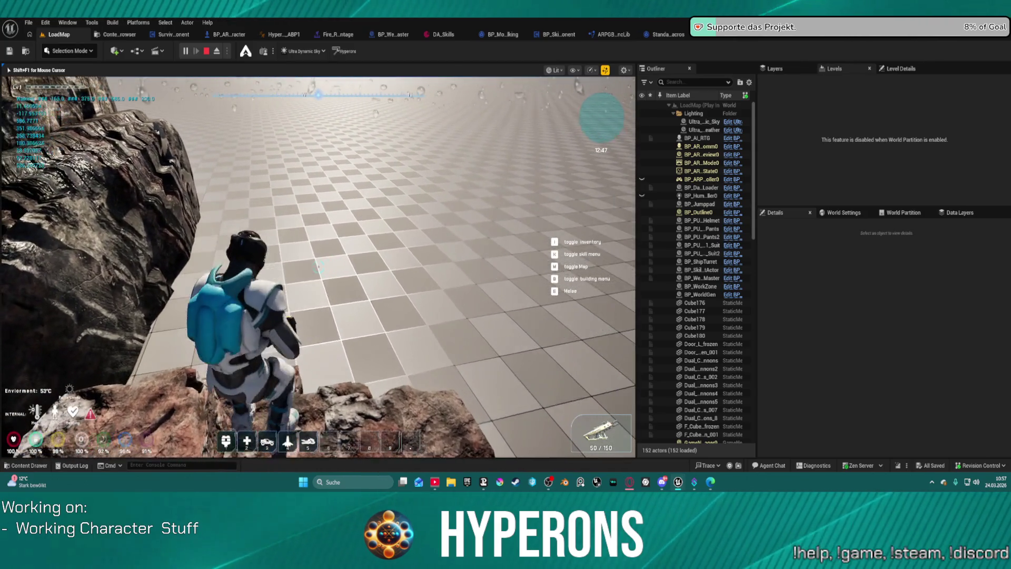
# Stand up from crouch, draw the rifle, walk toward the tiled plain, then stop the play session
pyautogui.press('c')
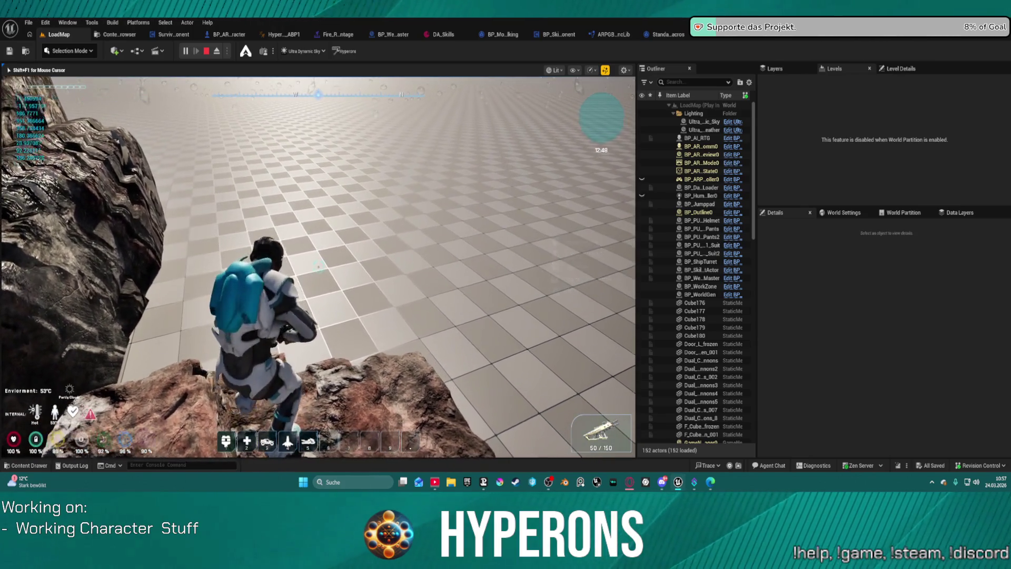
pyautogui.press('1')
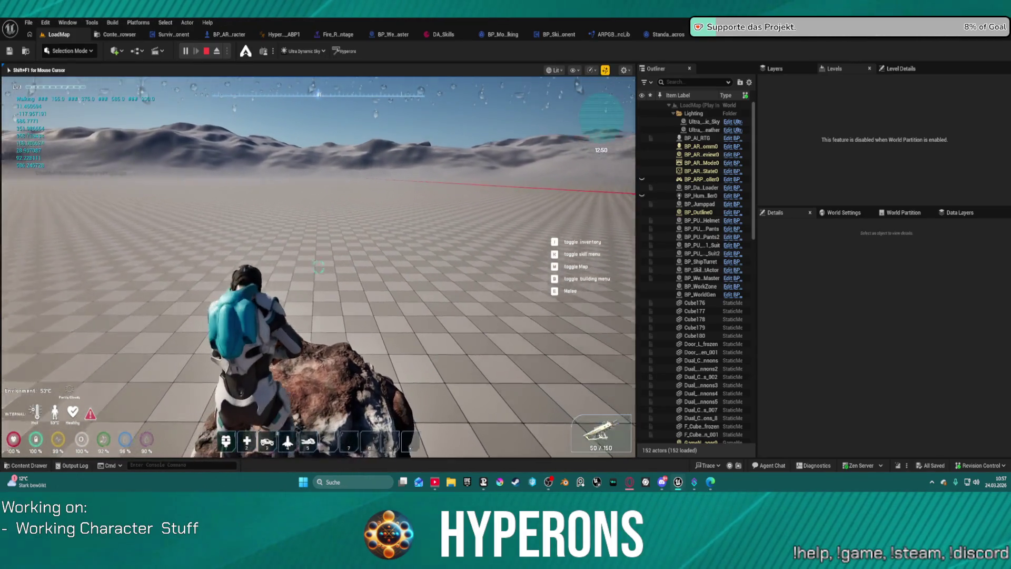
pyautogui.press('w')
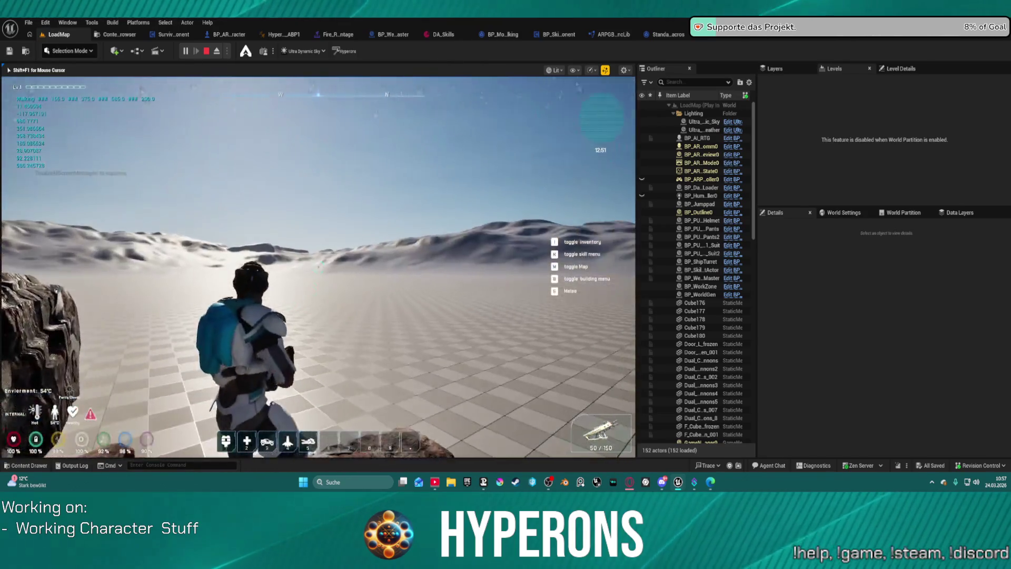
pyautogui.press('w')
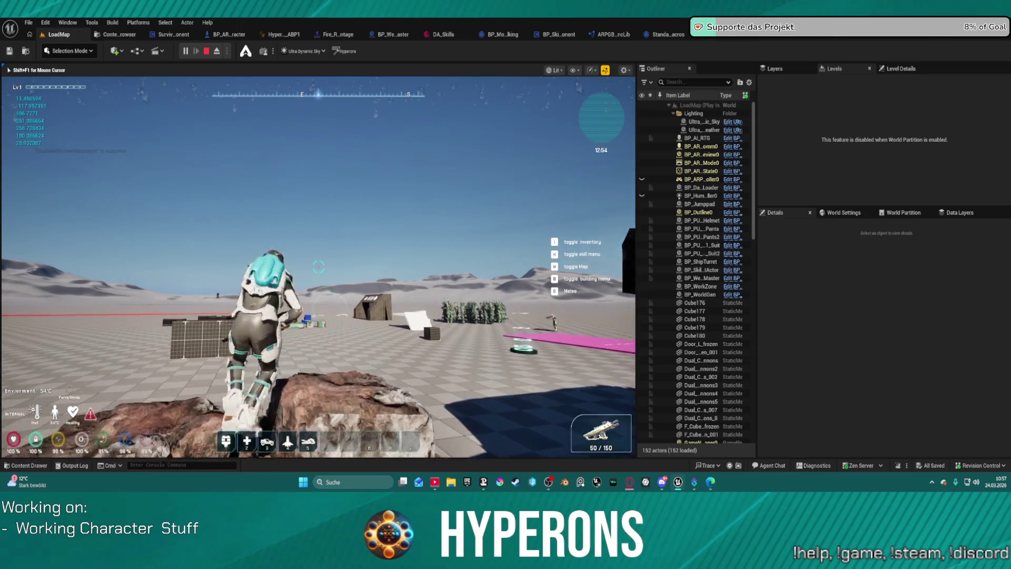
pyautogui.press('1')
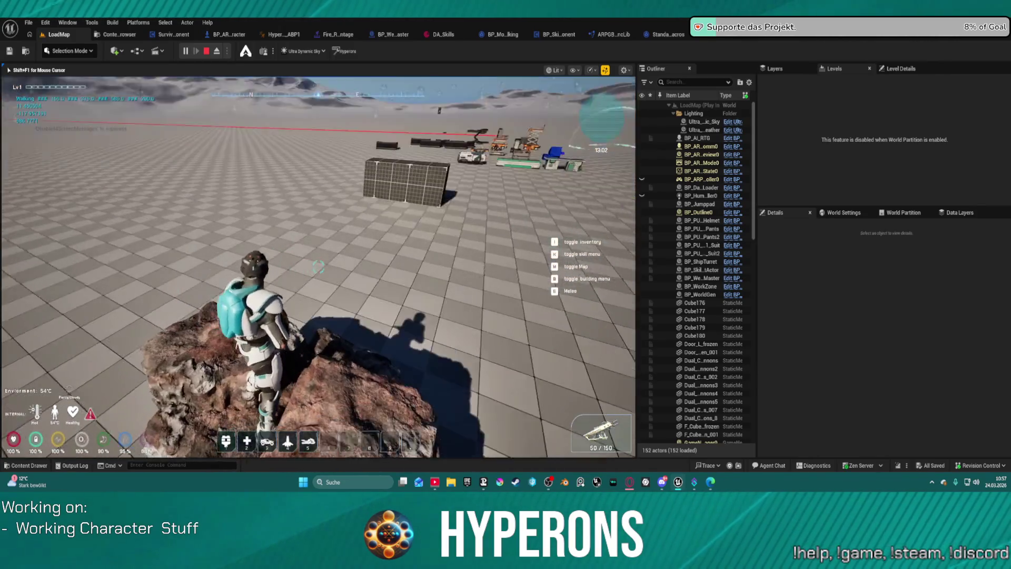
pyautogui.press('1')
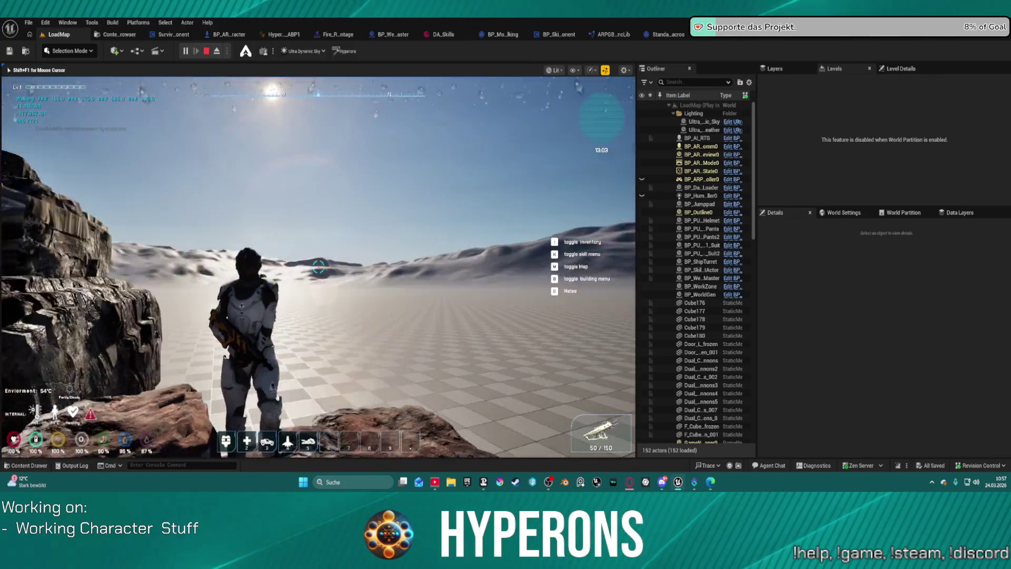
pyautogui.press('Escape')
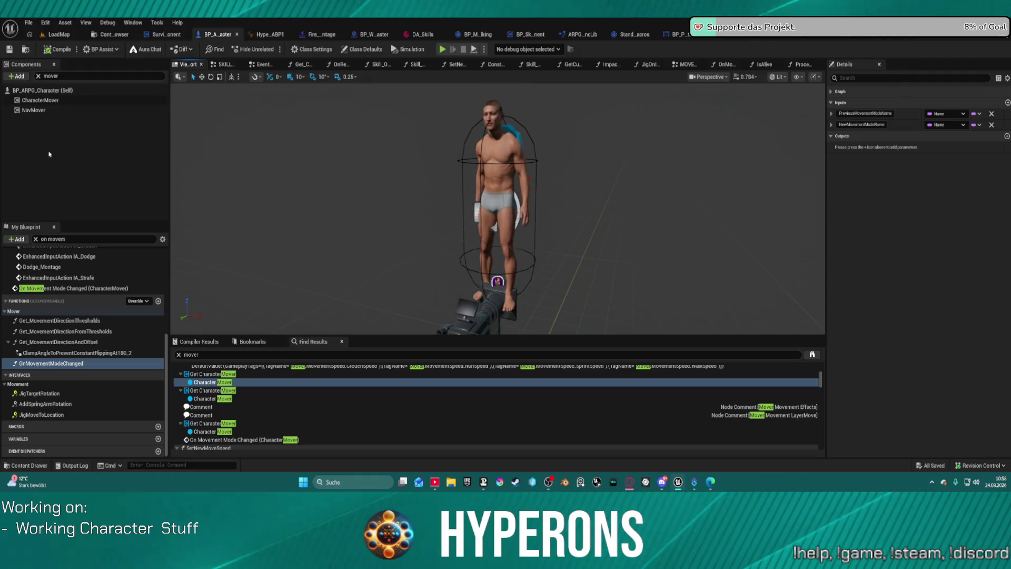
# Clear the Components search, expand Capsule > SkeletalMesh, and inspect SkeletalMesh_FP and SkeletalMesh_TP
pyautogui.click(38, 75)
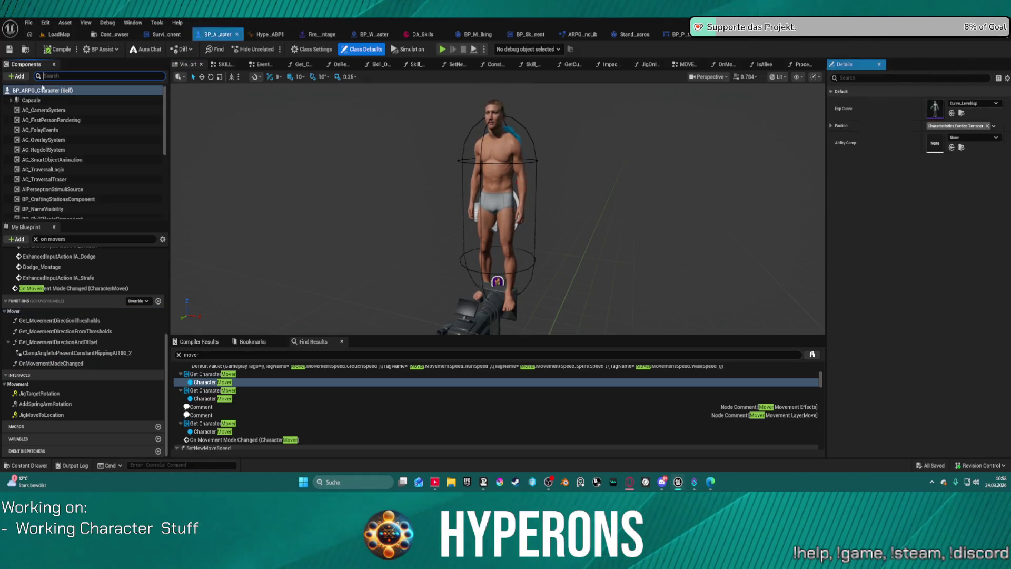
pyautogui.scroll(5, 33, 165)
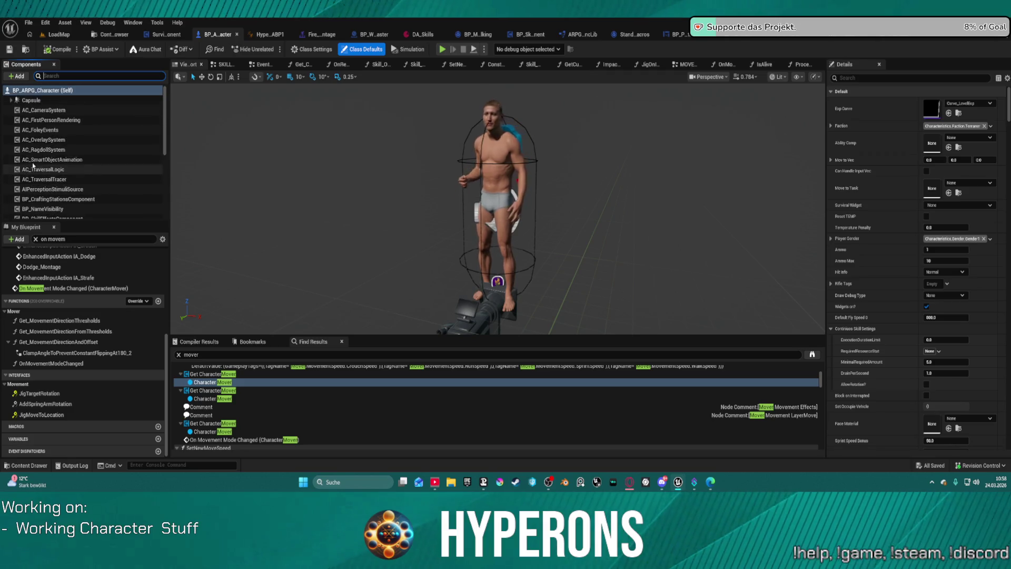
pyautogui.click(11, 100)
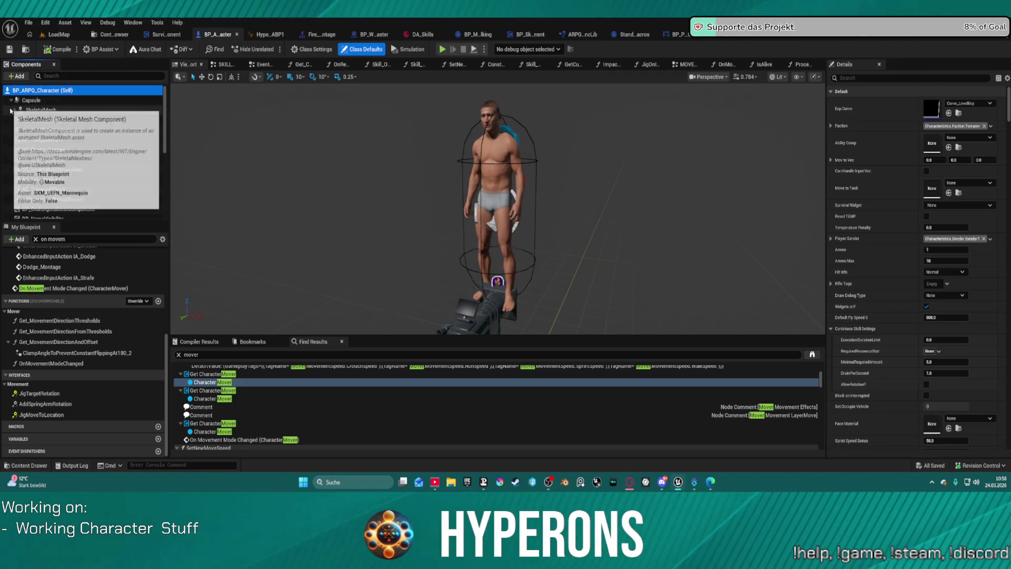
pyautogui.click(12, 110)
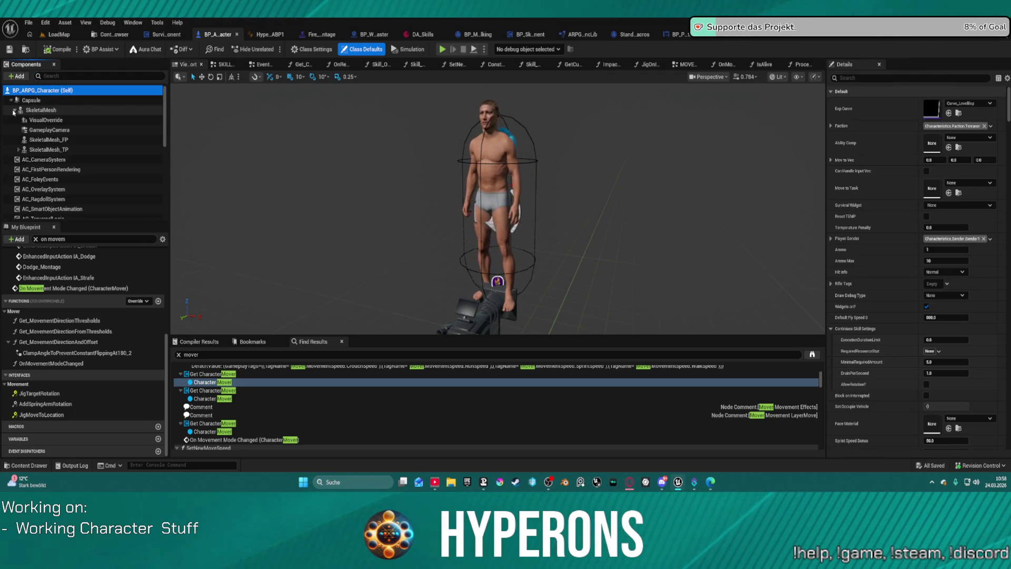
pyautogui.click(60, 141)
pyautogui.scroll(-10, 970, 273)
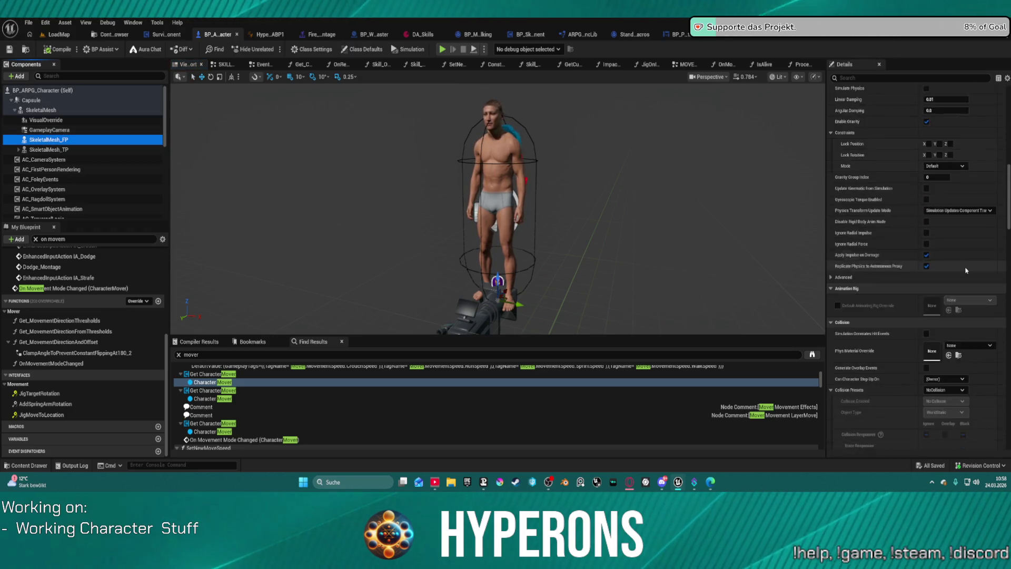
pyautogui.click(48, 150)
pyautogui.scroll(-8, 931, 321)
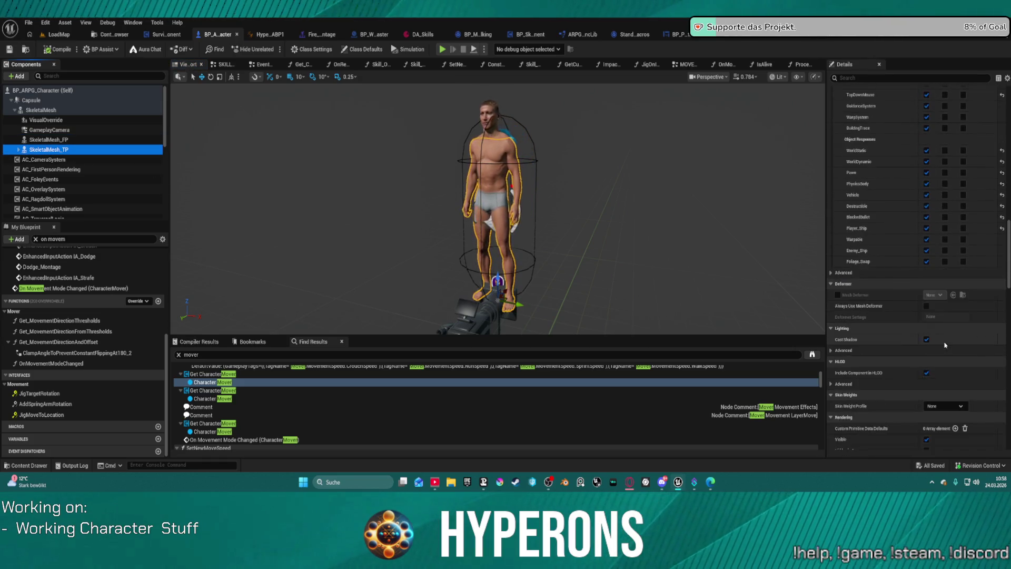
pyautogui.scroll(3, 942, 329)
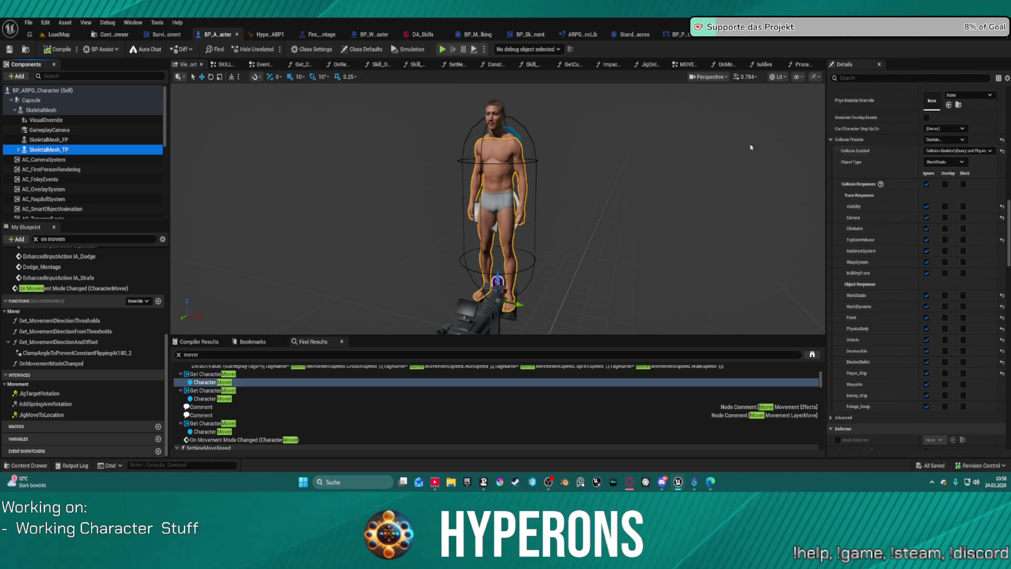
# Find references to VisualOverride and select its GetVisualMeshes result
pyautogui.click(72, 119)
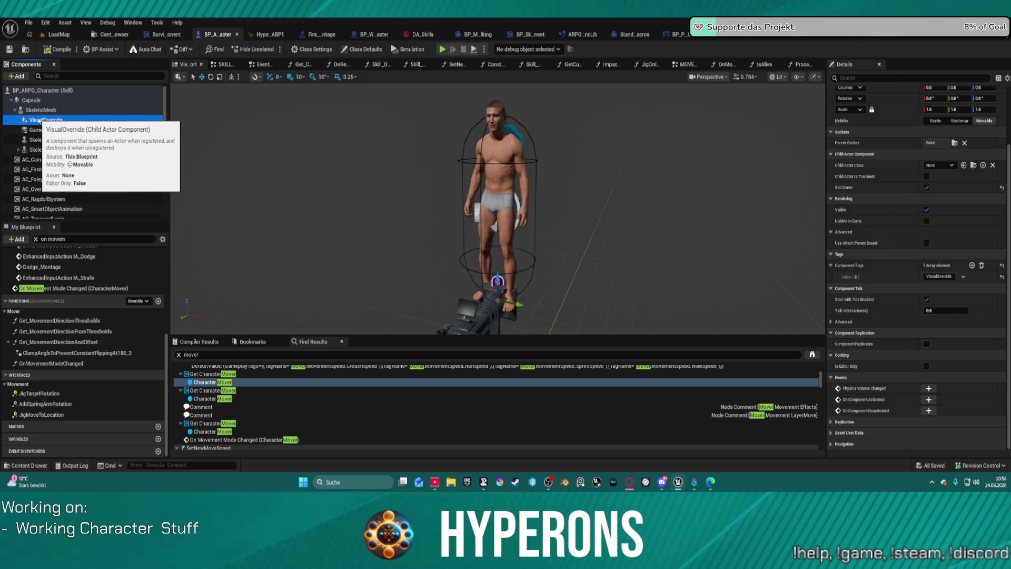
pyautogui.rightClick(42, 121)
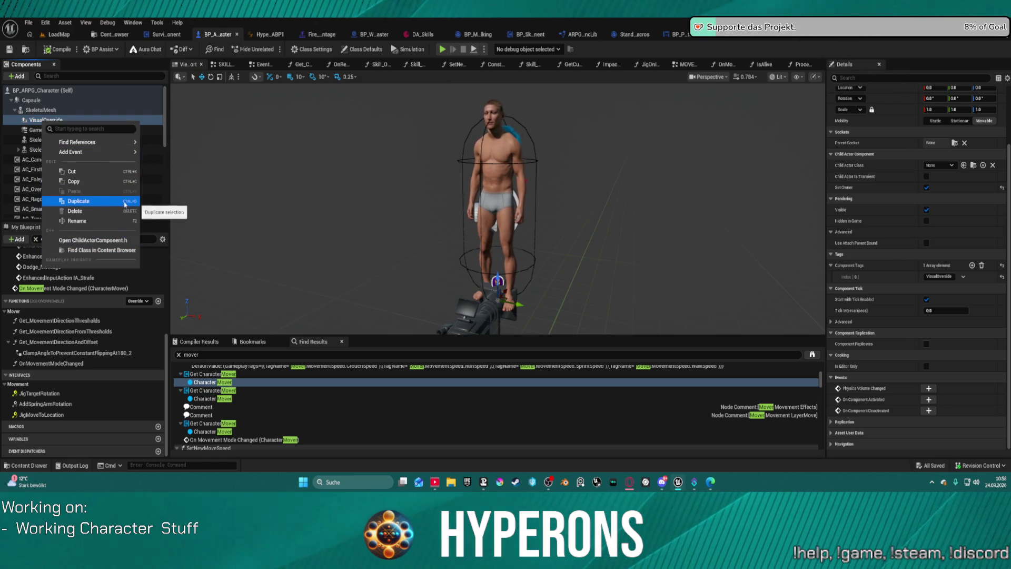
pyautogui.moveTo(117, 156)
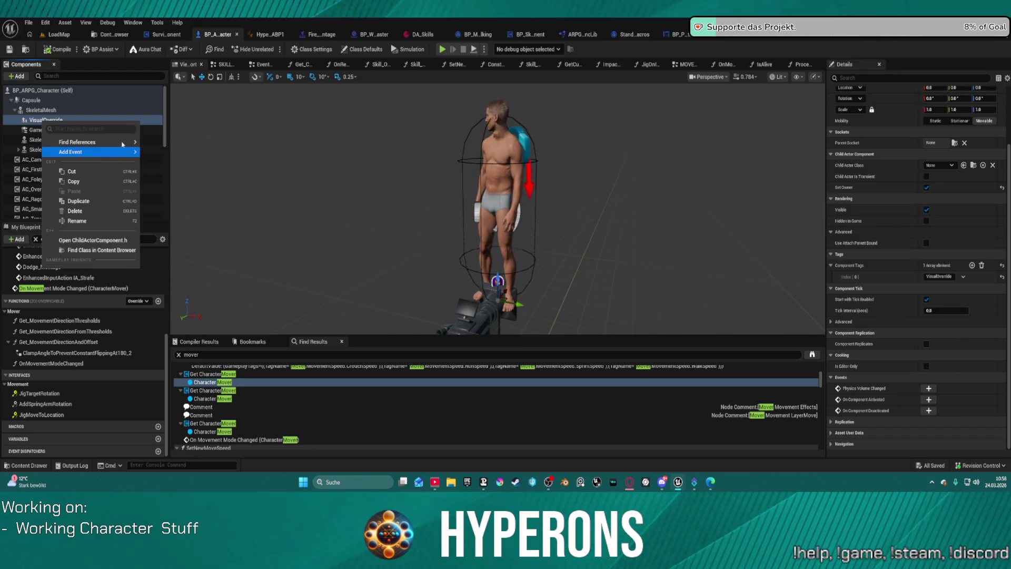
pyautogui.click(168, 146)
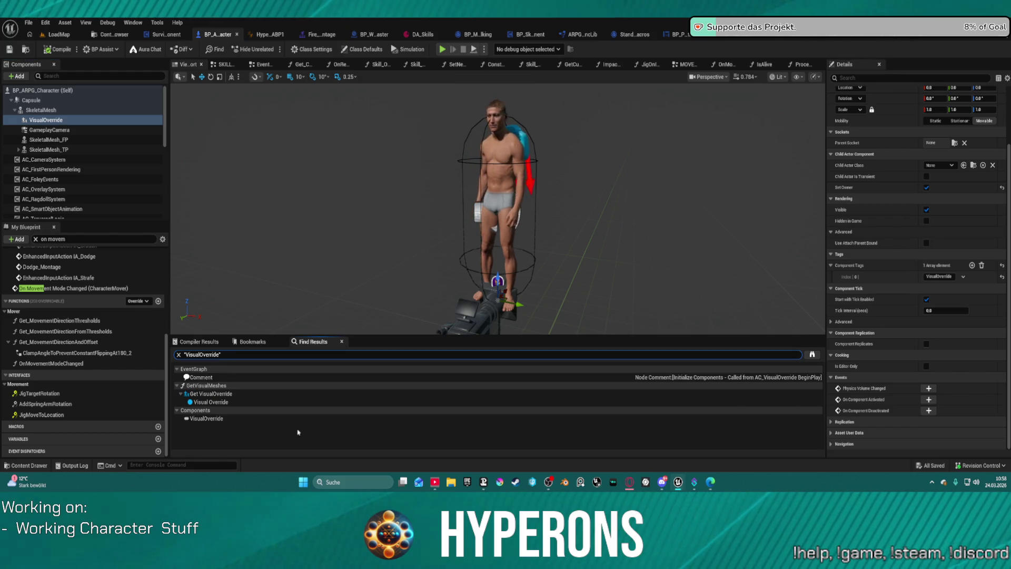
pyautogui.click(211, 402)
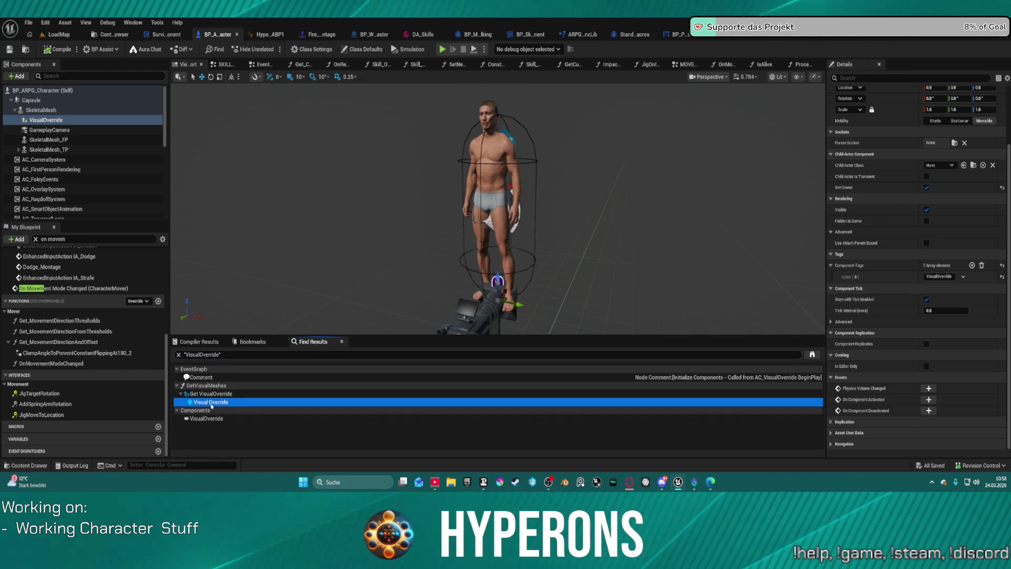
# Jump to the GetVisualMeshes reference, delete the VisualOverride component, and compile with F7
pyautogui.doubleClick(211, 403)
pyautogui.scroll(-2, 330, 150)
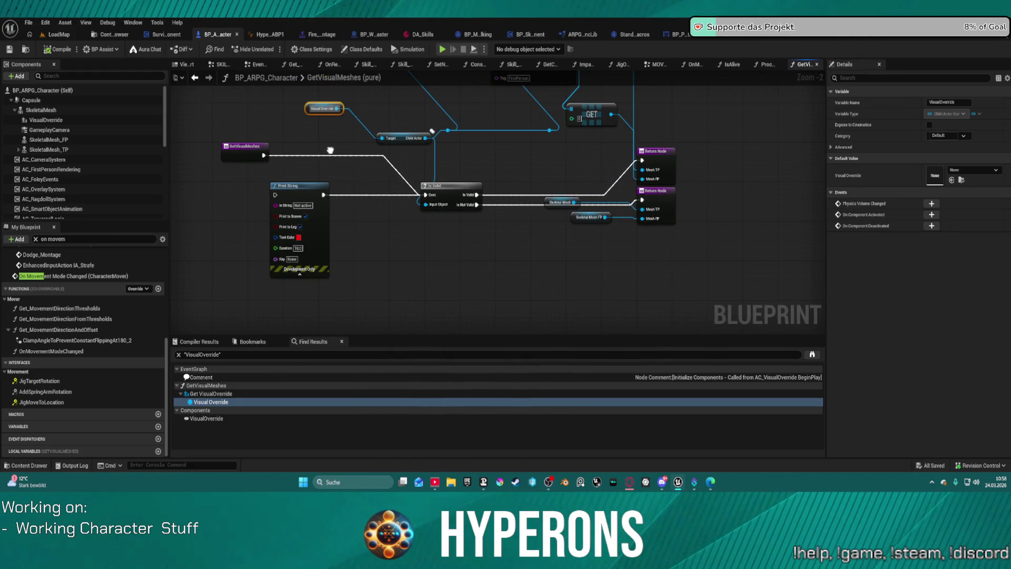
pyautogui.moveTo(331, 150); pyautogui.dragTo(326, 173)
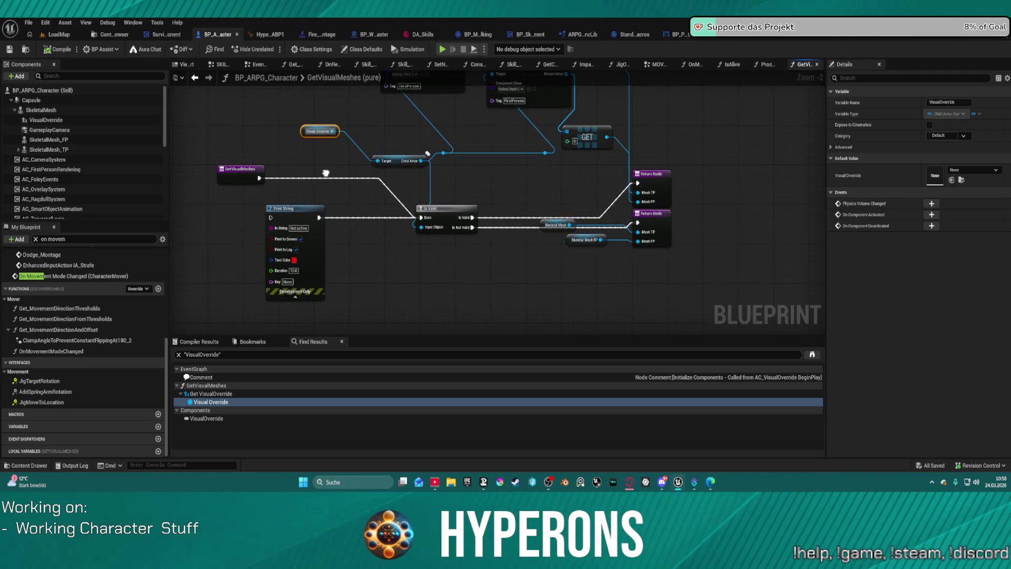
pyautogui.click(53, 119)
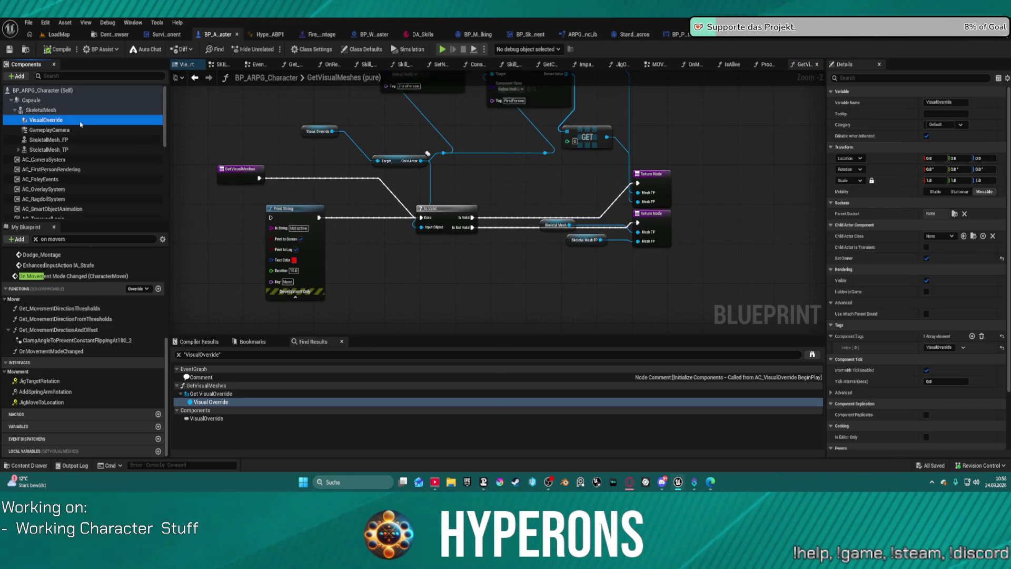
pyautogui.press('Delete')
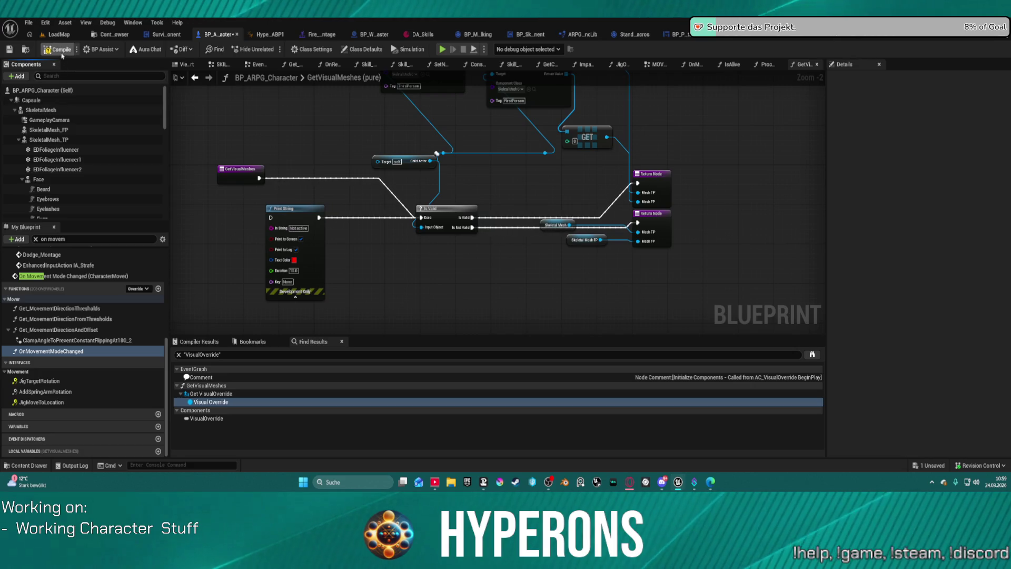
pyautogui.press('F7')
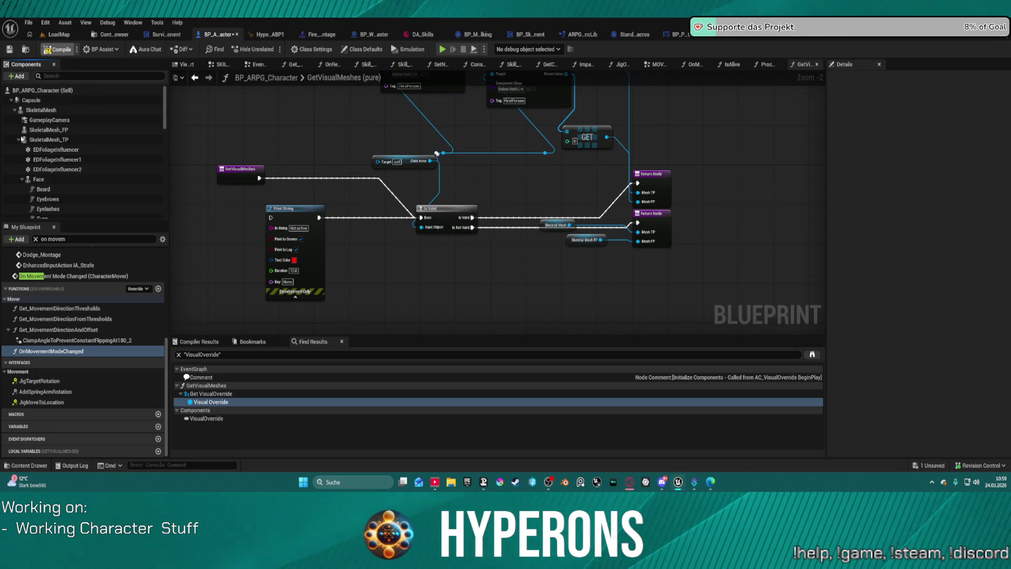
# Try rewiring GetVisualMeshes' execution through the Is Valid node, then undo the changes
pyautogui.click(18, 140)
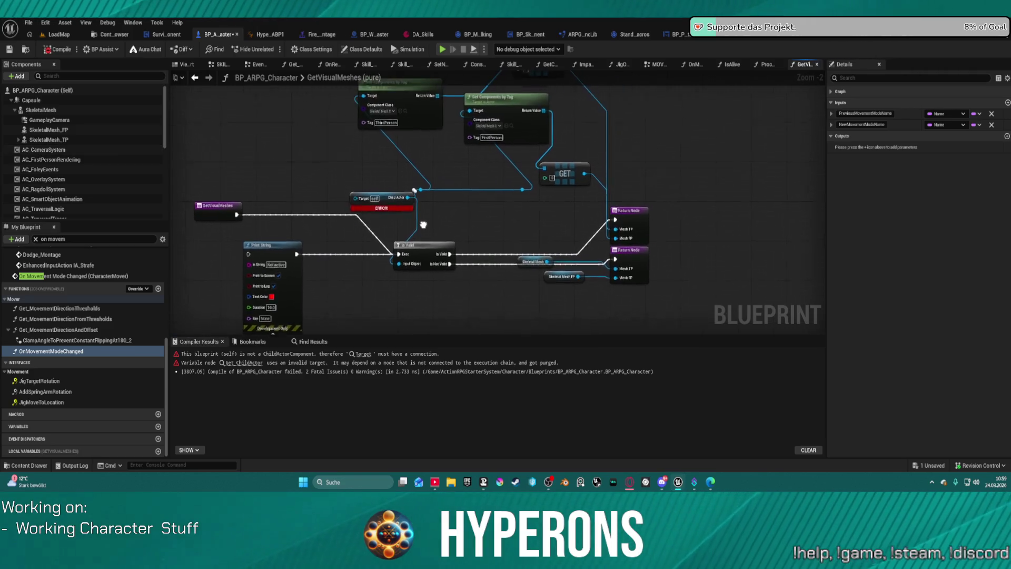
pyautogui.click(395, 205)
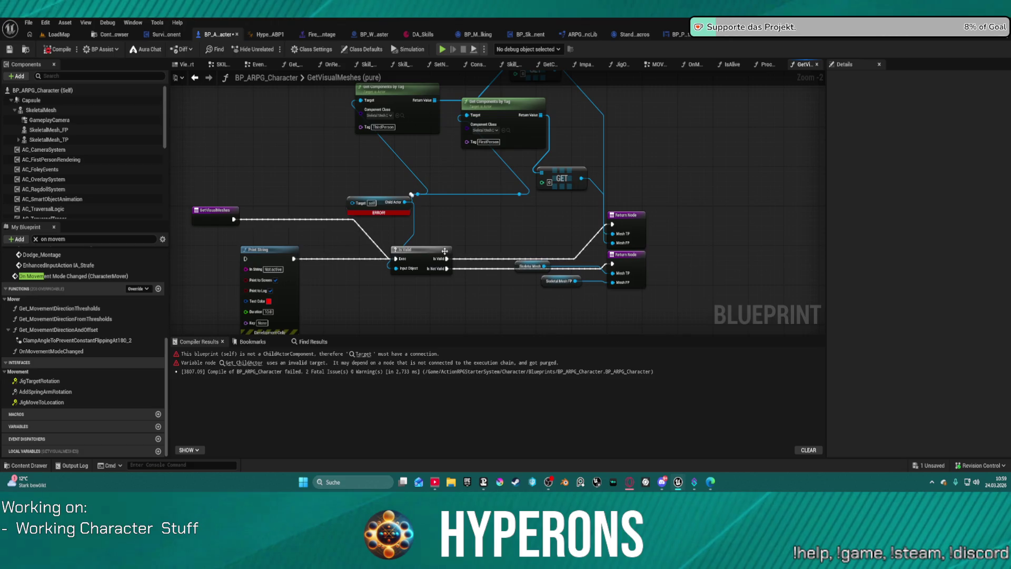
pyautogui.moveTo(425, 252); pyautogui.dragTo(376, 256)
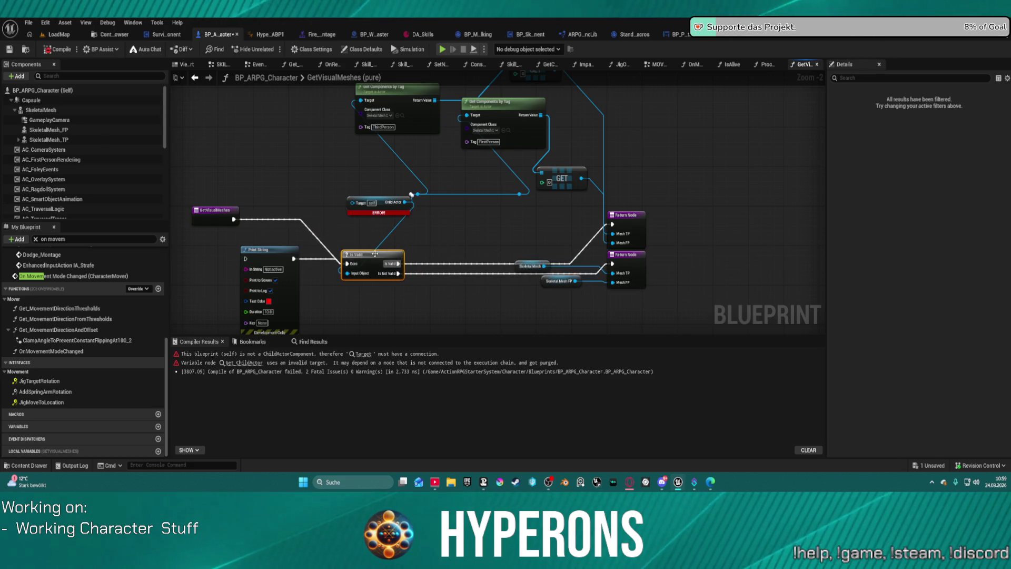
pyautogui.moveTo(233, 219); pyautogui.dragTo(339, 237)
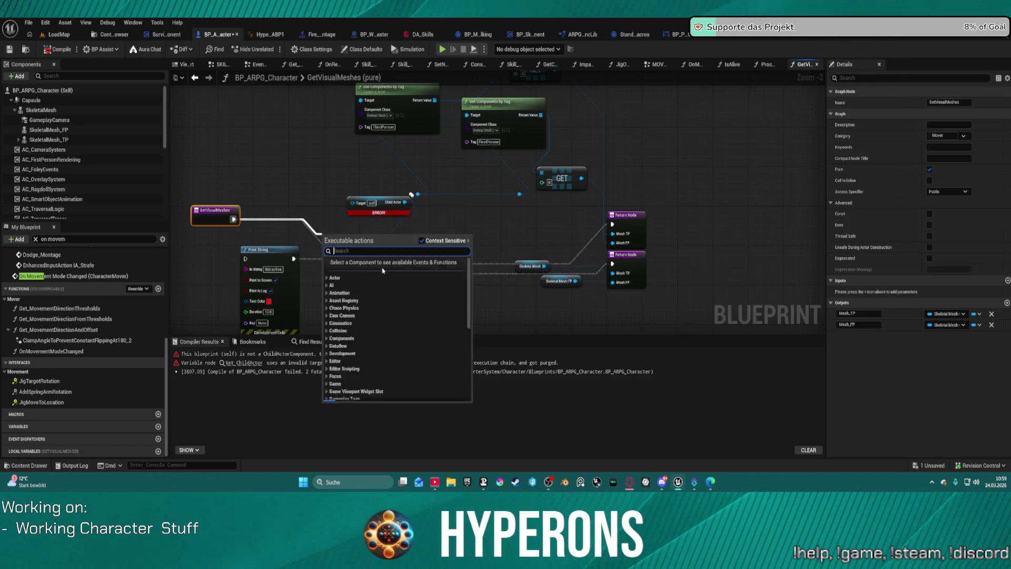
pyautogui.click(347, 263)
pyautogui.moveTo(399, 273)
pyautogui.mouseDown()
pyautogui.moveTo(226, 211)
pyautogui.moveTo(248, 232)
pyautogui.mouseUp()
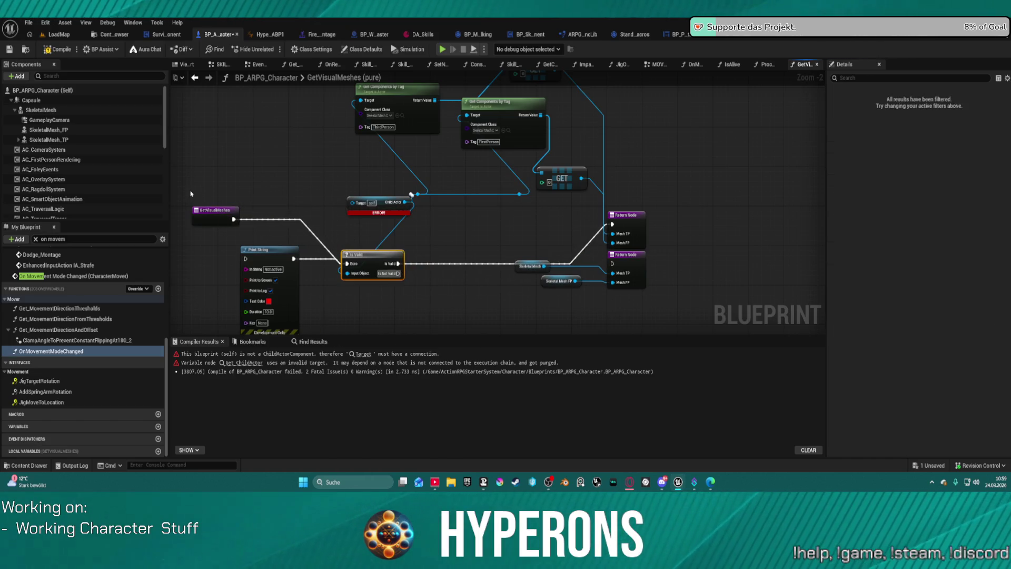
pyautogui.moveTo(371, 255)
pyautogui.mouseDown()
pyautogui.moveTo(367, 293)
pyautogui.moveTo(398, 266)
pyautogui.moveTo(384, 245)
pyautogui.mouseUp()
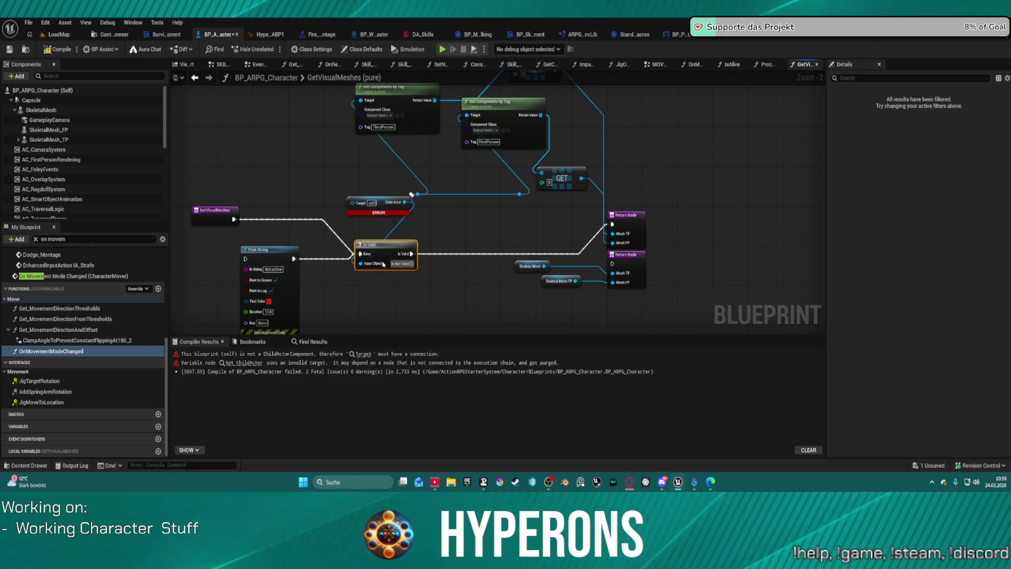
pyautogui.hotkey('ctrl', 'z')
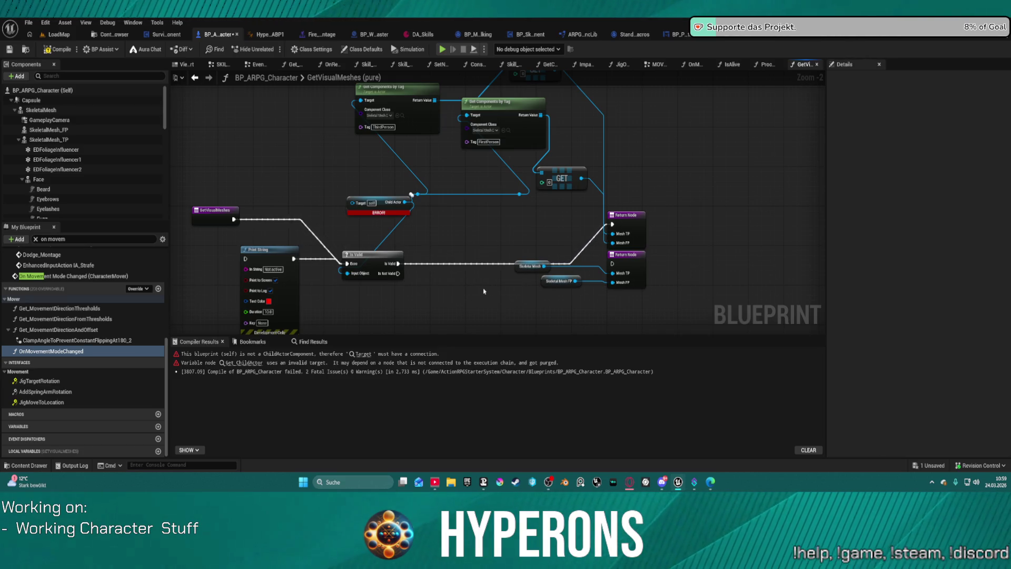
pyautogui.hotkey('ctrl', 'z')
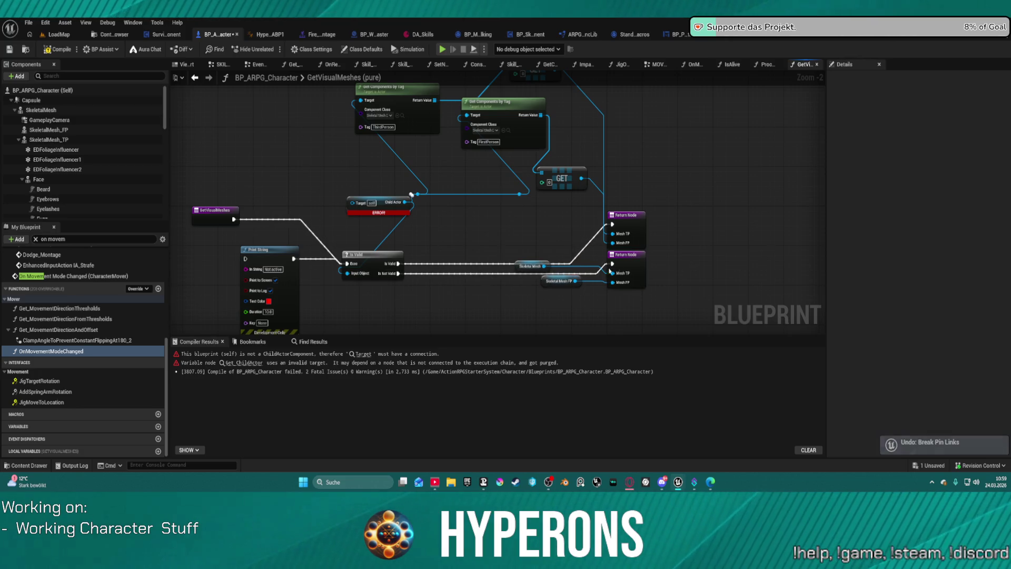
# Lower the second Return Node, wire GetVisualMeshes' entry straight into it, and compile
pyautogui.moveTo(626, 254); pyautogui.dragTo(626, 298)
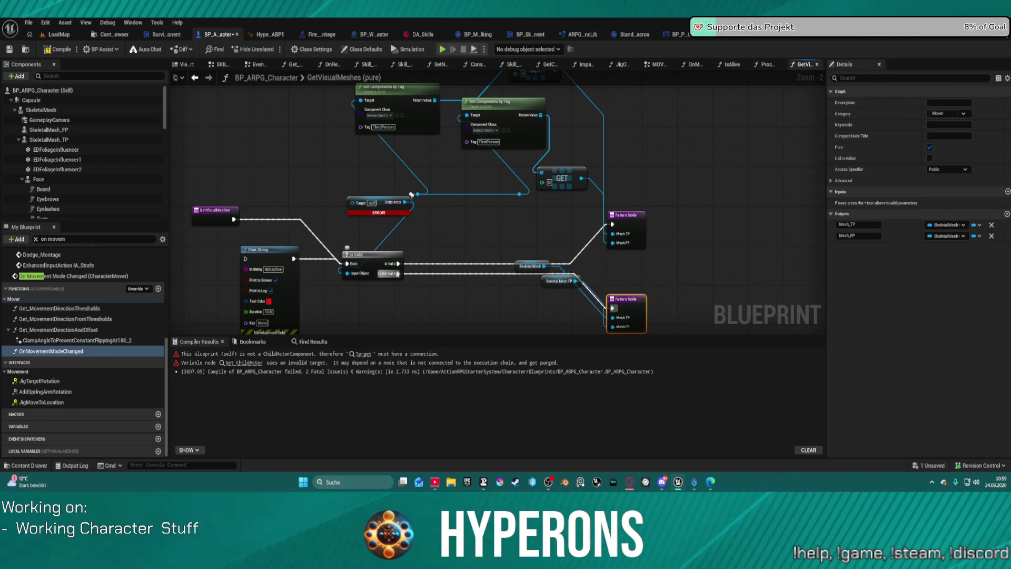
pyautogui.moveTo(392, 276); pyautogui.dragTo(234, 219)
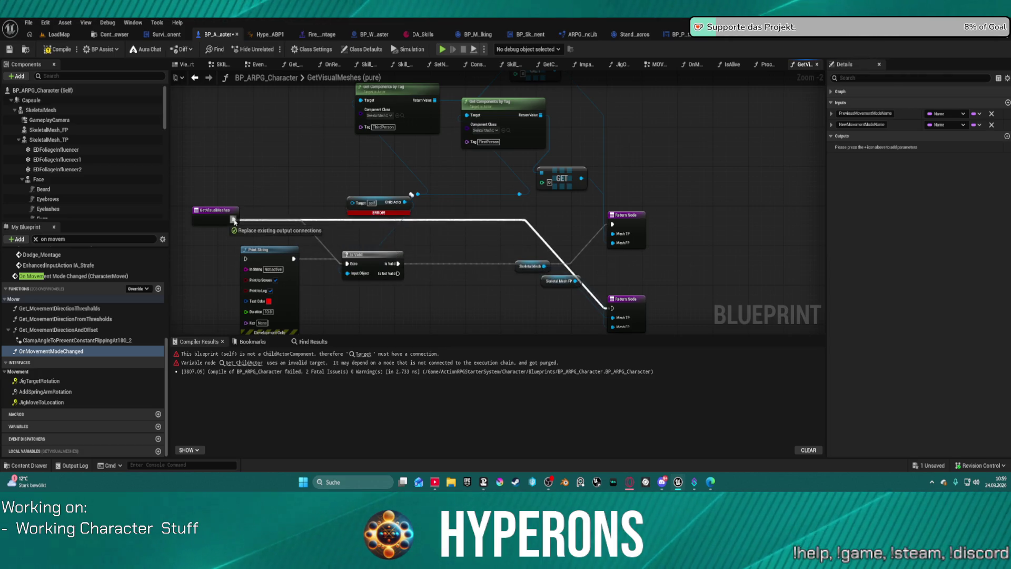
pyautogui.click(60, 49)
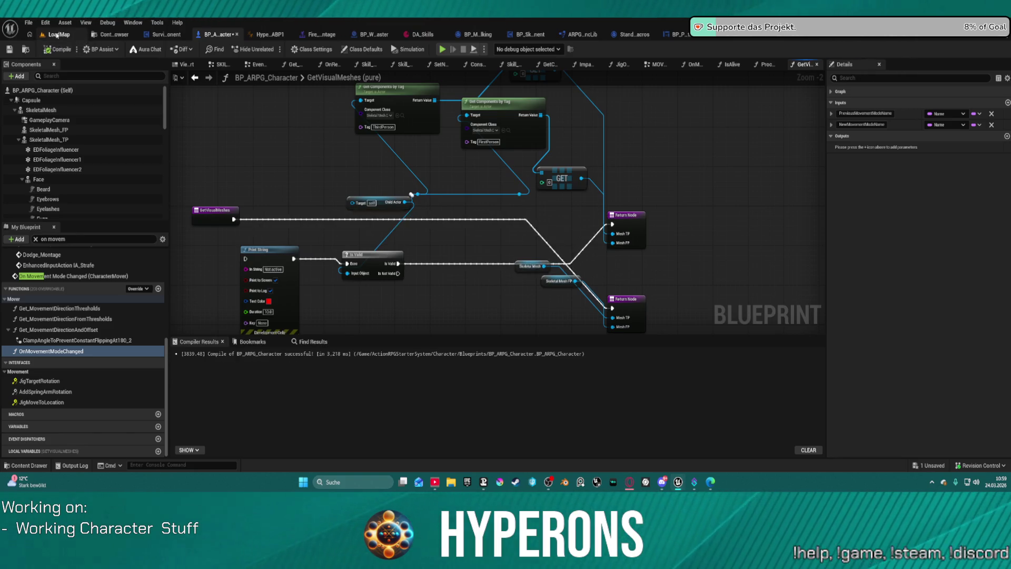
pyautogui.click(56, 34)
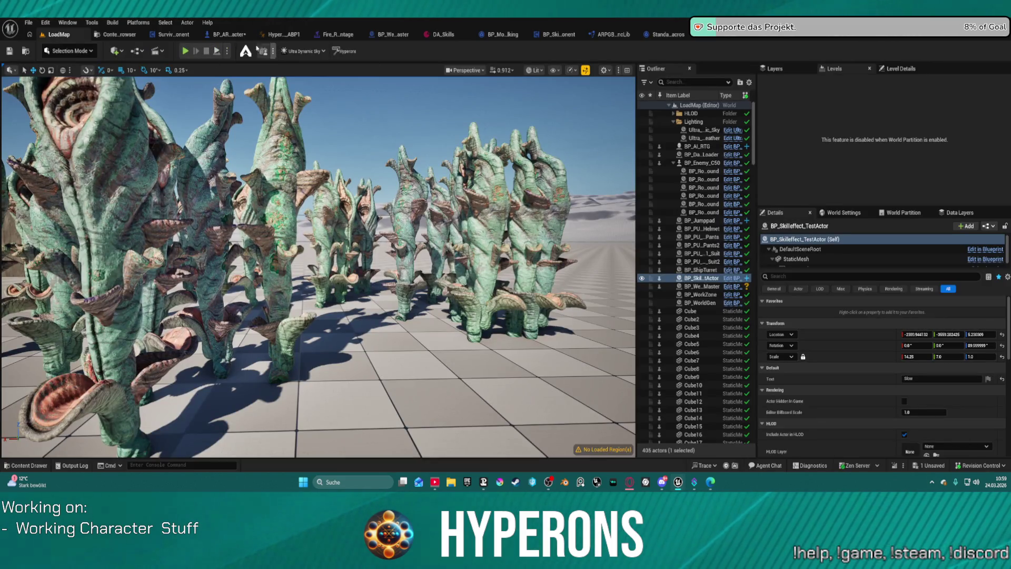
# Set the Widget component's Collision Enabled to No Collision, compile, and start playing
pyautogui.click(223, 34)
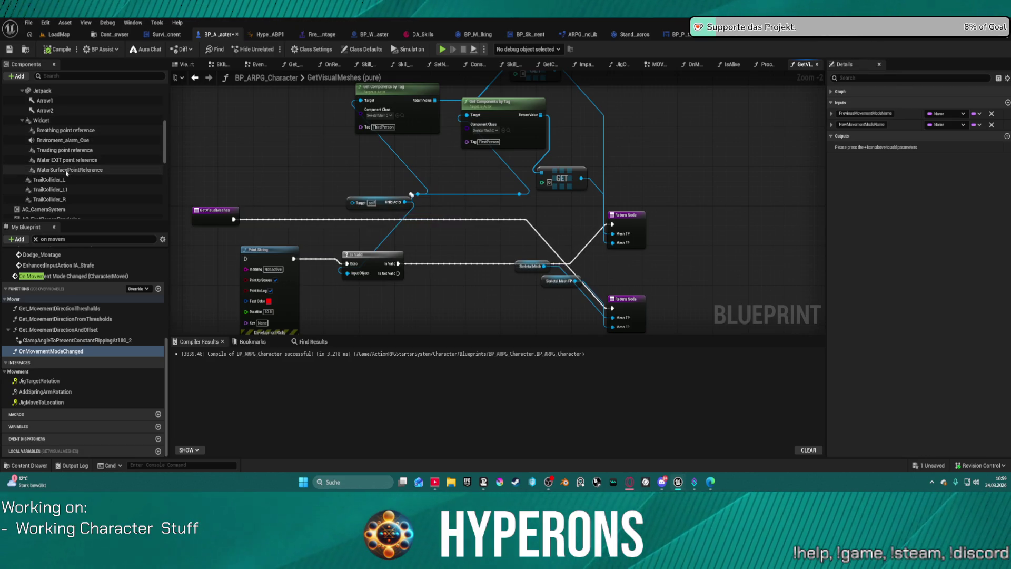
pyautogui.click(42, 120)
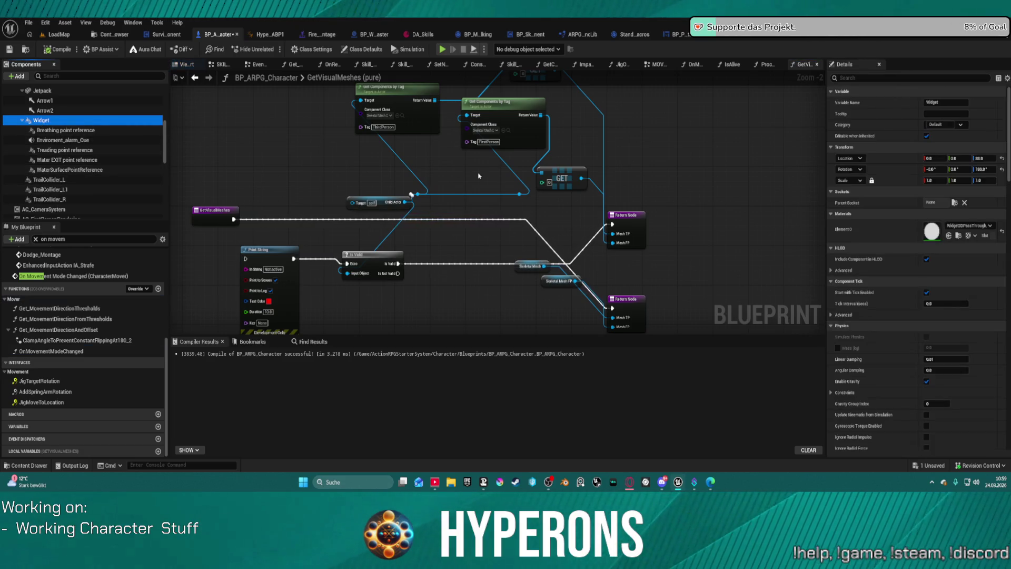
pyautogui.scroll(-10, 893, 295)
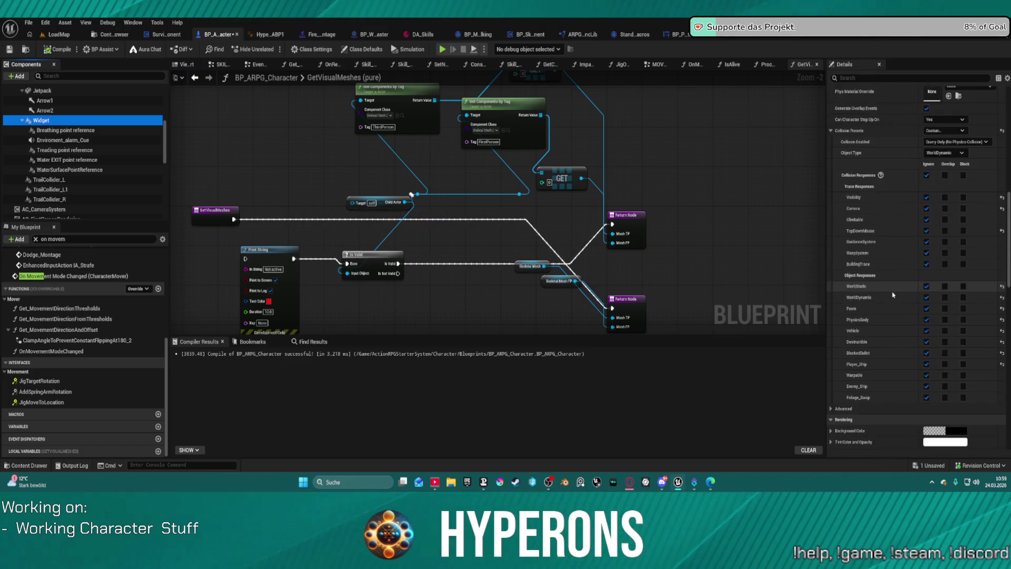
pyautogui.click(959, 142)
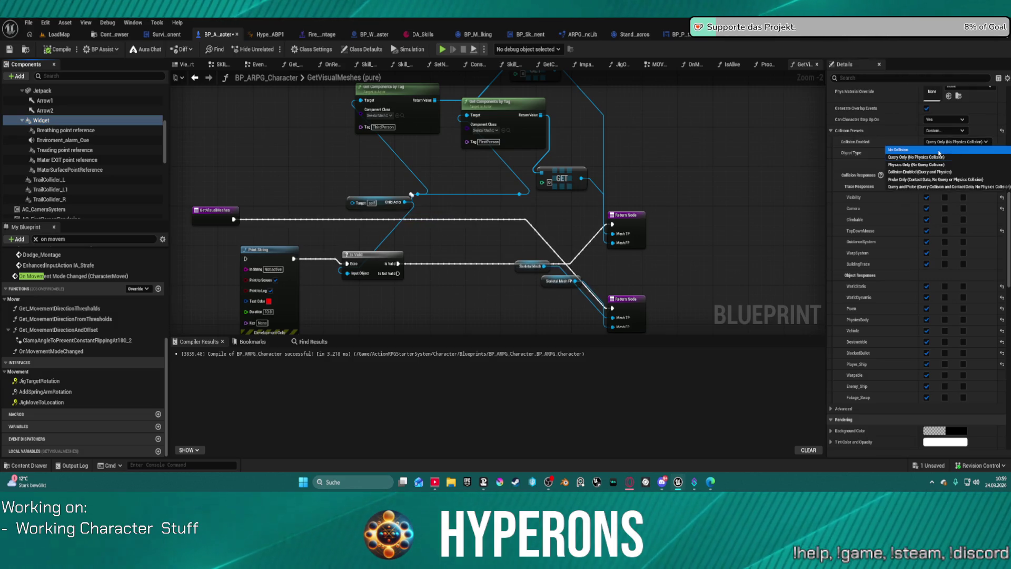
pyautogui.click(938, 151)
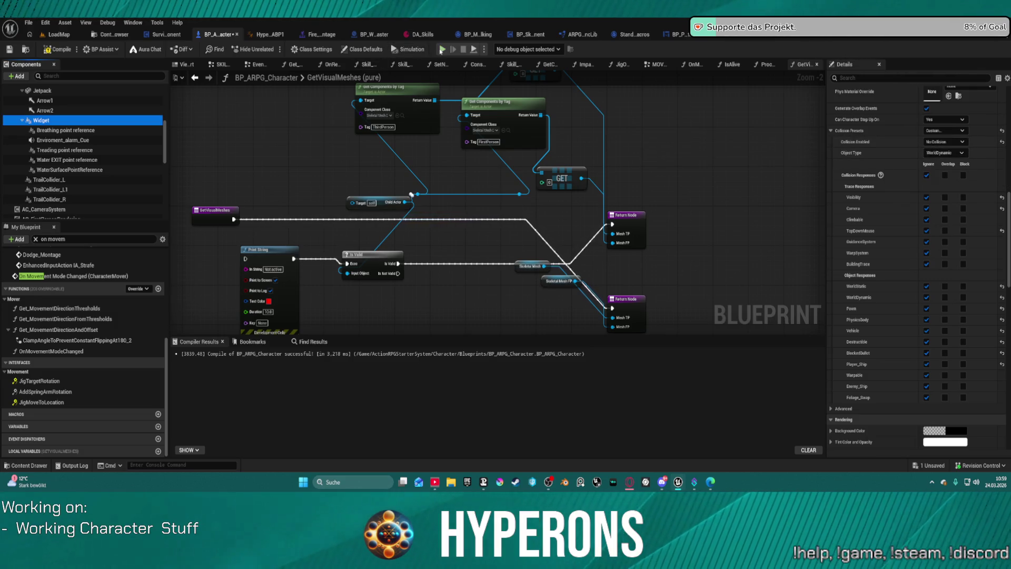
pyautogui.click(443, 50)
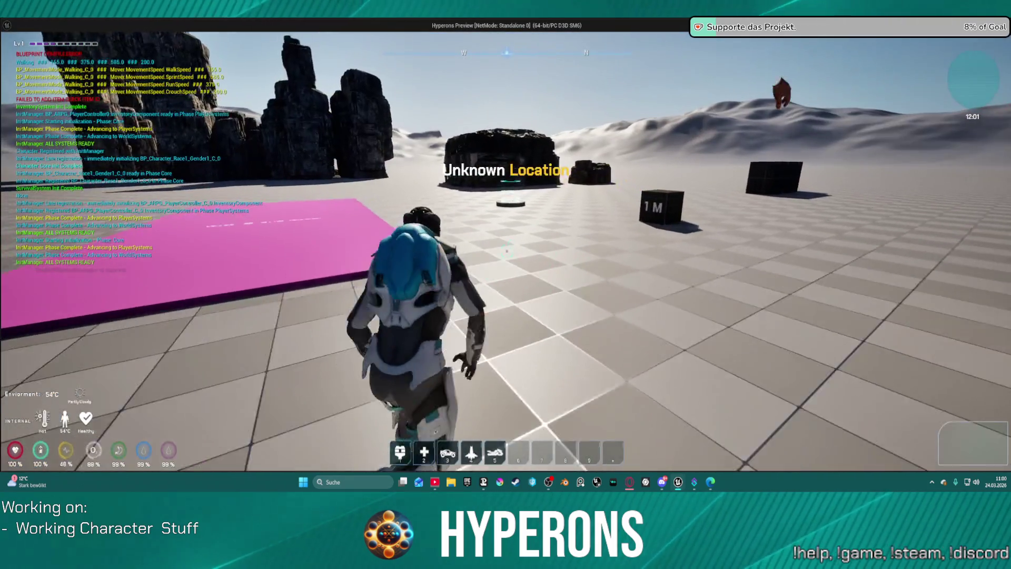
# Run to the rocks, climb to the top, drop back to the floor, then stop play
pyautogui.press('w')
pyautogui.press('w')
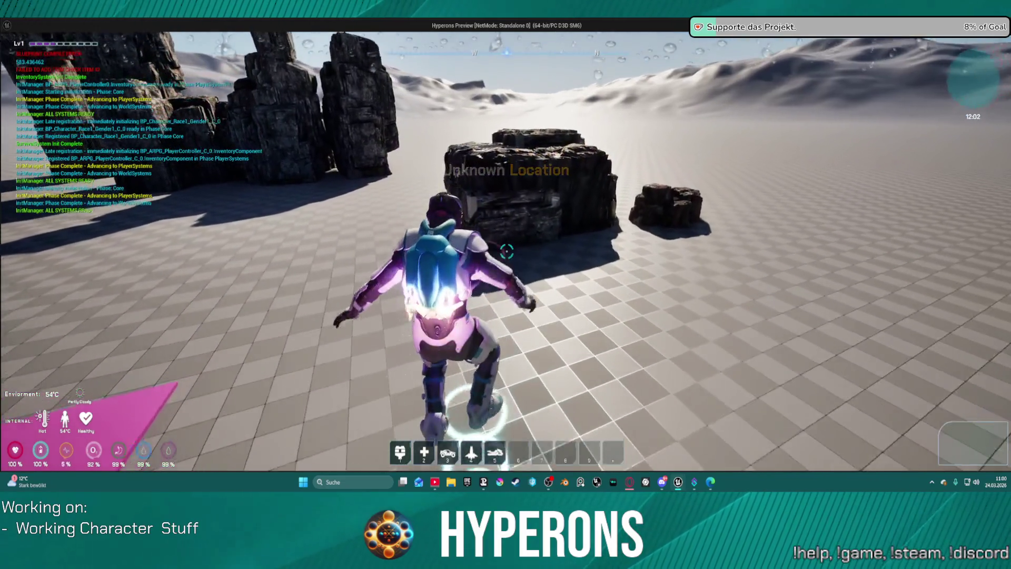
pyautogui.press('w')
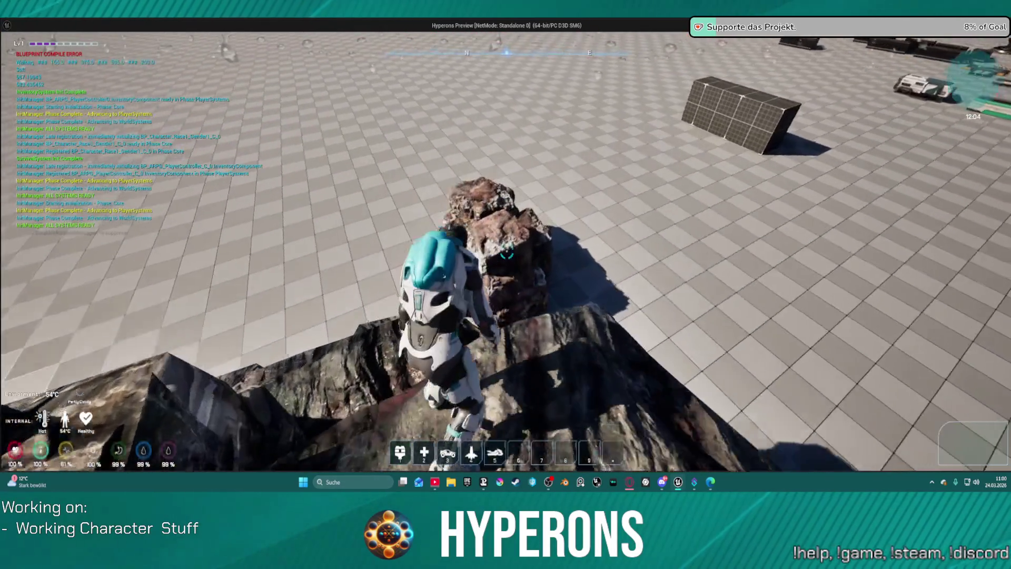
pyautogui.press('w')
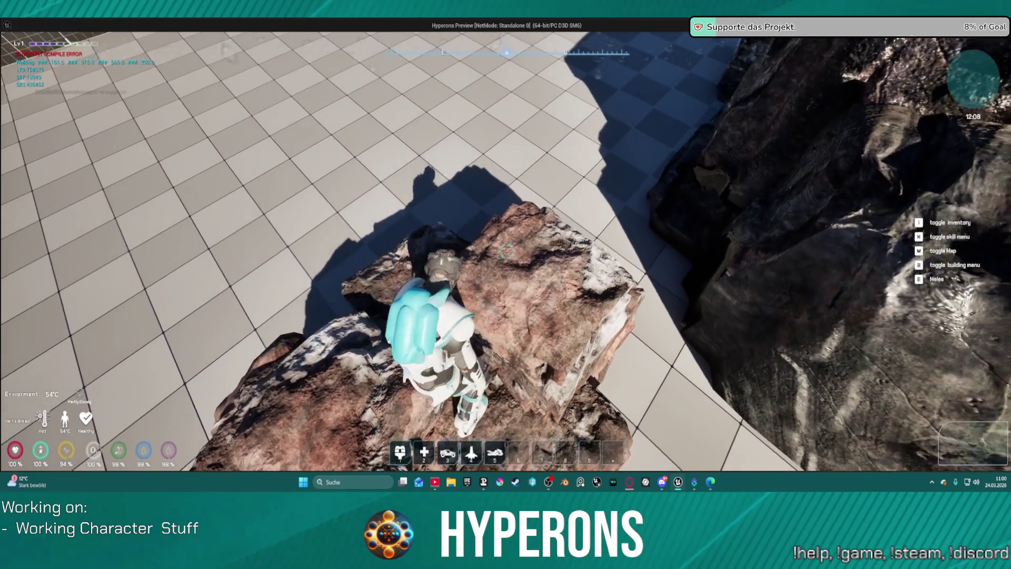
pyautogui.press('w')
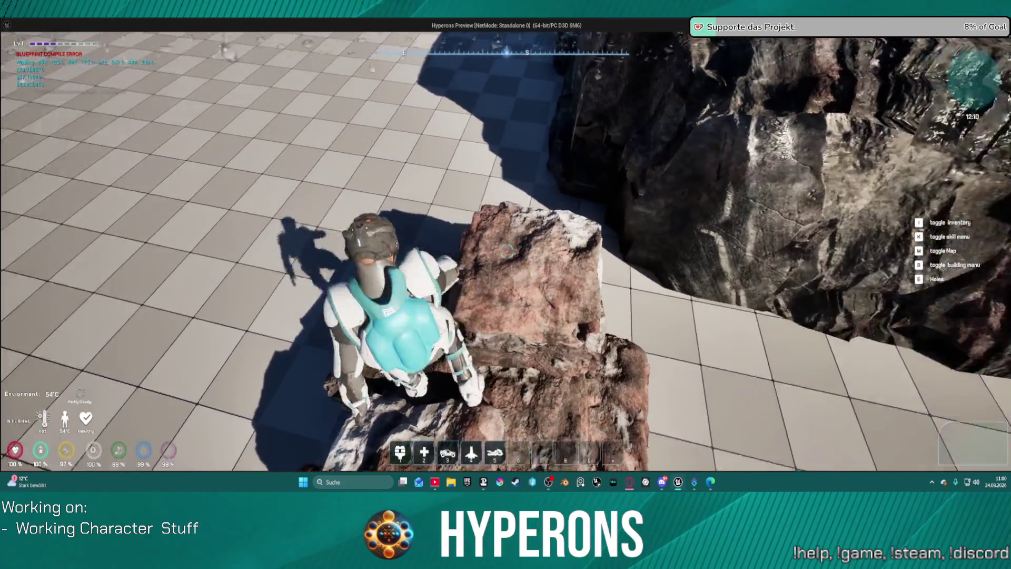
pyautogui.press('w')
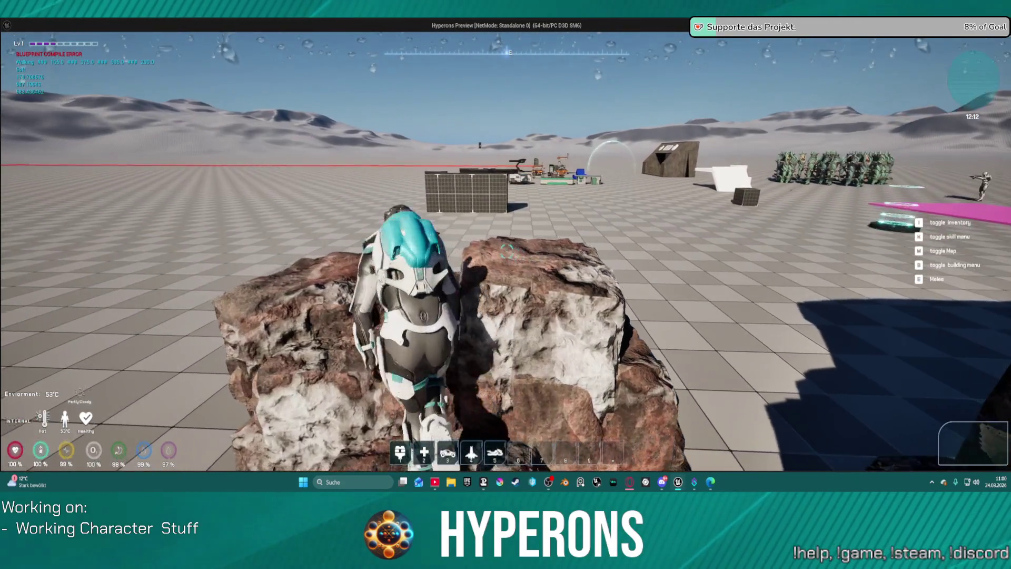
pyautogui.press('w')
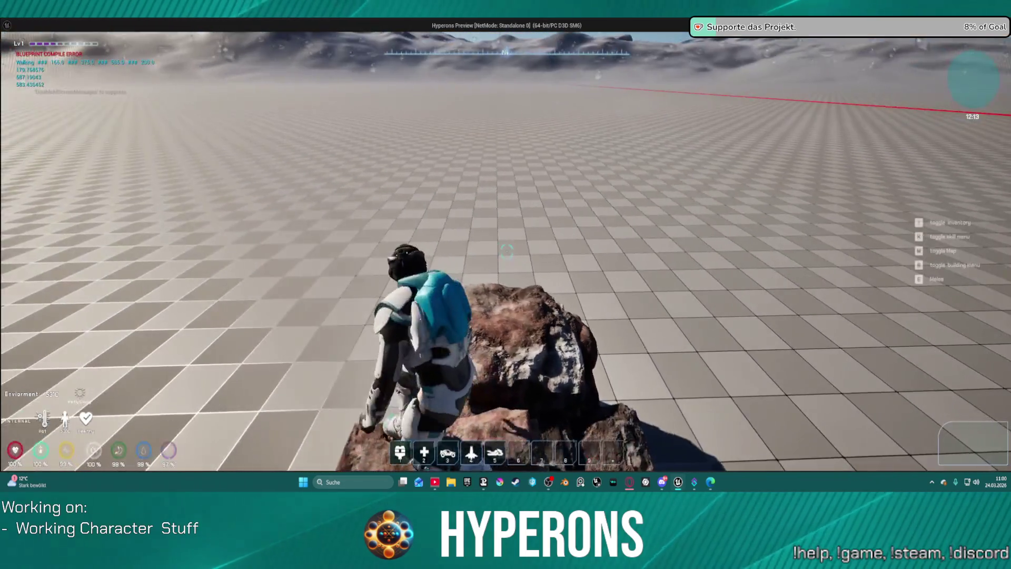
pyautogui.press('a')
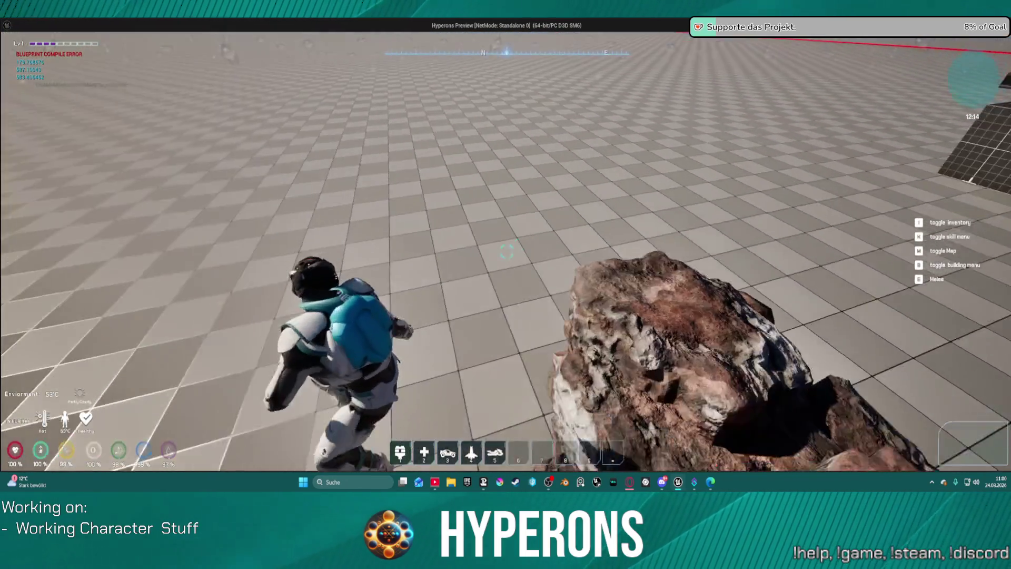
pyautogui.press('w')
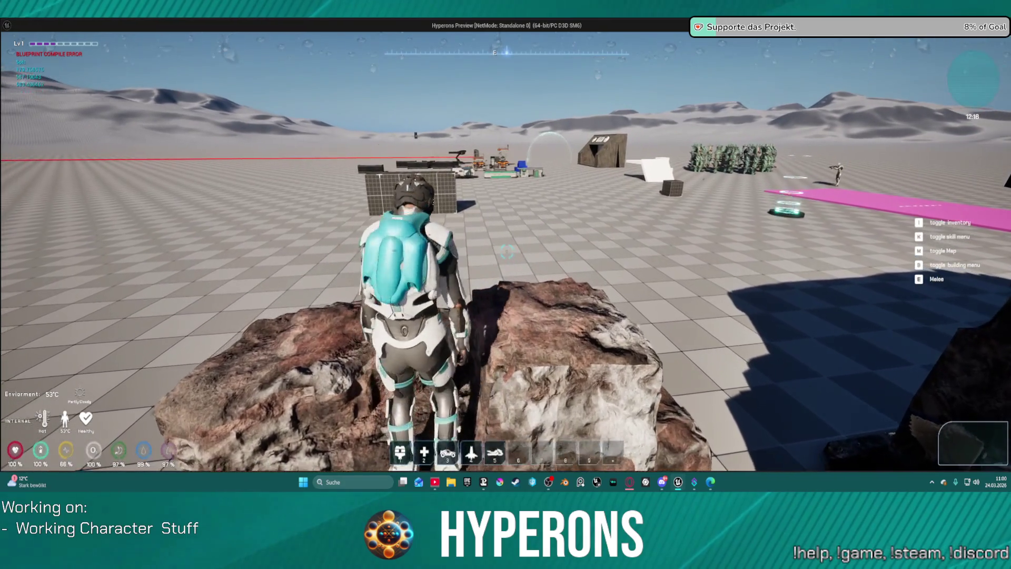
pyautogui.press('w')
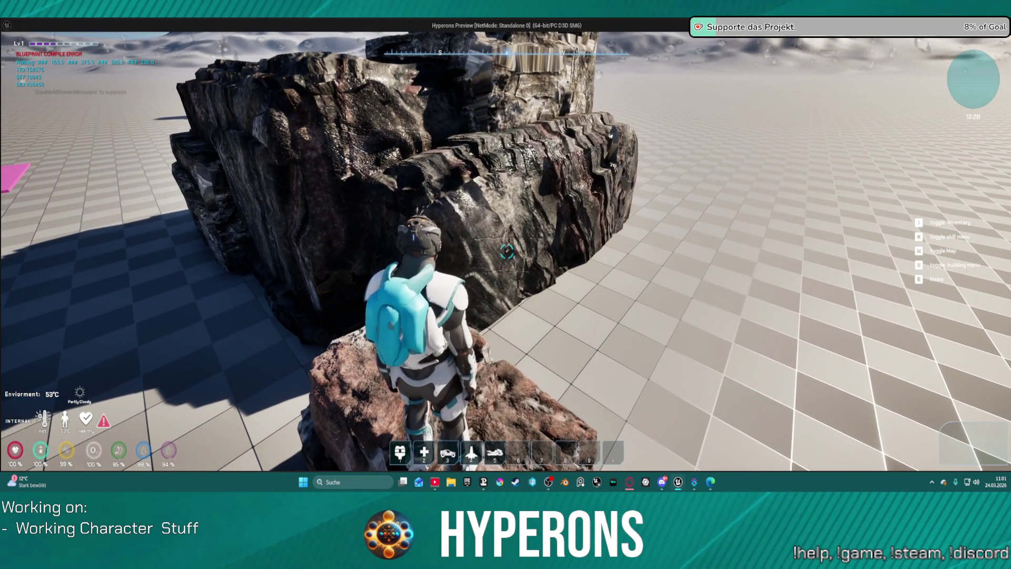
pyautogui.press('Escape')
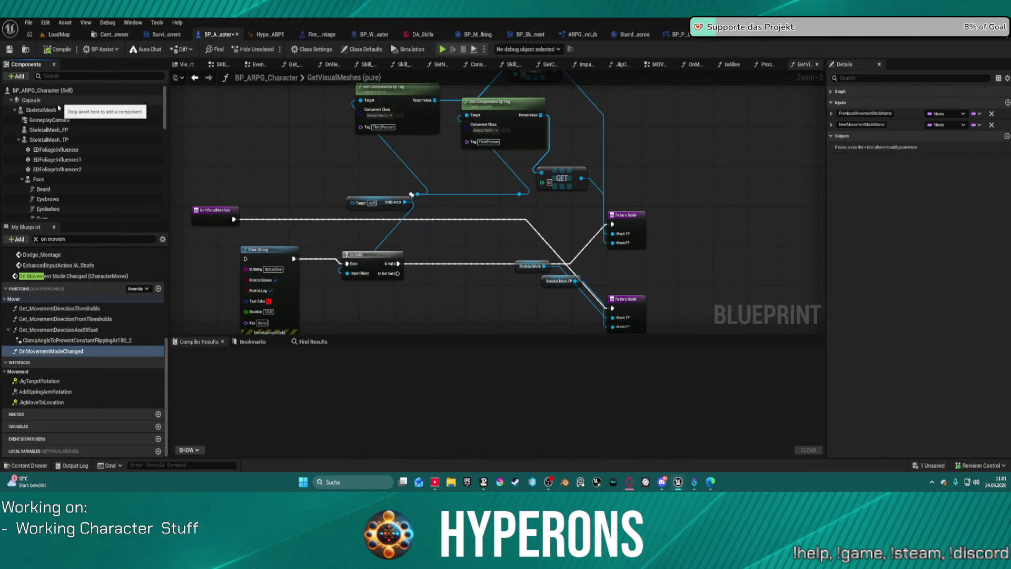
# Set the Capsule's Can Character Step Up On to (Owner), compile, and play despite compile errors
pyautogui.click(33, 100)
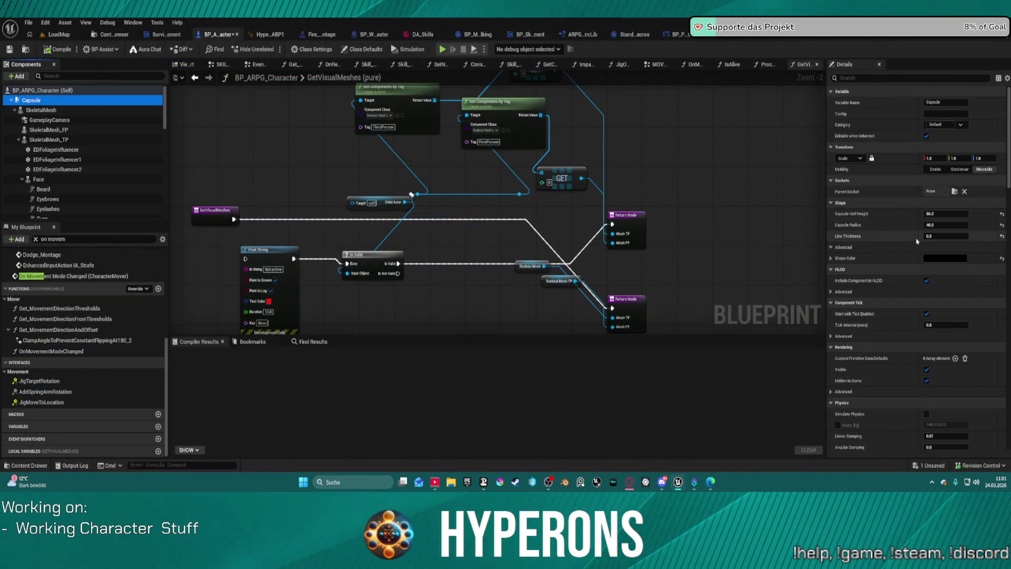
pyautogui.scroll(-10, 917, 241)
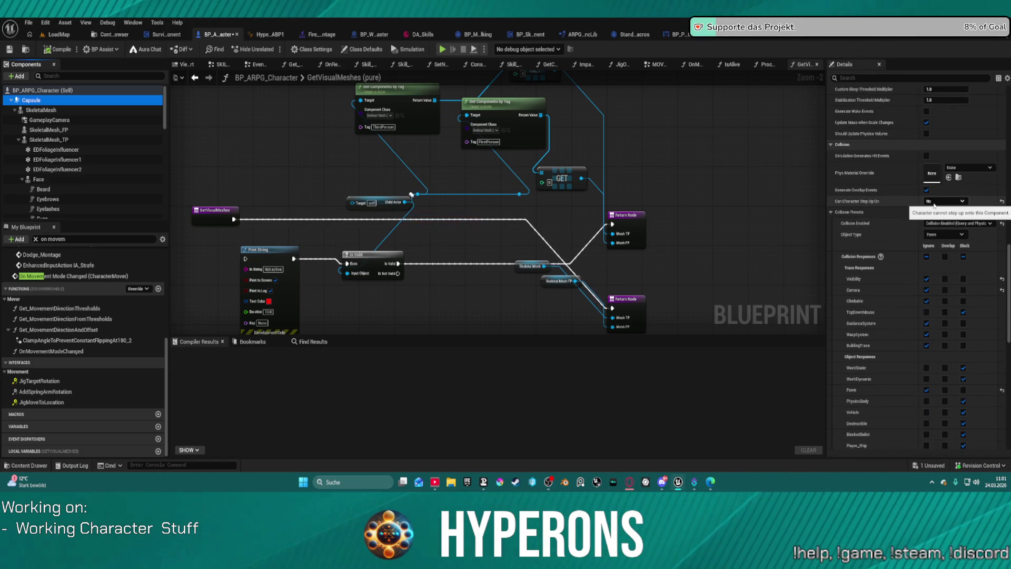
pyautogui.click(967, 202)
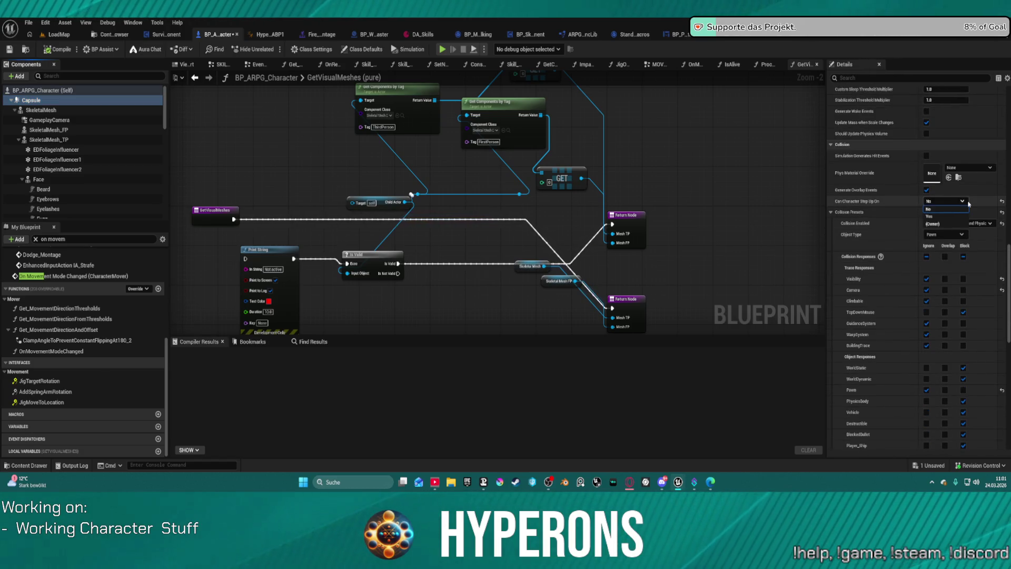
pyautogui.click(942, 224)
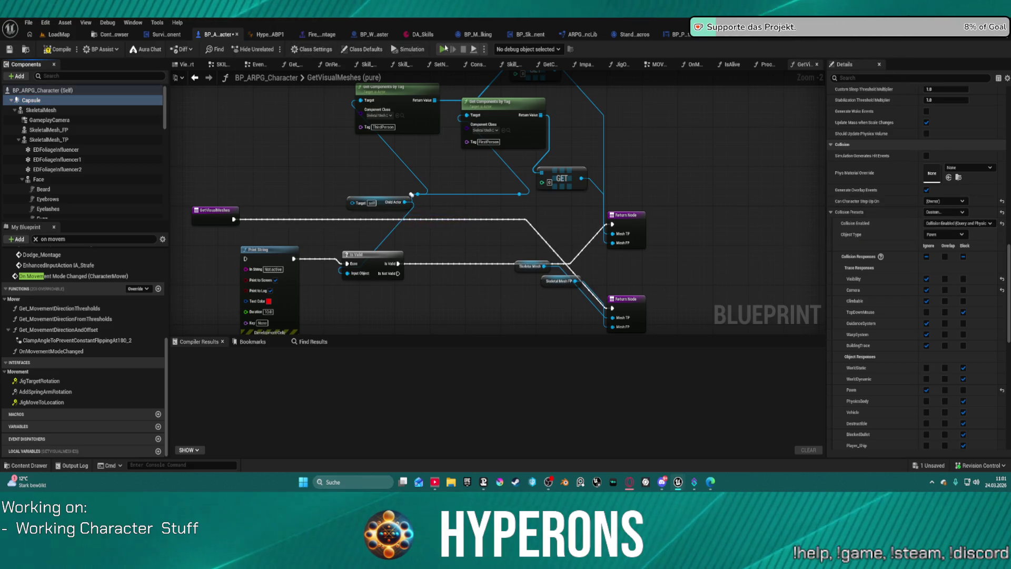
pyautogui.click(444, 49)
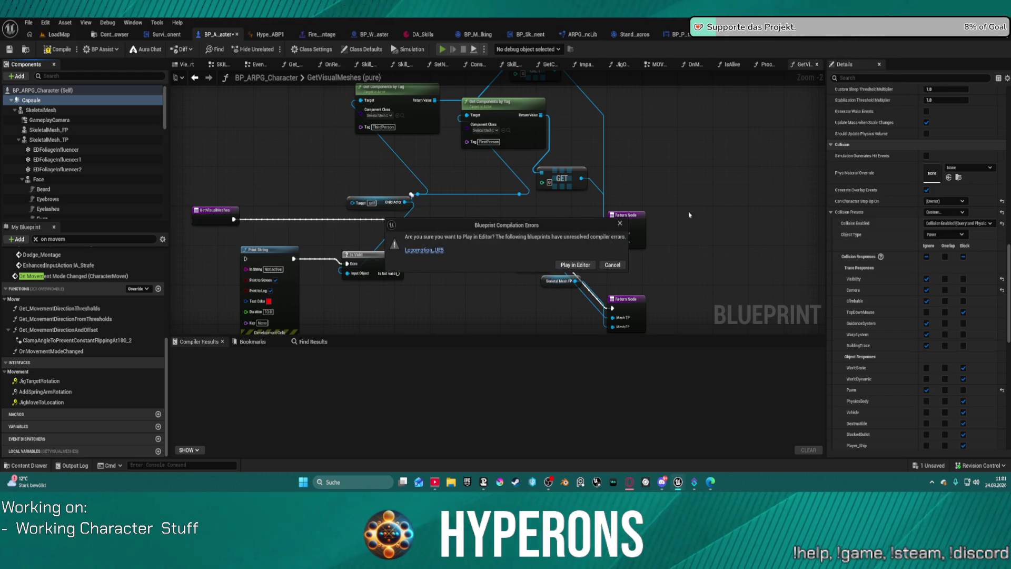
pyautogui.click(575, 264)
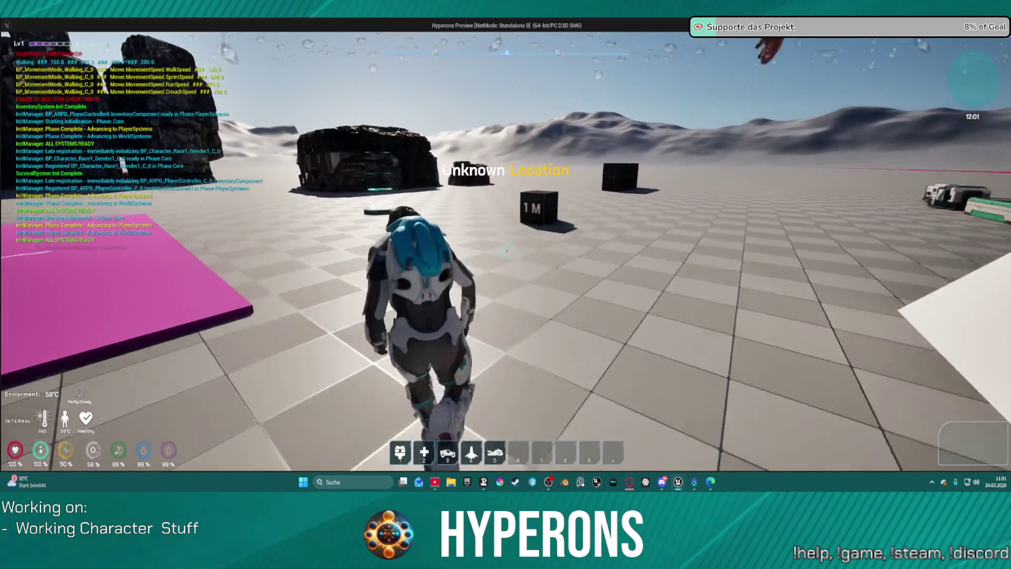
# Run to the large rock, climb onto it, cross the top, and run down alongside it
pyautogui.press('w')
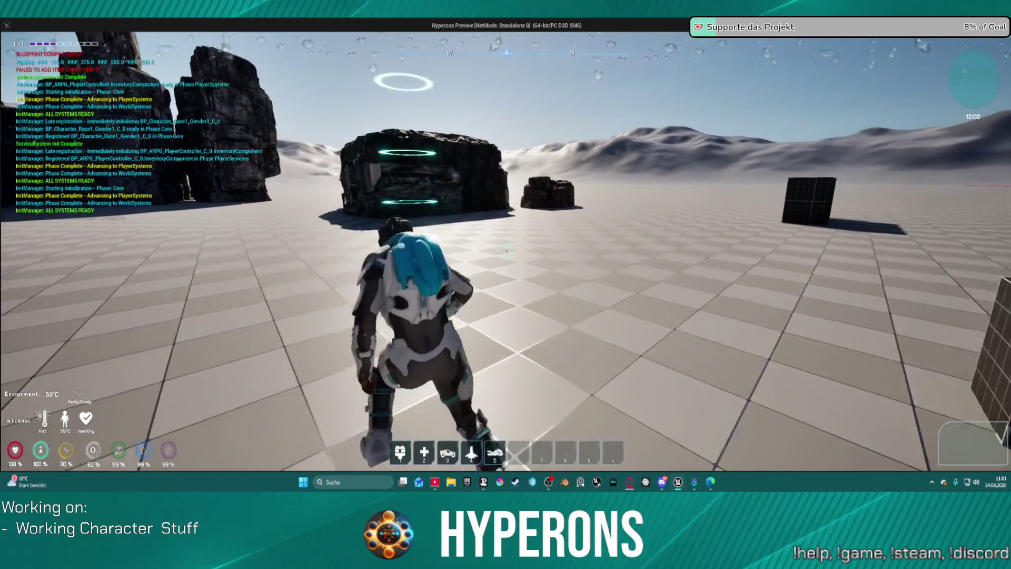
pyautogui.press('w')
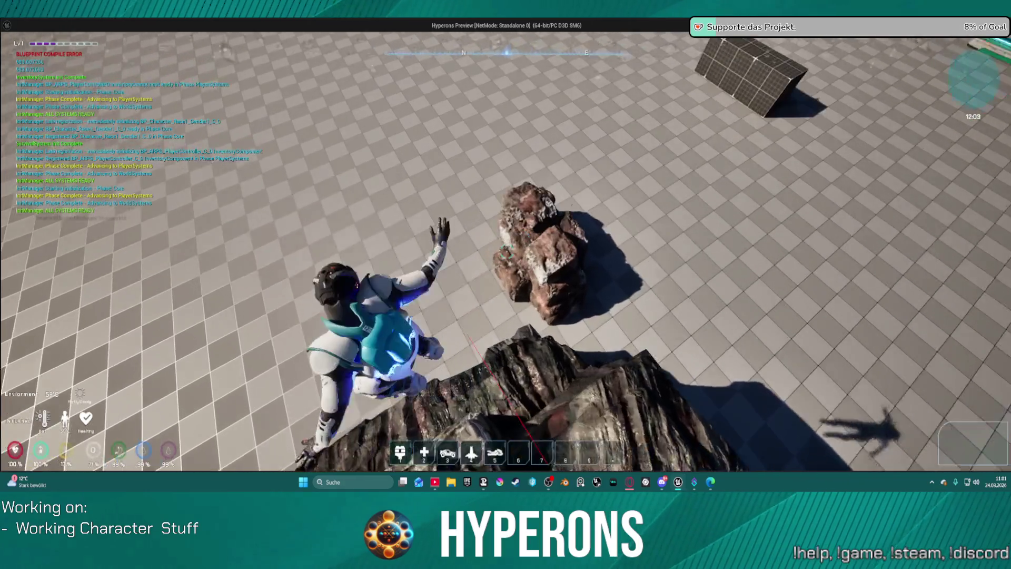
pyautogui.press('w')
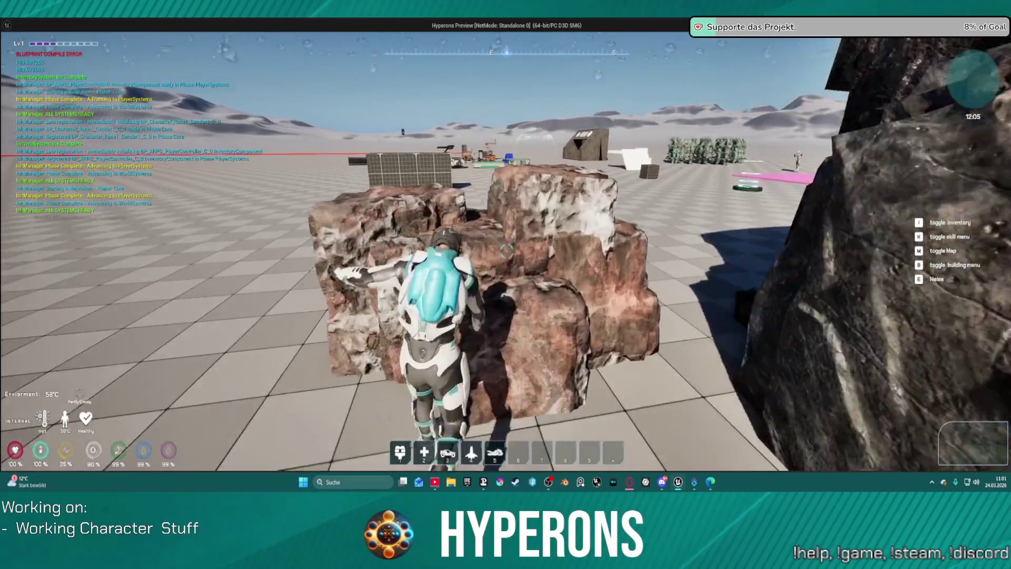
pyautogui.press('w')
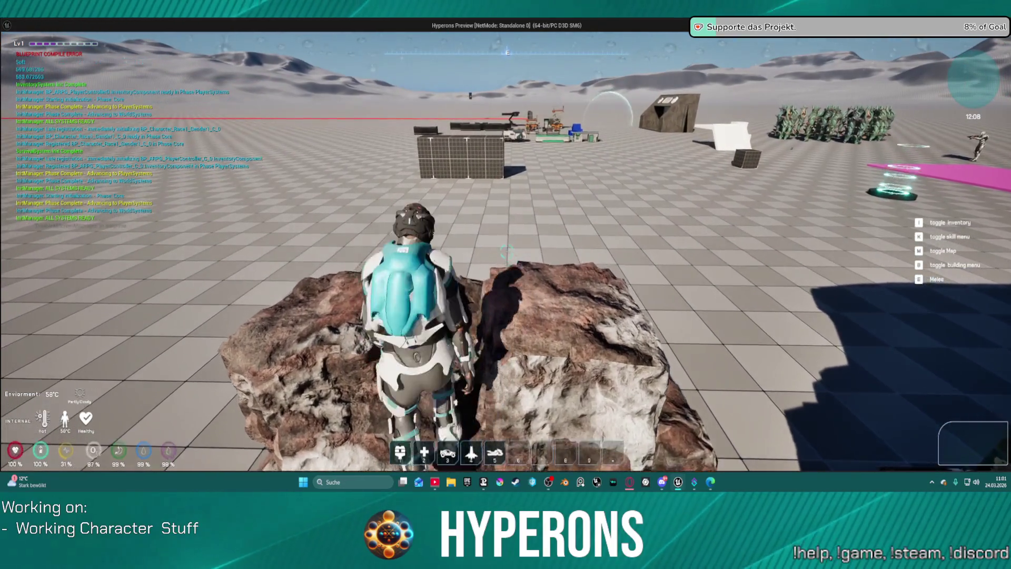
pyautogui.press('w')
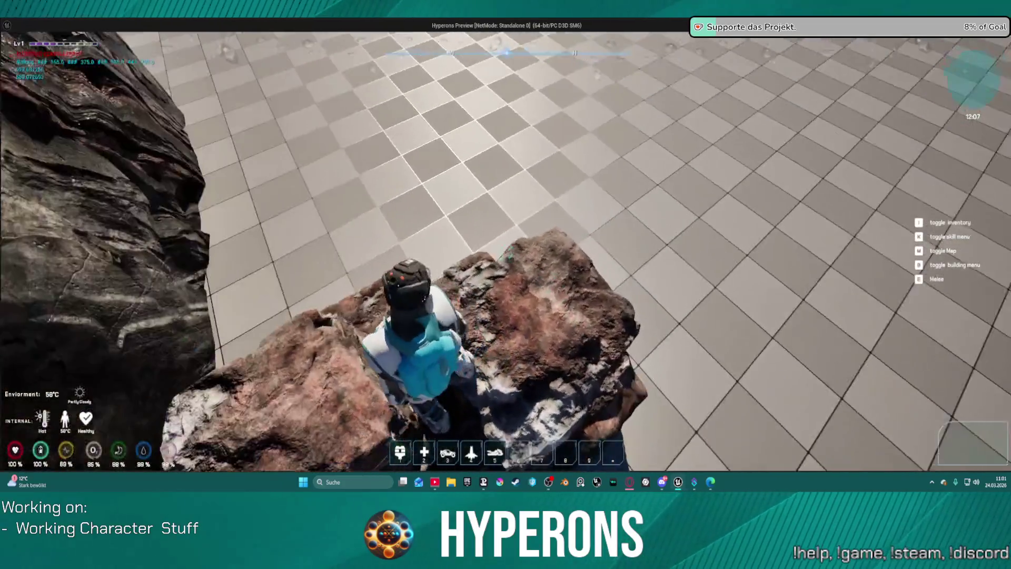
pyautogui.press('w')
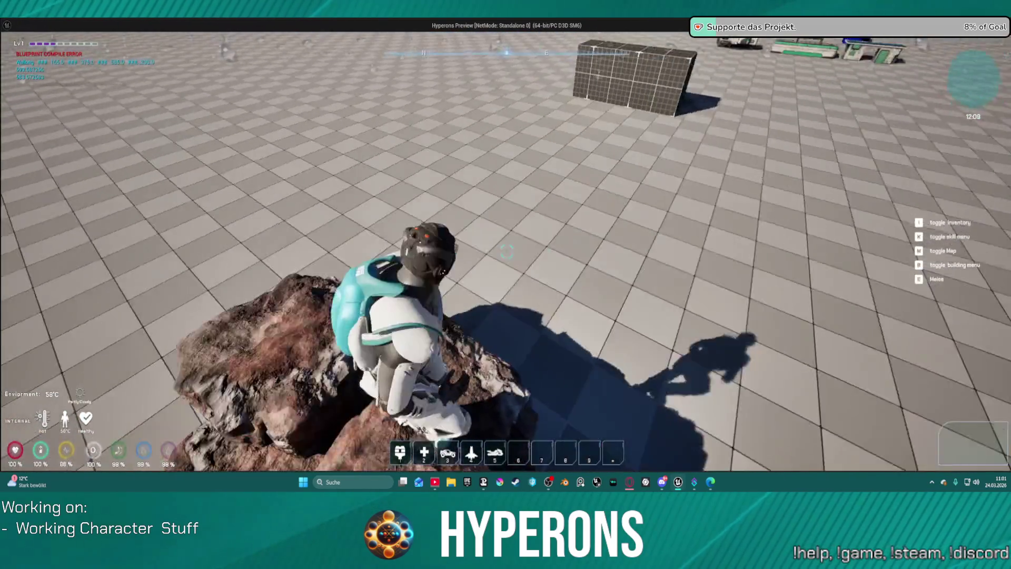
pyautogui.press('w')
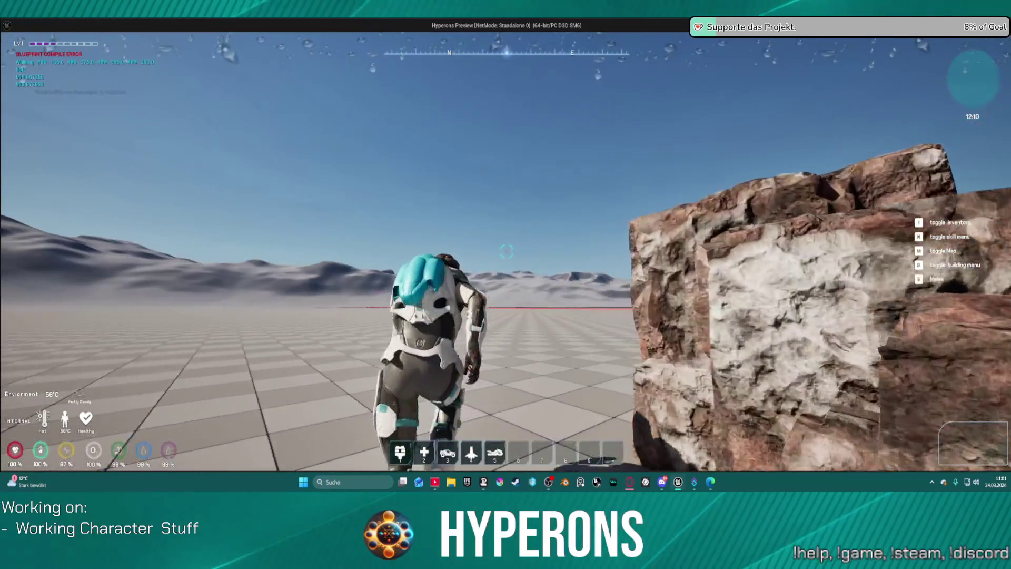
pyautogui.press('w')
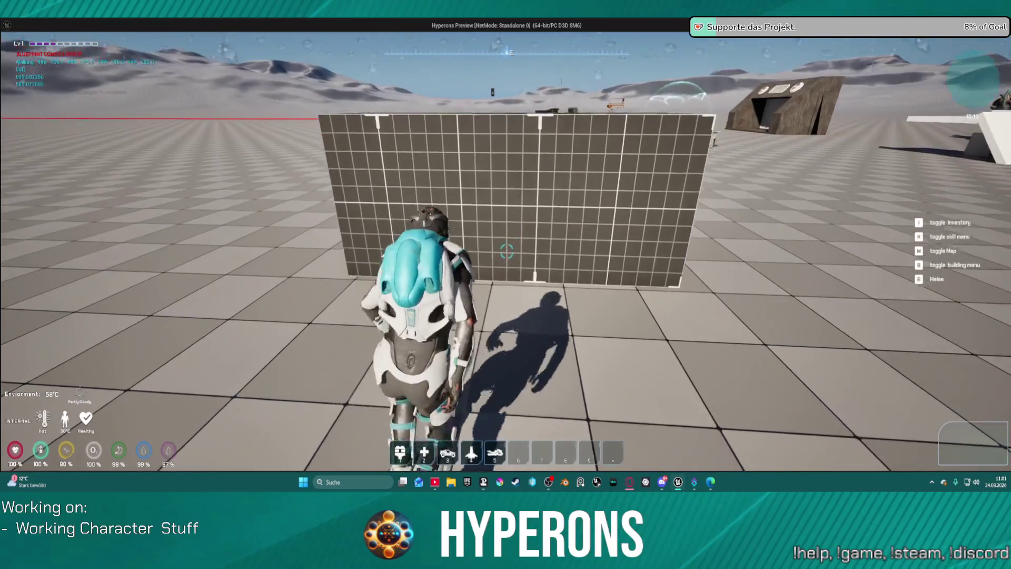
# Climb the gridded wall onto the top of the gridded block, then return to it
pyautogui.press('space')
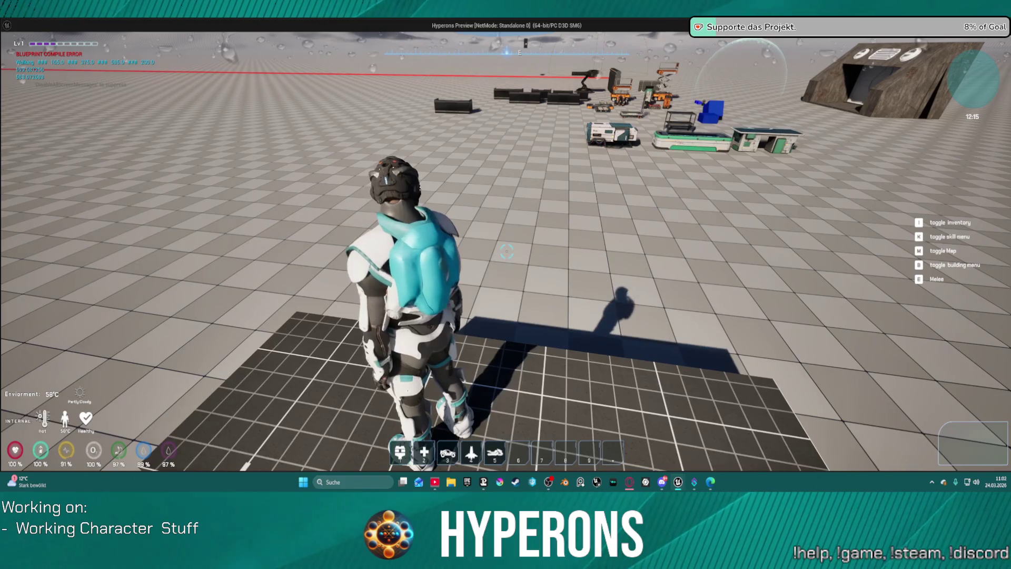
pyautogui.press('s')
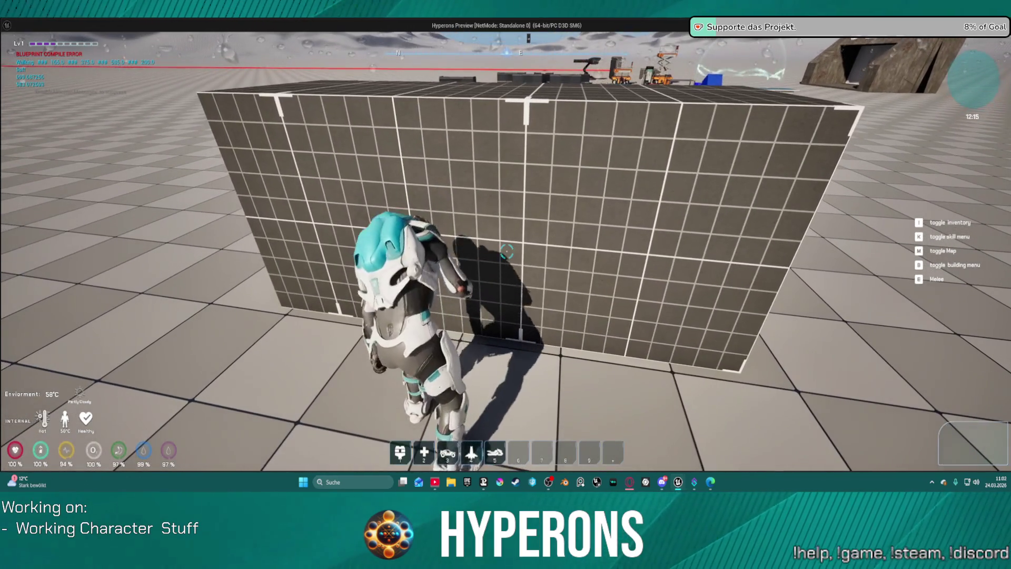
pyautogui.press('space')
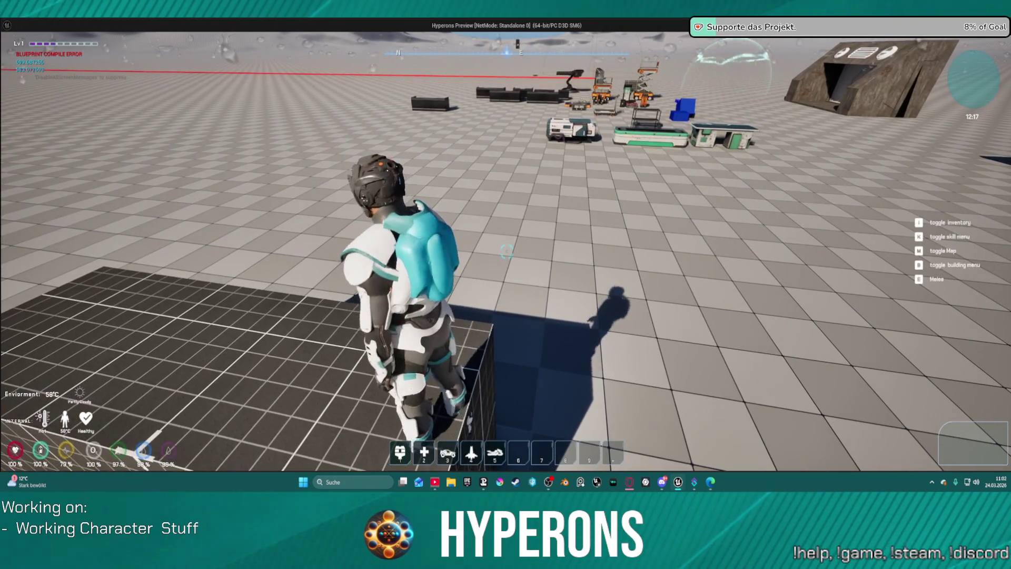
pyautogui.press('w')
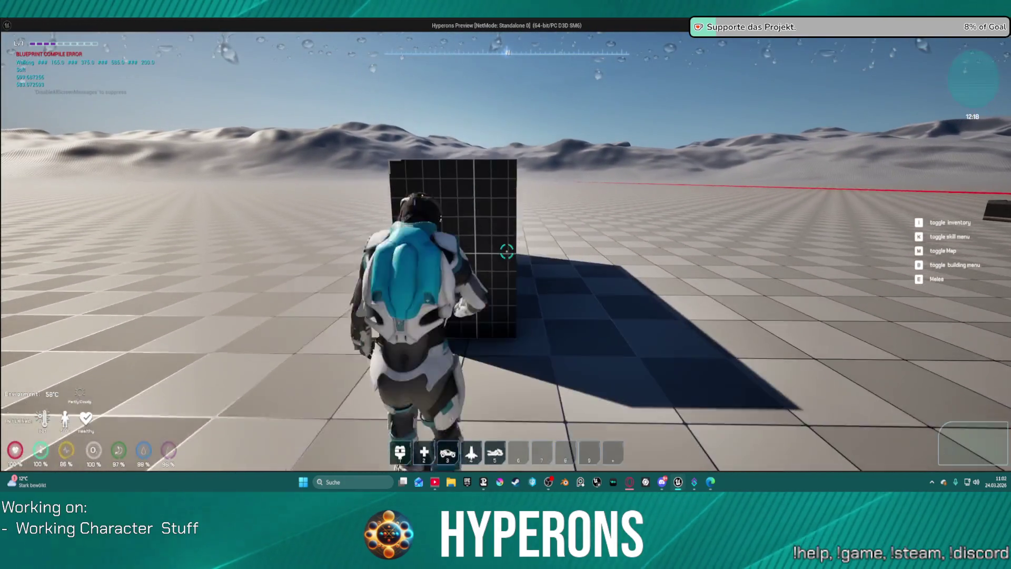
pyautogui.press('w')
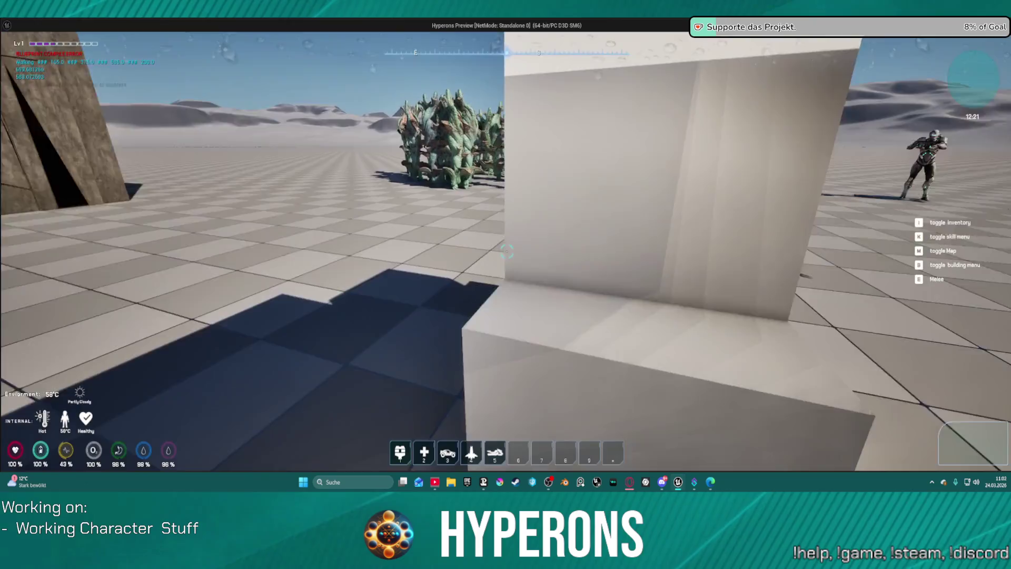
# Run through the creature group toward the open desert
pyautogui.moveTo(506, 252)
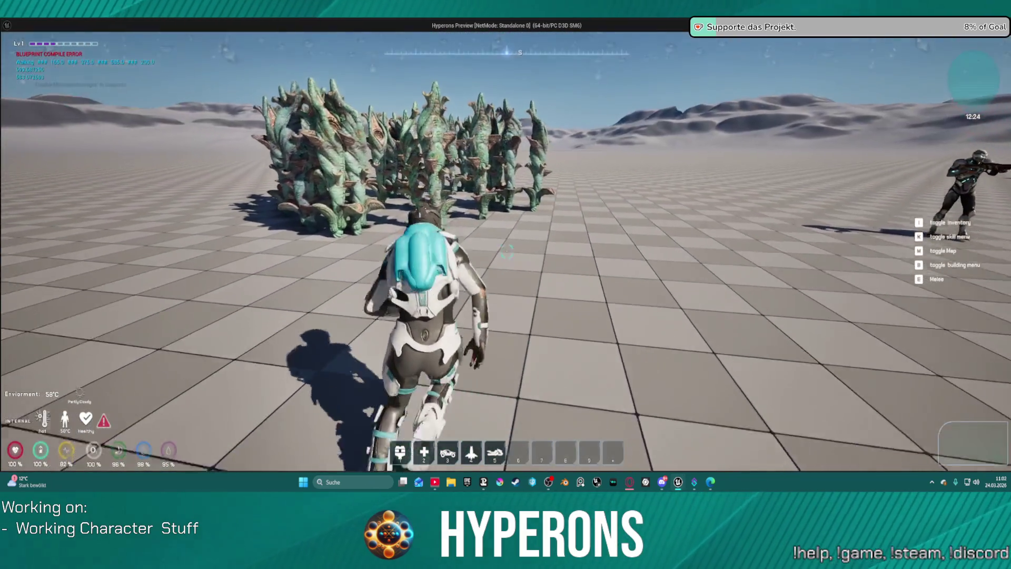
pyautogui.press('w')
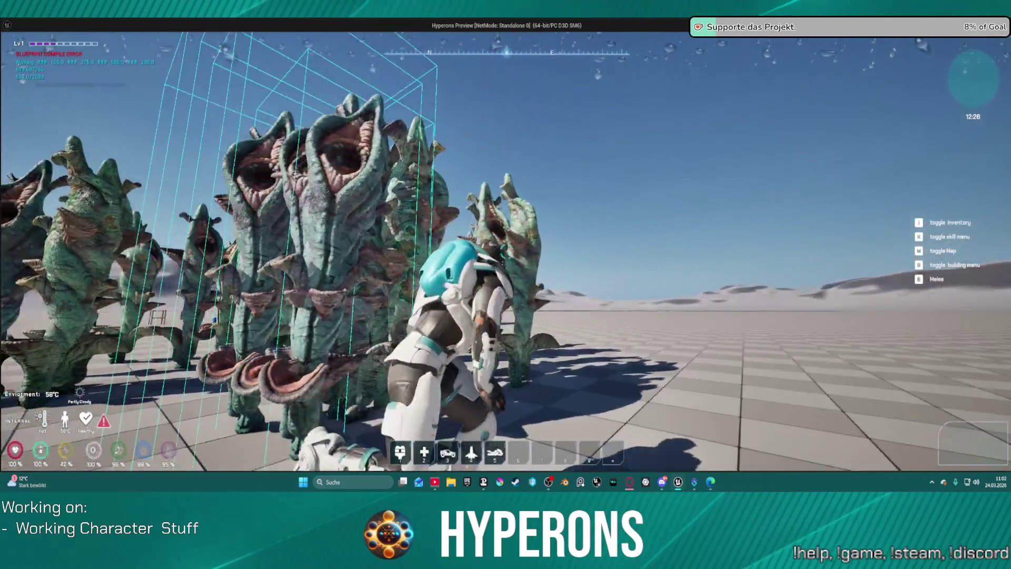
pyautogui.press('w')
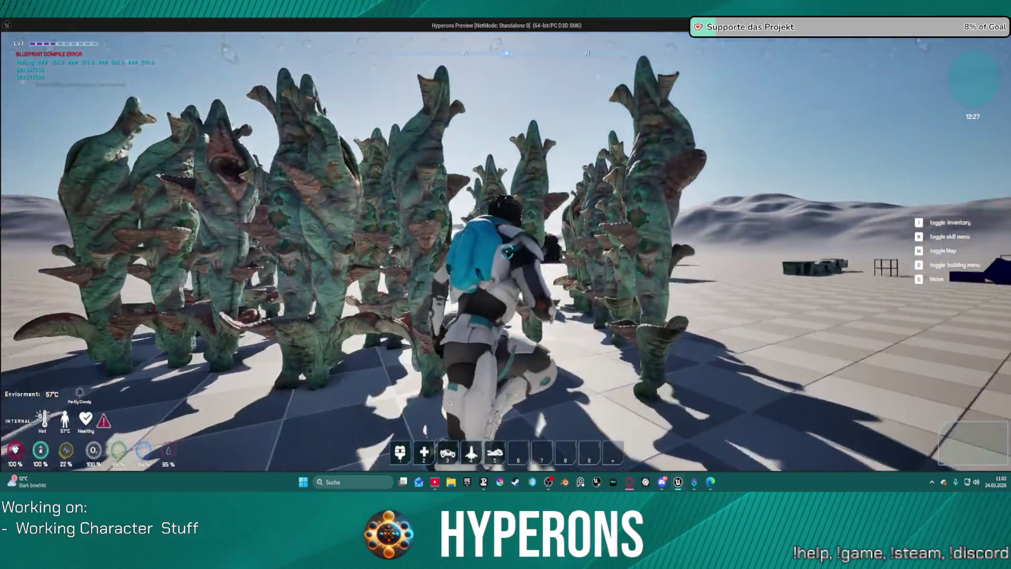
pyautogui.press('w')
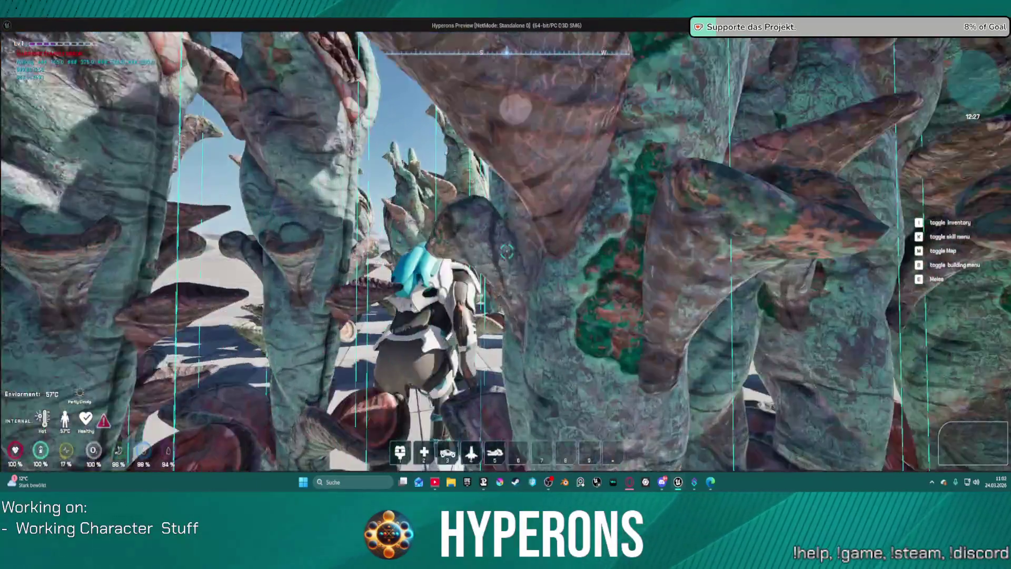
pyautogui.press('w')
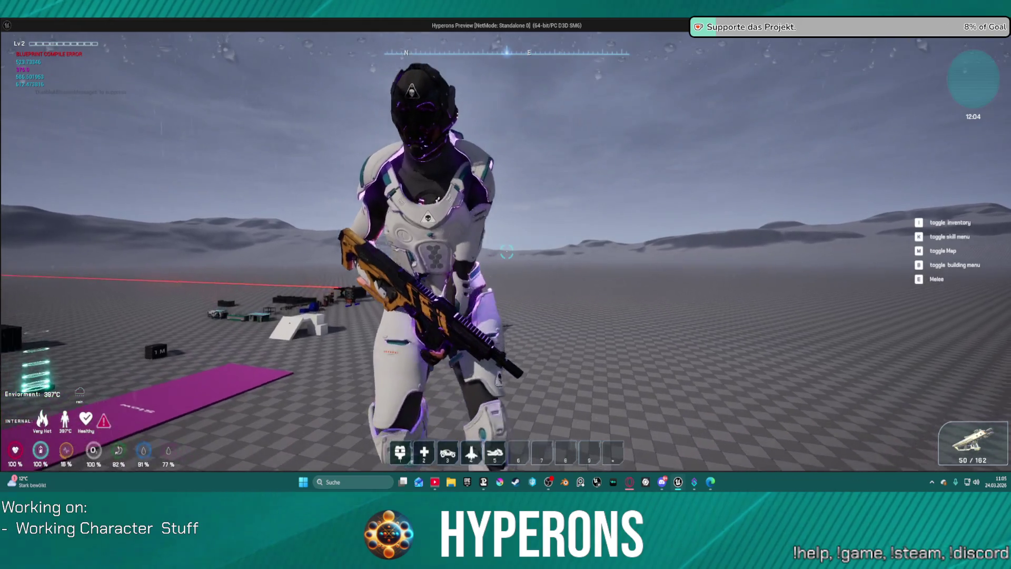
# Run the character around and toward the distant structures in the play session
pyautogui.press('w')
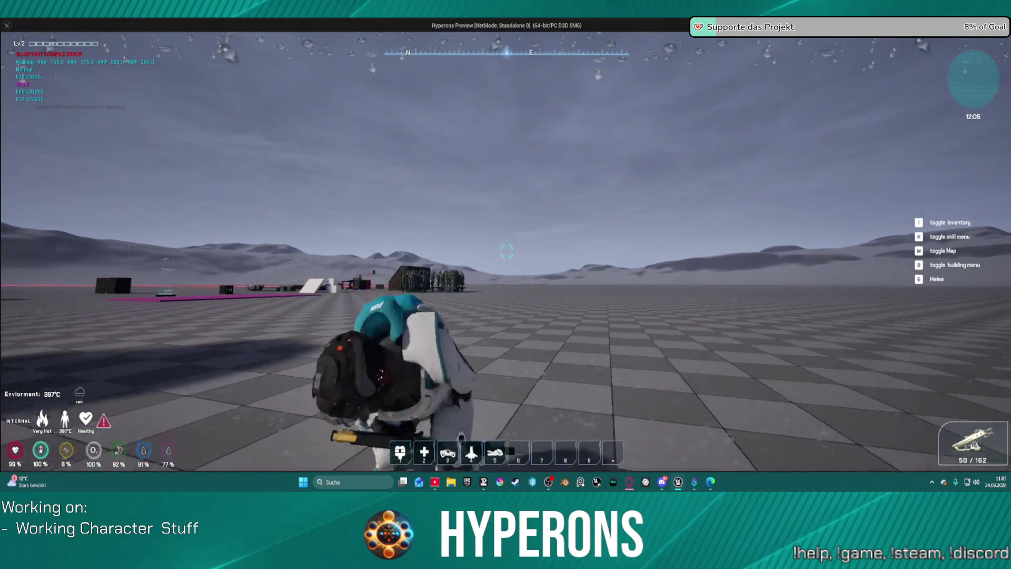
pyautogui.press('s')
pyautogui.press('w')
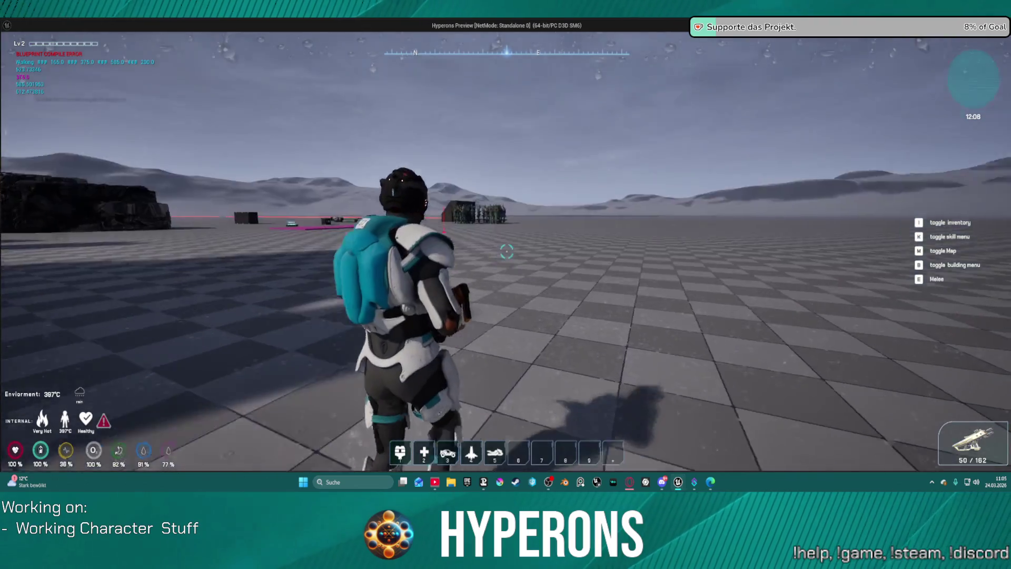
pyautogui.press('w')
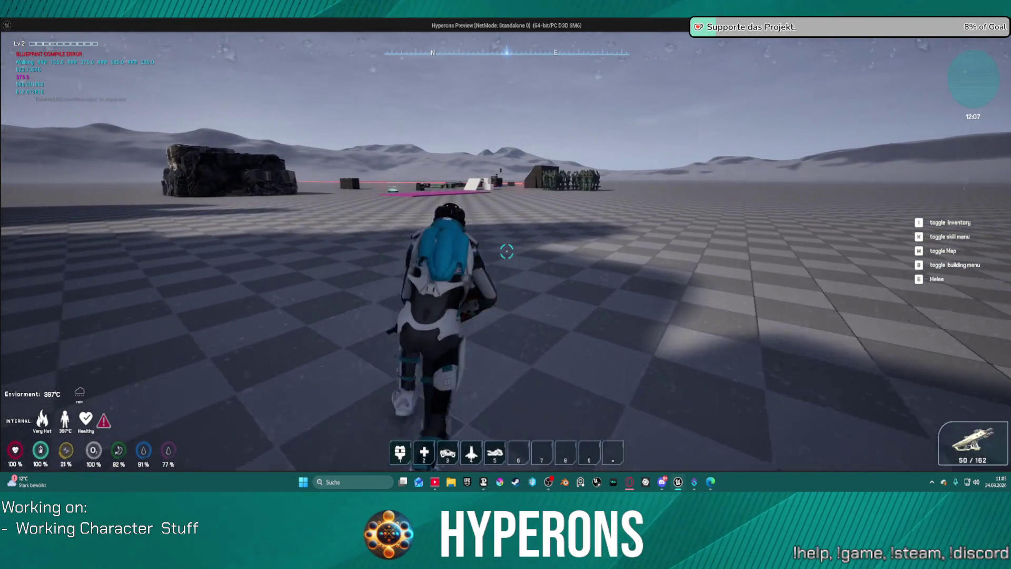
pyautogui.press('w')
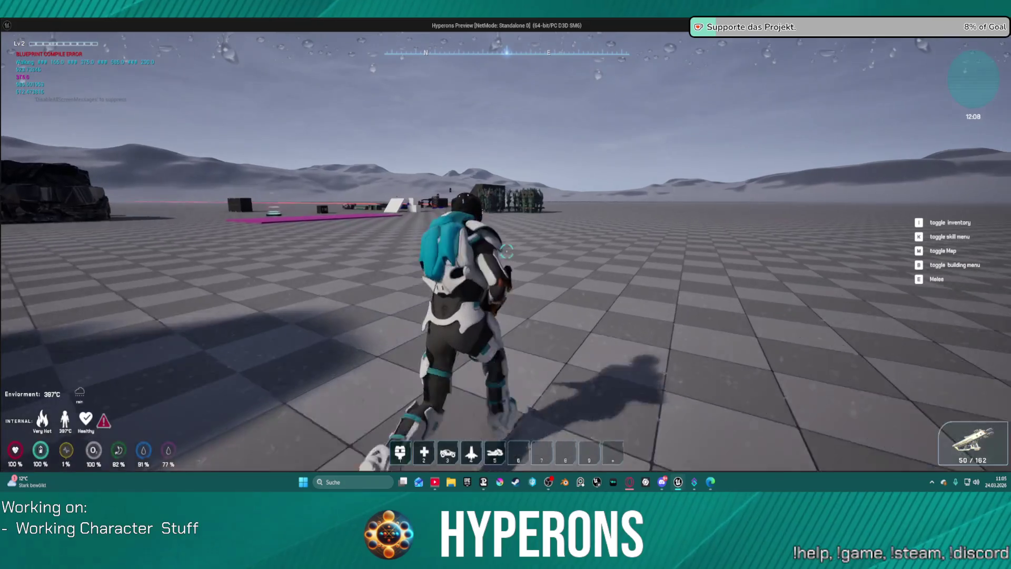
pyautogui.press('w')
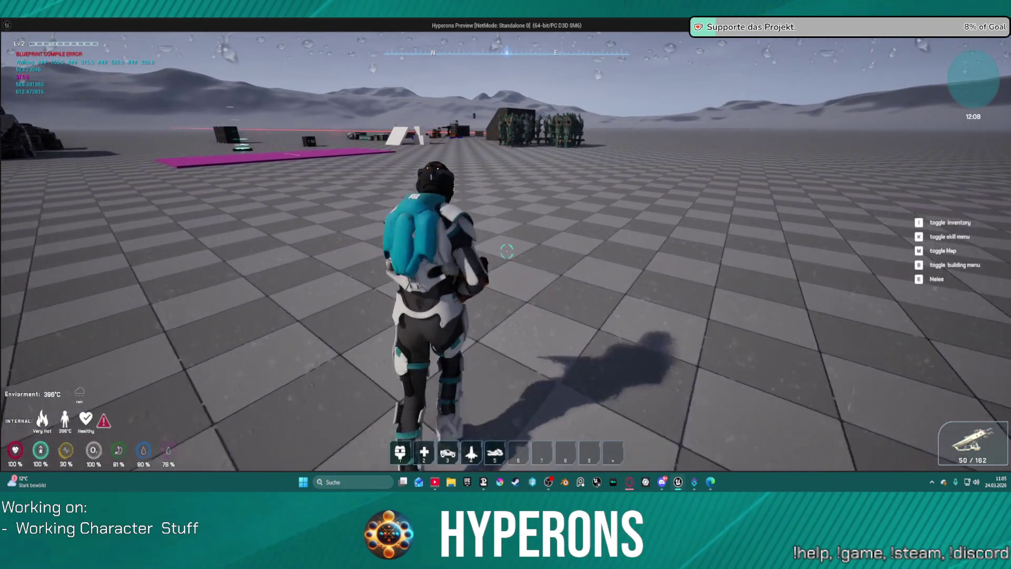
pyautogui.press('w')
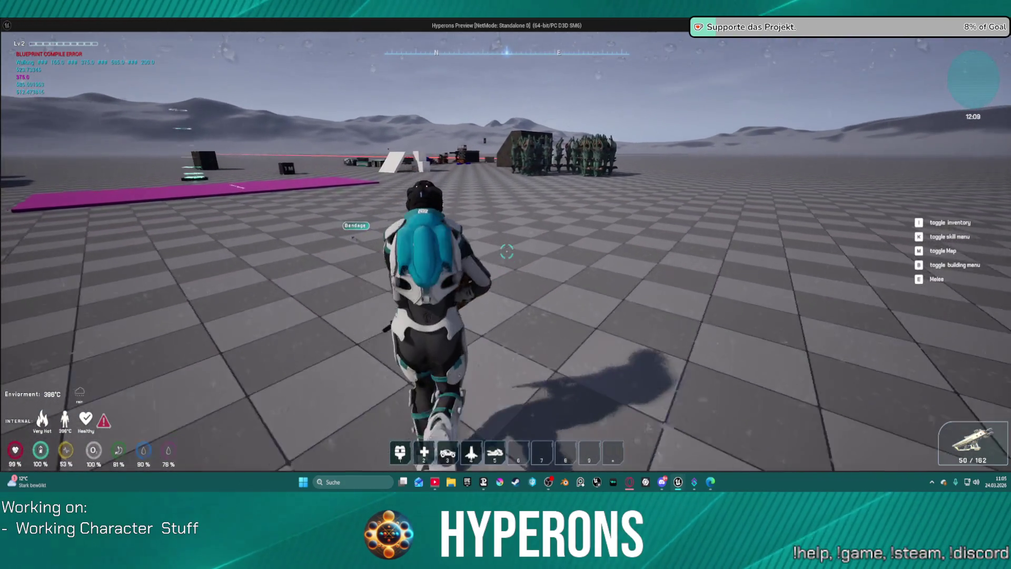
# Spawn a motorbike, approach it, crouch and stand, fire the skill, then stop playing
pyautogui.press('5')
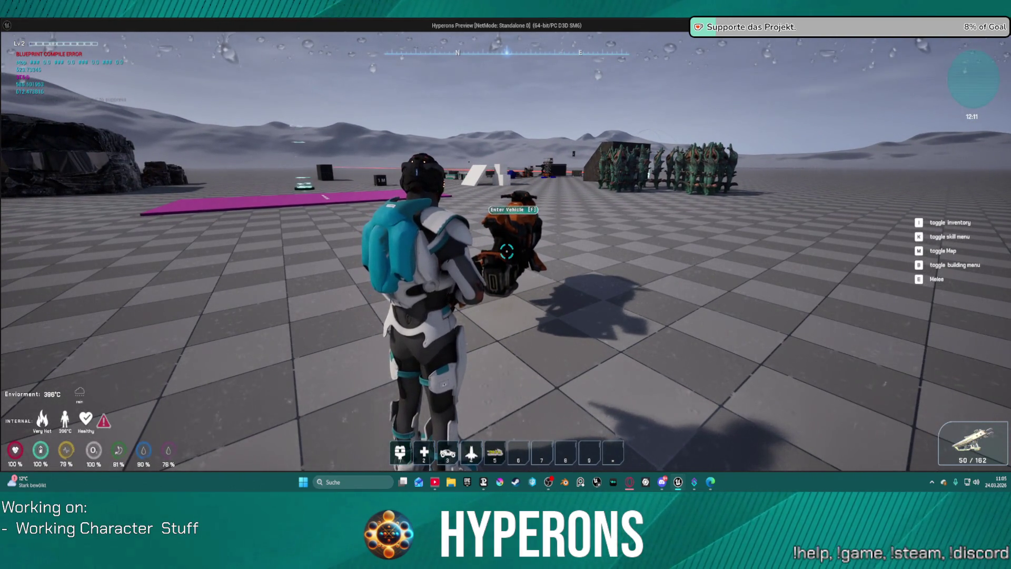
pyautogui.press('s')
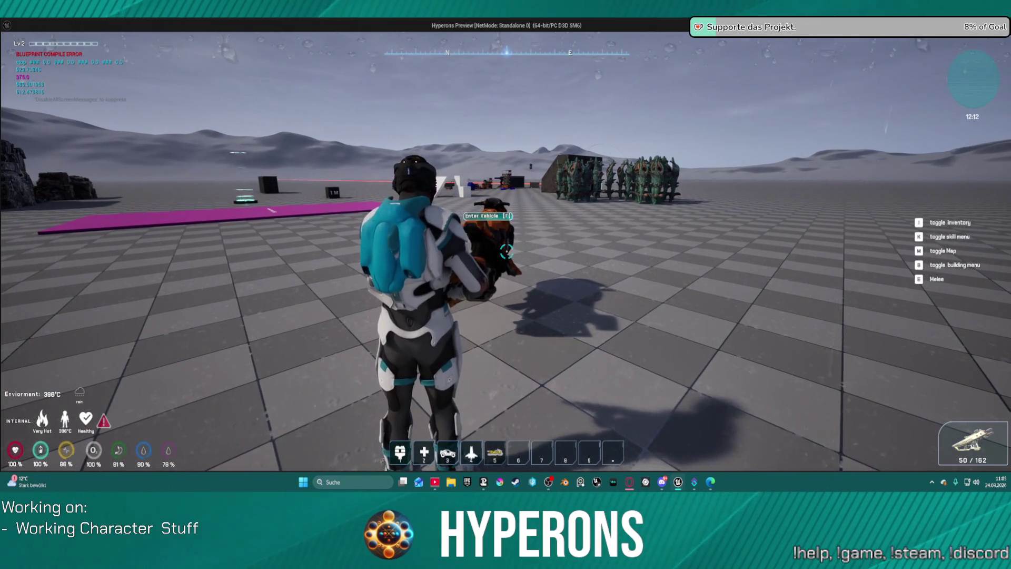
pyautogui.press('w')
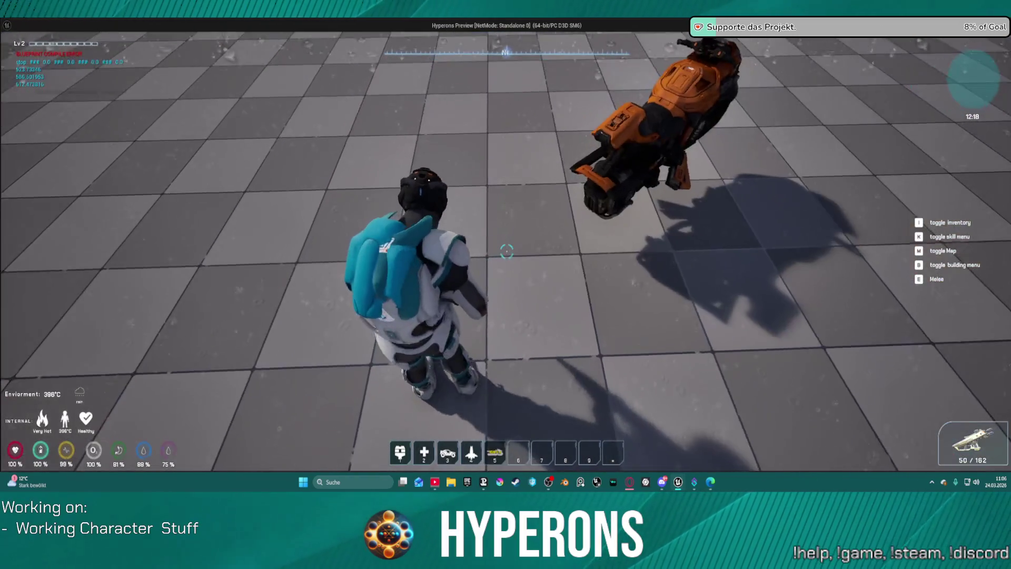
pyautogui.press('w')
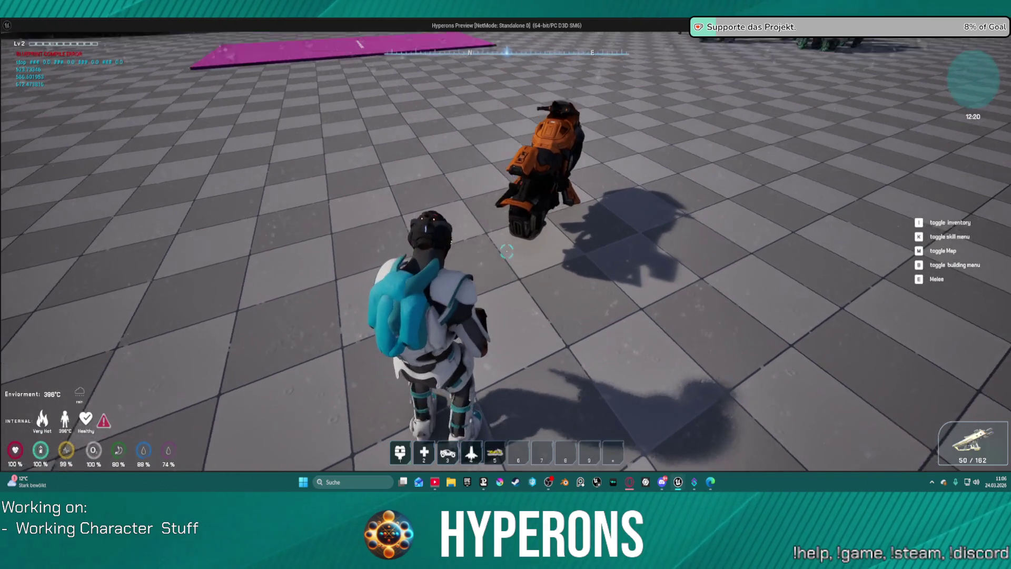
pyautogui.press('w')
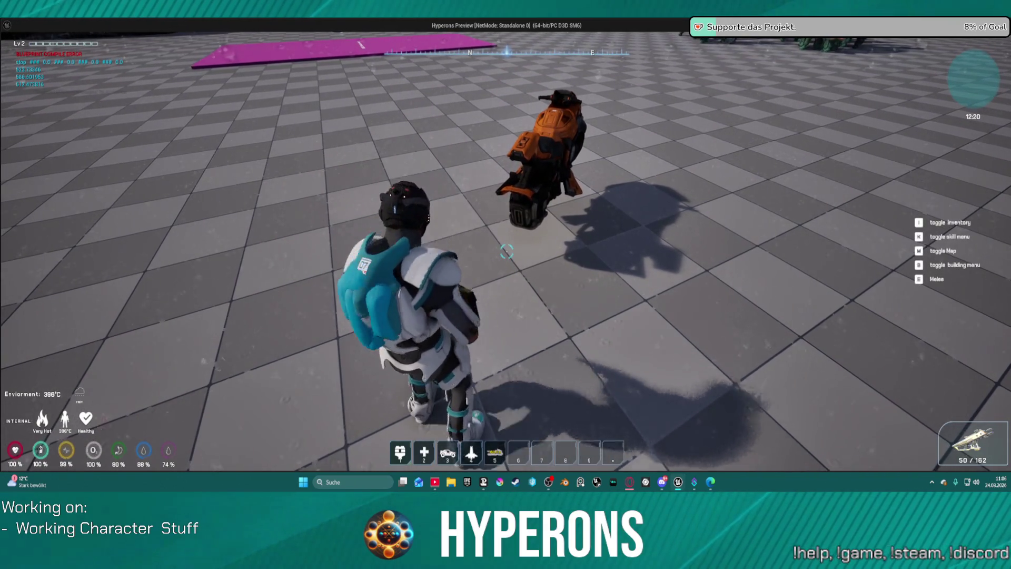
pyautogui.press('c')
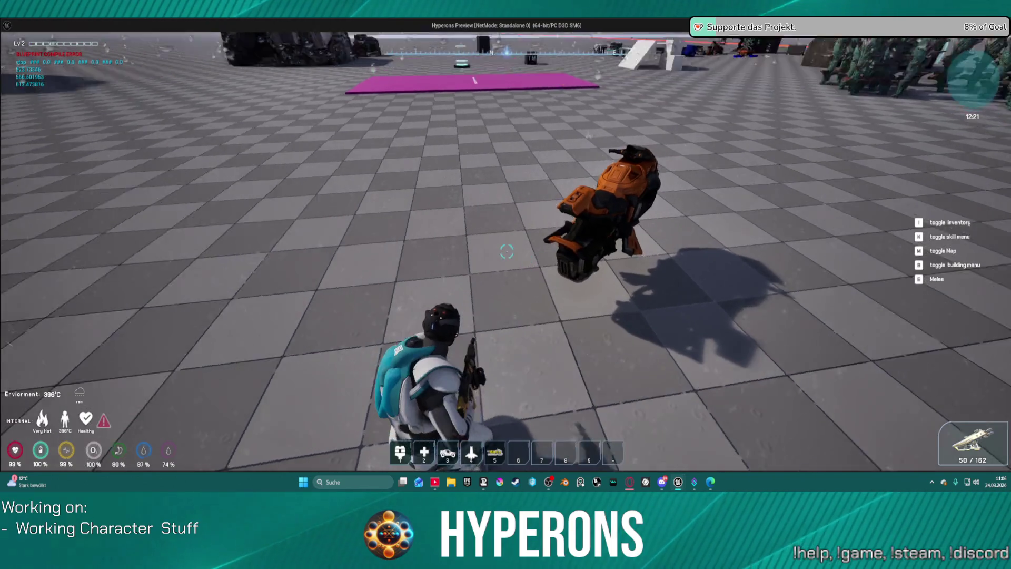
pyautogui.press('c')
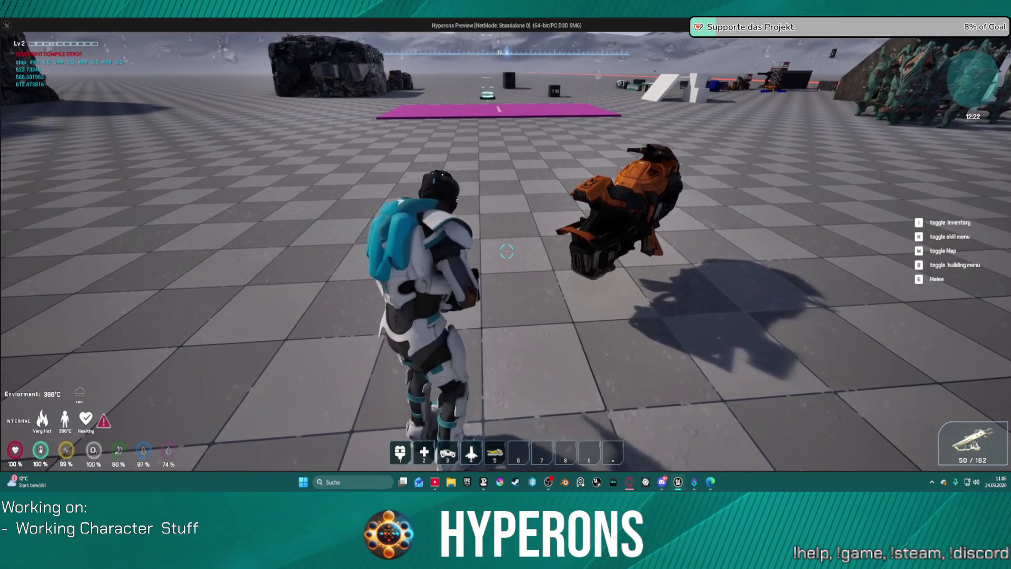
pyautogui.click(506, 251)
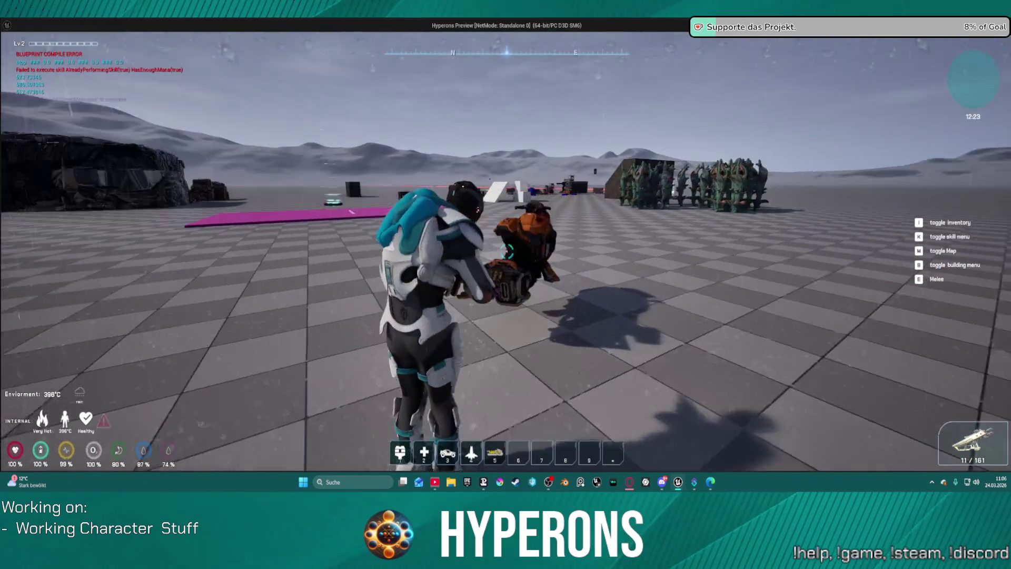
pyautogui.press('Escape')
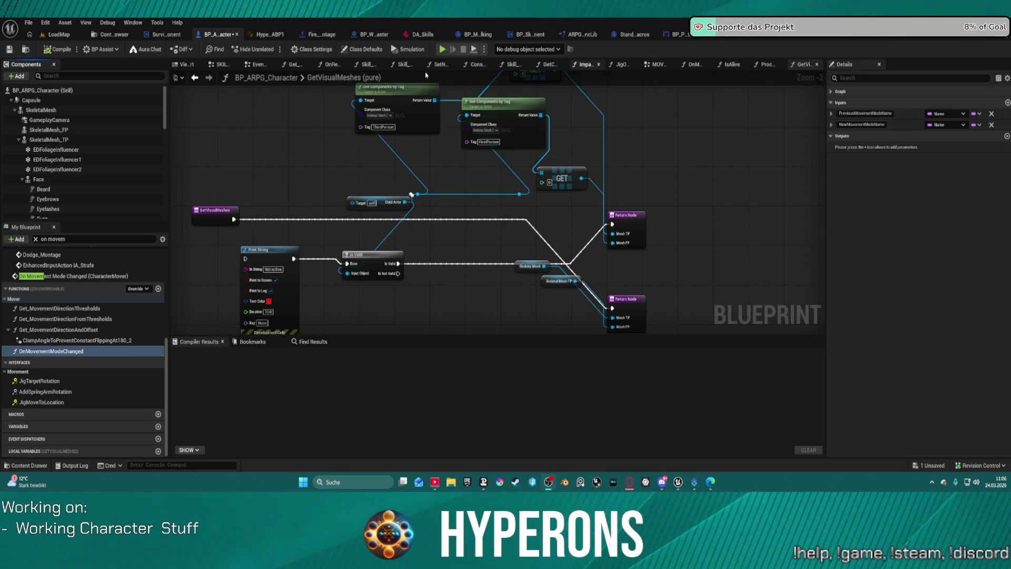
# In the SKILL + DAMAGE graph, select the Character Mover and Queue Next Movement Mode nodes
pyautogui.click(221, 64)
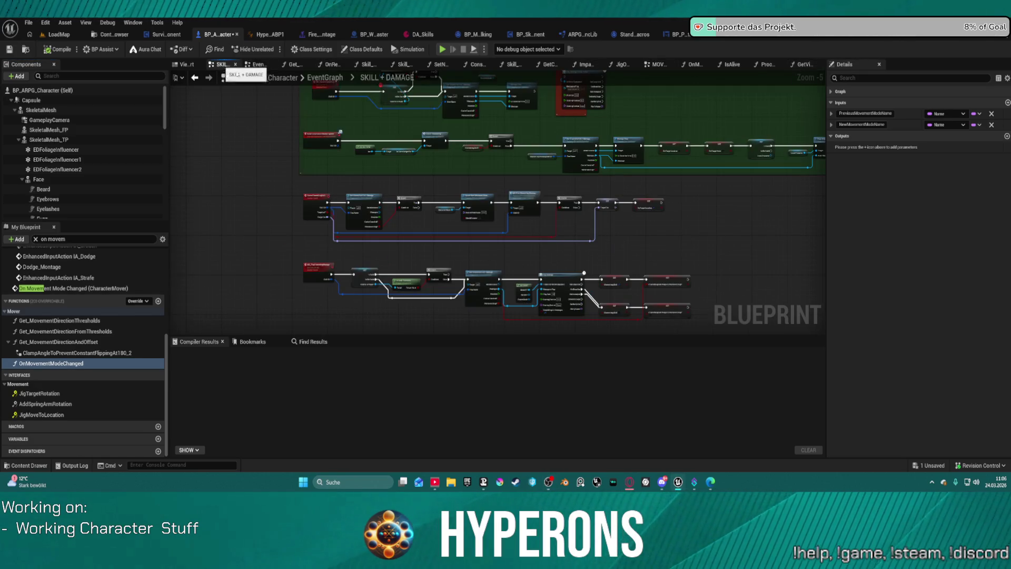
pyautogui.scroll(-4, 590, 200)
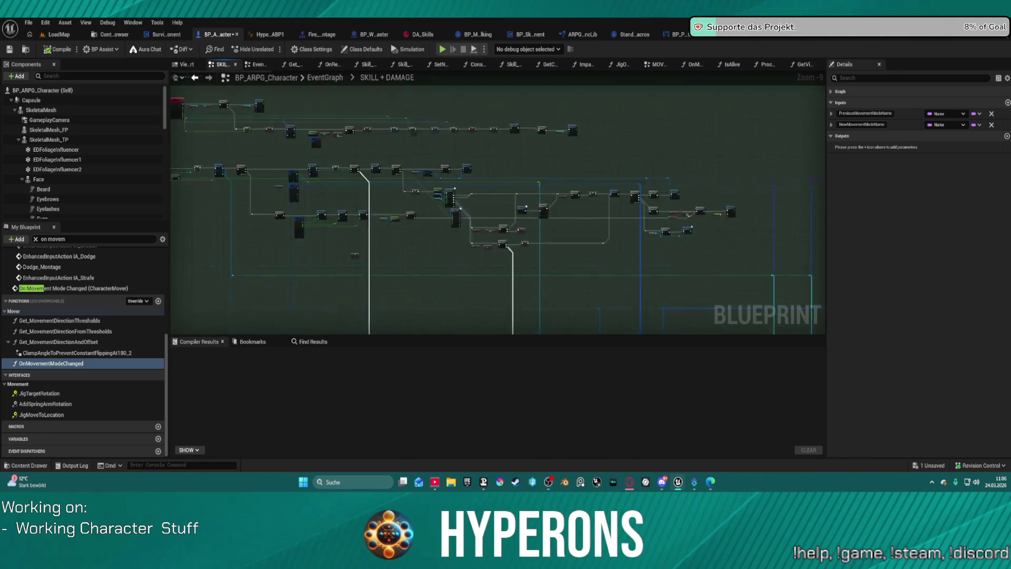
pyautogui.scroll(10, 483, 157)
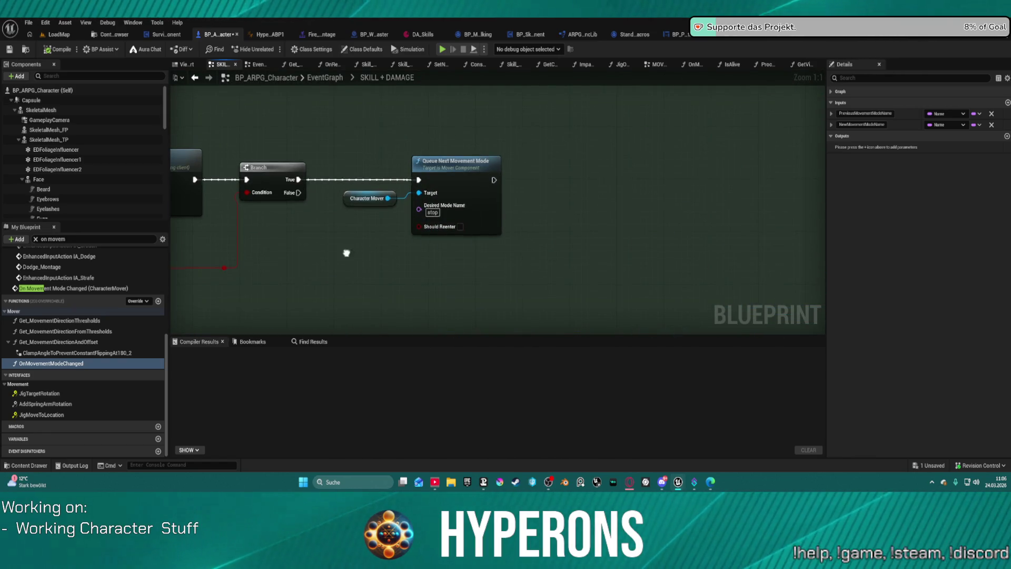
pyautogui.moveTo(346, 254)
pyautogui.mouseDown()
pyautogui.moveTo(521, 200)
pyautogui.moveTo(727, 205)
pyautogui.moveTo(549, 229)
pyautogui.mouseUp()
pyautogui.scroll(-2, 549, 229)
pyautogui.moveTo(514, 111); pyautogui.dragTo(673, 194)
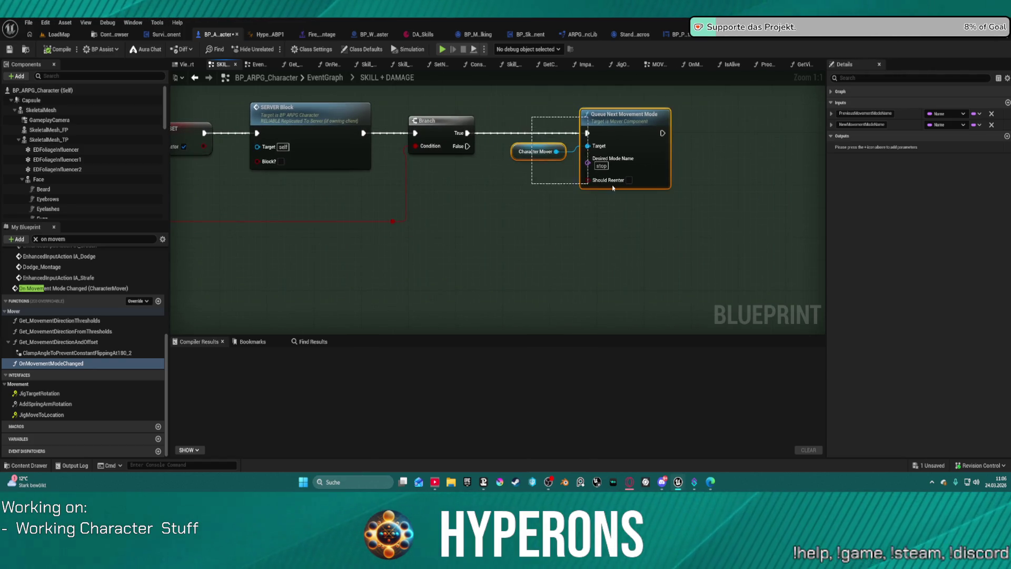
pyautogui.moveTo(550, 231)
pyautogui.mouseDown()
pyautogui.moveTo(501, 126)
pyautogui.moveTo(465, 178)
pyautogui.moveTo(511, 258)
pyautogui.mouseUp()
pyautogui.scroll(1, 466, 178)
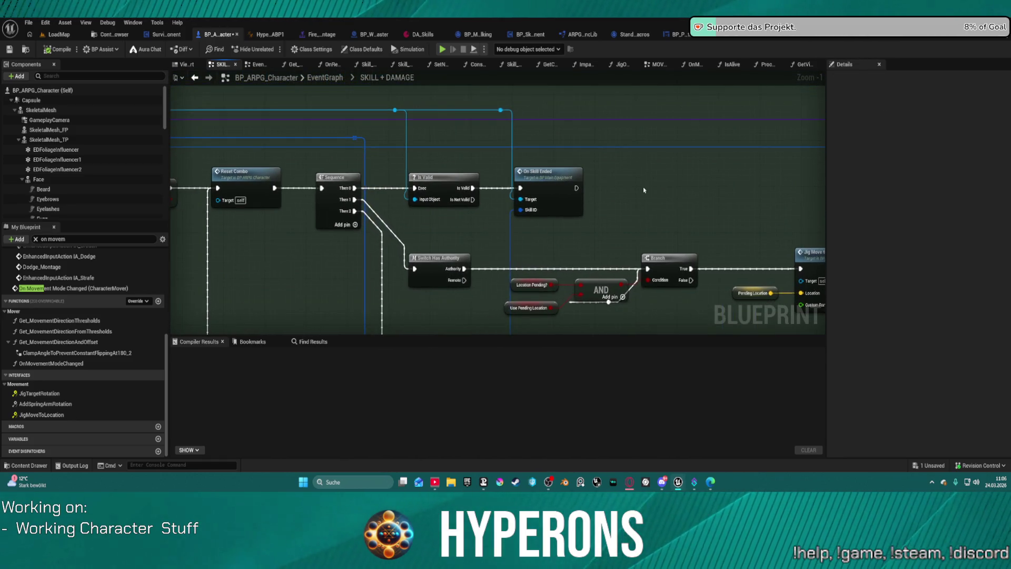
# Paste them after On Skill Ended, wire them, set Desired Mode Name to walking, and play-test
pyautogui.hotkey('ctrl', 'v')
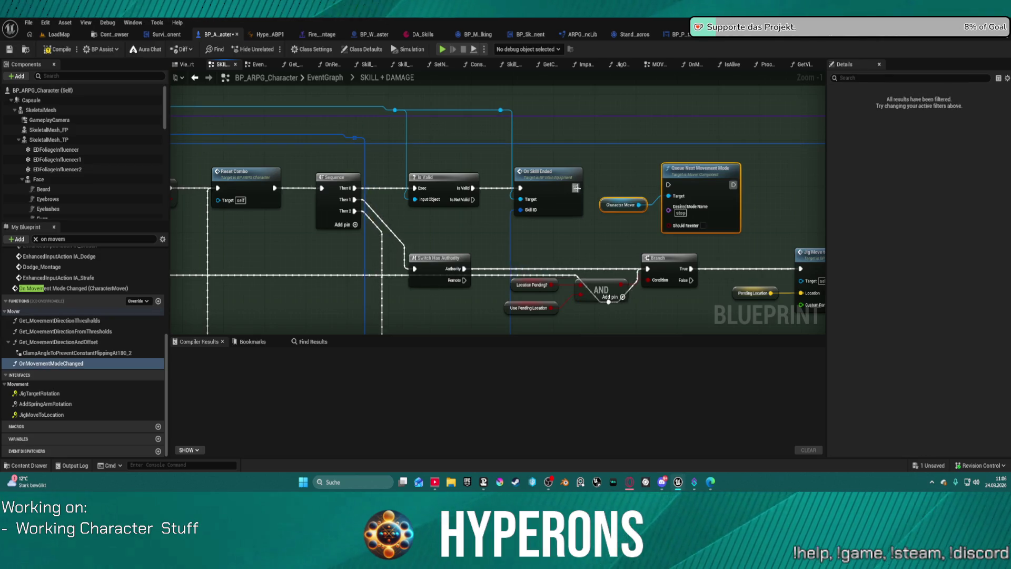
pyautogui.moveTo(576, 188); pyautogui.dragTo(667, 185)
pyautogui.click(682, 212)
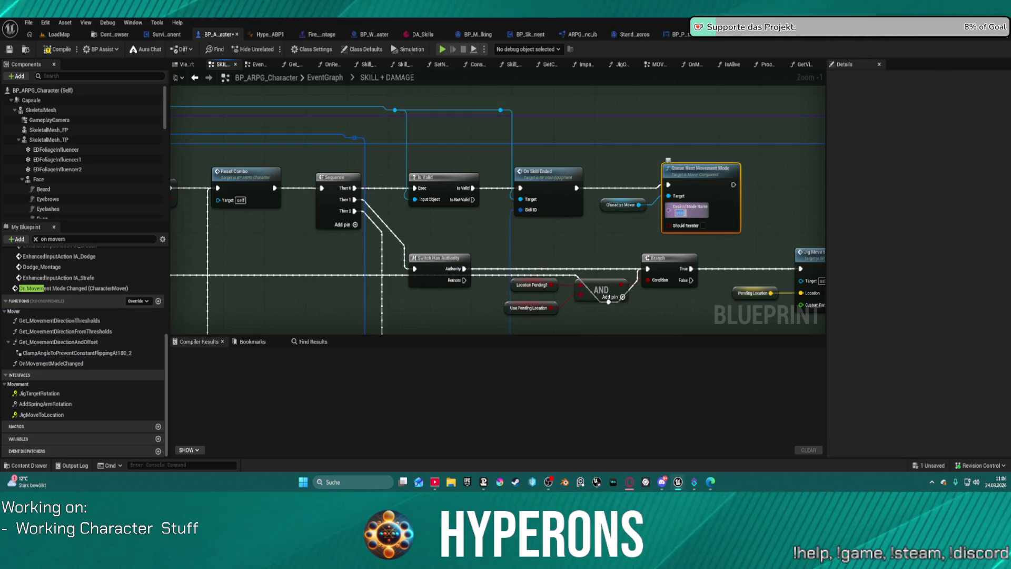
pyautogui.press('BackSpace')
pyautogui.press('Return')
pyautogui.click(690, 208)
pyautogui.write('walking')
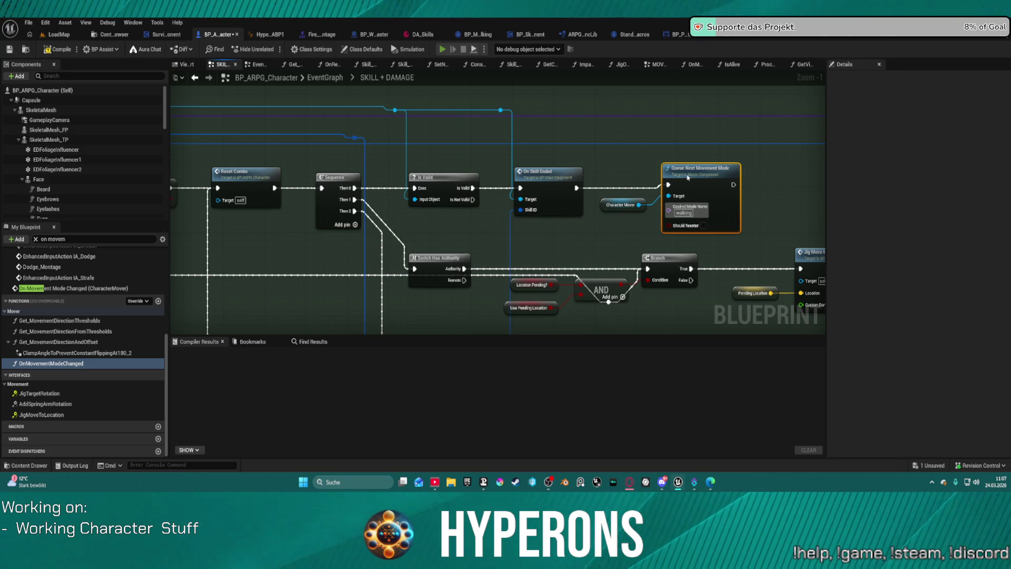
pyautogui.hotkey('alt', 'p')
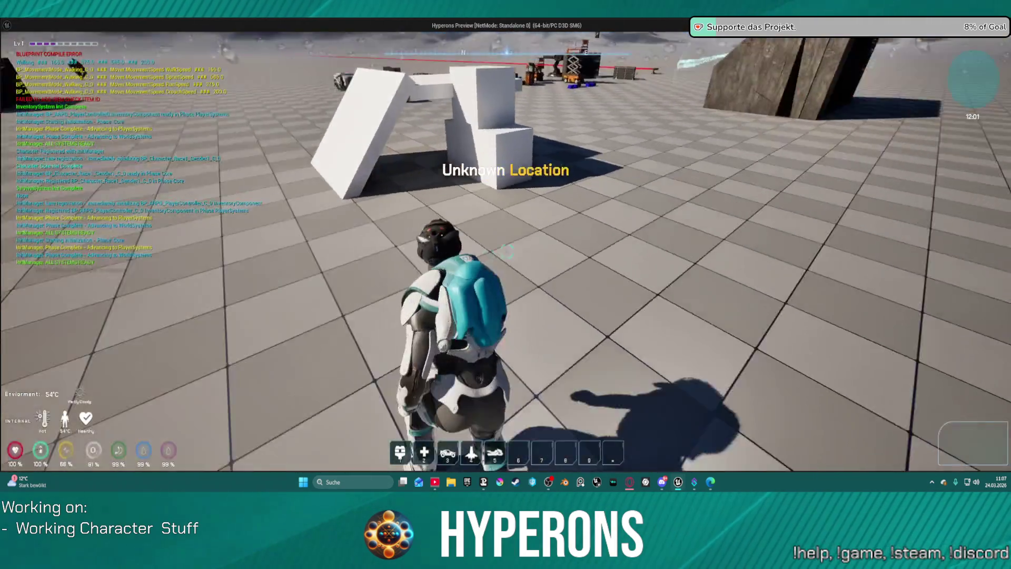
pyautogui.press('w')
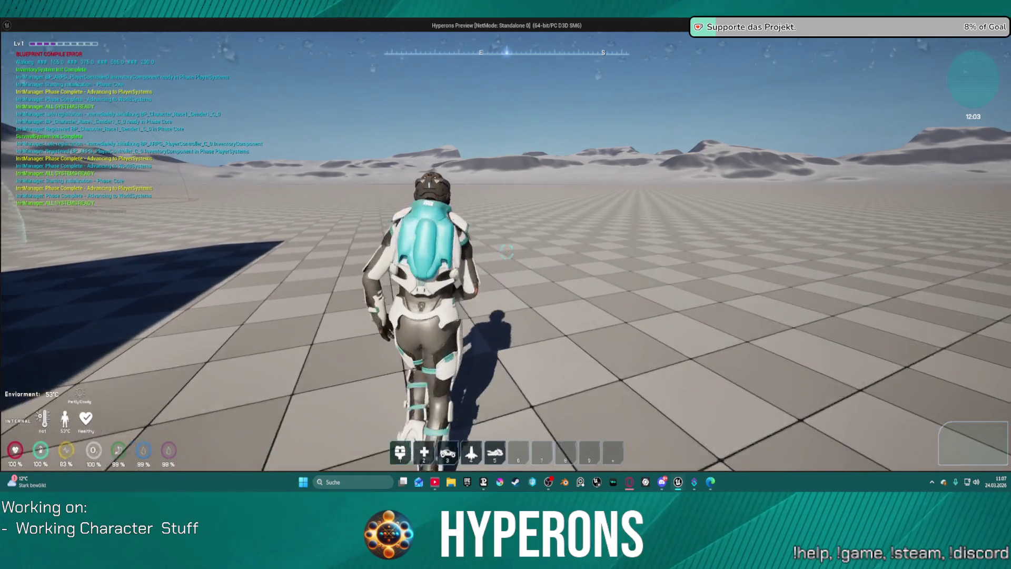
pyautogui.press('5')
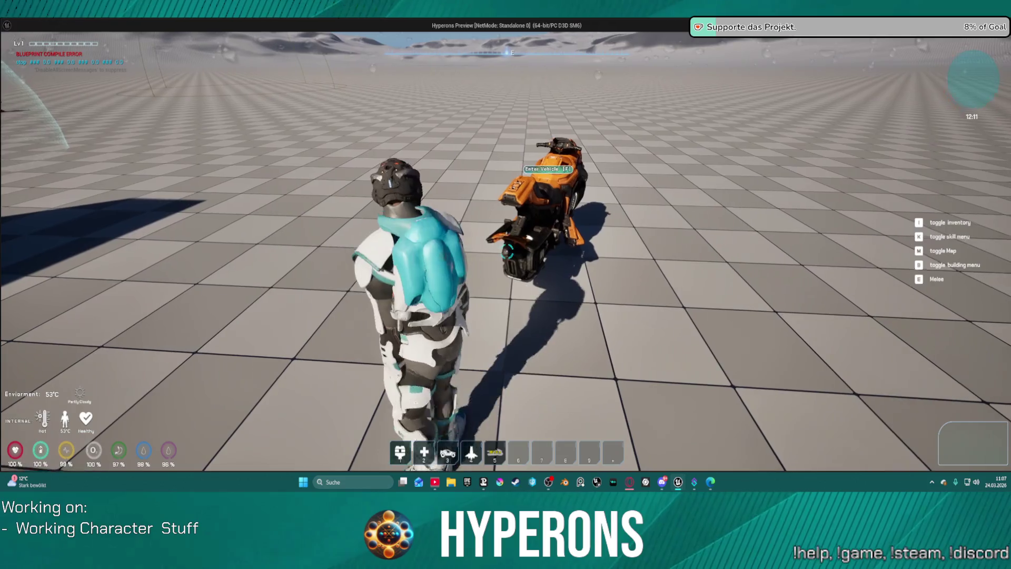
pyautogui.press('Escape')
pyautogui.moveTo(641, 208); pyautogui.dragTo(702, 229)
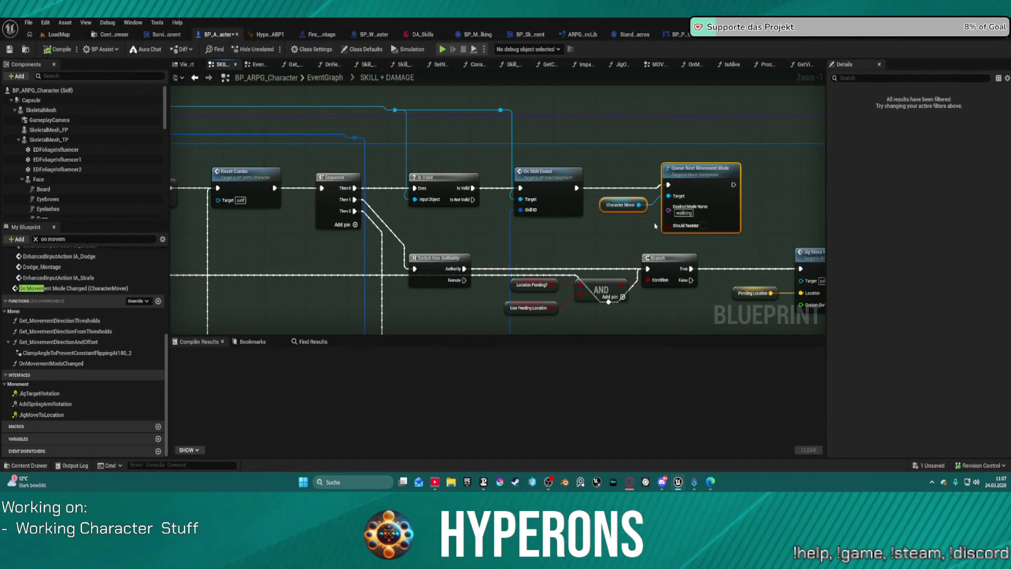
# Shift the nodes after Reset Combo right and insert the walking movement-mode node, wired onward to Sequence
pyautogui.scroll(-1, 655, 225)
pyautogui.moveTo(654, 221)
pyautogui.mouseDown()
pyautogui.moveTo(693, 188)
pyautogui.moveTo(790, 160)
pyautogui.moveTo(554, 90)
pyautogui.mouseUp()
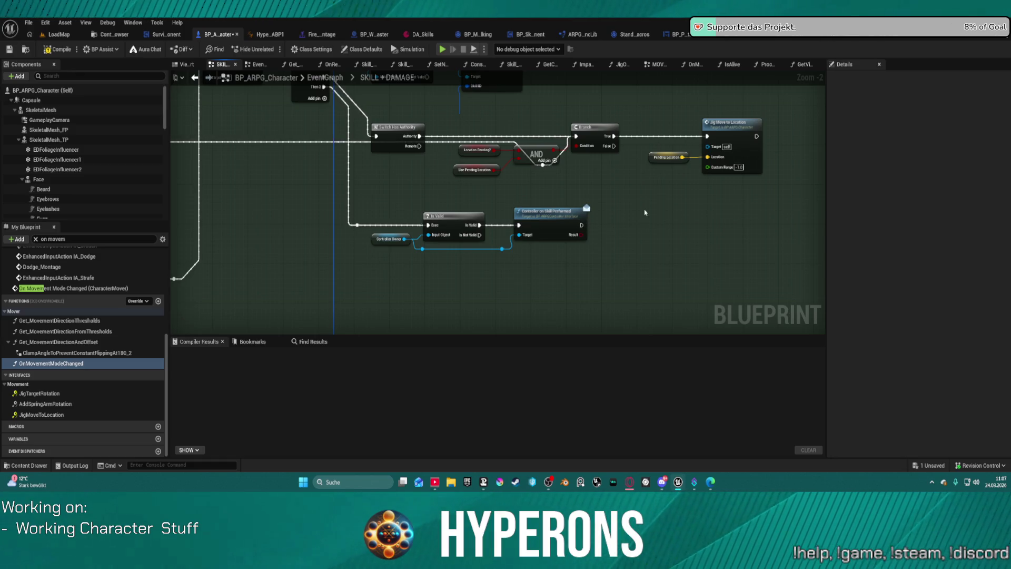
pyautogui.moveTo(644, 212)
pyautogui.mouseDown()
pyautogui.moveTo(672, 250)
pyautogui.moveTo(658, 342)
pyautogui.mouseUp()
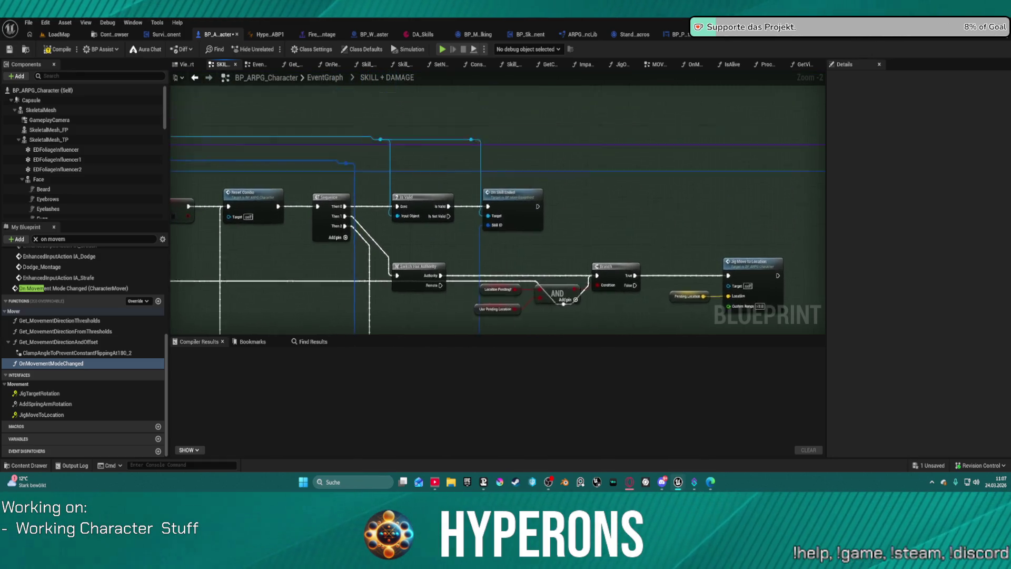
pyautogui.moveTo(495, 158); pyautogui.dragTo(506, 331)
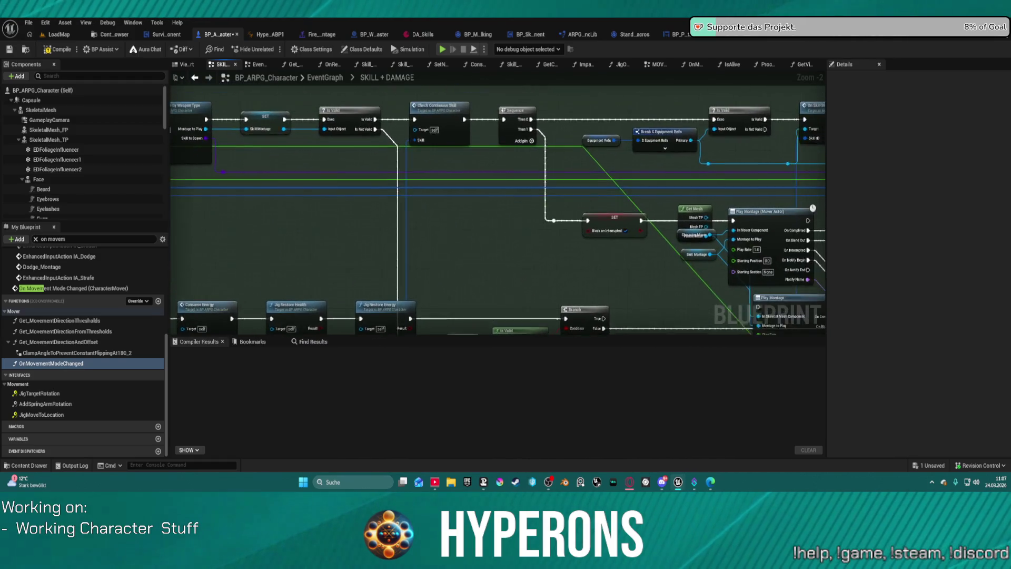
pyautogui.moveTo(737, 211); pyautogui.dragTo(311, 228)
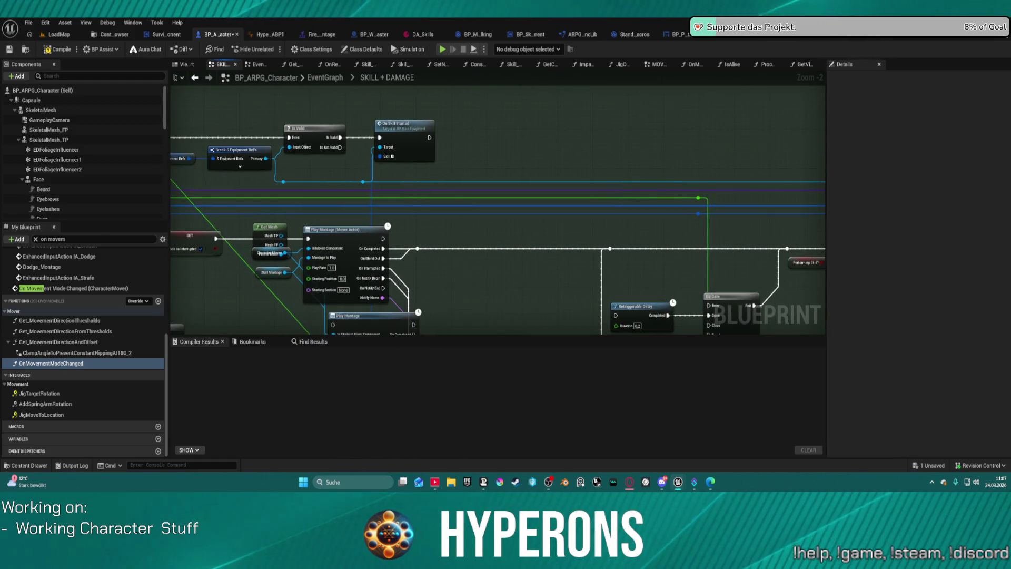
pyautogui.moveTo(579, 237)
pyautogui.mouseDown()
pyautogui.moveTo(791, 319)
pyautogui.moveTo(678, 256)
pyautogui.moveTo(566, 281)
pyautogui.moveTo(576, 232)
pyautogui.mouseUp()
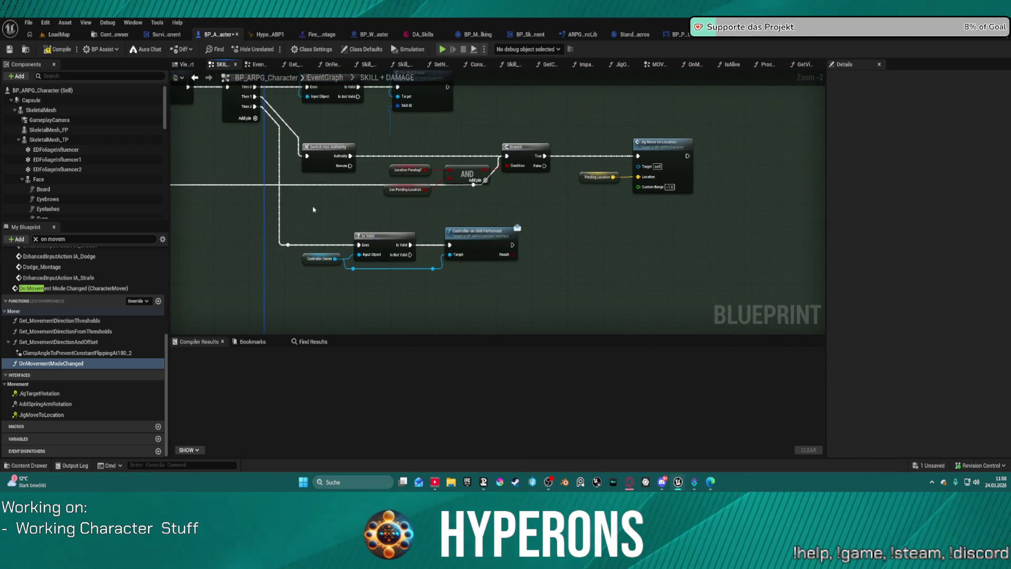
pyautogui.moveTo(315, 217)
pyautogui.mouseDown()
pyautogui.moveTo(383, 285)
pyautogui.moveTo(706, 321)
pyautogui.moveTo(469, 149)
pyautogui.moveTo(481, 271)
pyautogui.moveTo(350, 273)
pyautogui.mouseUp()
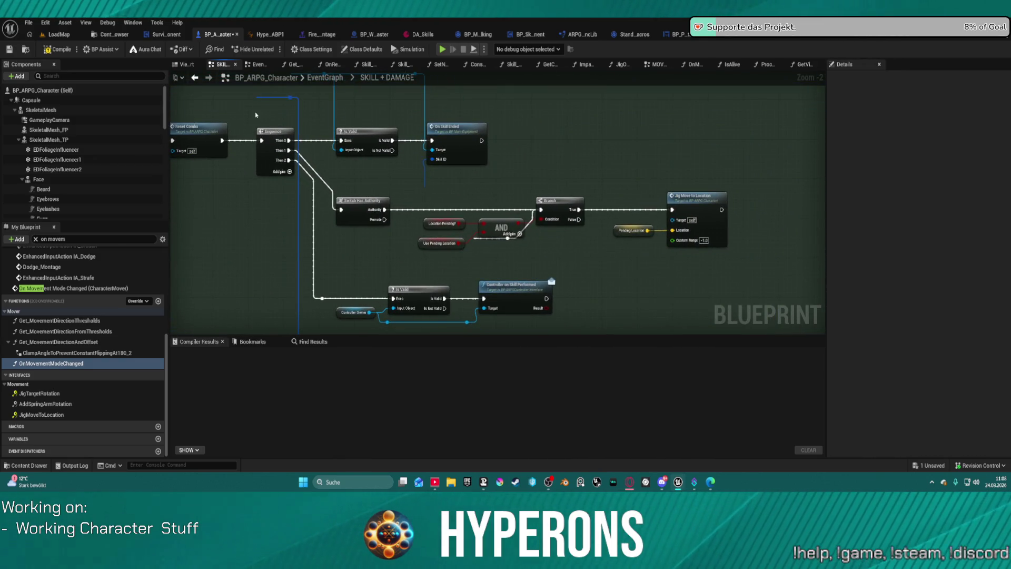
pyautogui.moveTo(256, 114)
pyautogui.mouseDown()
pyautogui.moveTo(564, 305)
pyautogui.moveTo(745, 294)
pyautogui.mouseUp()
pyautogui.moveTo(700, 128)
pyautogui.mouseDown()
pyautogui.moveTo(807, 127)
pyautogui.moveTo(473, 227)
pyautogui.moveTo(445, 202)
pyautogui.moveTo(505, 228)
pyautogui.moveTo(612, 201)
pyautogui.mouseUp()
pyautogui.hotkey('ctrl', 'z')
pyautogui.press('Escape')
pyautogui.moveTo(560, 228)
pyautogui.mouseDown()
pyautogui.moveTo(626, 204)
pyautogui.moveTo(614, 205)
pyautogui.mouseUp()
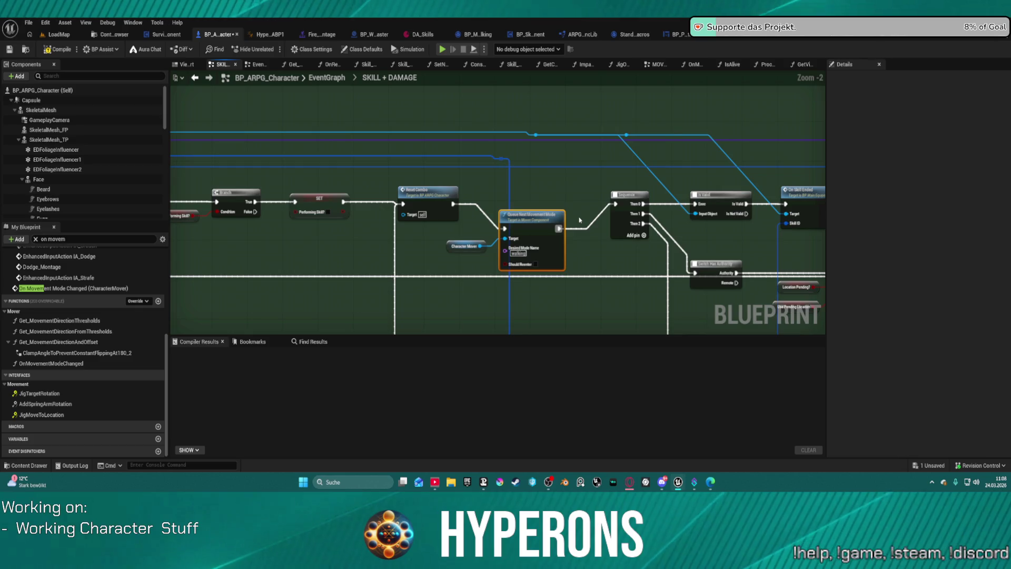
# Straighten the nodes and add a Get Current Movement Mode node
pyautogui.press('q')
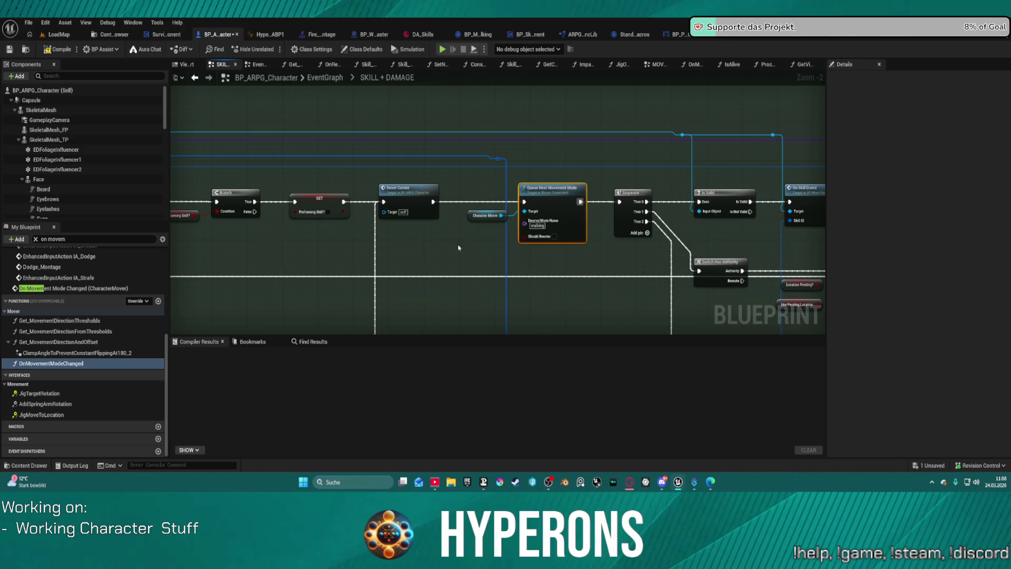
pyautogui.rightClick(422, 249)
pyautogui.write('curren')
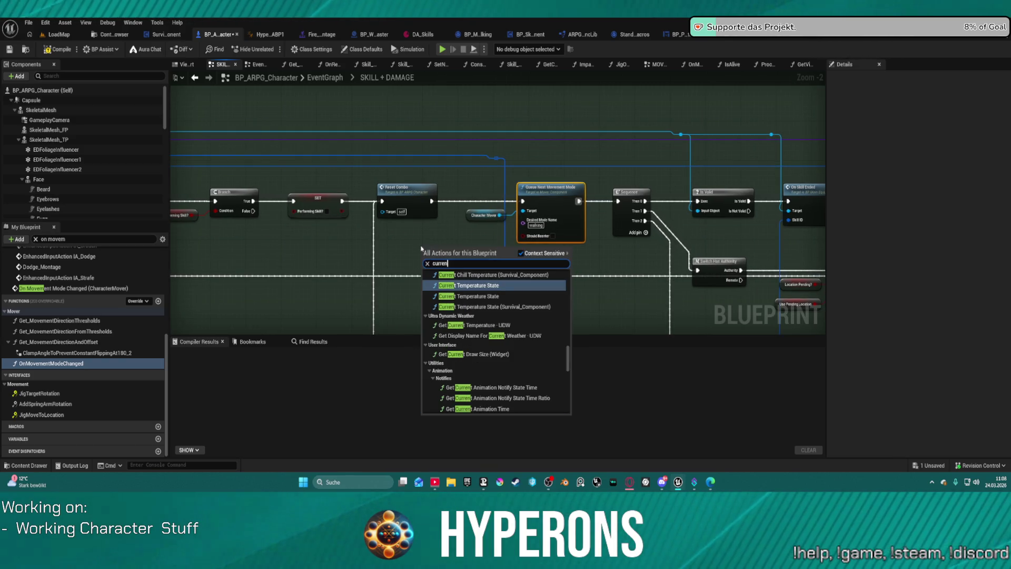
pyautogui.press('Escape')
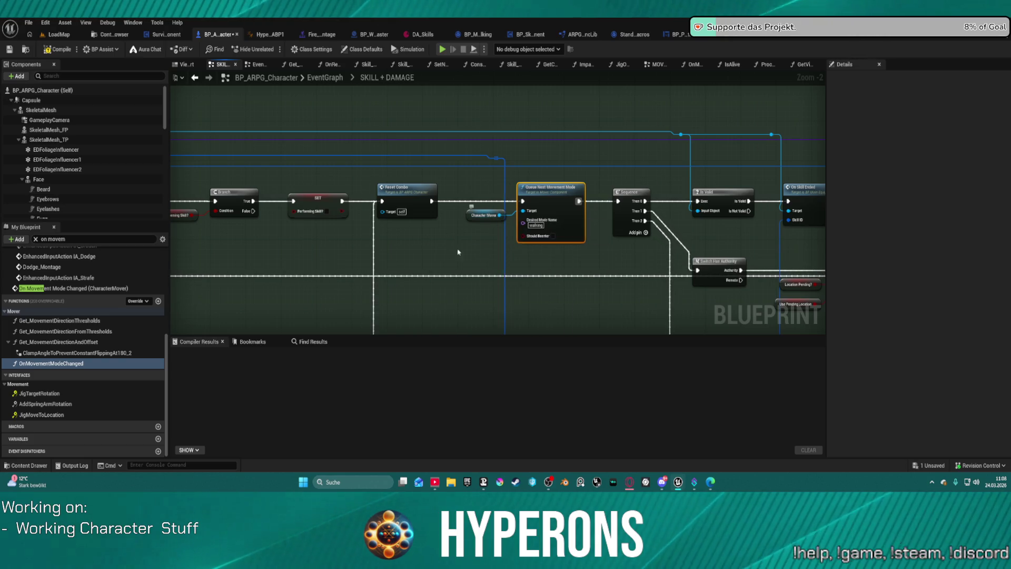
pyautogui.rightClick(447, 257)
pyautogui.write('movement')
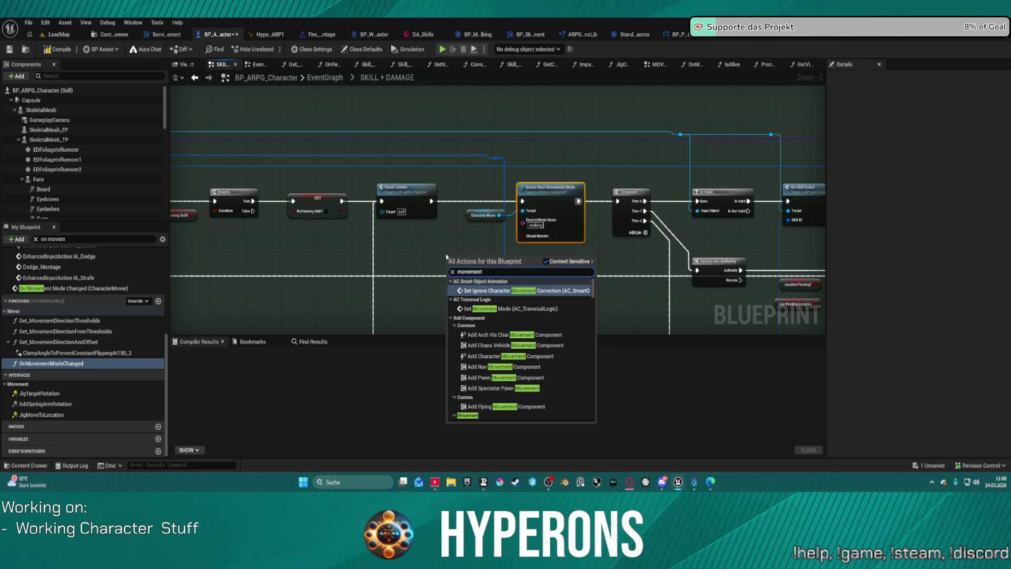
pyautogui.write(' mode')
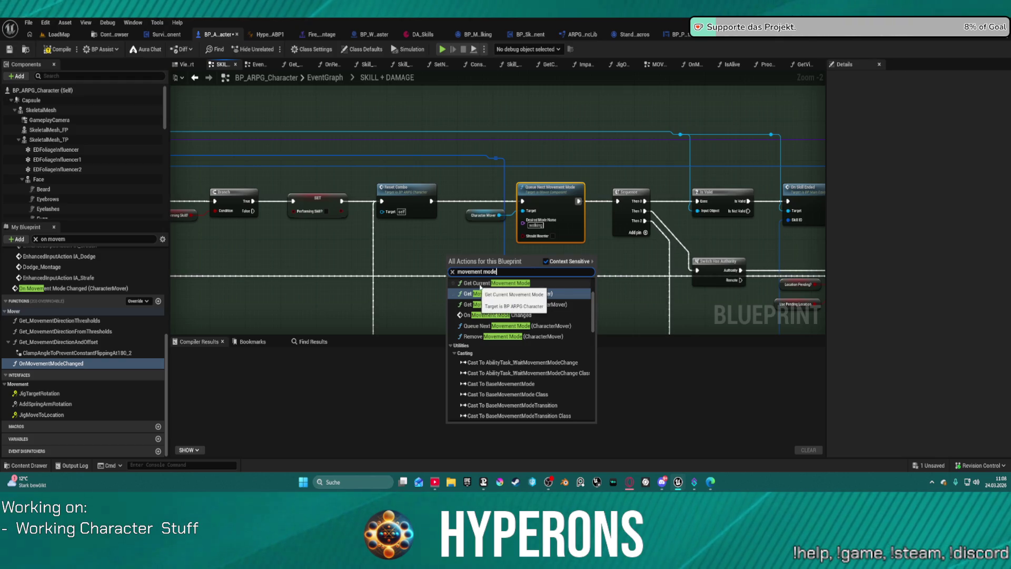
pyautogui.click(503, 284)
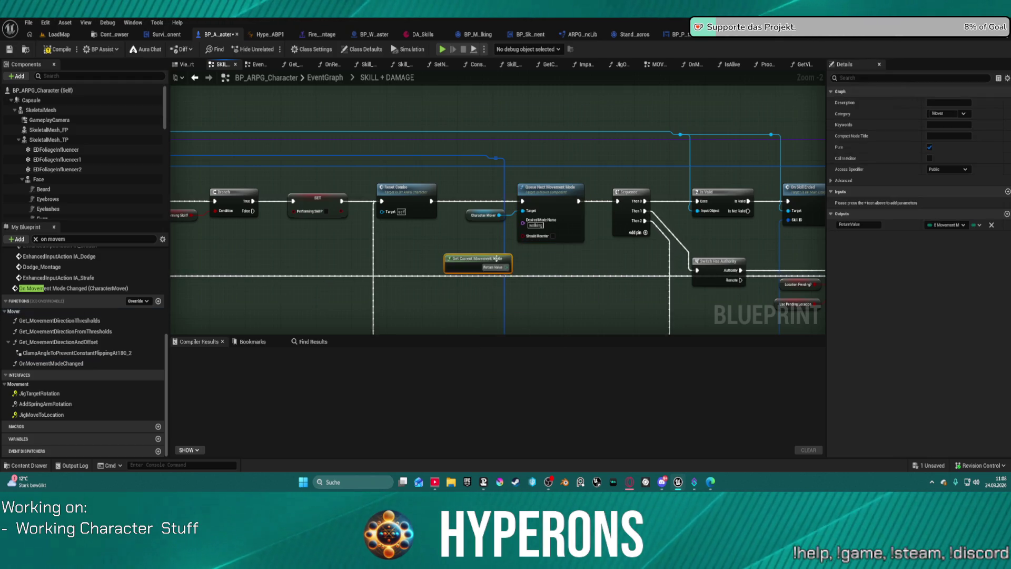
# Try an Equal (Enum) comparison on the current mode, then undo both new nodes
pyautogui.scroll(2, 481, 258)
pyautogui.moveTo(474, 259)
pyautogui.mouseDown()
pyautogui.moveTo(390, 239)
pyautogui.moveTo(468, 256)
pyautogui.mouseUp()
pyautogui.write('eq')
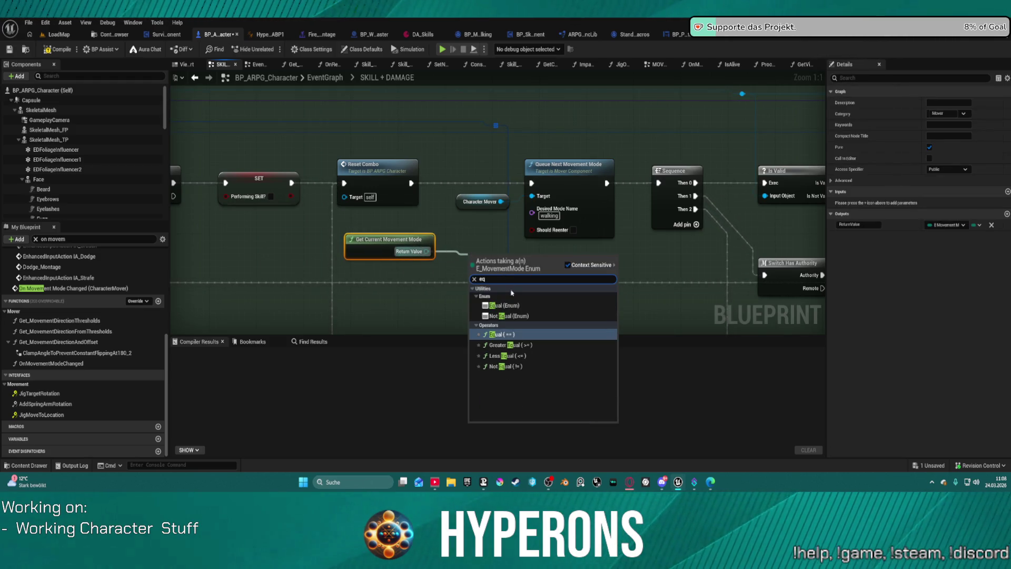
pyautogui.click(512, 306)
pyautogui.click(513, 279)
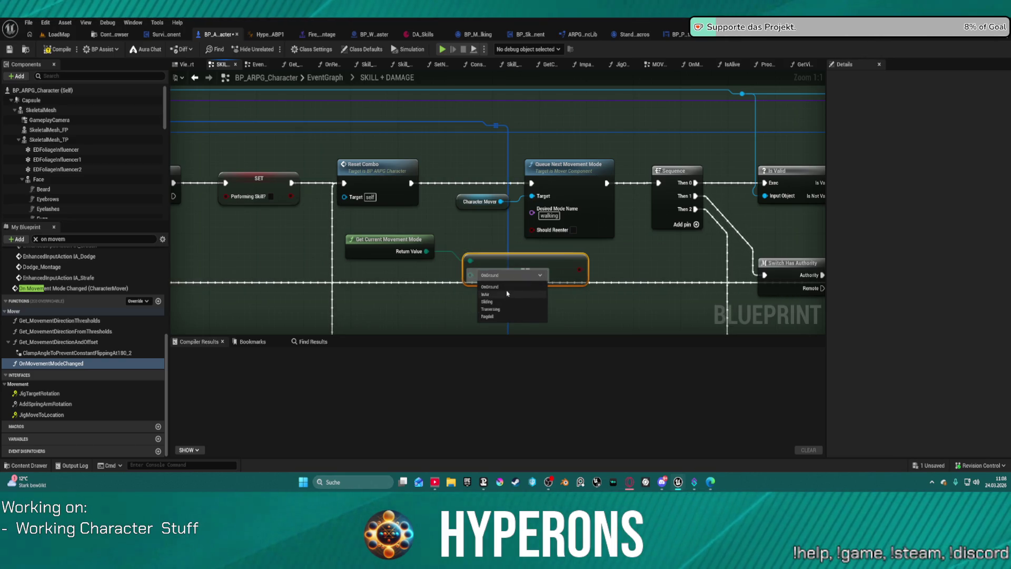
pyautogui.press('Escape')
pyautogui.hotkey('ctrl', 'z')
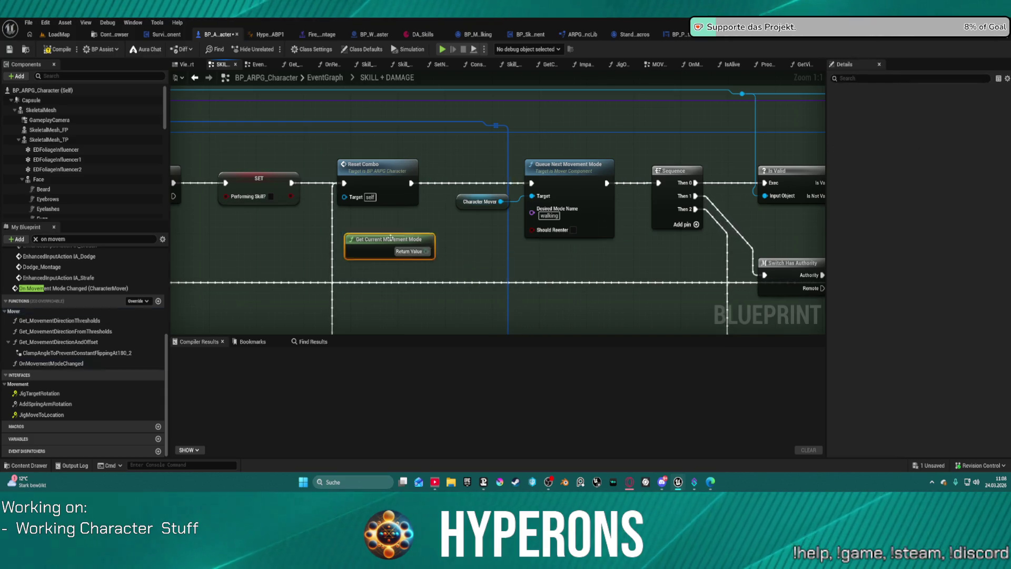
pyautogui.hotkey('ctrl', 'z')
# From Character Mover, add Get Movement Mode Name feeding a Not Equal node, plus a Branch
pyautogui.moveTo(500, 202); pyautogui.dragTo(442, 242)
pyautogui.write('ge')
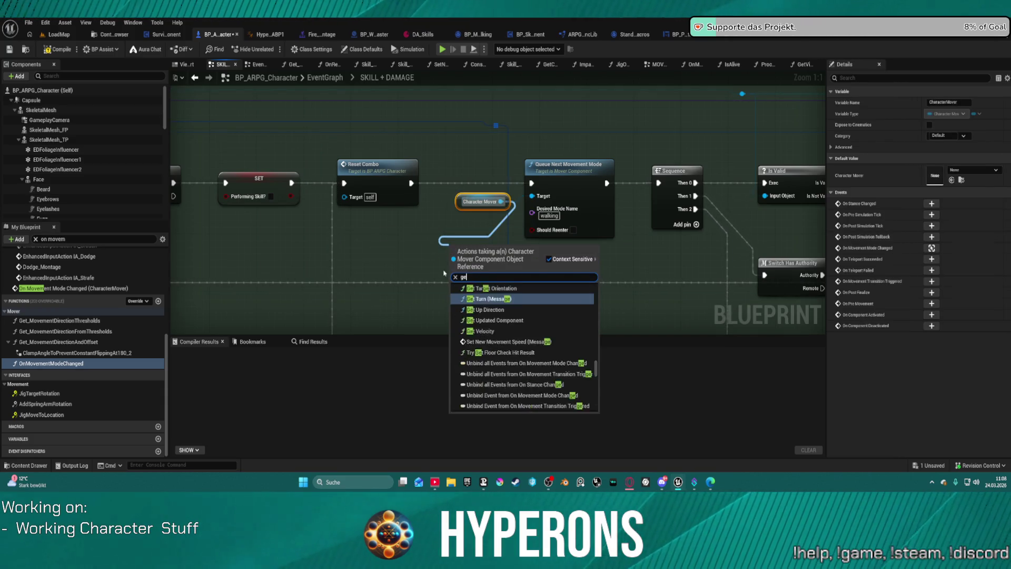
pyautogui.write('t current')
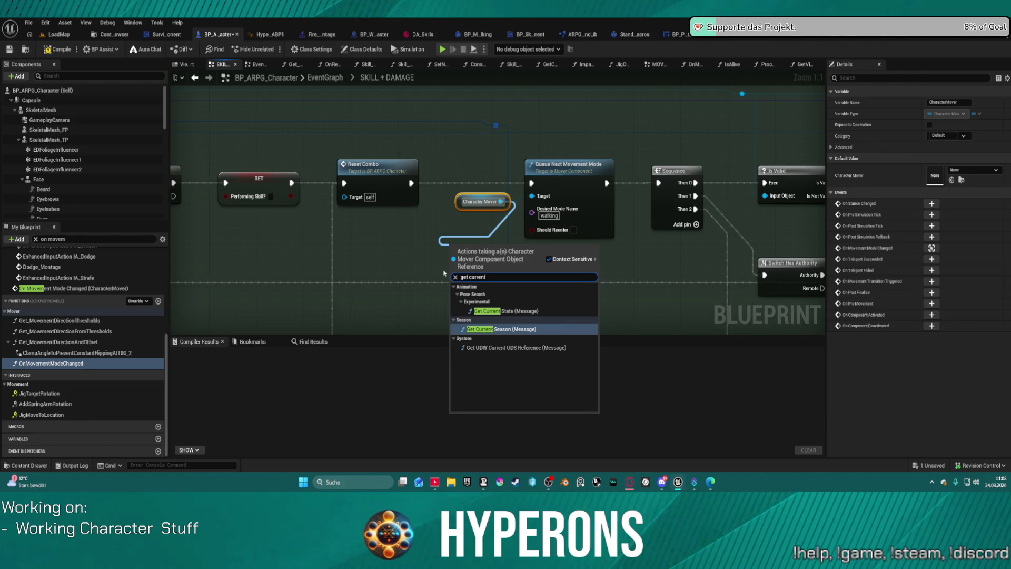
pyautogui.press('BackSpace')
pyautogui.press('BackSpace')
pyautogui.press('BackSpace')
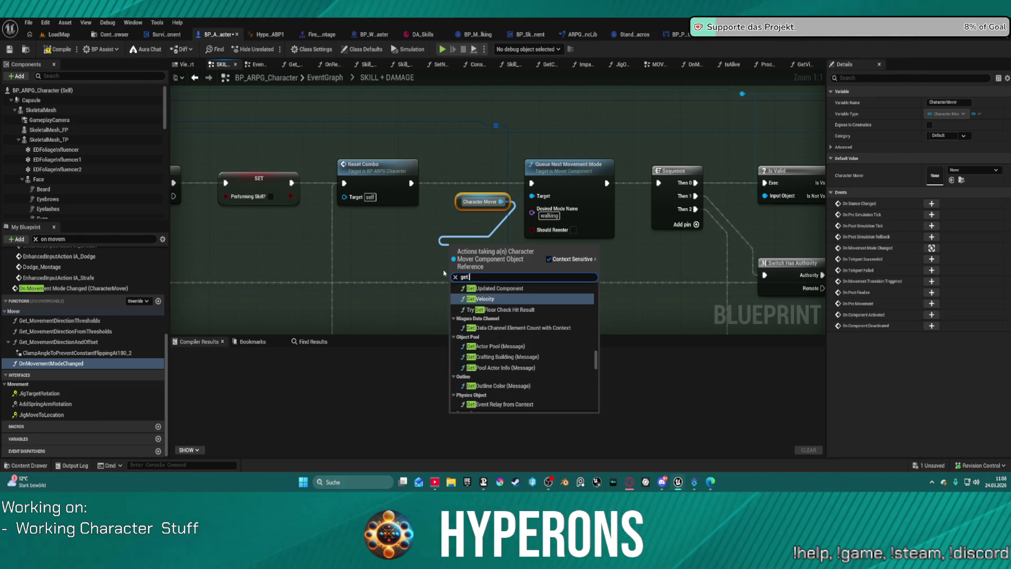
pyautogui.write(' moveme')
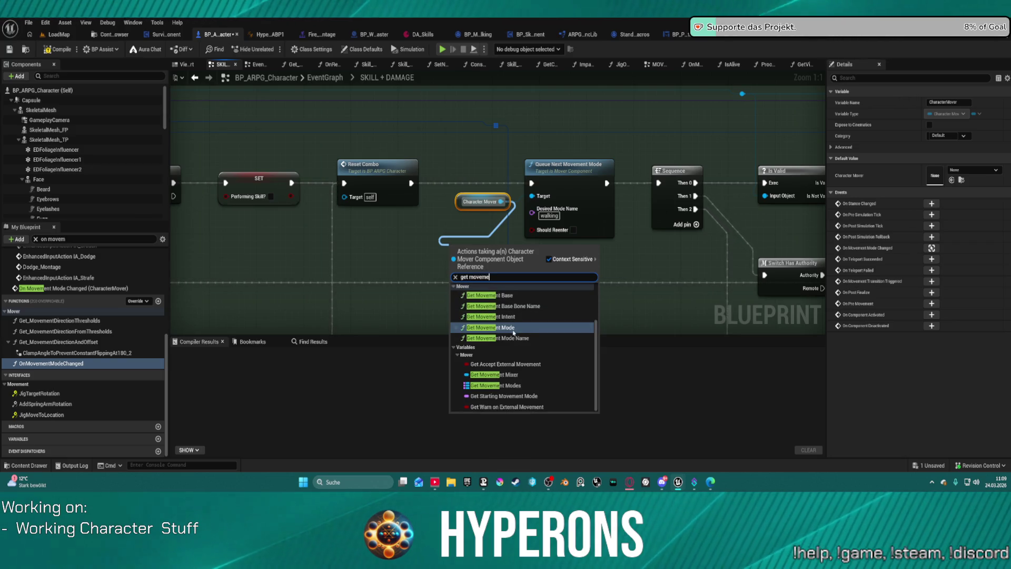
pyautogui.click(511, 339)
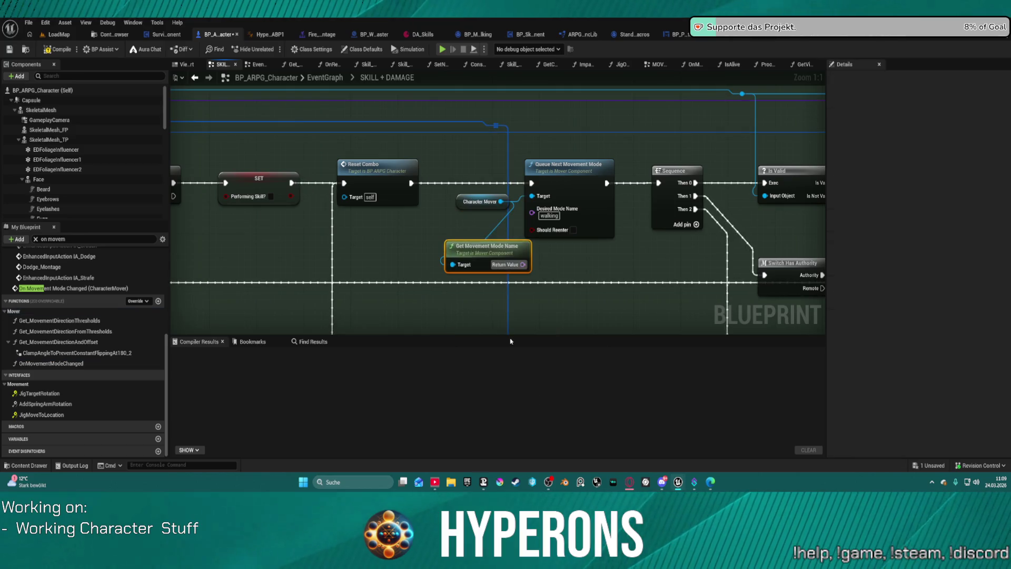
pyautogui.moveTo(525, 267); pyautogui.dragTo(547, 280)
pyautogui.write('eq')
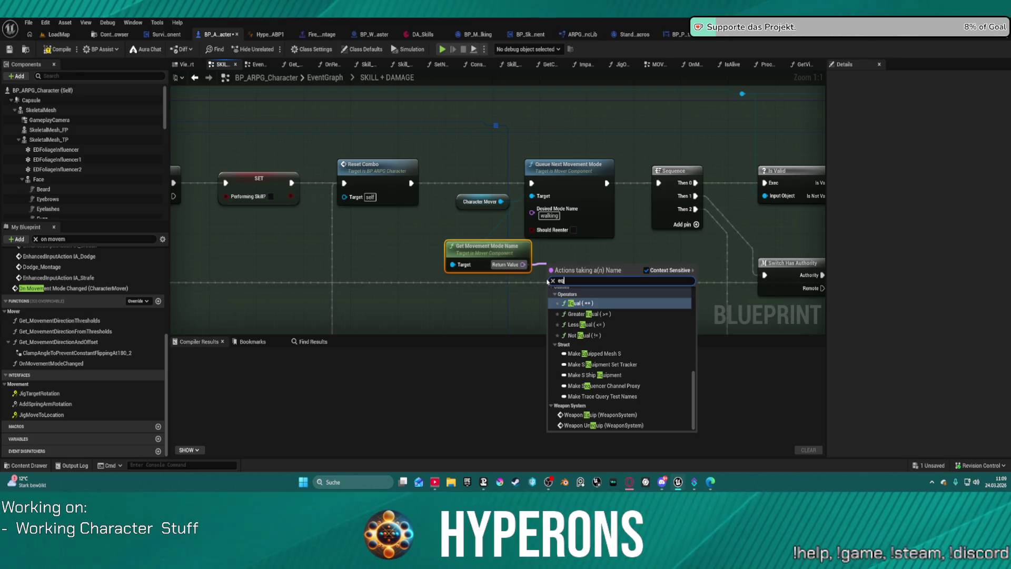
pyautogui.press('Down')
pyautogui.press('Down')
pyautogui.press('Down')
pyautogui.press('Return')
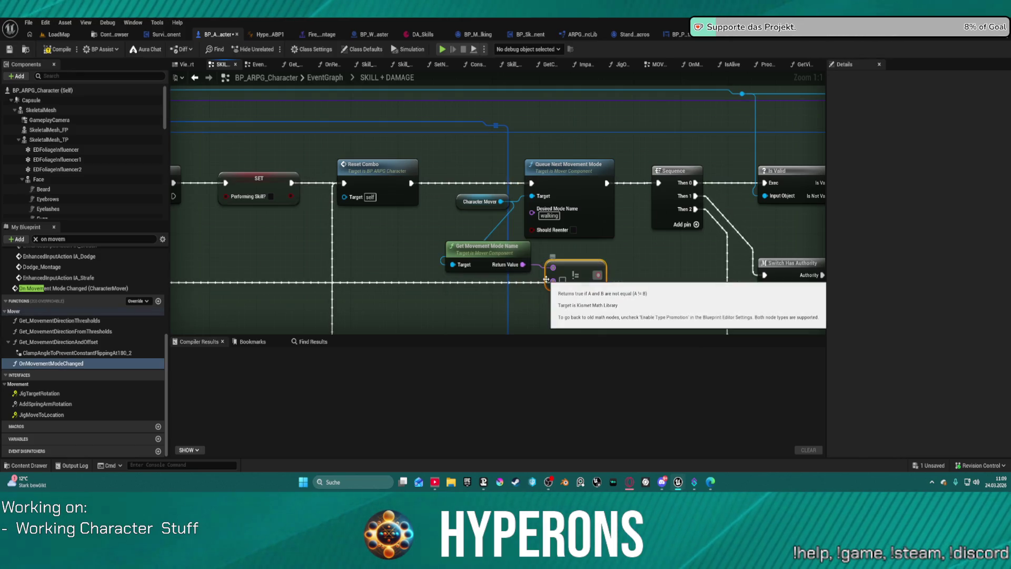
pyautogui.click(471, 146)
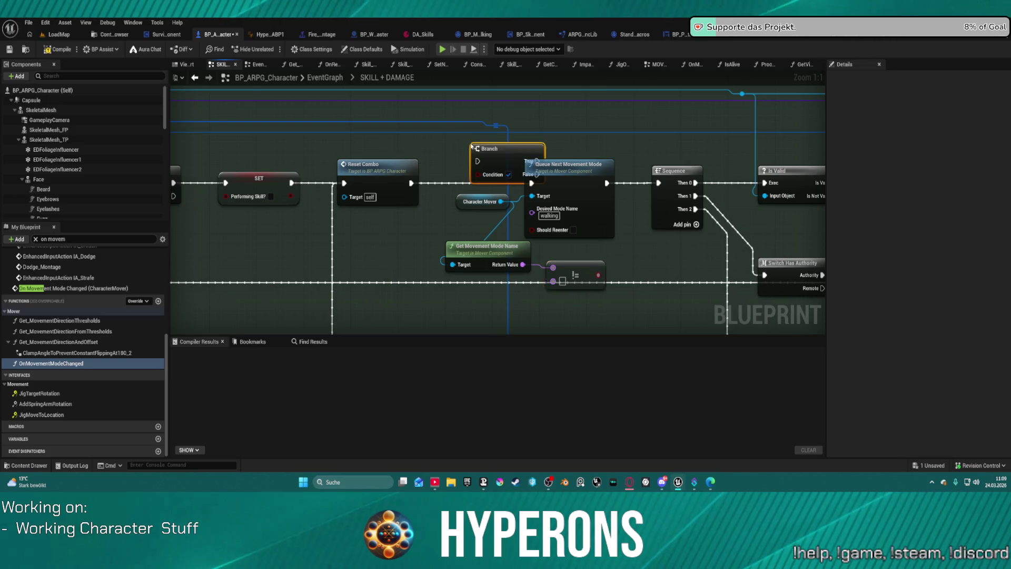
# Wire Reset Combo into the Branch, the != result into Condition, and enable Should Reenter
pyautogui.moveTo(466, 163); pyautogui.dragTo(412, 183)
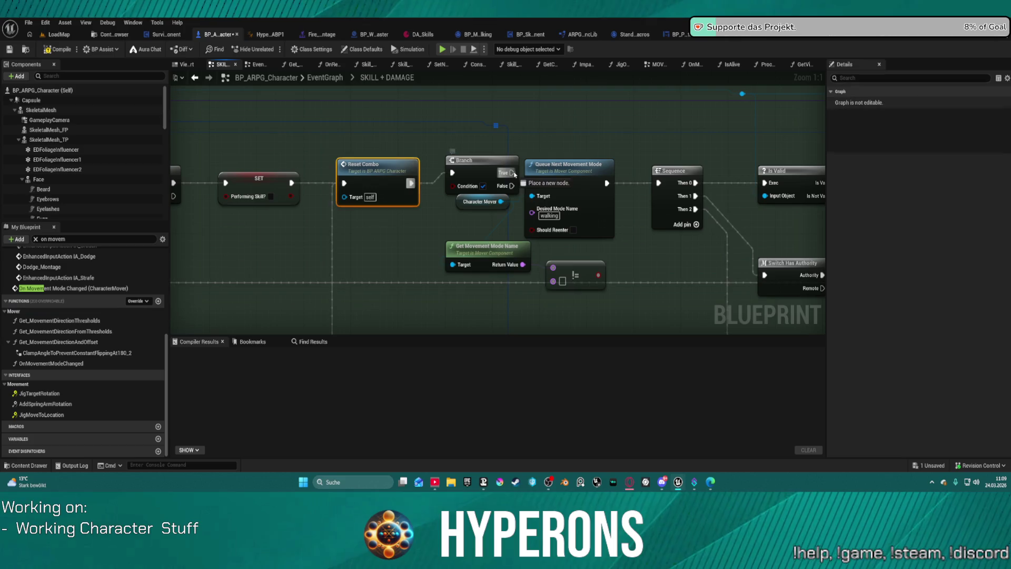
pyautogui.moveTo(511, 173); pyautogui.dragTo(660, 184)
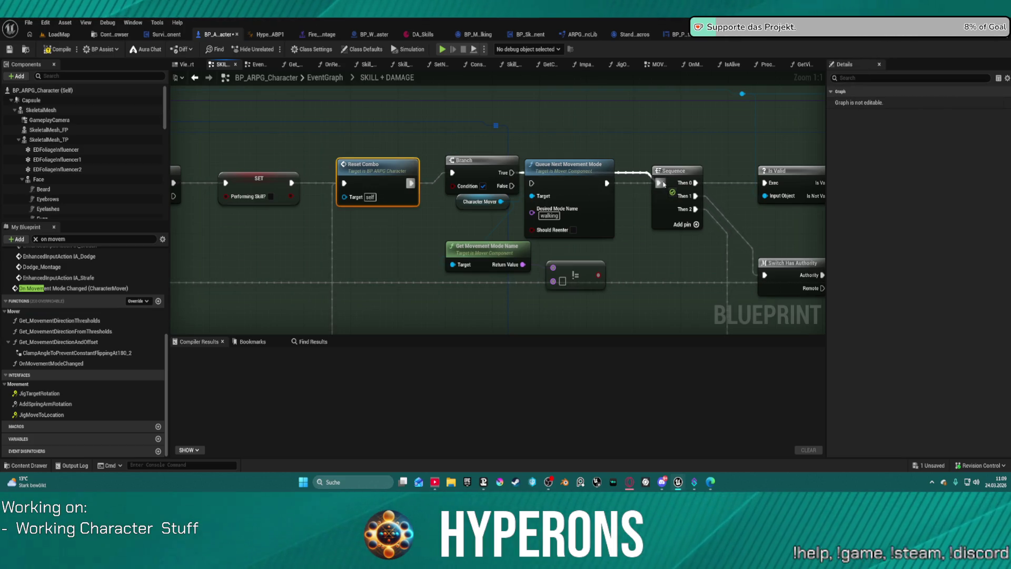
pyautogui.moveTo(535, 186); pyautogui.dragTo(532, 195)
pyautogui.moveTo(569, 164); pyautogui.dragTo(577, 153)
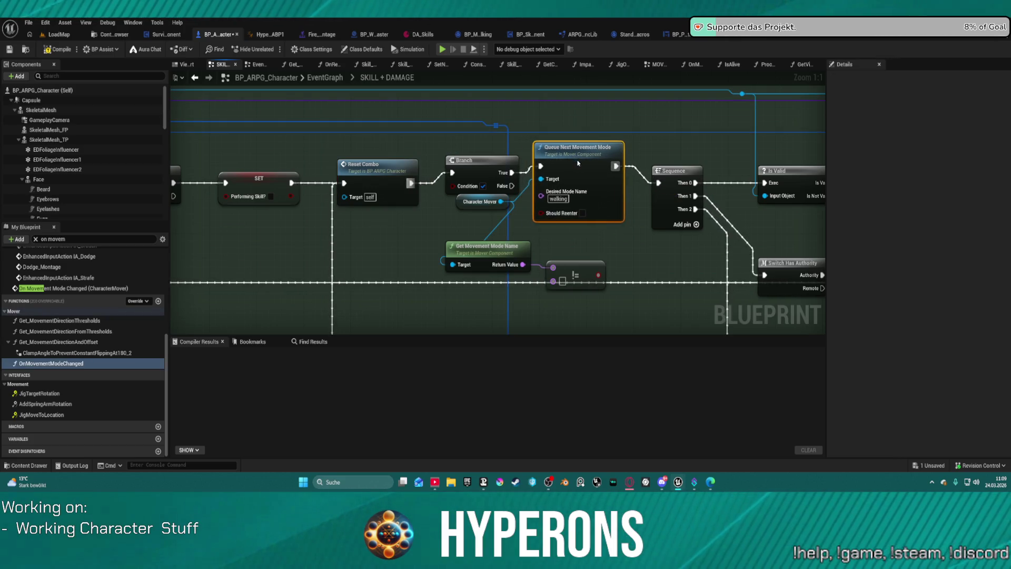
pyautogui.click(558, 205)
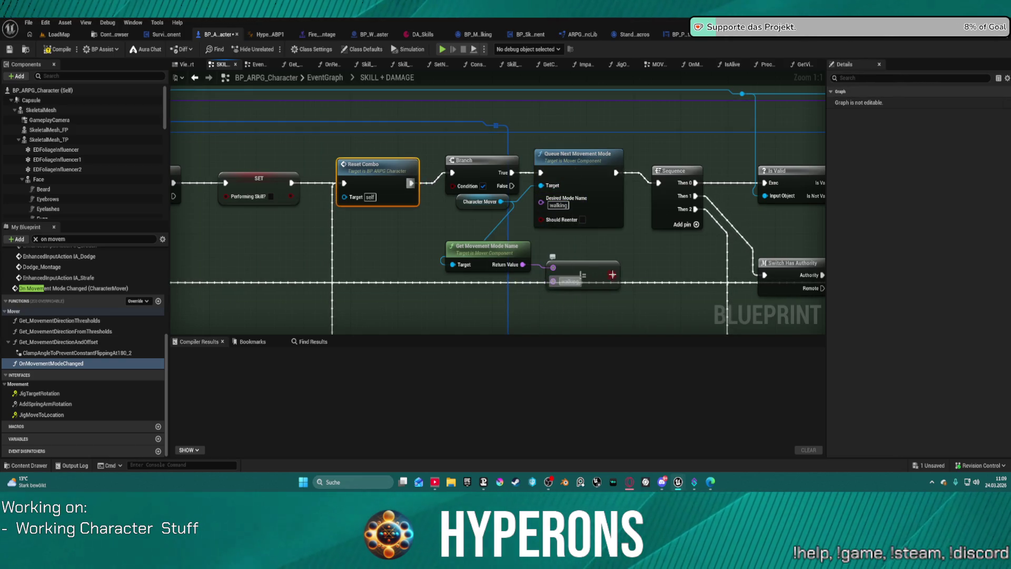
pyautogui.moveTo(611, 274)
pyautogui.mouseDown()
pyautogui.moveTo(454, 186)
pyautogui.moveTo(674, 194)
pyautogui.moveTo(666, 185)
pyautogui.mouseUp()
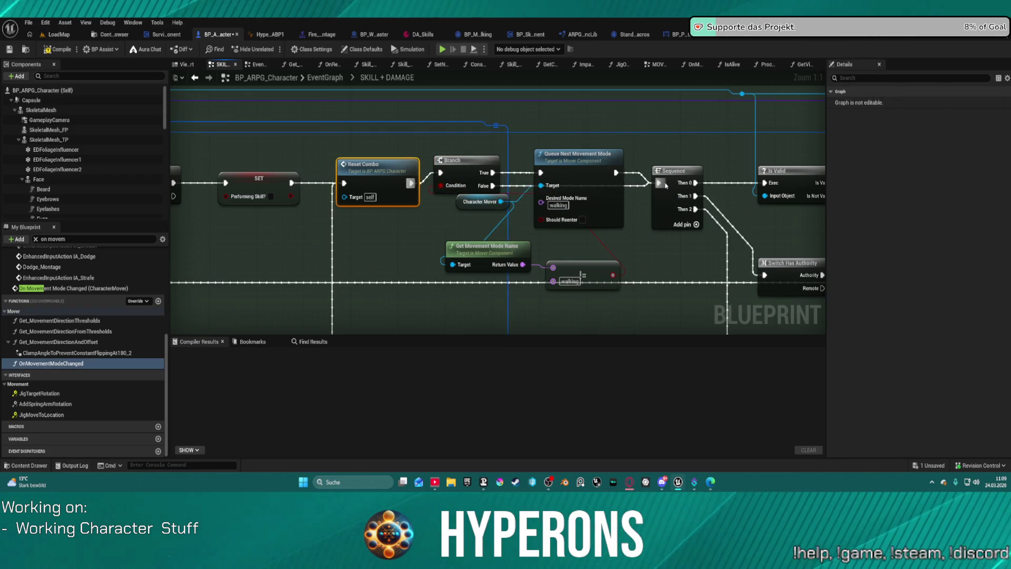
pyautogui.click(581, 217)
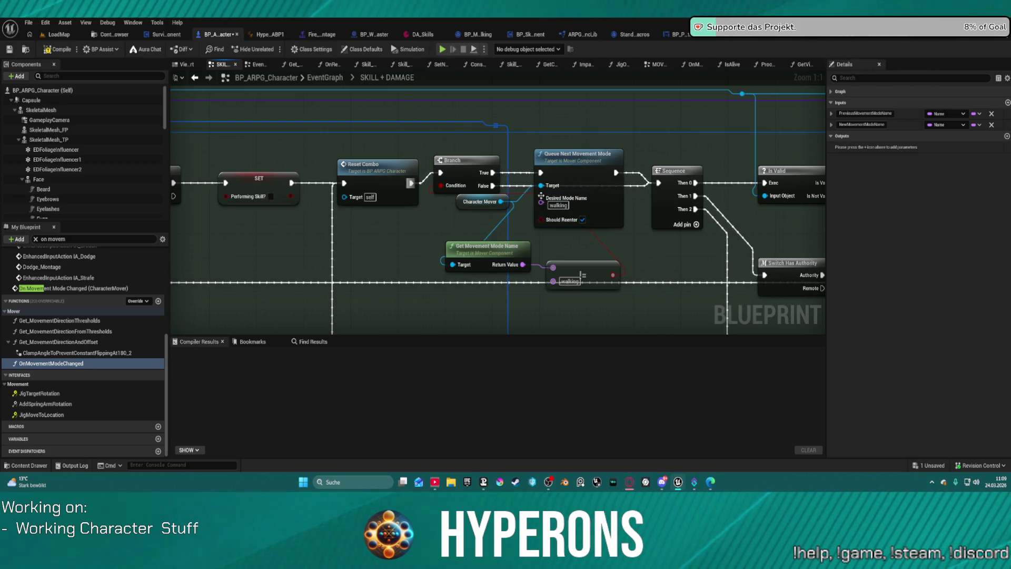
# Undo the last change, compile, and start play despite the compile errors
pyautogui.click(555, 156)
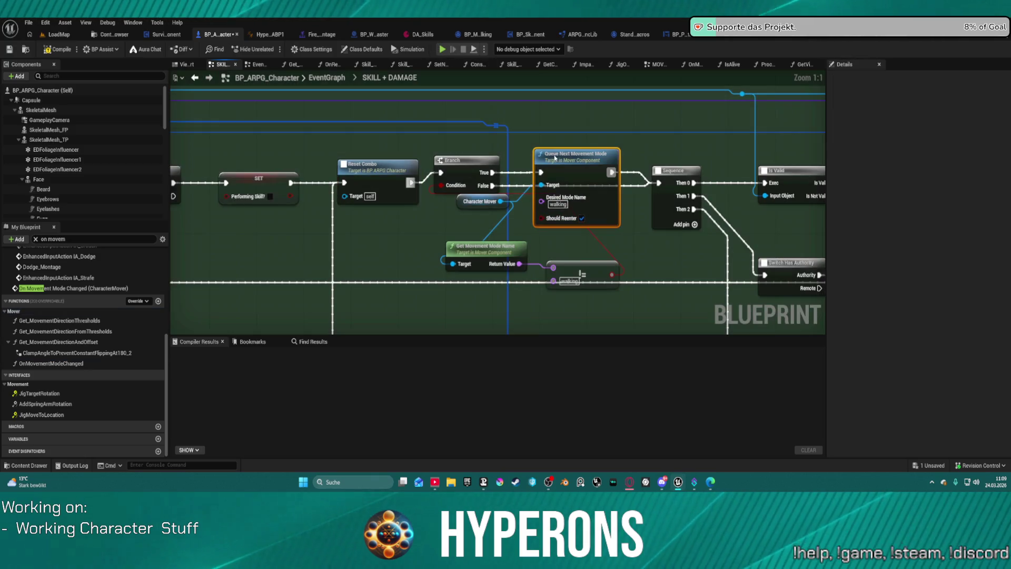
pyautogui.hotkey('ctrl', 'z')
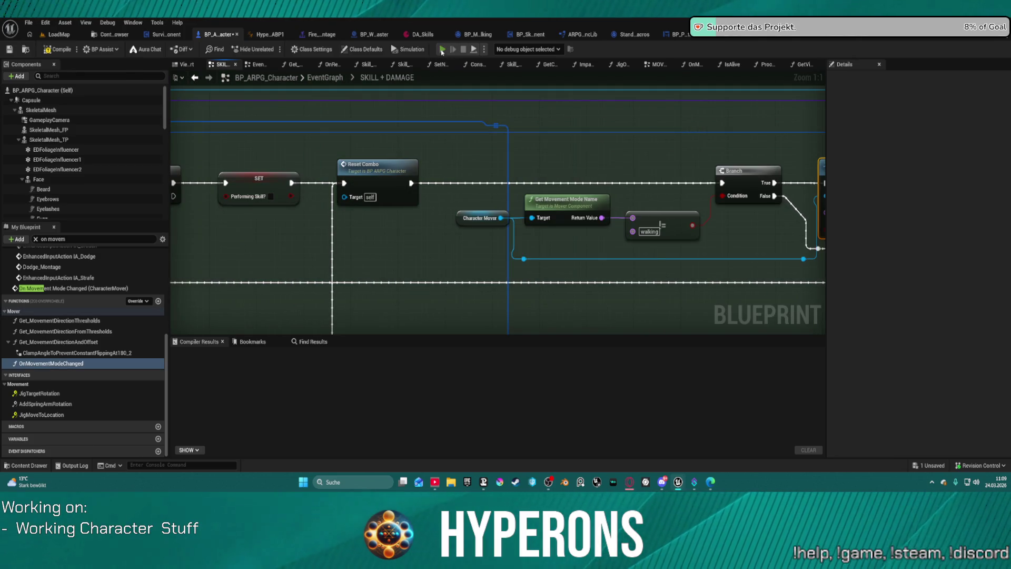
pyautogui.press('F7')
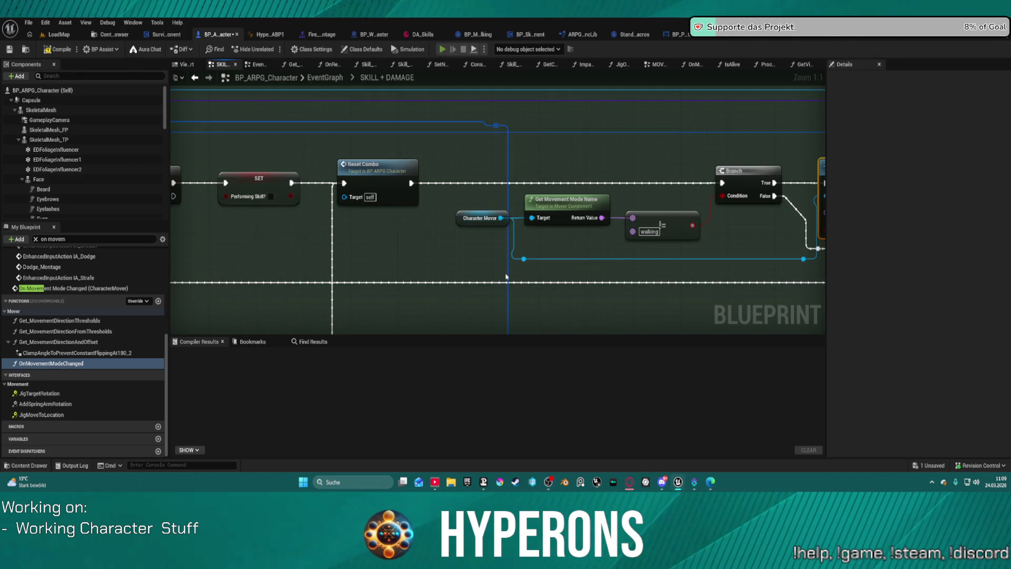
pyautogui.hotkey('alt', 'p')
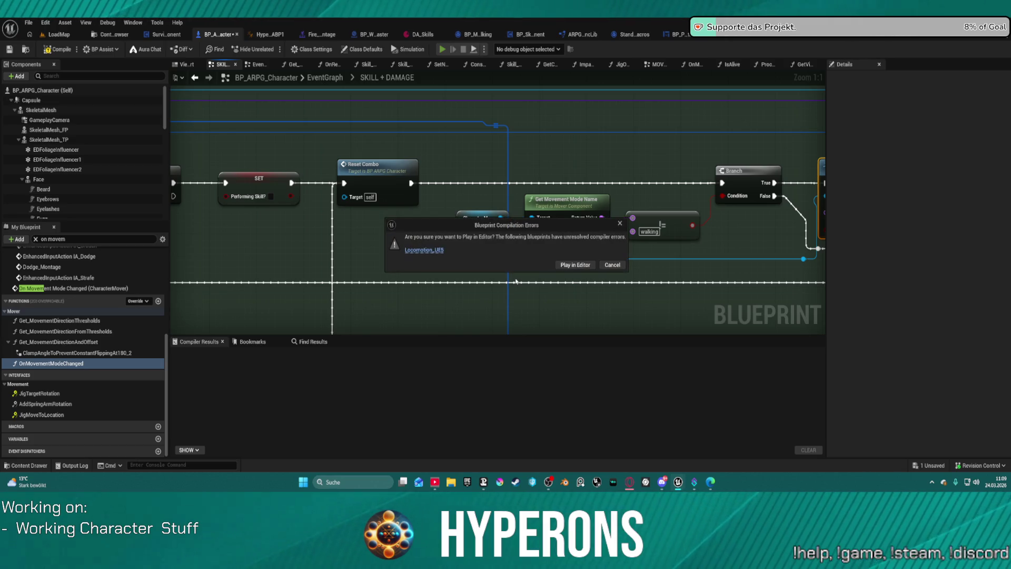
pyautogui.click(575, 267)
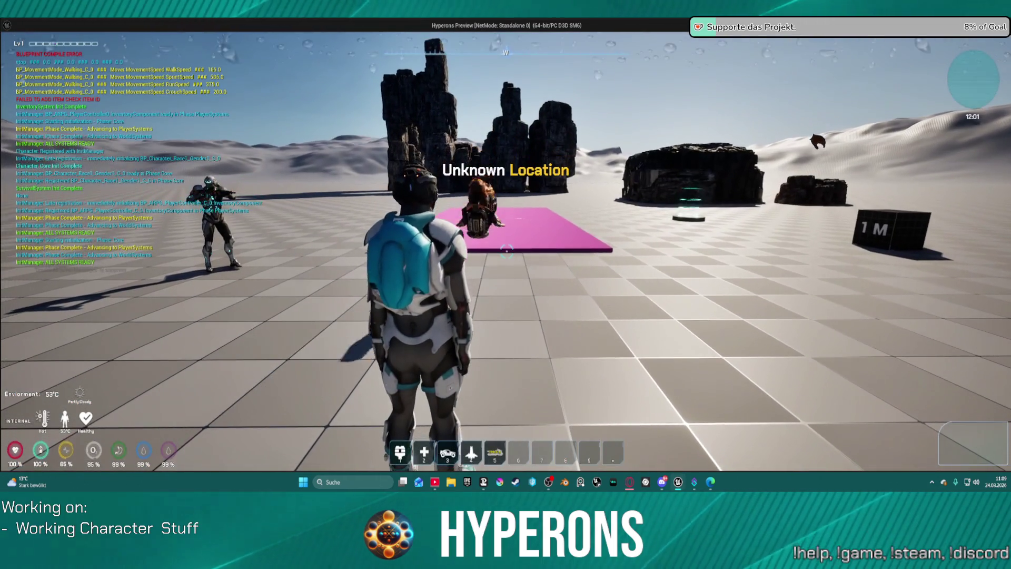
# Walk the character toward the pink platform, then stop the play session
pyautogui.press('w')
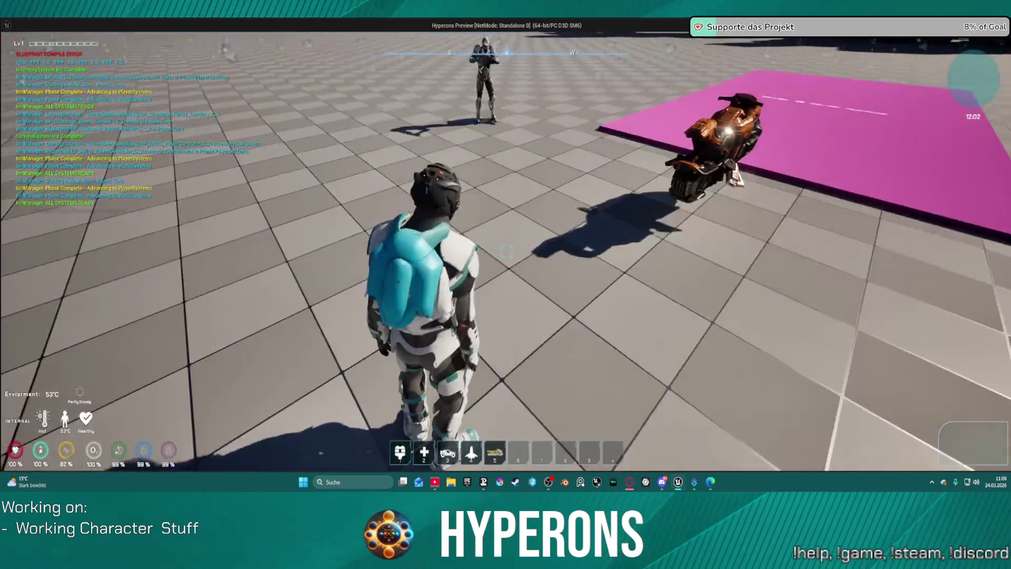
pyautogui.moveTo(579, 251)
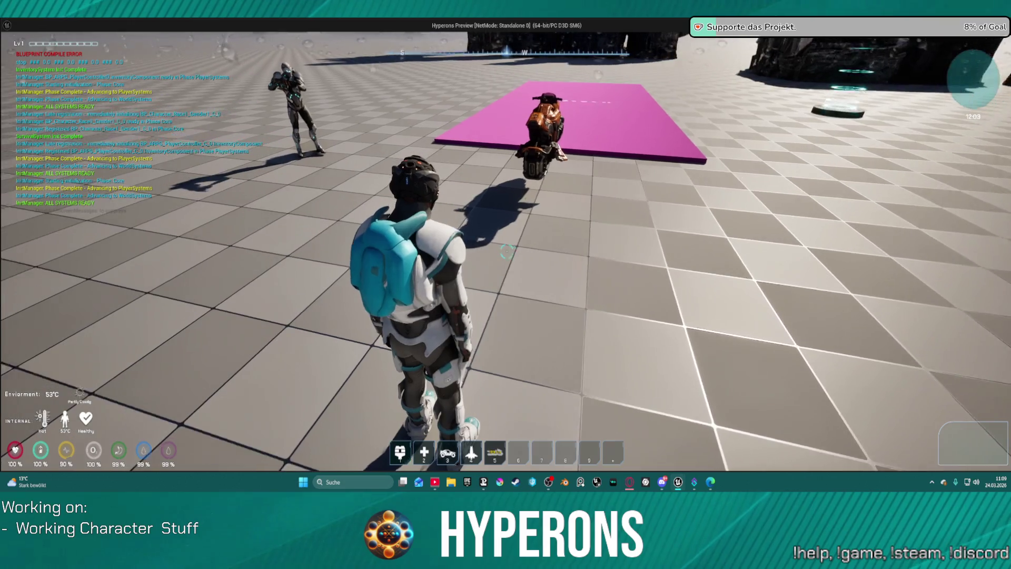
pyautogui.moveTo(463, 252)
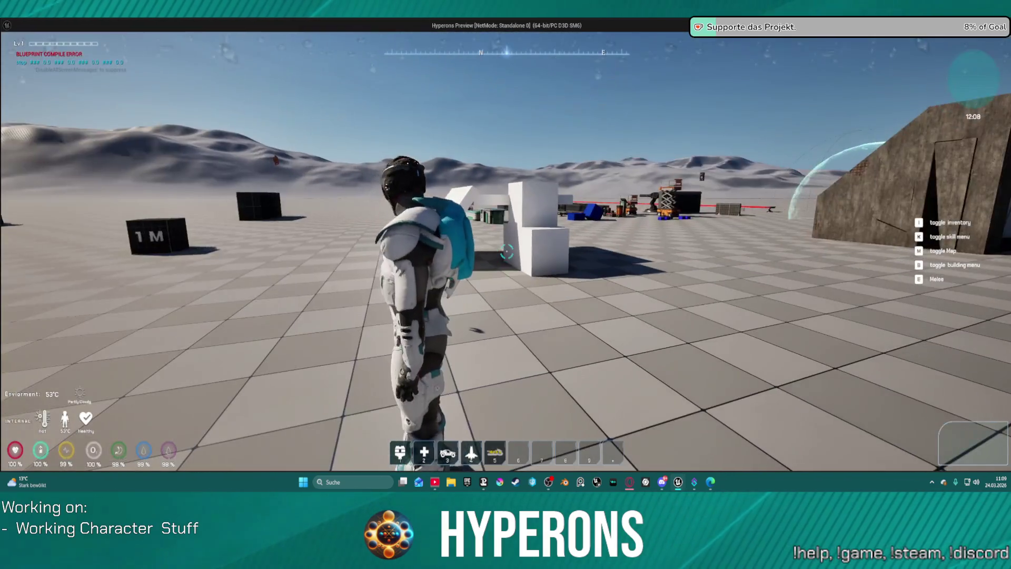
pyautogui.press('Escape')
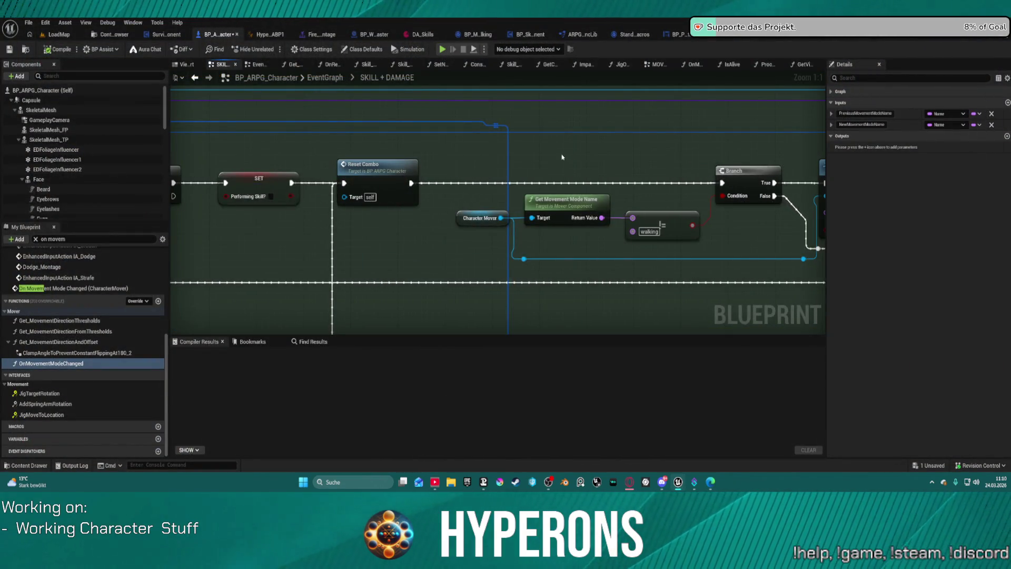
pyautogui.moveTo(562, 156)
pyautogui.mouseDown()
pyautogui.moveTo(535, 144)
pyautogui.moveTo(482, 188)
pyautogui.mouseUp()
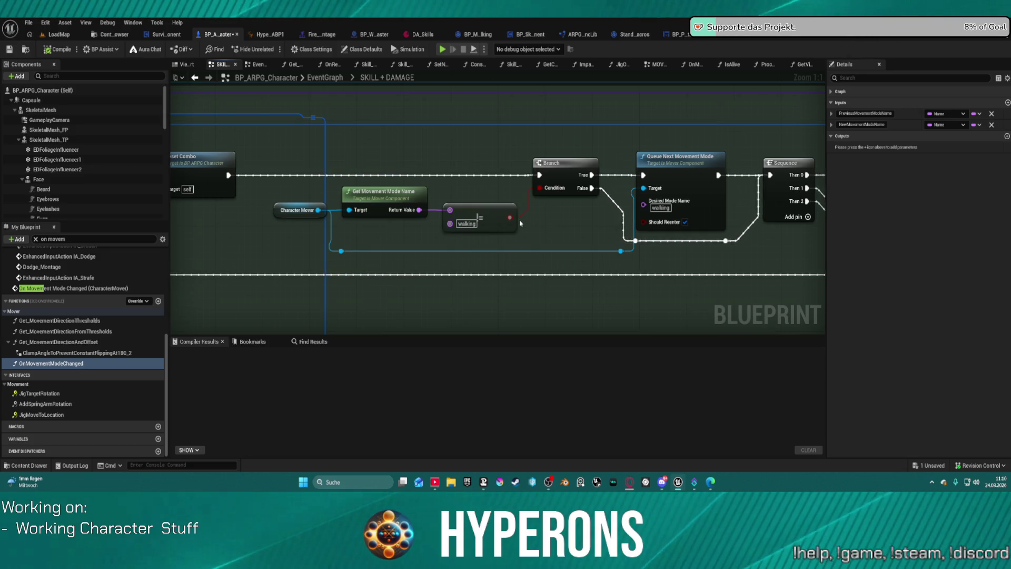
pyautogui.rightClick(572, 159)
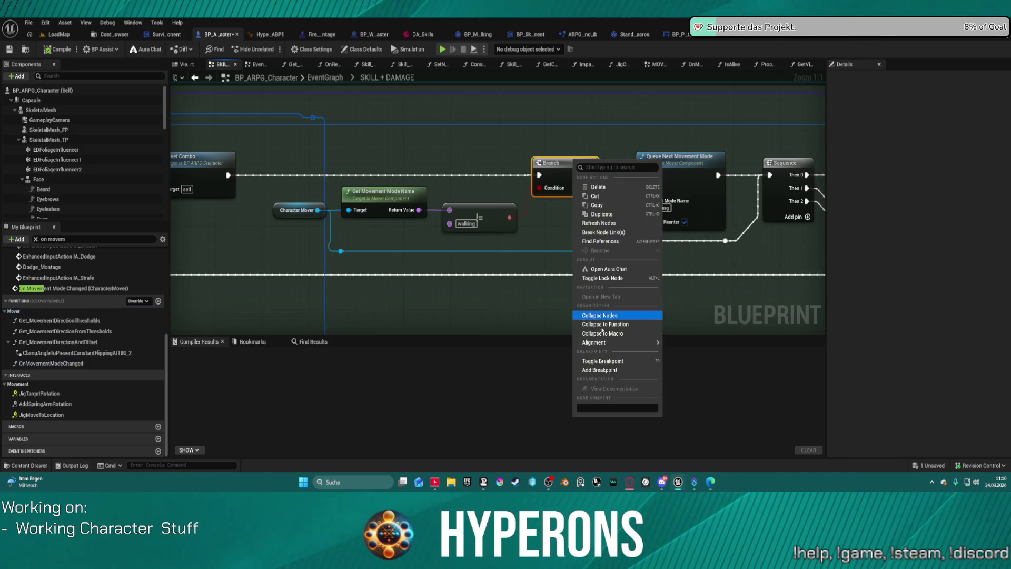
pyautogui.click(584, 369)
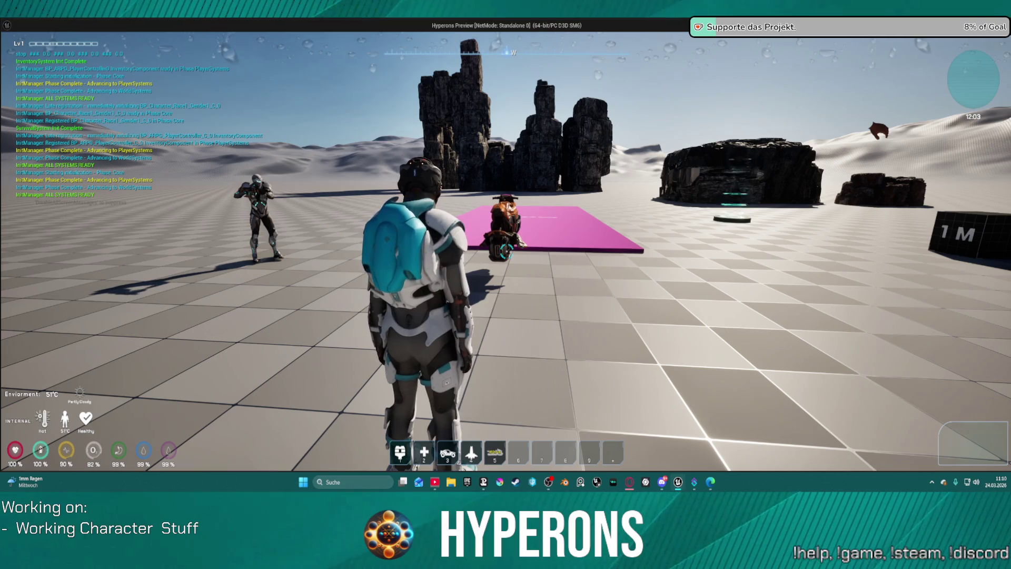
pyautogui.press('Escape')
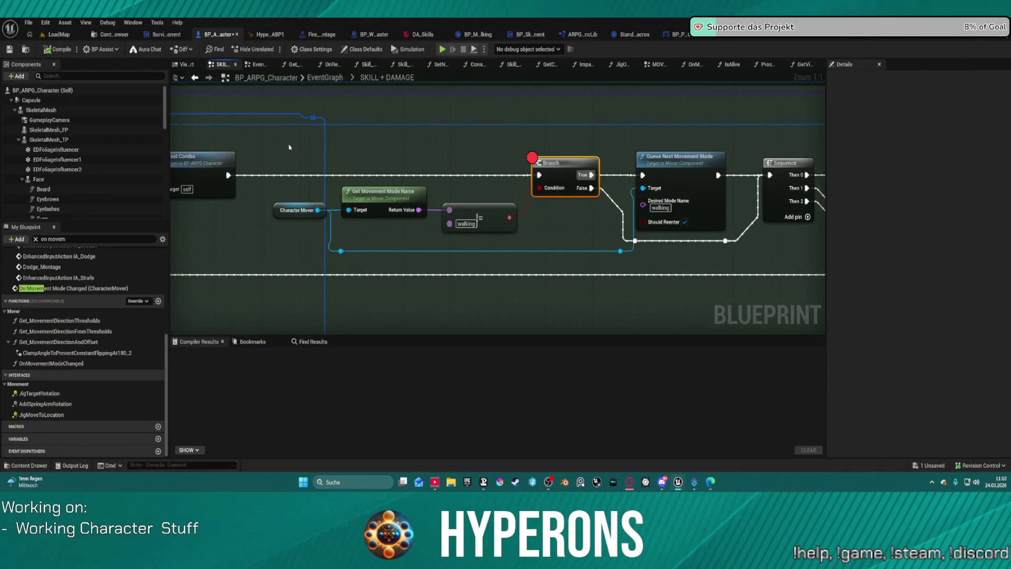
pyautogui.moveTo(288, 147)
pyautogui.mouseDown()
pyautogui.moveTo(518, 227)
pyautogui.moveTo(741, 262)
pyautogui.mouseUp()
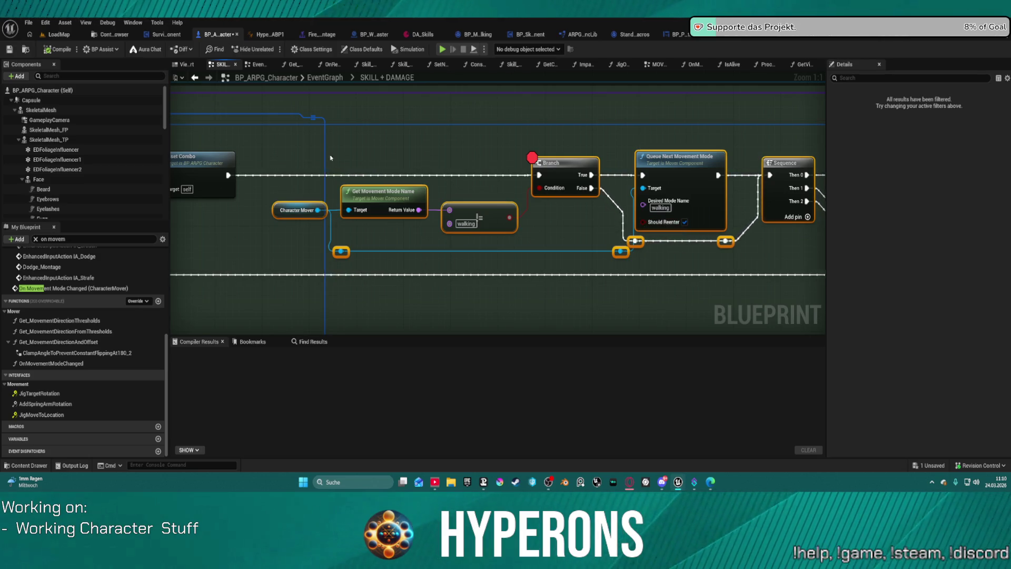
pyautogui.moveTo(295, 168)
pyautogui.mouseDown()
pyautogui.moveTo(421, 237)
pyautogui.moveTo(715, 254)
pyautogui.mouseUp()
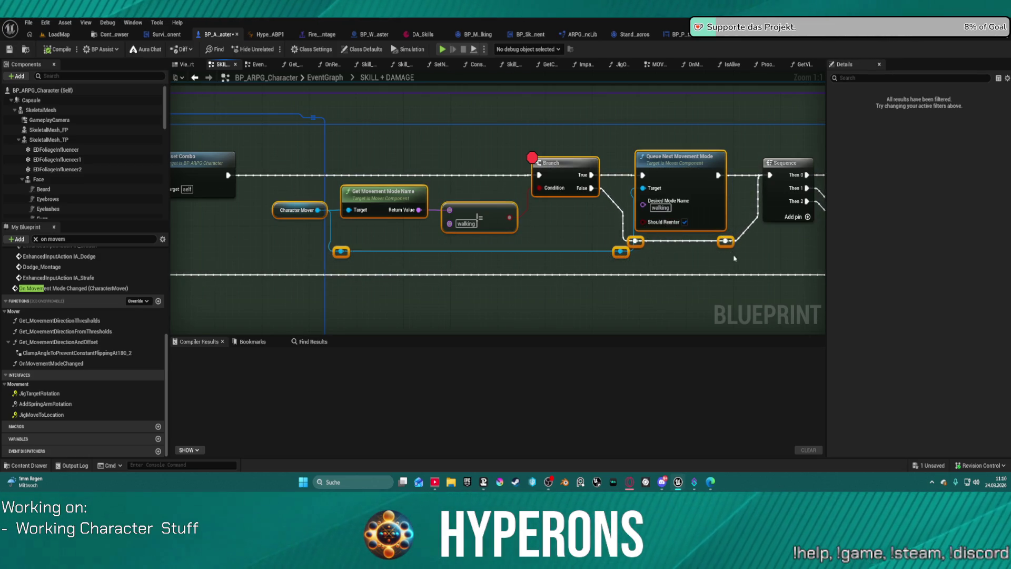
pyautogui.scroll(-4, 272, 177)
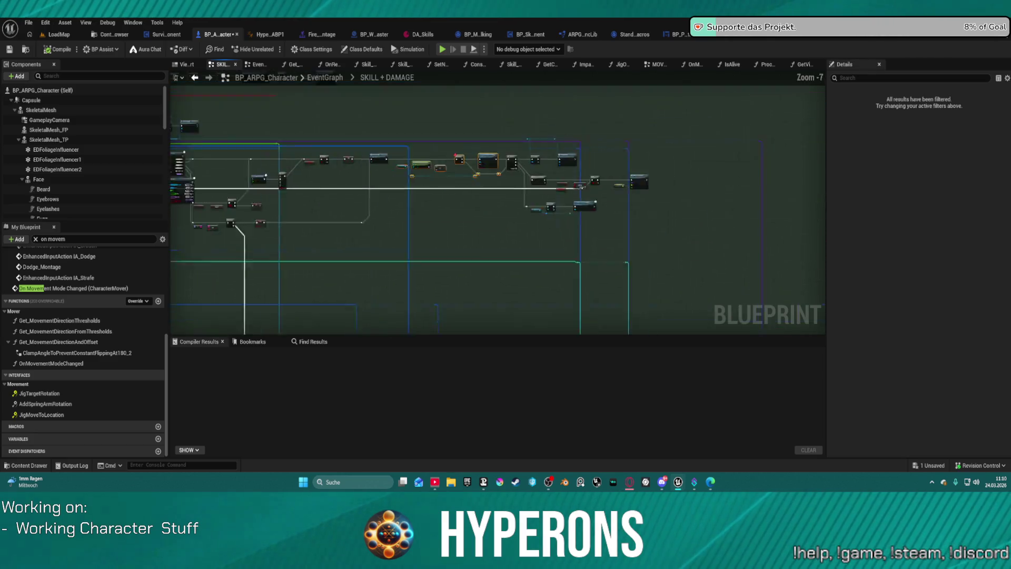
pyautogui.scroll(3, 583, 160)
pyautogui.scroll(1, 583, 160)
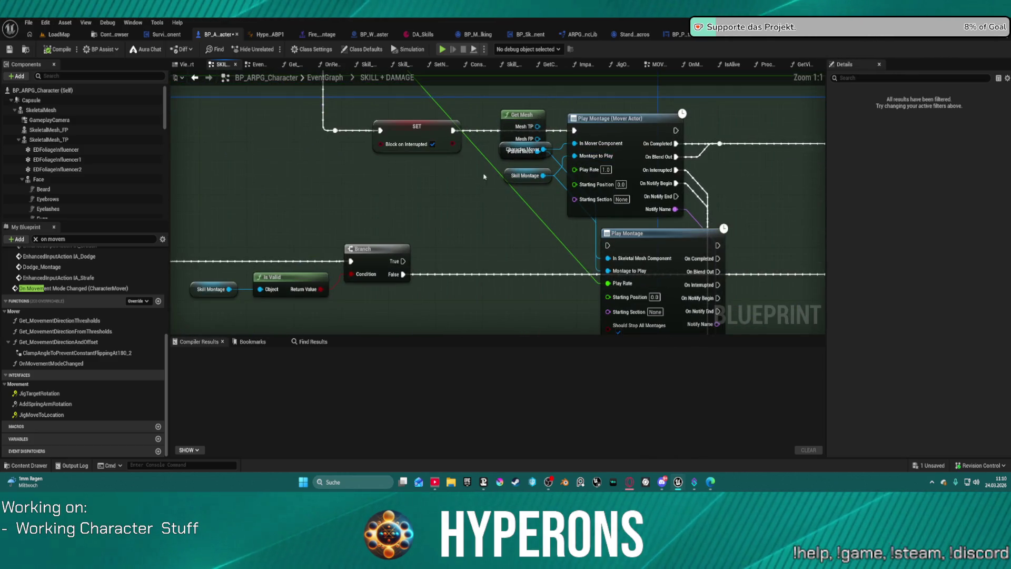
pyautogui.moveTo(444, 208)
pyautogui.mouseDown()
pyautogui.moveTo(513, 325)
pyautogui.moveTo(501, 371)
pyautogui.moveTo(472, 391)
pyautogui.moveTo(426, 397)
pyautogui.mouseUp()
pyautogui.scroll(-4, 437, 293)
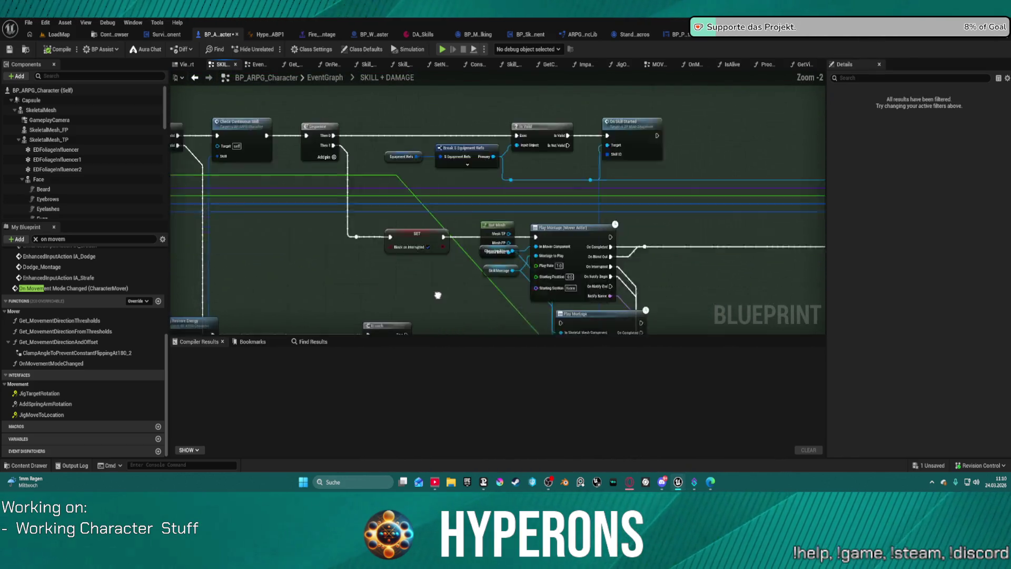
pyautogui.moveTo(684, 237)
pyautogui.mouseDown()
pyautogui.moveTo(431, 257)
pyautogui.moveTo(300, 248)
pyautogui.moveTo(369, 221)
pyautogui.mouseUp()
pyautogui.scroll(2, 437, 175)
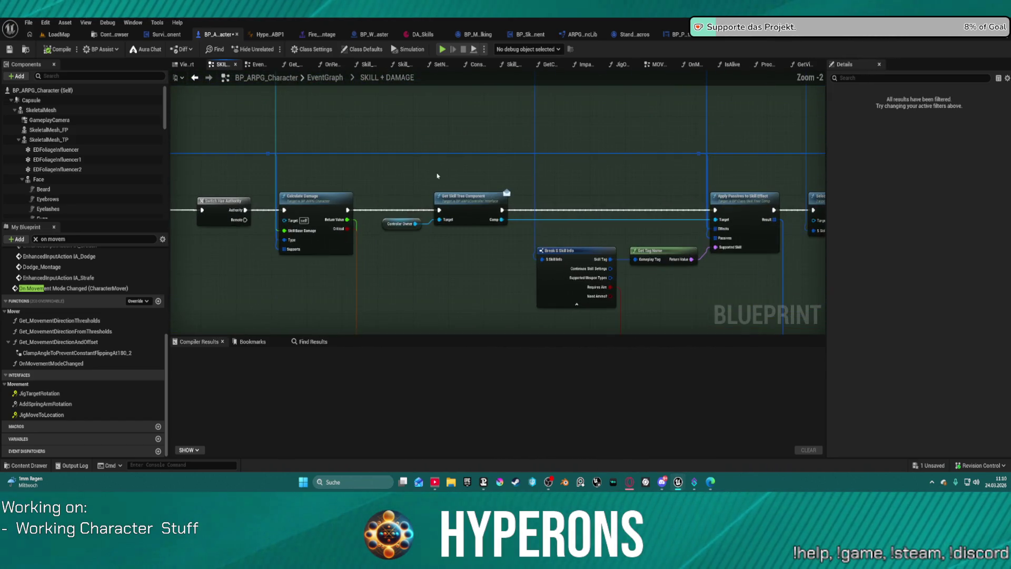
pyautogui.moveTo(706, 268)
pyautogui.mouseDown()
pyautogui.moveTo(388, 273)
pyautogui.moveTo(274, 236)
pyautogui.mouseUp()
pyautogui.moveTo(684, 237); pyautogui.dragTo(259, 228)
pyautogui.moveTo(779, 229); pyautogui.dragTo(328, 215)
pyautogui.moveTo(765, 174)
pyautogui.mouseDown()
pyautogui.moveTo(496, 175)
pyautogui.moveTo(480, 74)
pyautogui.mouseUp()
pyautogui.scroll(-4, 535, 228)
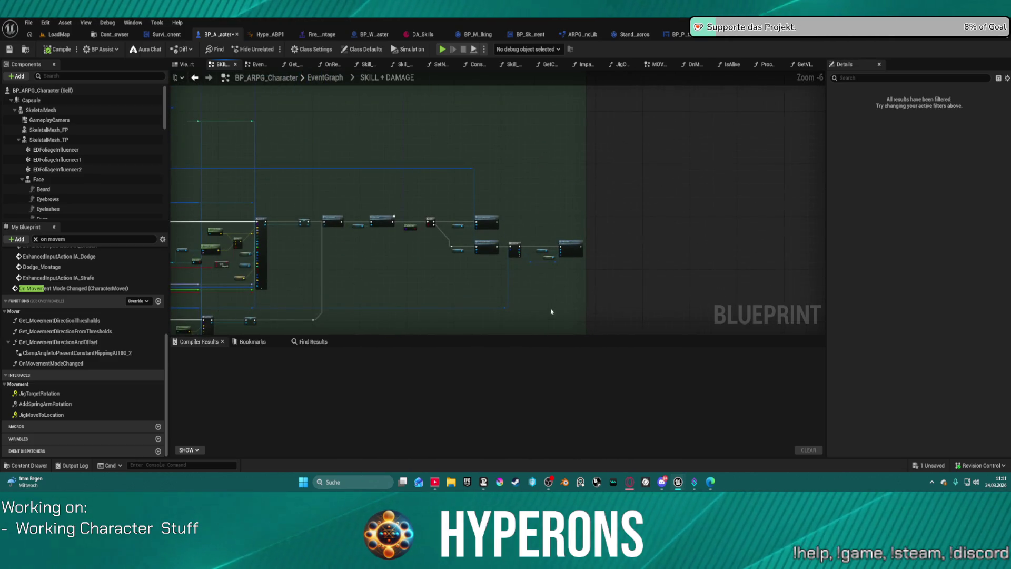
pyautogui.moveTo(490, 218)
pyautogui.mouseDown()
pyautogui.moveTo(592, 316)
pyautogui.moveTo(580, 260)
pyautogui.mouseUp()
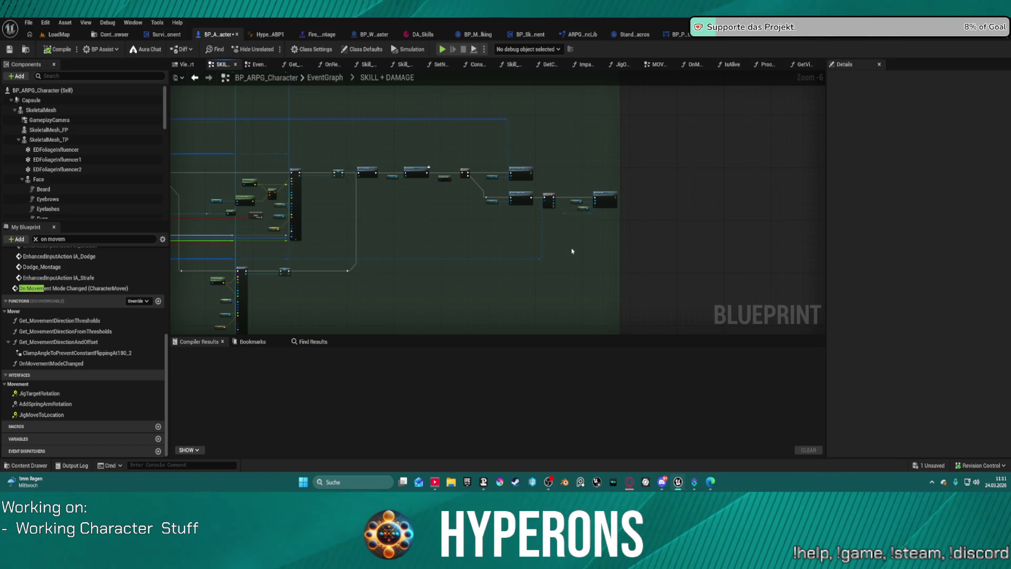
pyautogui.scroll(-3, 523, 228)
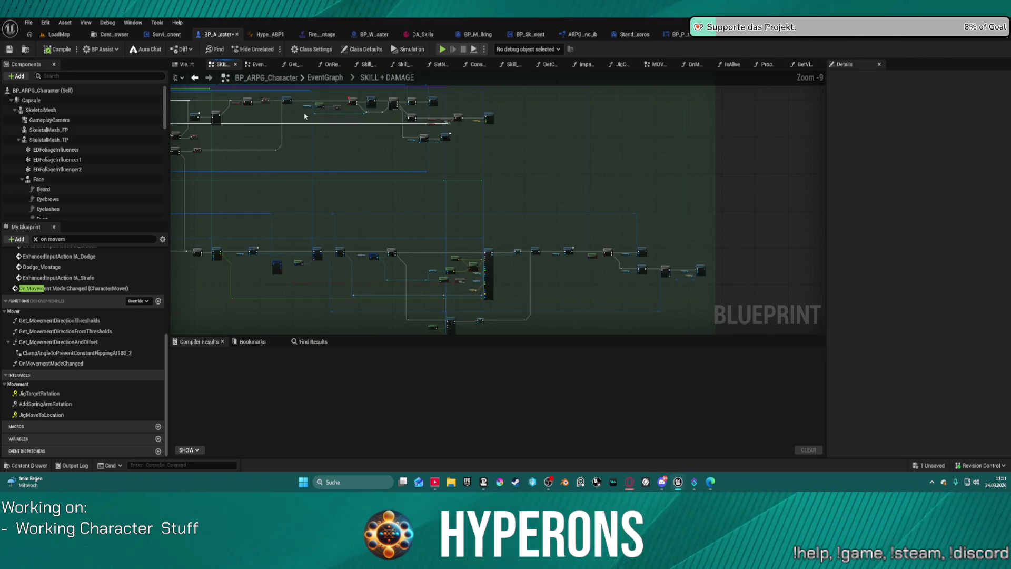
pyautogui.scroll(4, 315, 113)
pyautogui.moveTo(387, 126)
pyautogui.mouseDown()
pyautogui.moveTo(505, 196)
pyautogui.moveTo(541, 190)
pyautogui.mouseUp()
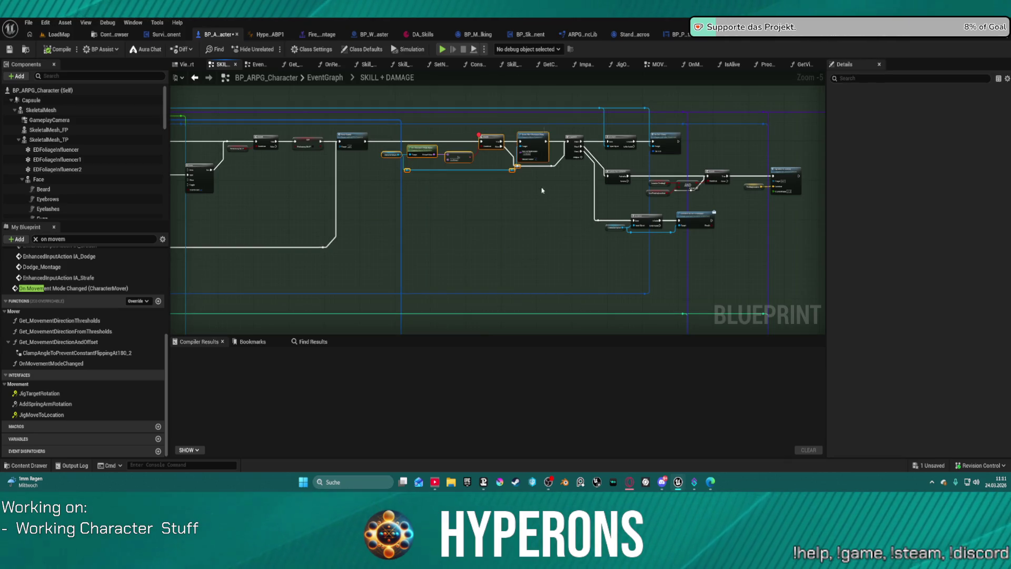
# Remove breakpoints from the selected nodes and clear the selection
pyautogui.rightClick(498, 141)
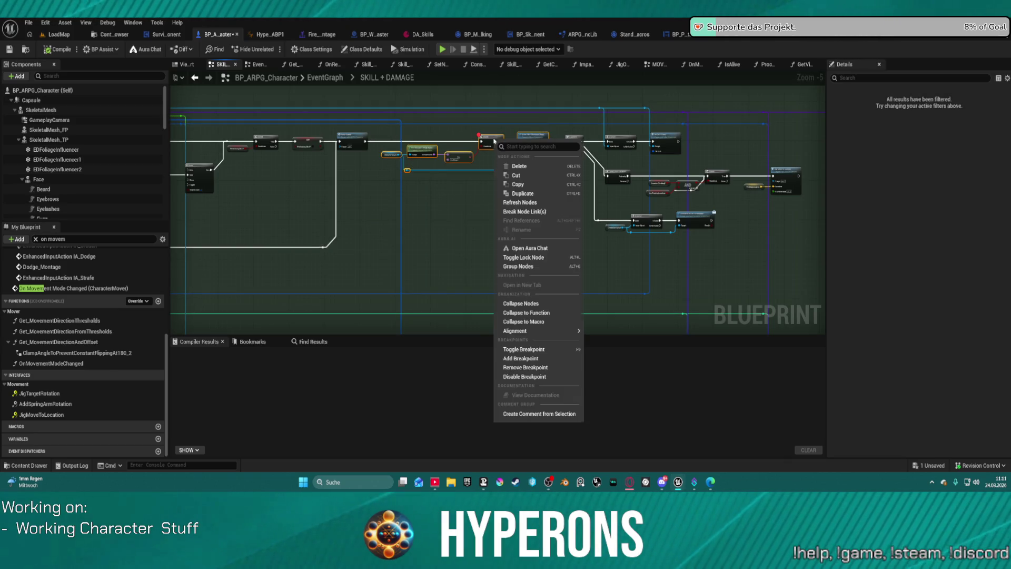
pyautogui.click(532, 368)
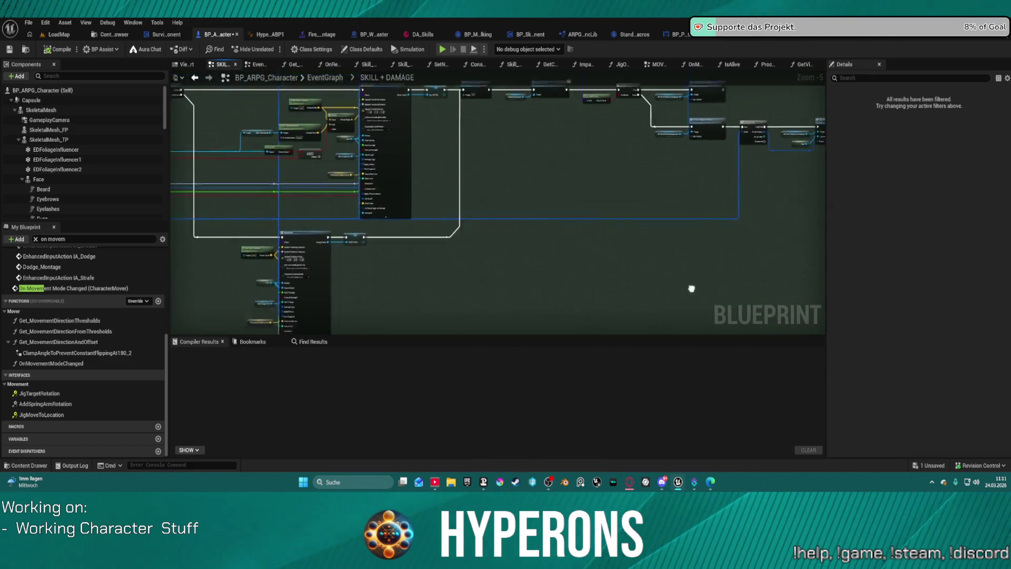
pyautogui.moveTo(691, 288)
pyautogui.mouseDown()
pyautogui.moveTo(706, 311)
pyautogui.moveTo(631, 264)
pyautogui.mouseUp()
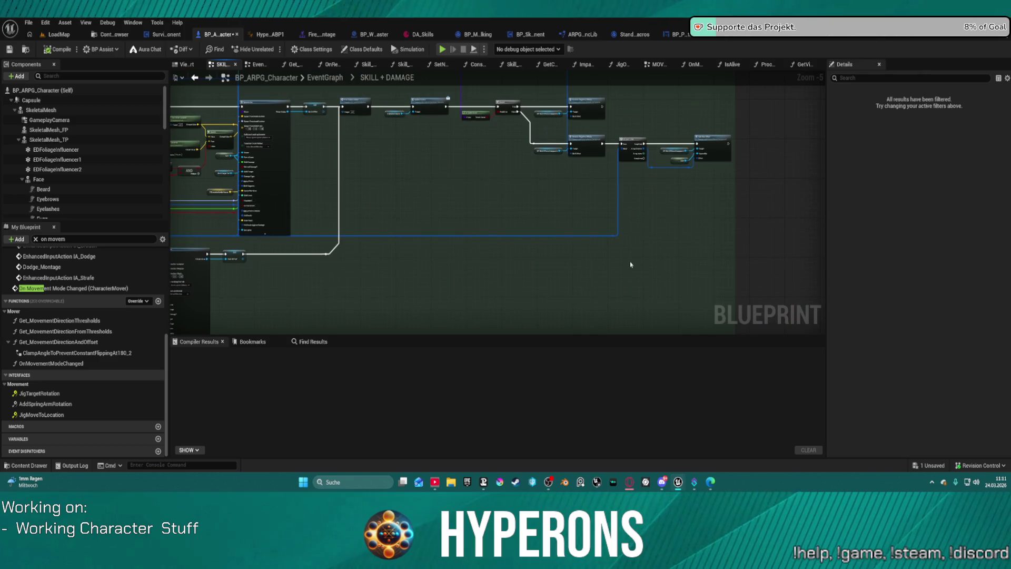
pyautogui.click(674, 202)
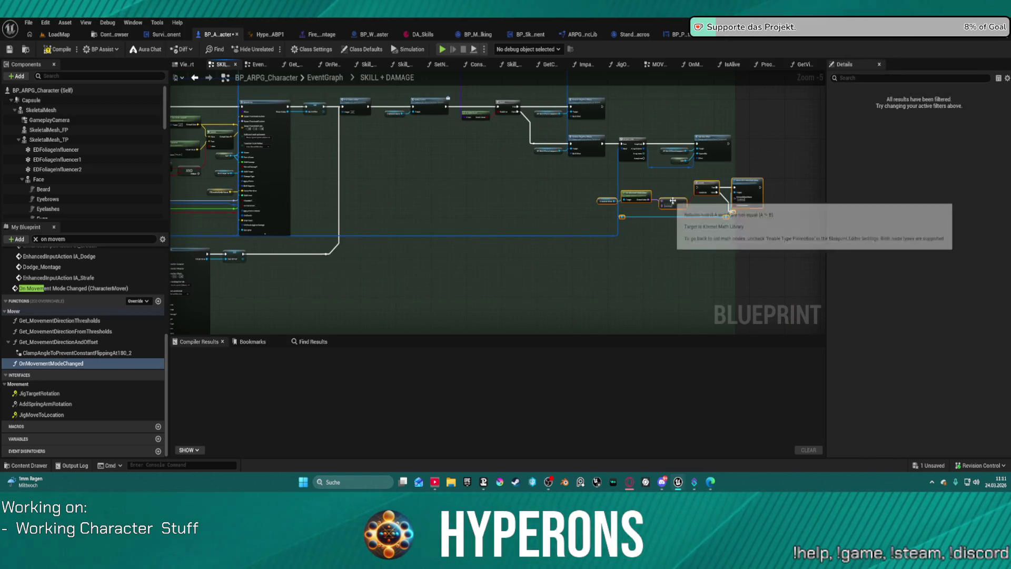
pyautogui.scroll(3, 674, 202)
pyautogui.moveTo(562, 185)
pyautogui.mouseDown()
pyautogui.moveTo(619, 276)
pyautogui.moveTo(673, 250)
pyautogui.moveTo(658, 240)
pyautogui.moveTo(329, 232)
pyautogui.moveTo(345, 252)
pyautogui.moveTo(409, 254)
pyautogui.moveTo(294, 110)
pyautogui.mouseUp()
# Chain Queue Next Movement Mode and the lower Branch's False into the upper Branch, tidy, compile, play
pyautogui.moveTo(537, 262); pyautogui.dragTo(401, 111)
pyautogui.moveTo(476, 311)
pyautogui.mouseDown()
pyautogui.moveTo(453, 179)
pyautogui.moveTo(401, 112)
pyautogui.mouseUp()
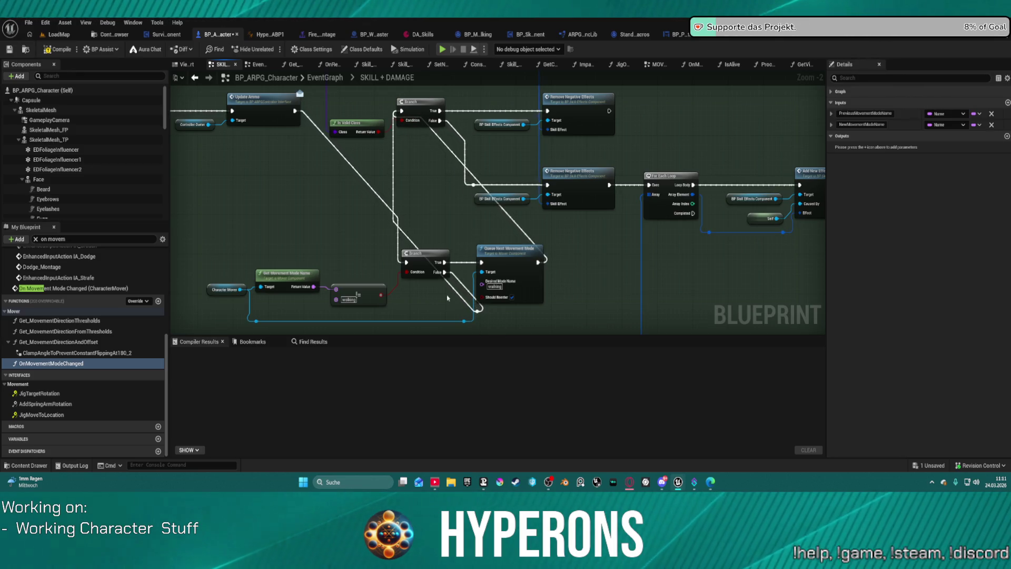
pyautogui.moveTo(433, 256)
pyautogui.mouseDown()
pyautogui.moveTo(317, 243)
pyautogui.moveTo(341, 206)
pyautogui.mouseUp()
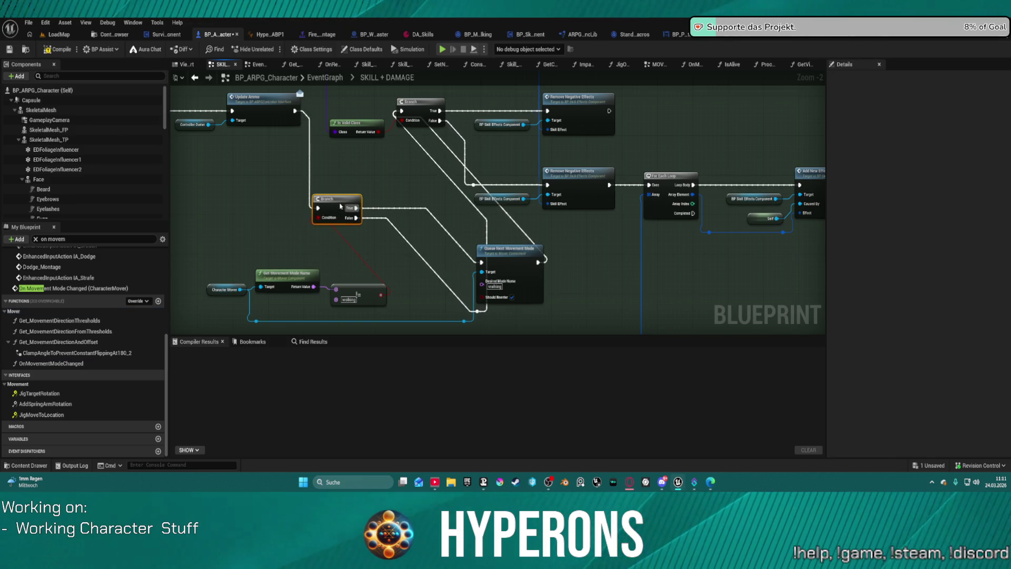
pyautogui.moveTo(522, 261)
pyautogui.mouseDown()
pyautogui.moveTo(463, 247)
pyautogui.moveTo(406, 168)
pyautogui.moveTo(416, 168)
pyautogui.mouseUp()
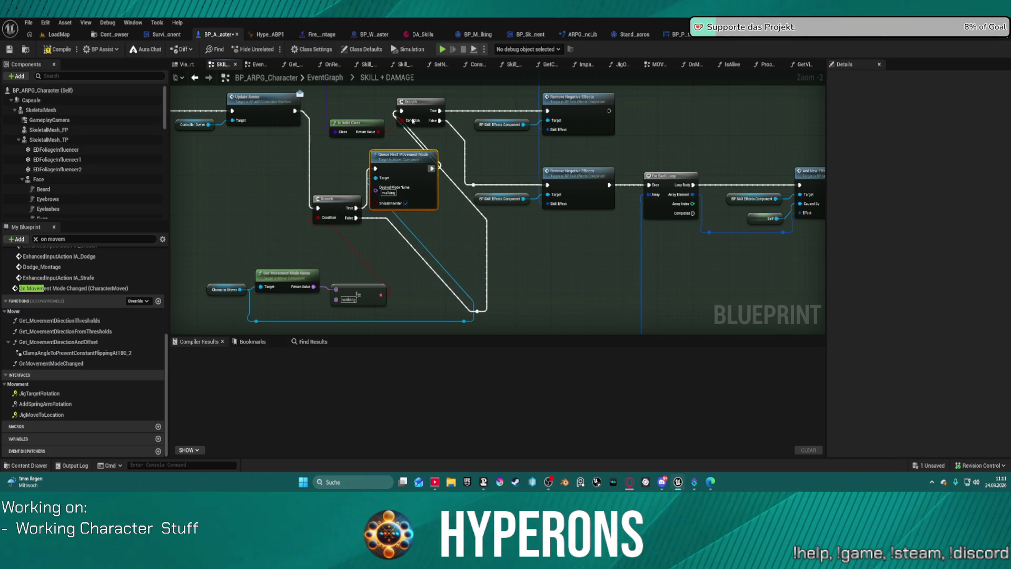
pyautogui.click(413, 115)
pyautogui.press('f')
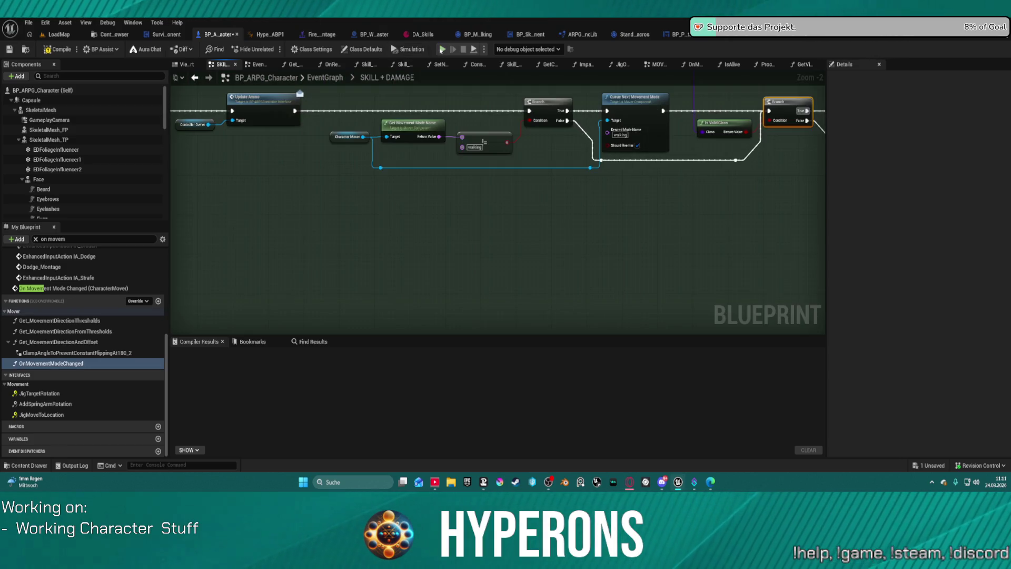
pyautogui.press('F7')
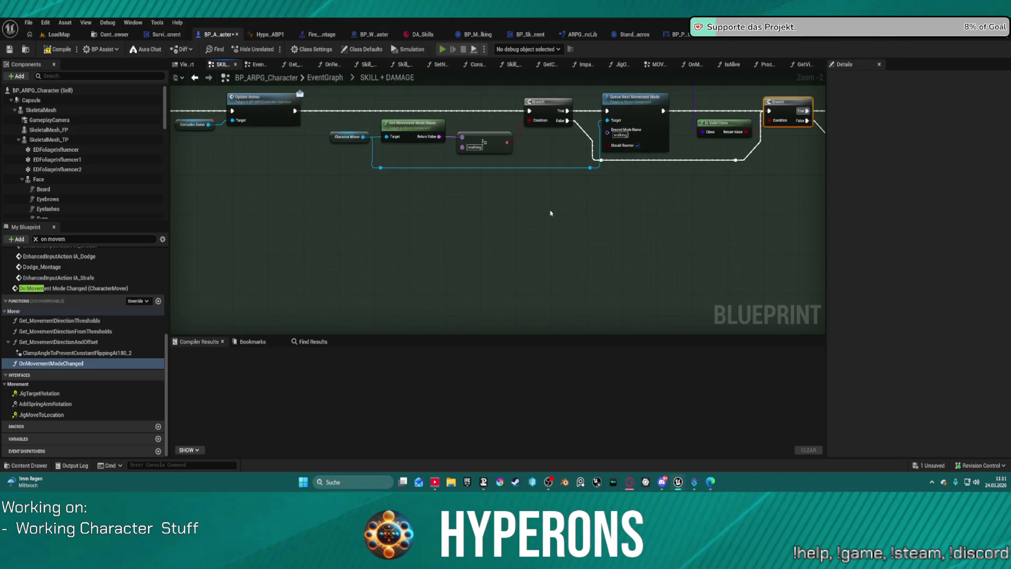
pyautogui.hotkey('alt', 'p')
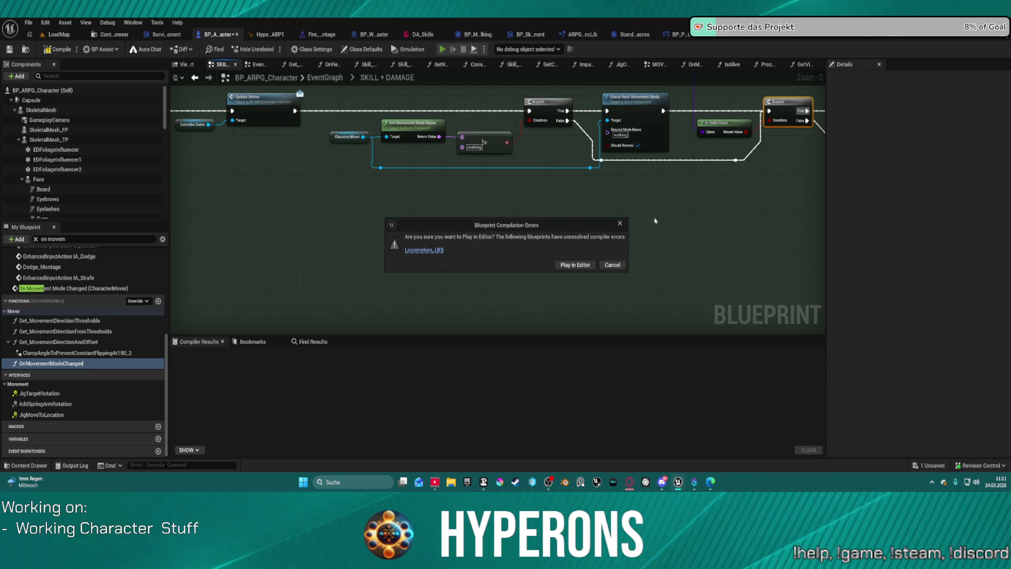
# Play anyway past the Blueprint Compilation Errors dialog, test the character, then stop the session
pyautogui.click(588, 267)
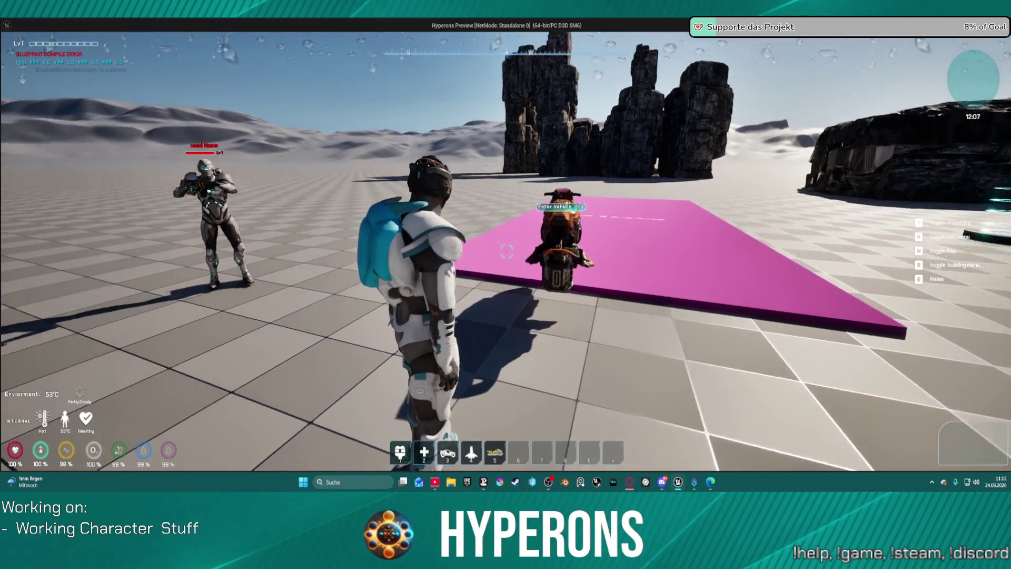
pyautogui.press('Escape')
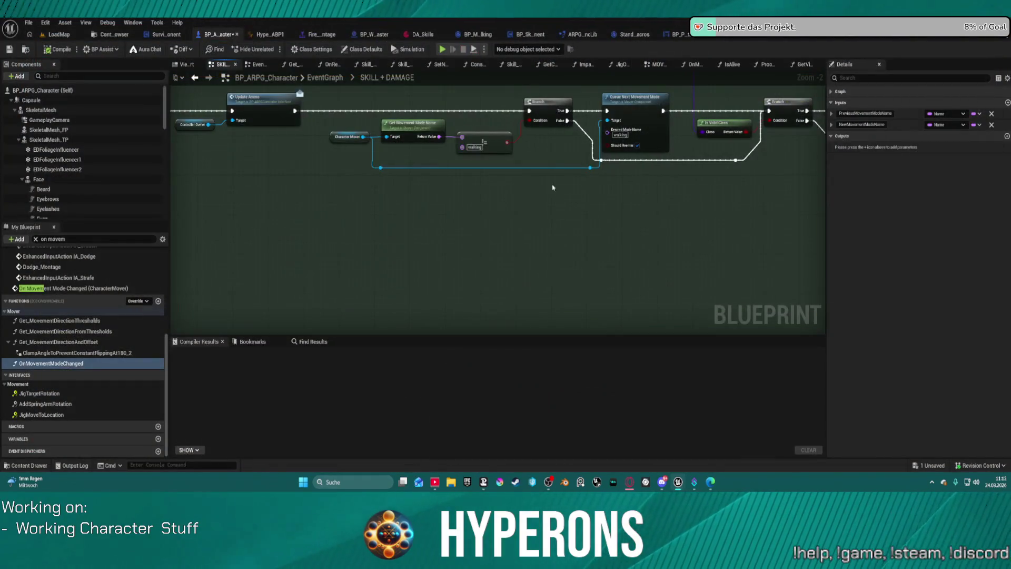
# Toggle Should Reenter, cancel the compile-errors play prompt, and delete the != walking comparison
pyautogui.click(633, 144)
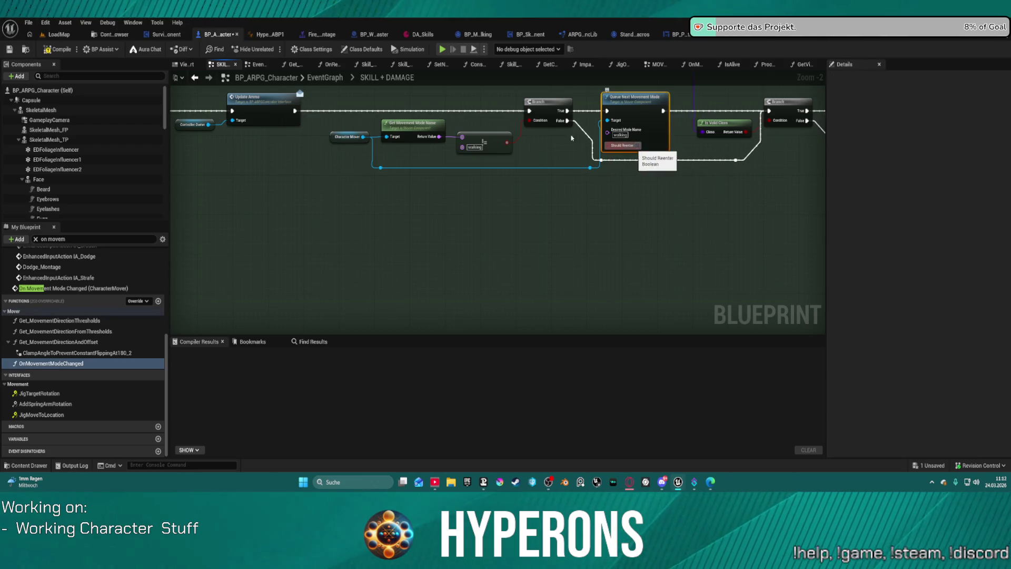
pyautogui.hotkey('alt', 'p')
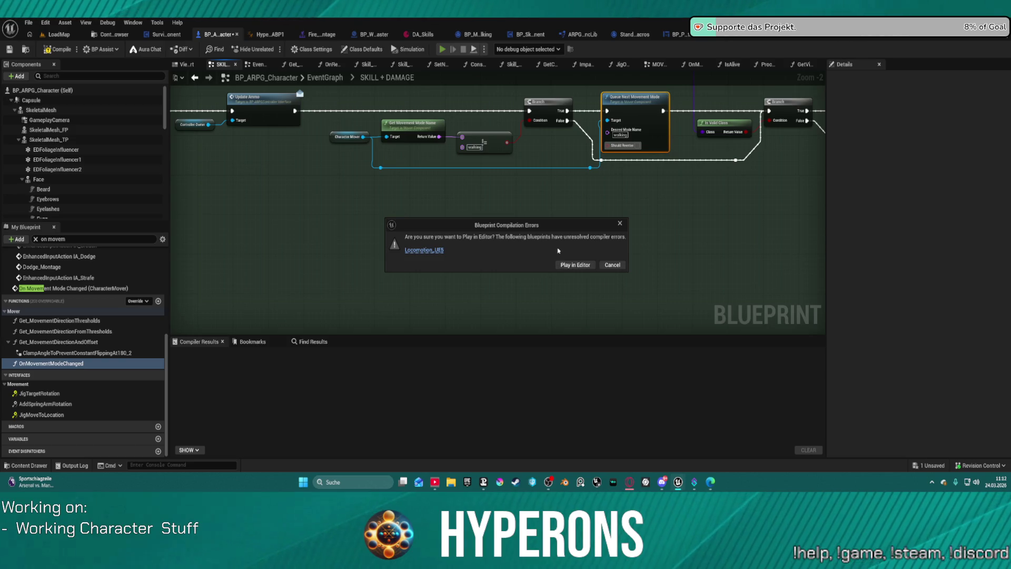
pyautogui.click(625, 266)
pyautogui.click(491, 138)
pyautogui.press('Delete')
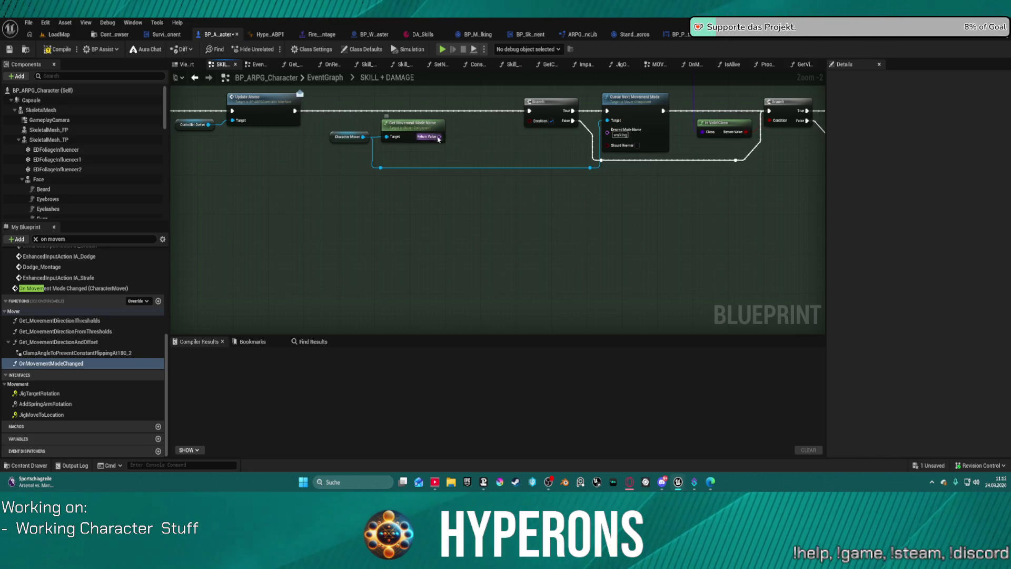
# Add an == node on the movement mode name, wire it into Branch Condition, then compile and play
pyautogui.moveTo(439, 137); pyautogui.dragTo(472, 140)
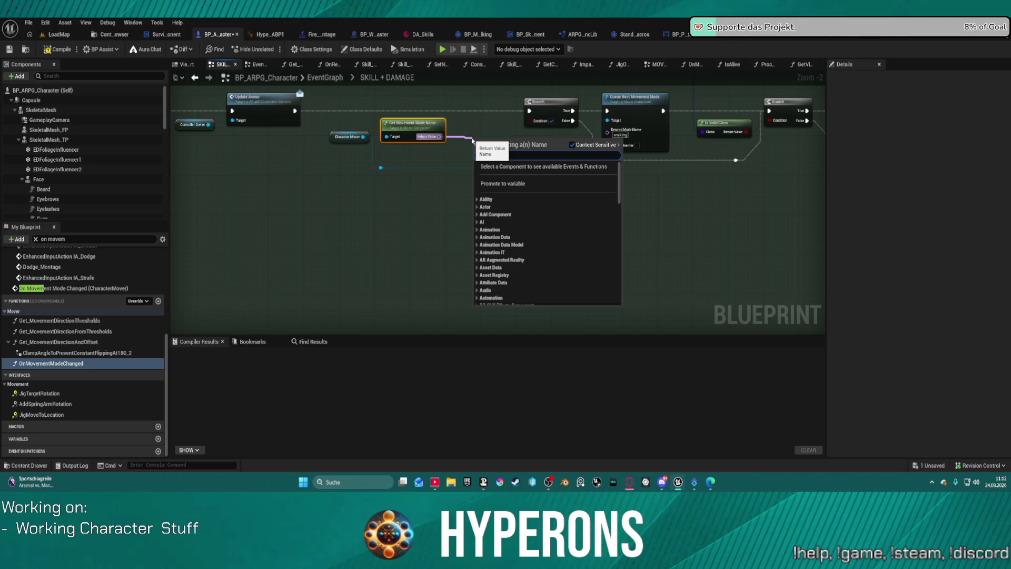
pyautogui.write('tr')
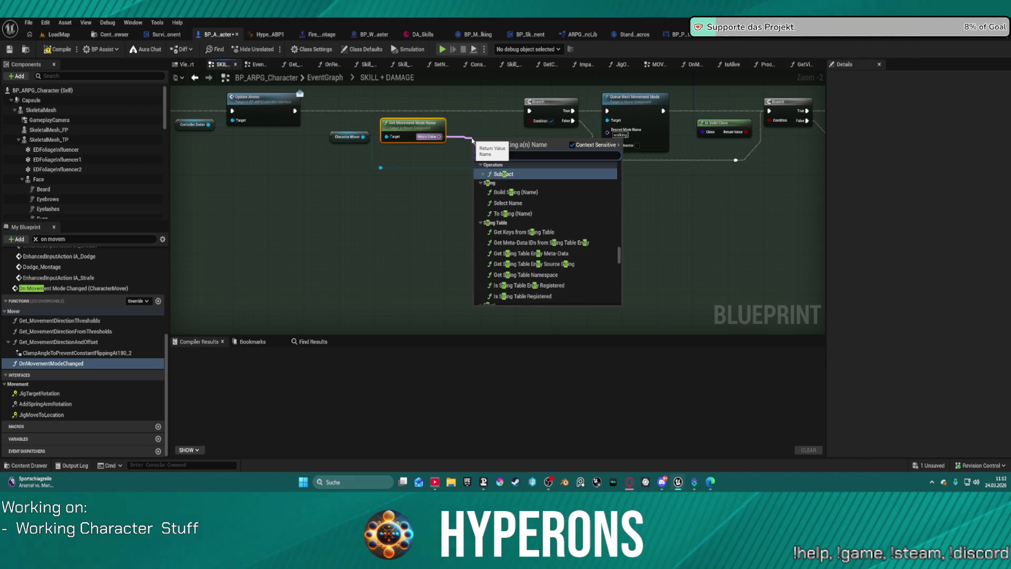
pyautogui.press('BackSpace')
pyautogui.press('BackSpace')
pyautogui.write('==')
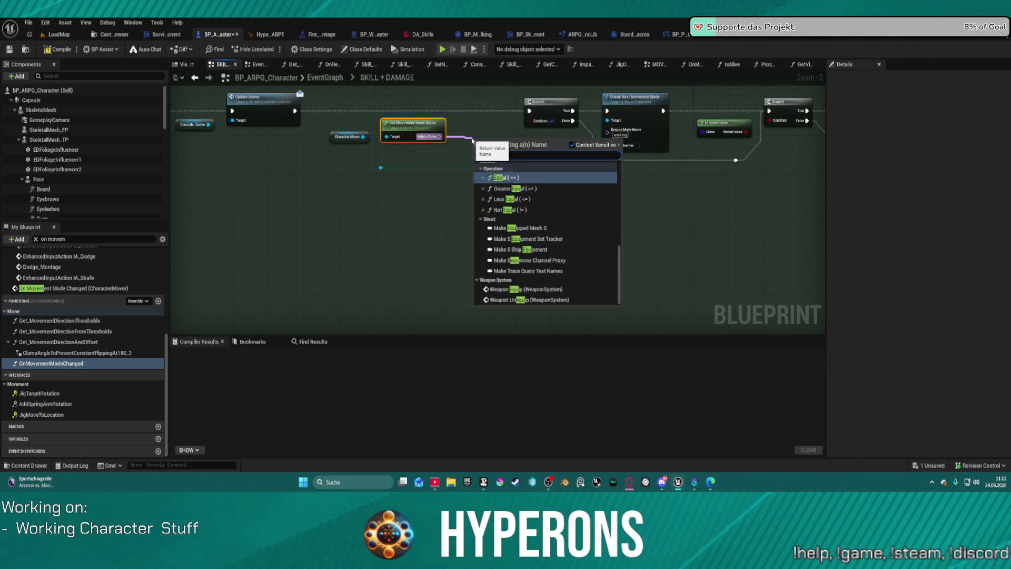
pyautogui.press('Return')
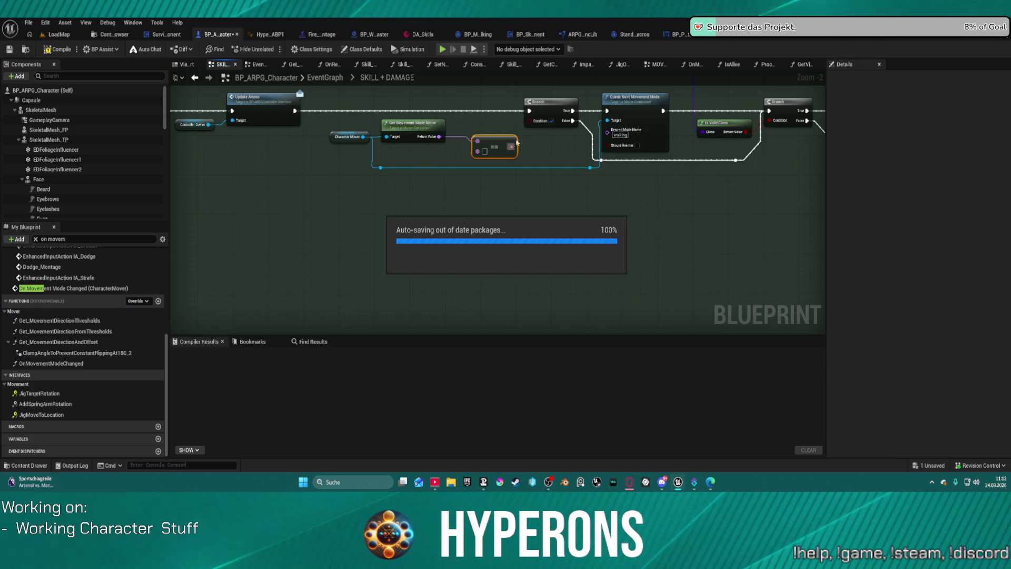
pyautogui.moveTo(511, 146); pyautogui.dragTo(529, 121)
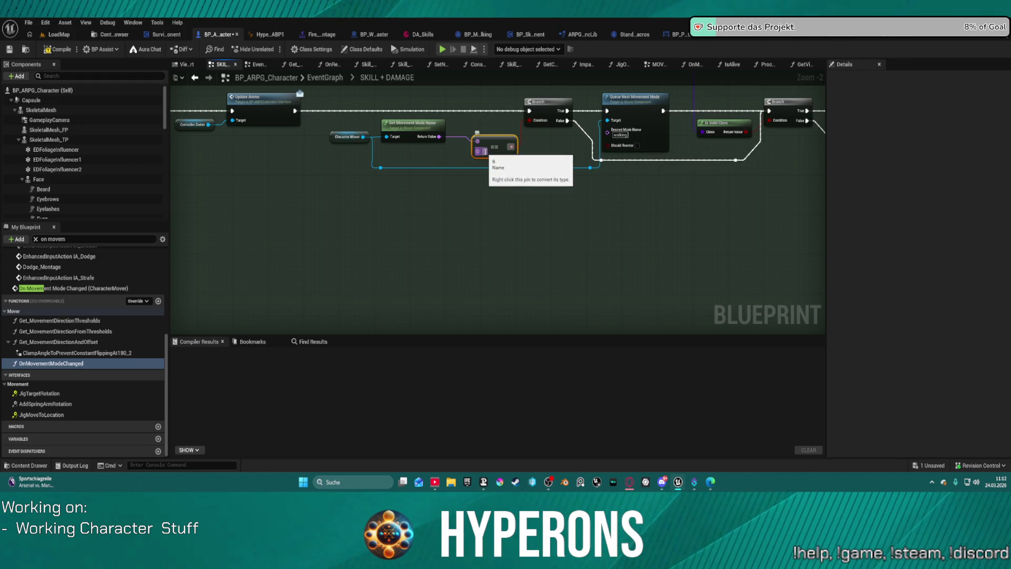
pyautogui.click(528, 177)
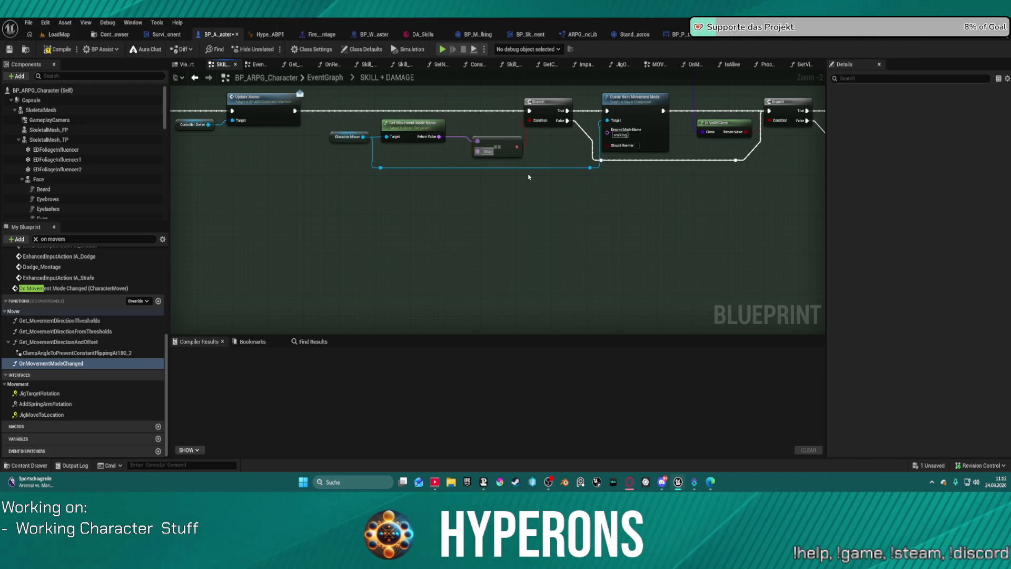
pyautogui.click(445, 52)
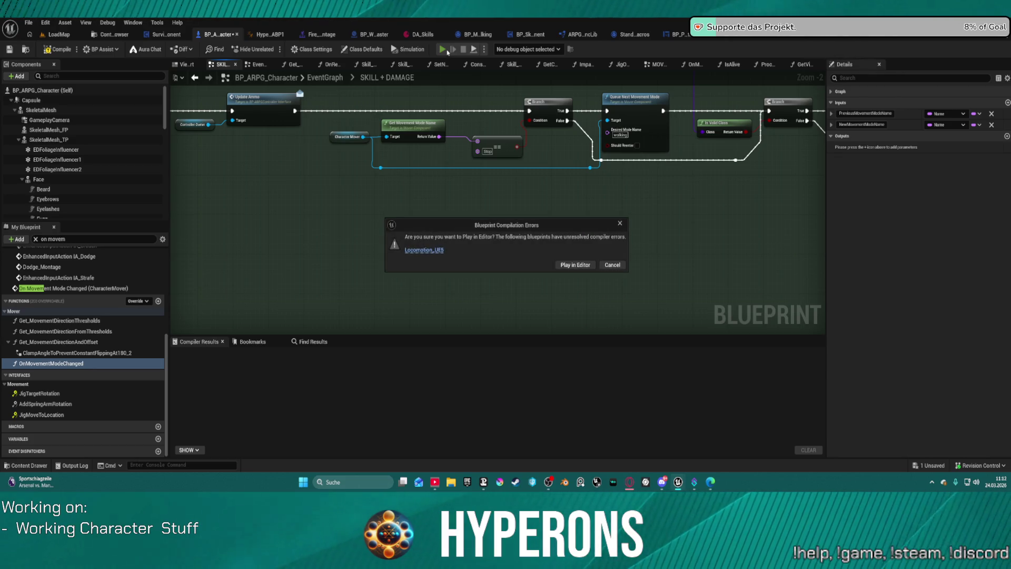
# Play-test despite the compiler errors, steer the character around the level, then end the session
pyautogui.click(579, 265)
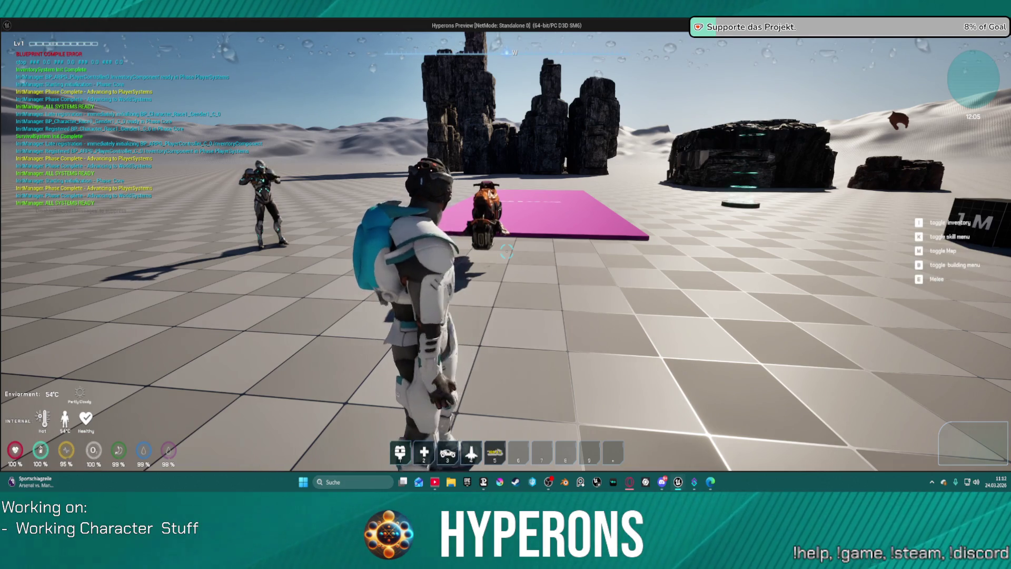
pyautogui.press('s')
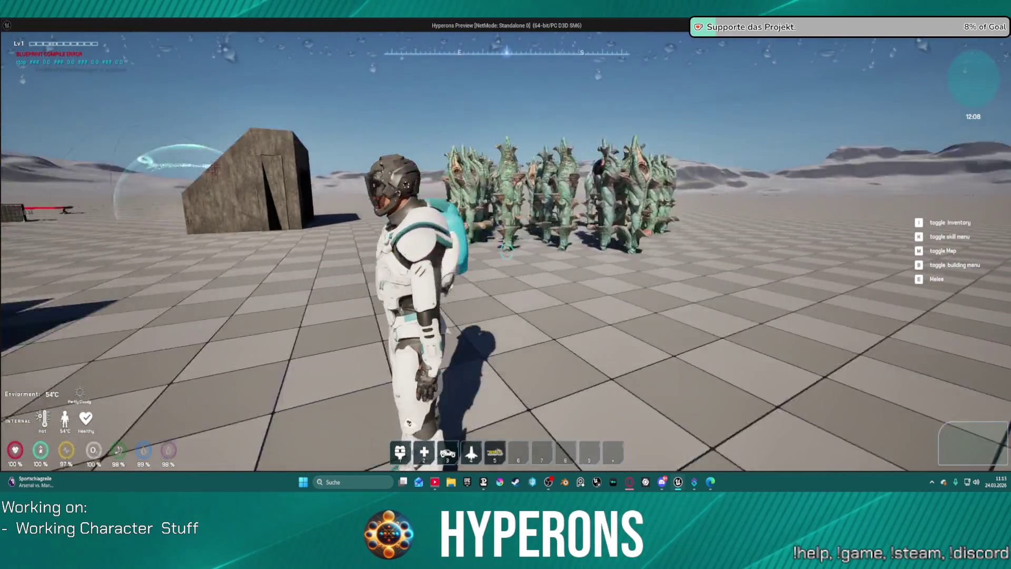
pyautogui.press('Escape')
pyautogui.hotkey('ctrl', 'space')
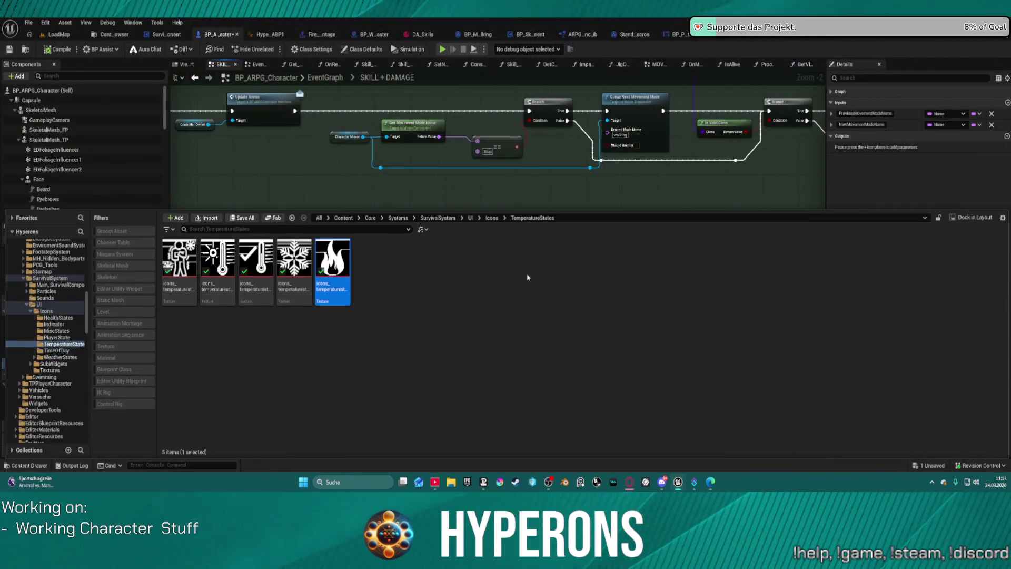
pyautogui.click(421, 34)
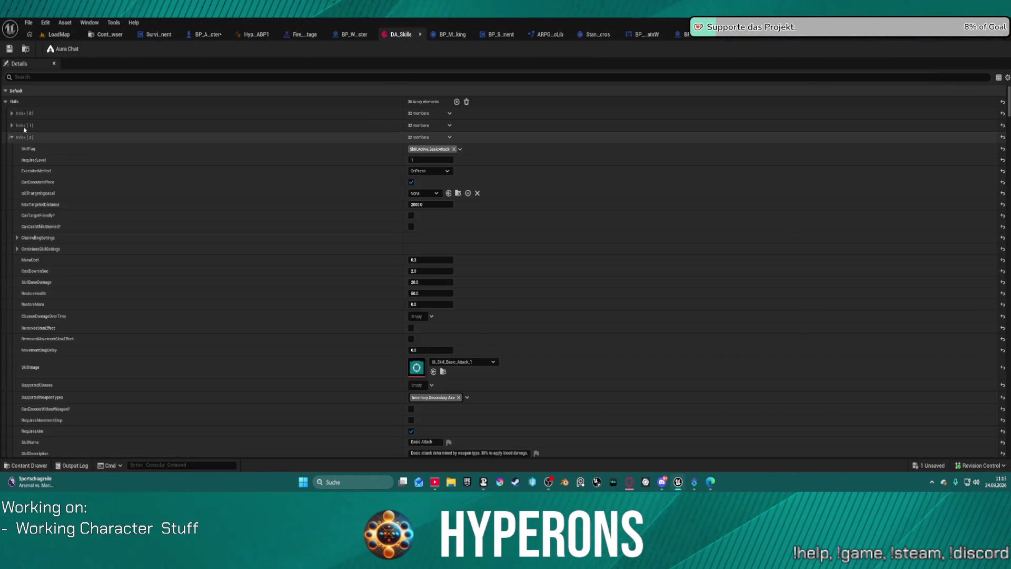
pyautogui.click(5, 101)
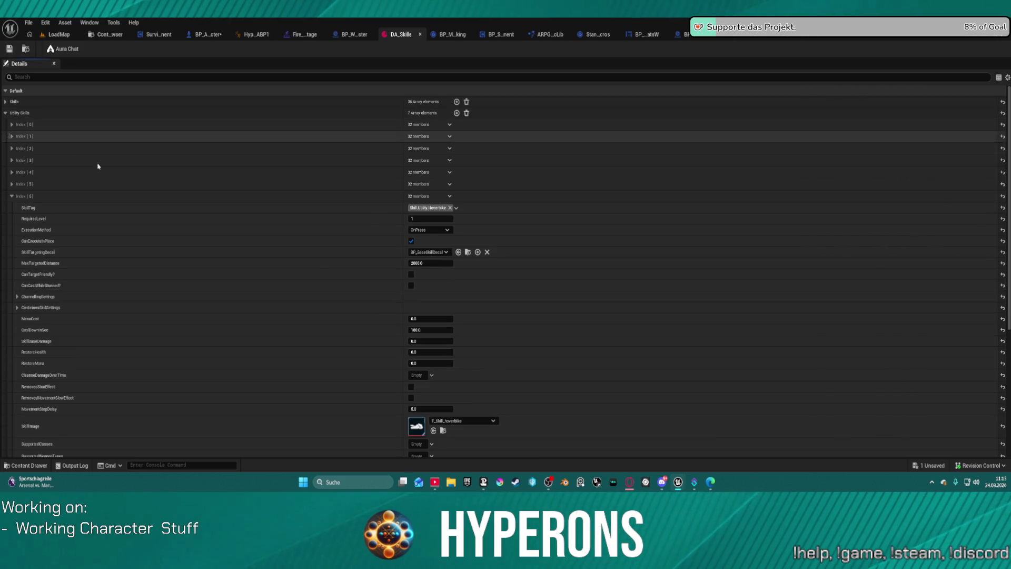
pyautogui.scroll(-5, 392, 283)
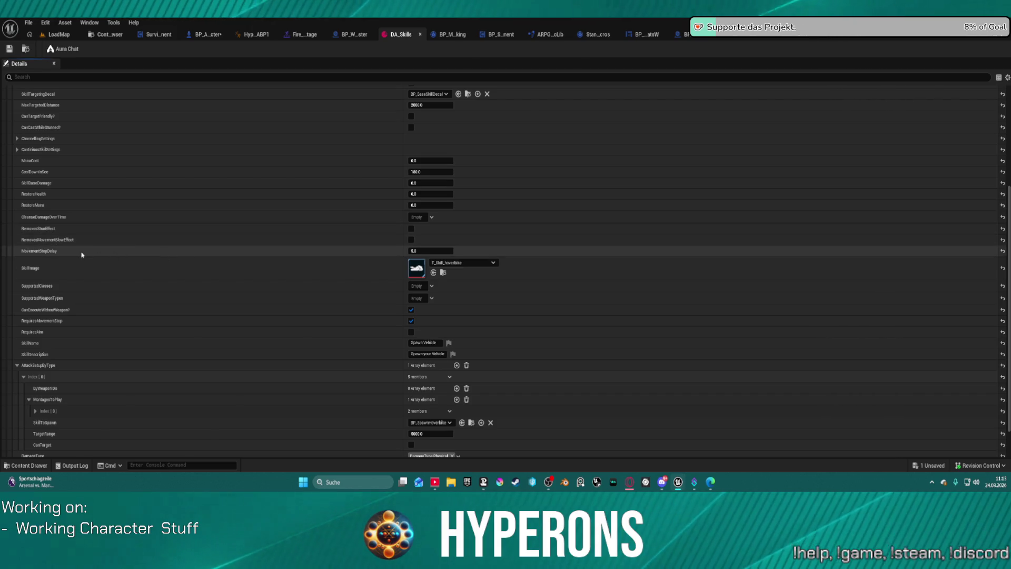
pyautogui.click(414, 250)
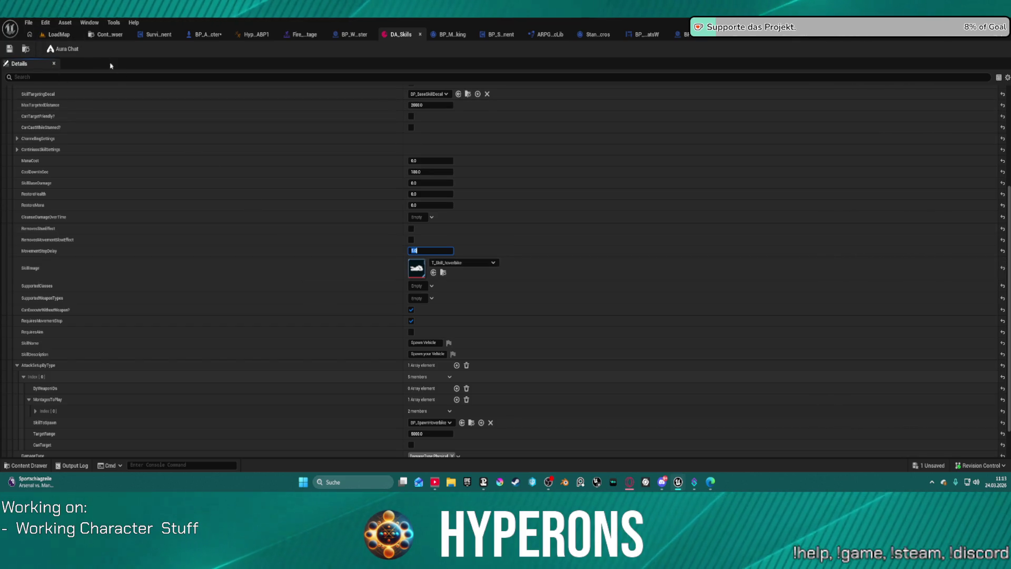
pyautogui.click(59, 33)
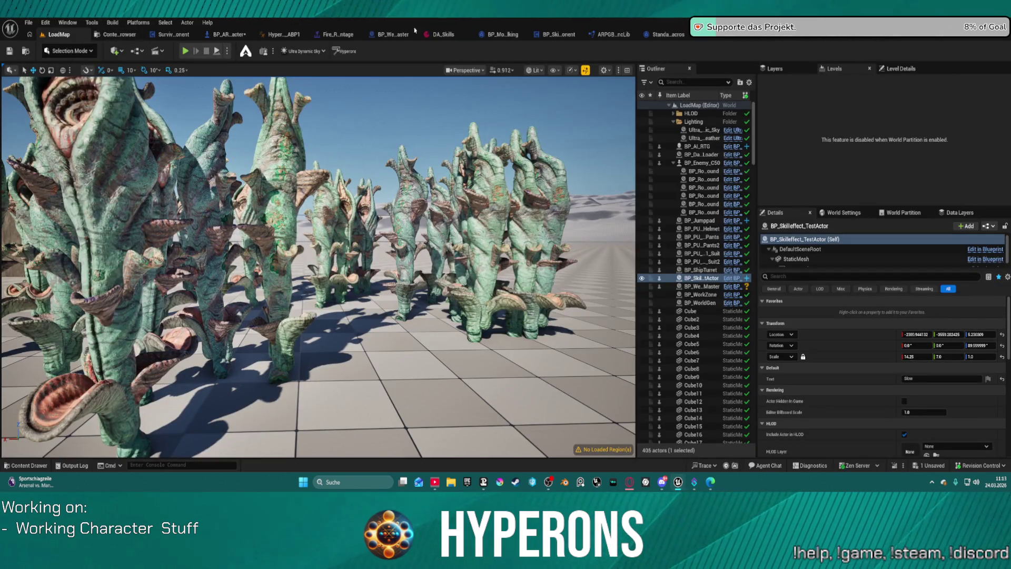
pyautogui.click(442, 34)
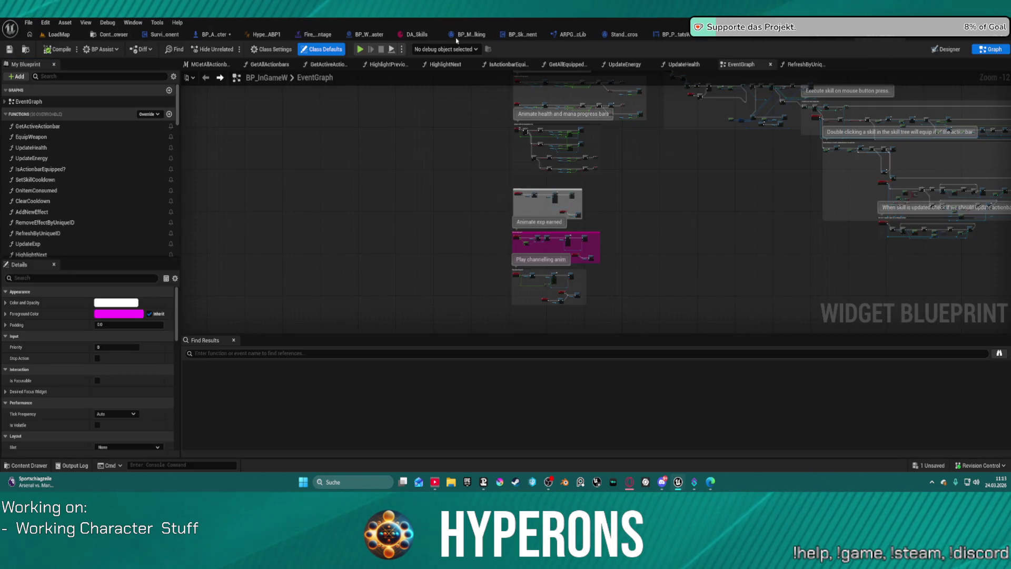
pyautogui.click(401, 35)
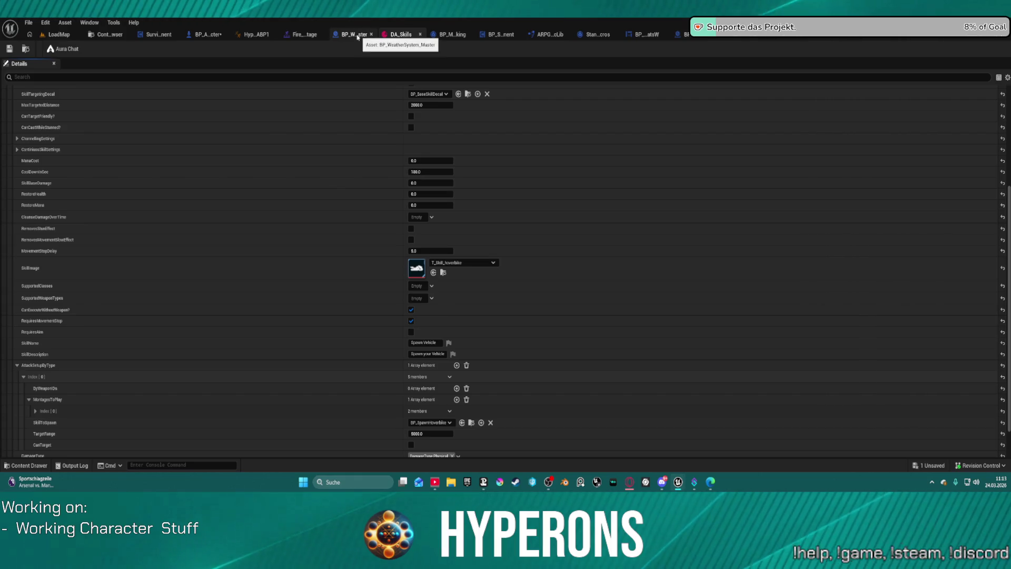
pyautogui.click(198, 37)
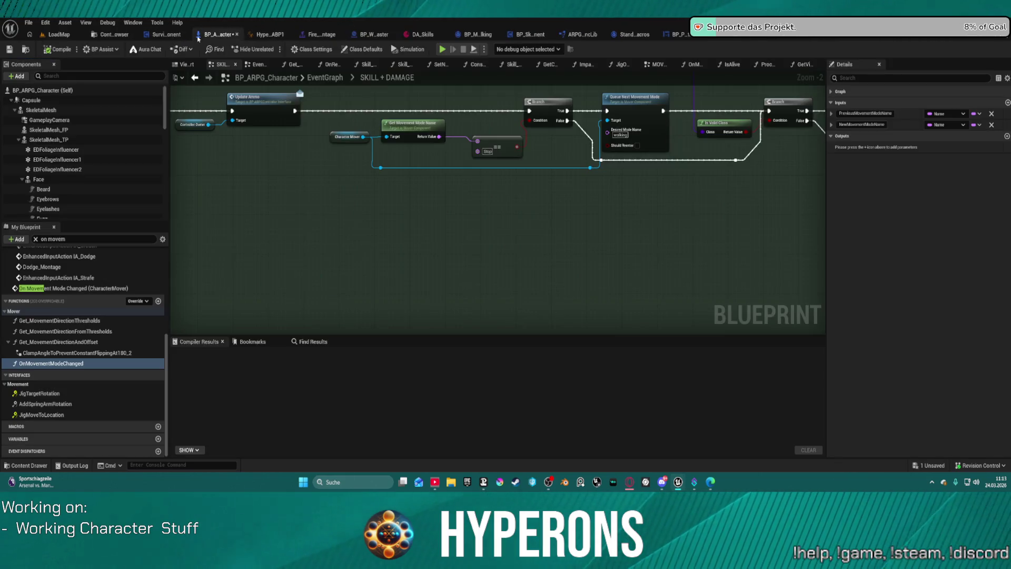
# Search the whole blueprint for 'movement stop'
pyautogui.hotkey('ctrl', 'f')
pyautogui.write('movementst')
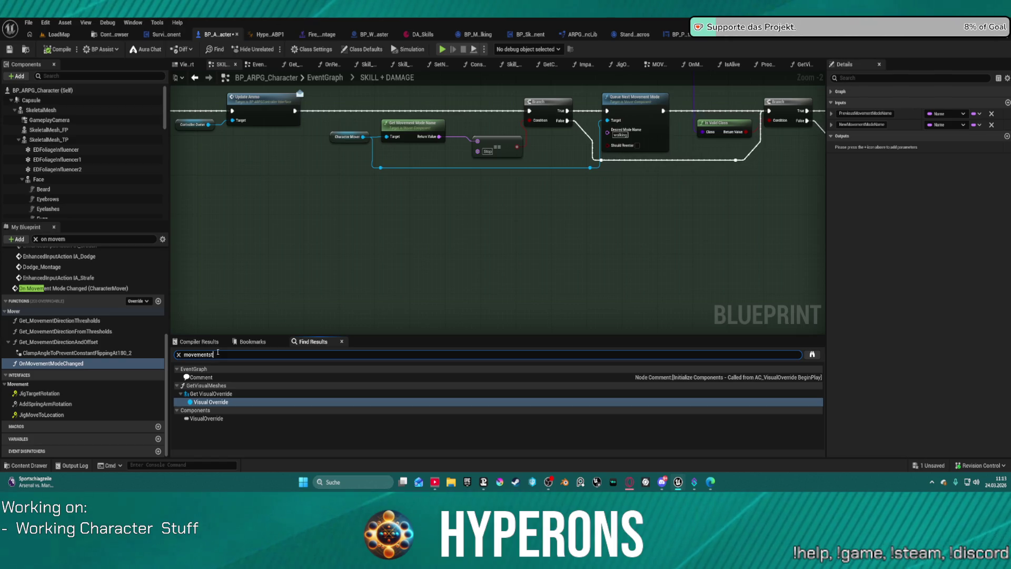
pyautogui.write('op delay')
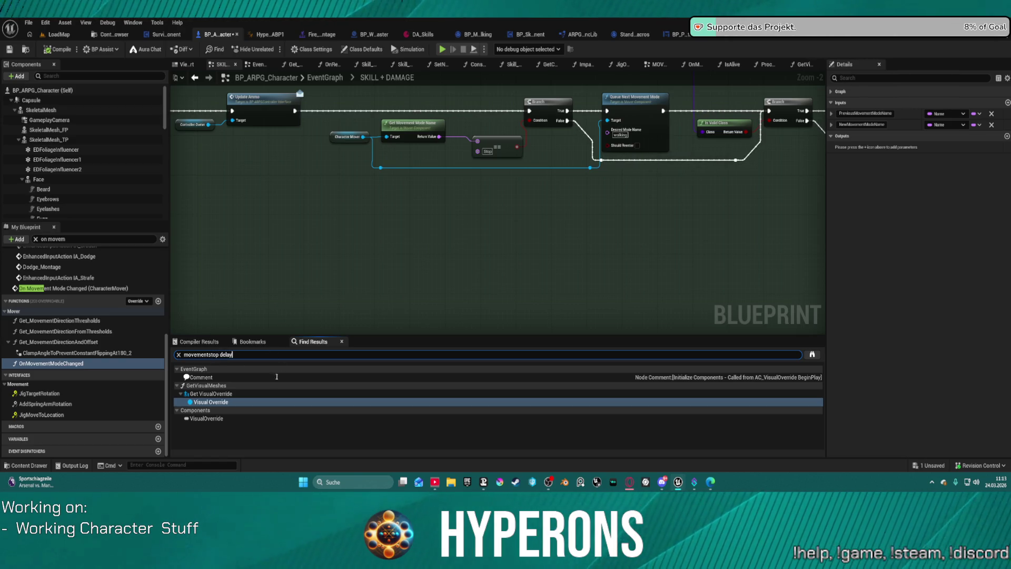
pyautogui.press('Return')
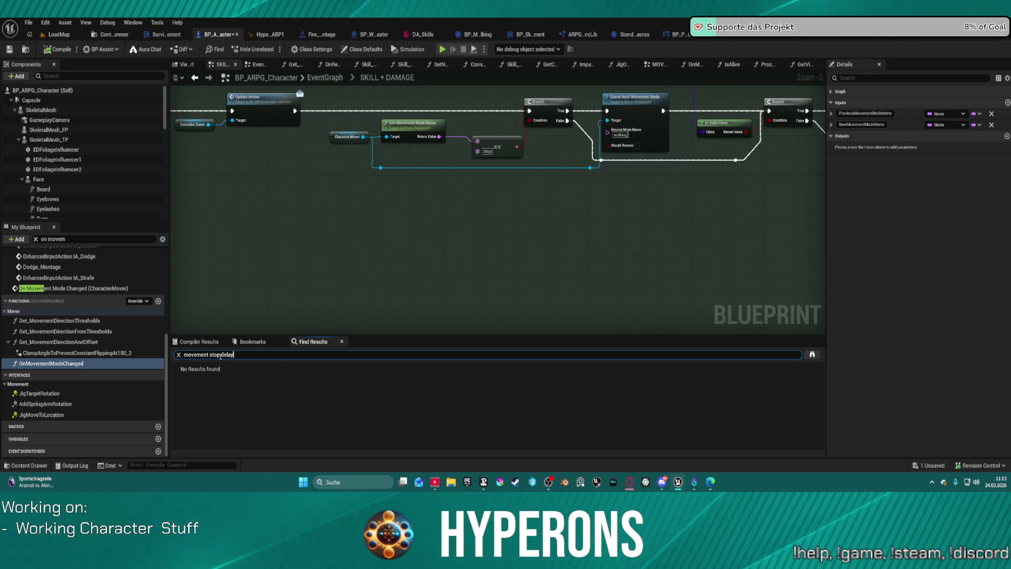
pyautogui.press('BackSpace')
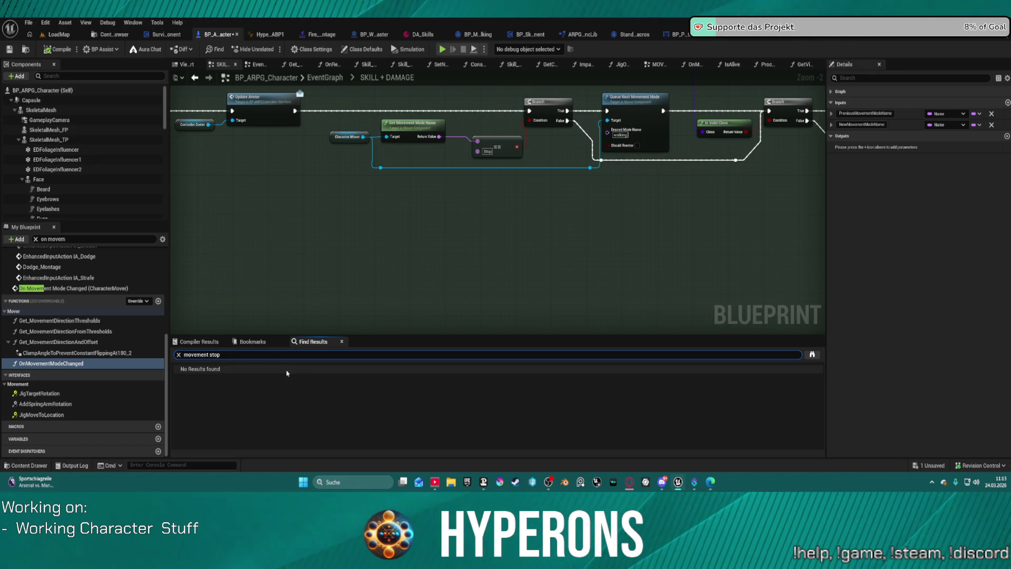
pyautogui.press('Return')
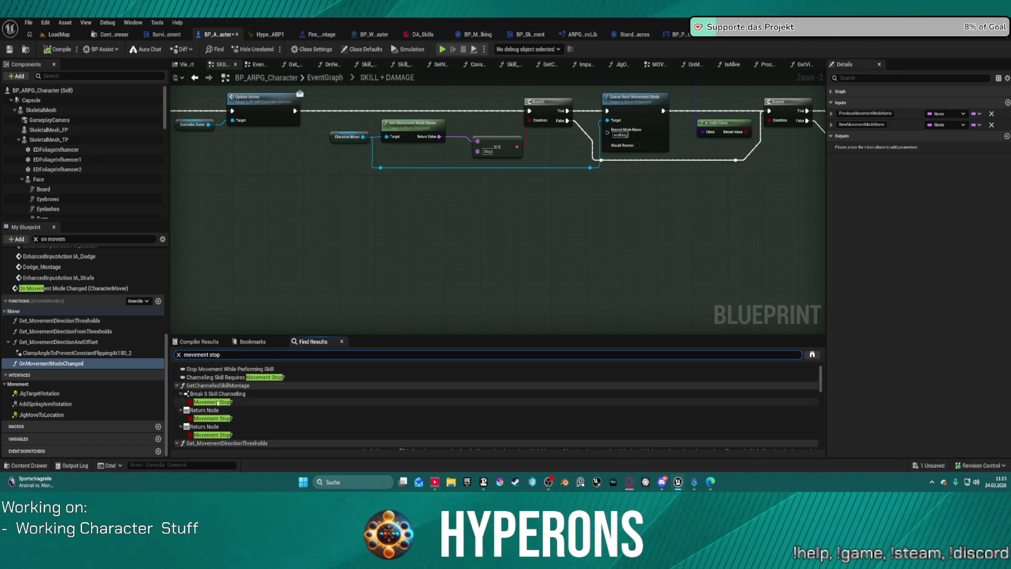
# Inspect the first match, the Break S Skill Channelling node, through to its Return Node
pyautogui.click(216, 402)
pyautogui.doubleClick(216, 402)
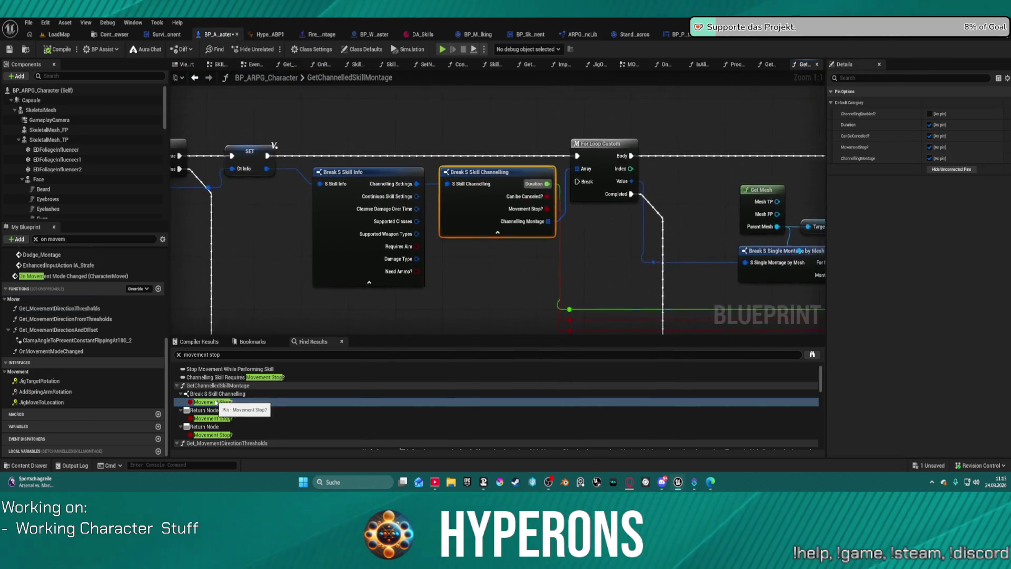
pyautogui.moveTo(427, 180); pyautogui.dragTo(410, 180)
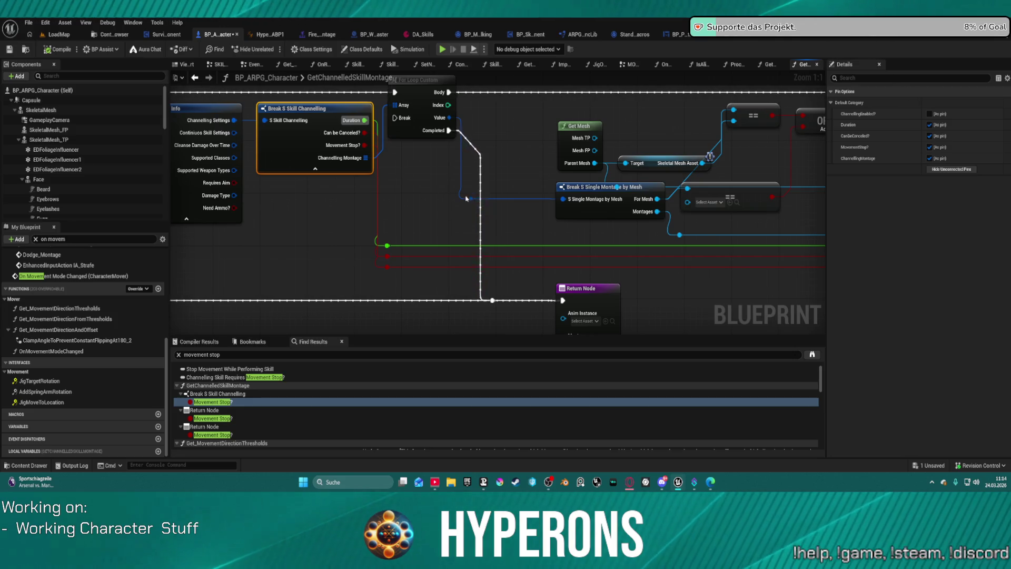
pyautogui.moveTo(466, 199)
pyautogui.mouseDown()
pyautogui.moveTo(66, 201)
pyautogui.moveTo(66, 259)
pyautogui.mouseUp()
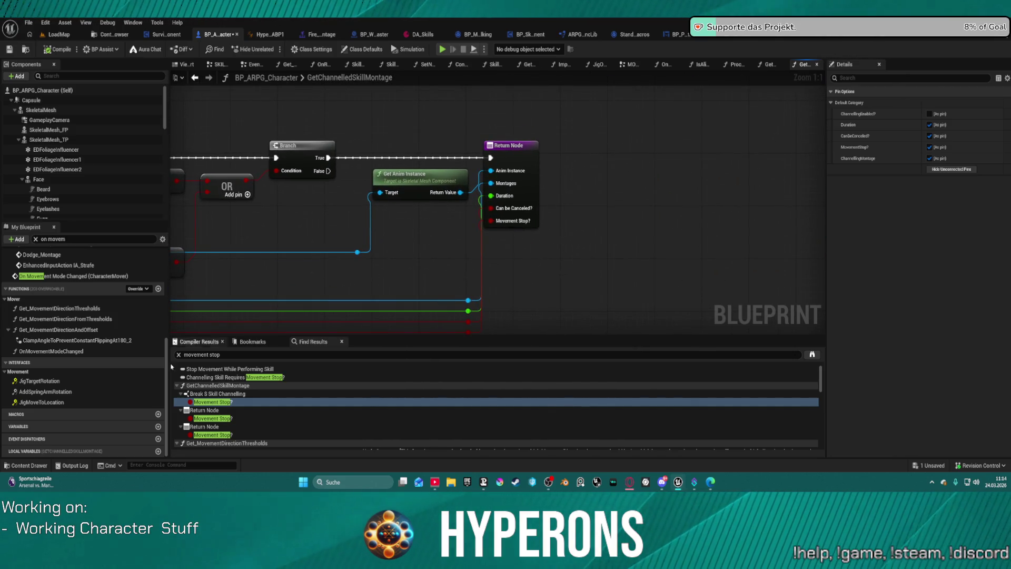
pyautogui.scroll(-3, 225, 412)
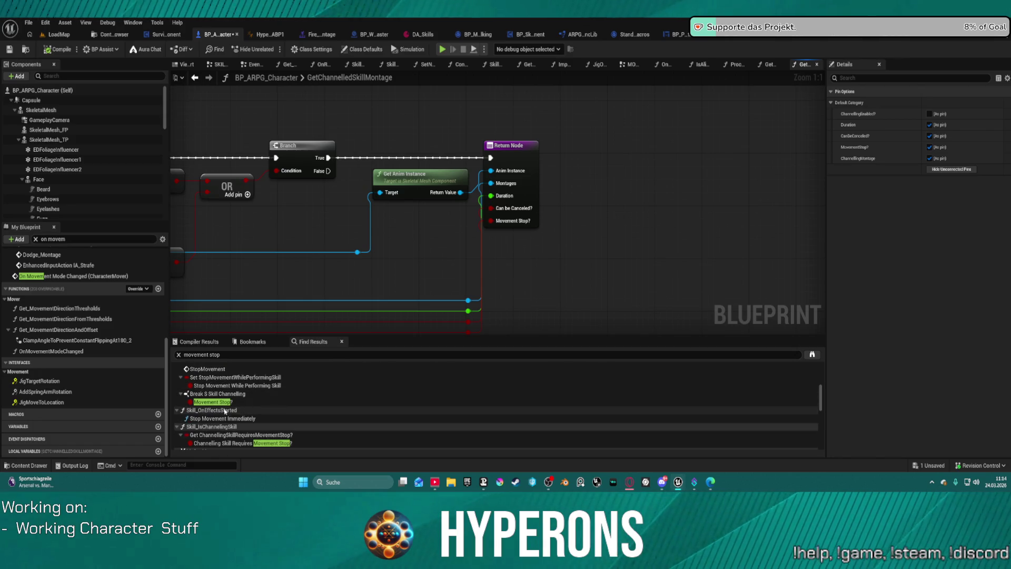
# Inspect the Movement Stop match in the ActionbarKeyPress graph
pyautogui.click(217, 404)
pyautogui.doubleClick(217, 403)
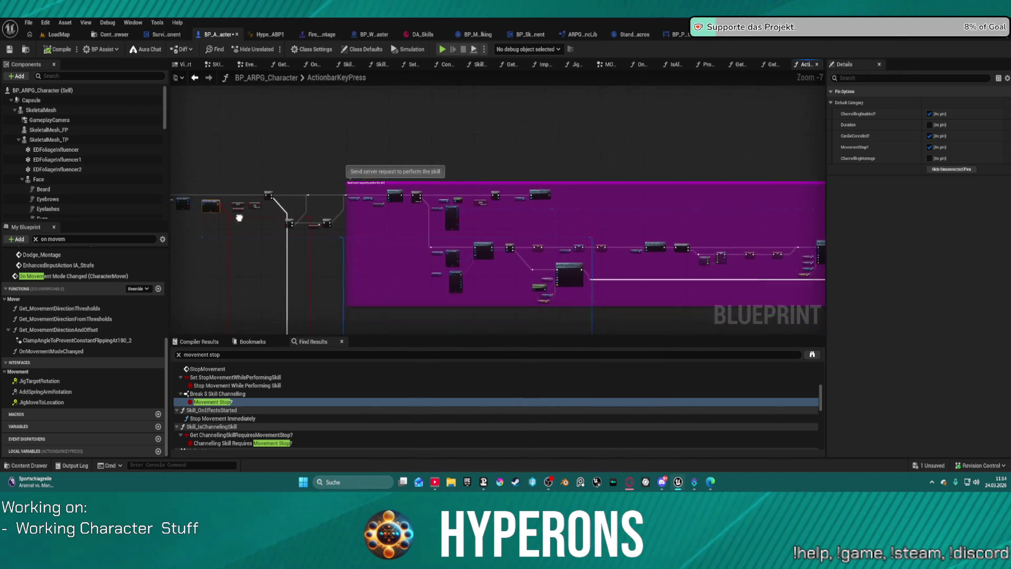
pyautogui.scroll(-5, 254, 423)
pyautogui.scroll(-5, 254, 422)
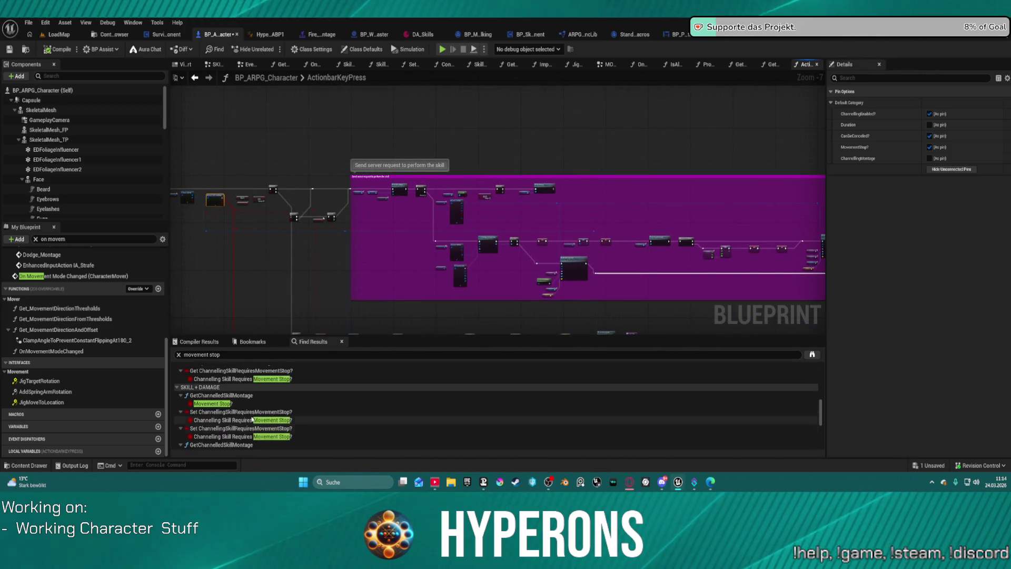
pyautogui.scroll(-2, 223, 403)
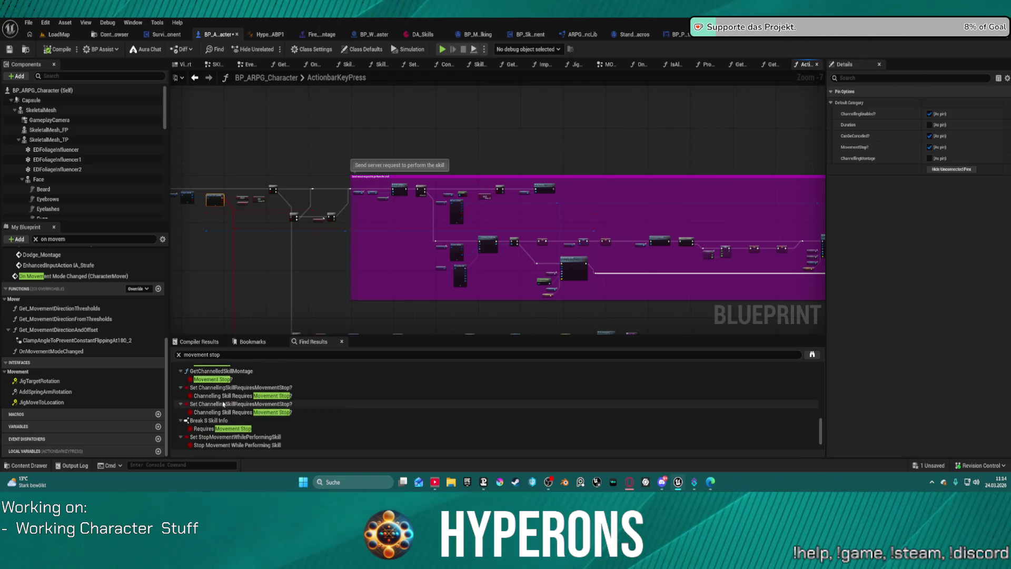
pyautogui.scroll(-2, 223, 404)
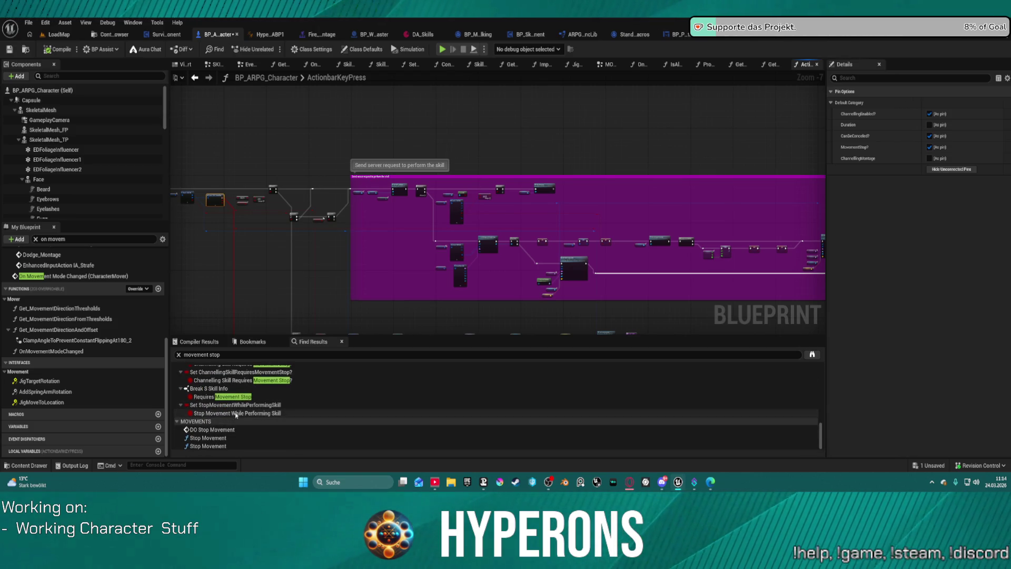
# Go to the SET Stop Movement While Performing Skill node and bring up its actions
pyautogui.click(246, 414)
pyautogui.doubleClick(246, 414)
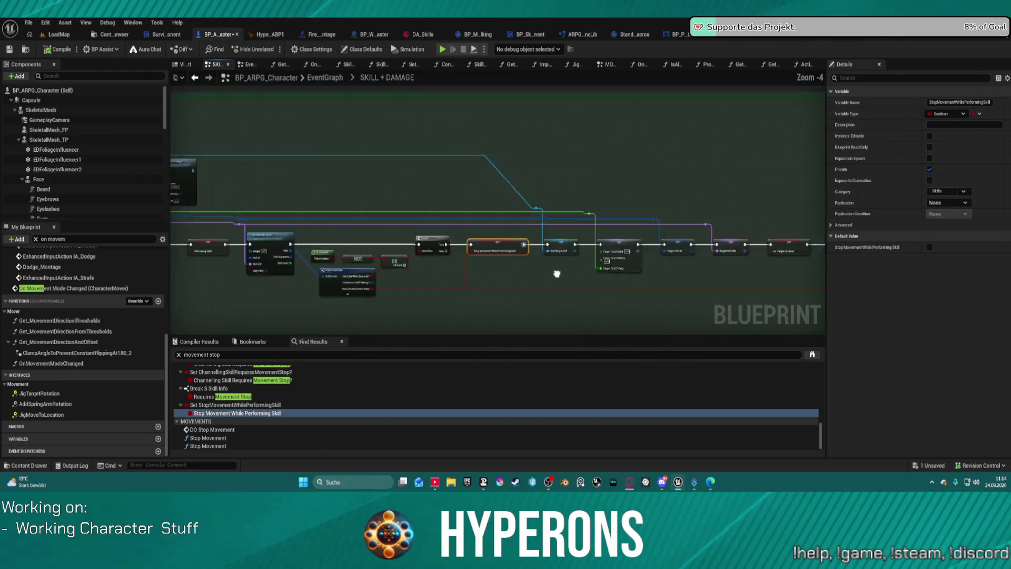
pyautogui.scroll(-3, 618, 258)
pyautogui.scroll(3, 466, 206)
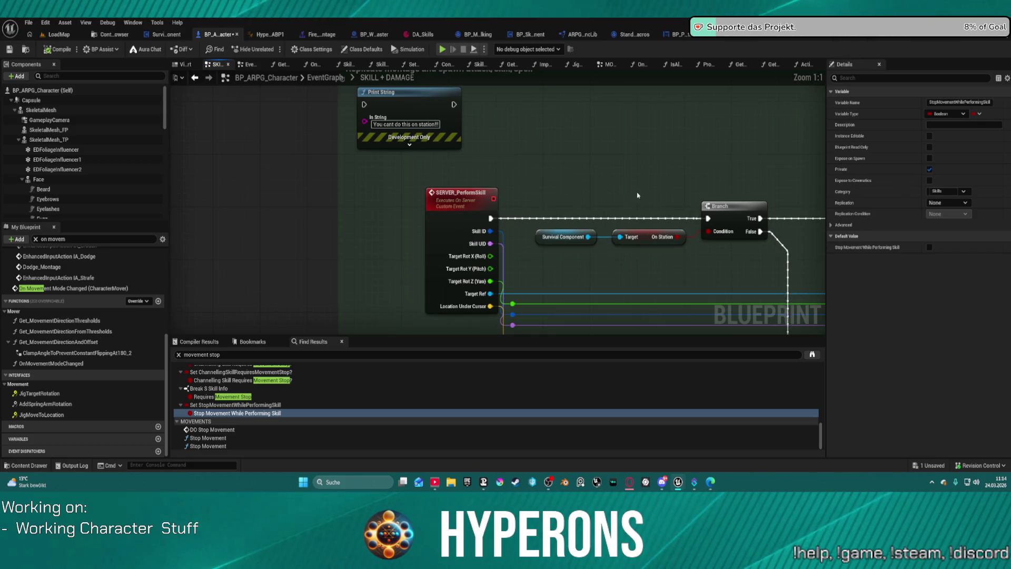
pyautogui.scroll(-3, 637, 195)
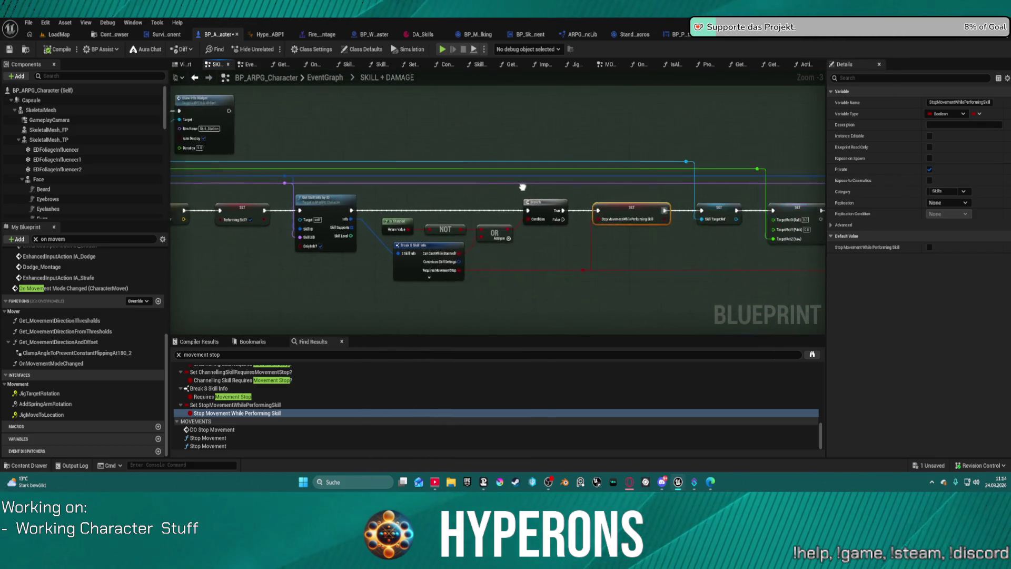
pyautogui.moveTo(522, 187); pyautogui.dragTo(430, 225)
pyautogui.scroll(3, 452, 270)
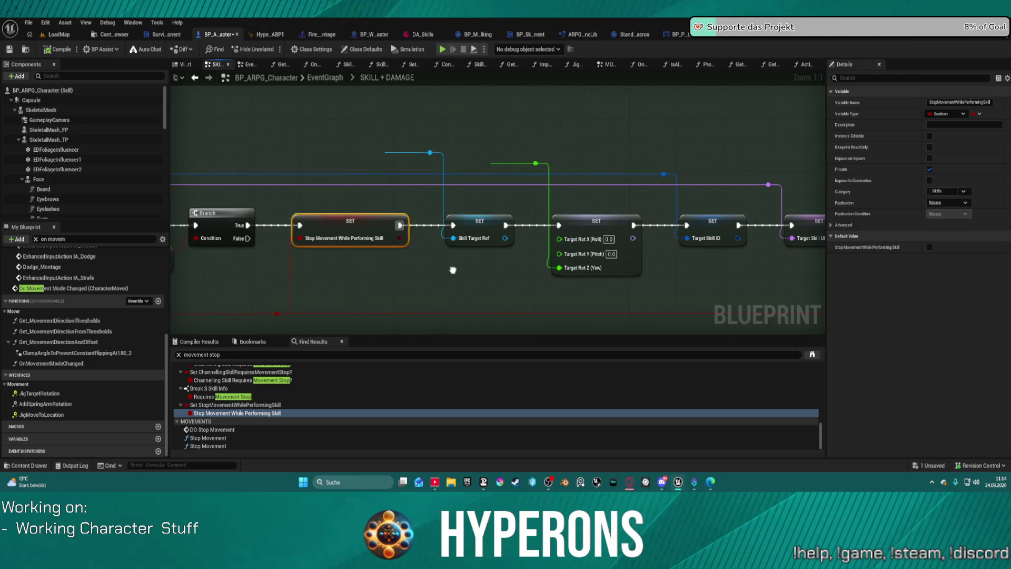
pyautogui.rightClick(346, 225)
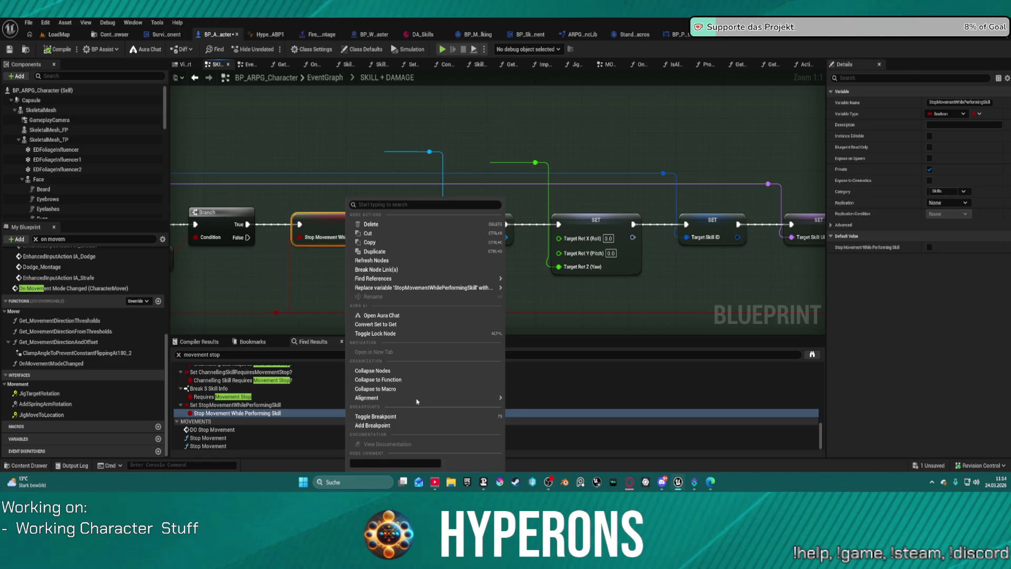
# Find all StopMovementWhilePerformingSkill references and inspect the setter in ActionbarKeyPress
pyautogui.moveTo(429, 278)
pyautogui.click(515, 283)
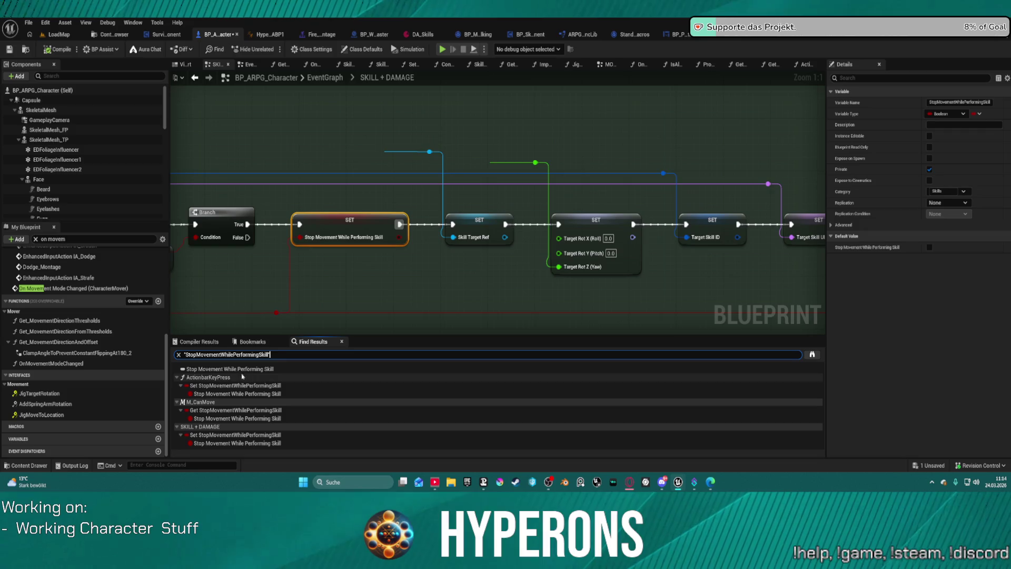
pyautogui.click(227, 386)
pyautogui.doubleClick(226, 389)
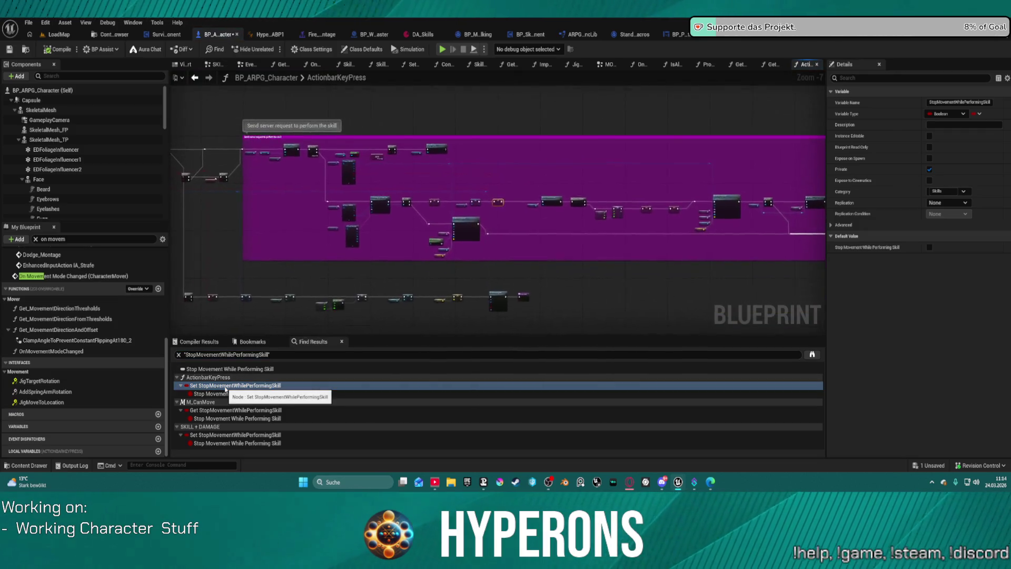
pyautogui.scroll(1, 191, 232)
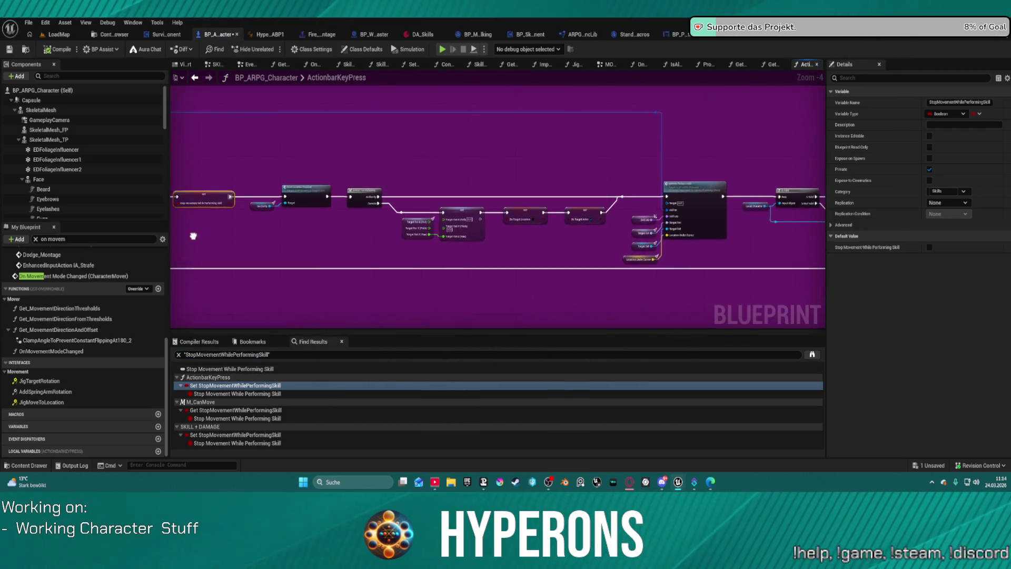
pyautogui.moveTo(293, 254)
pyautogui.mouseDown()
pyautogui.moveTo(126, 232)
pyautogui.moveTo(95, 158)
pyautogui.mouseUp()
pyautogui.moveTo(474, 211); pyautogui.dragTo(290, 209)
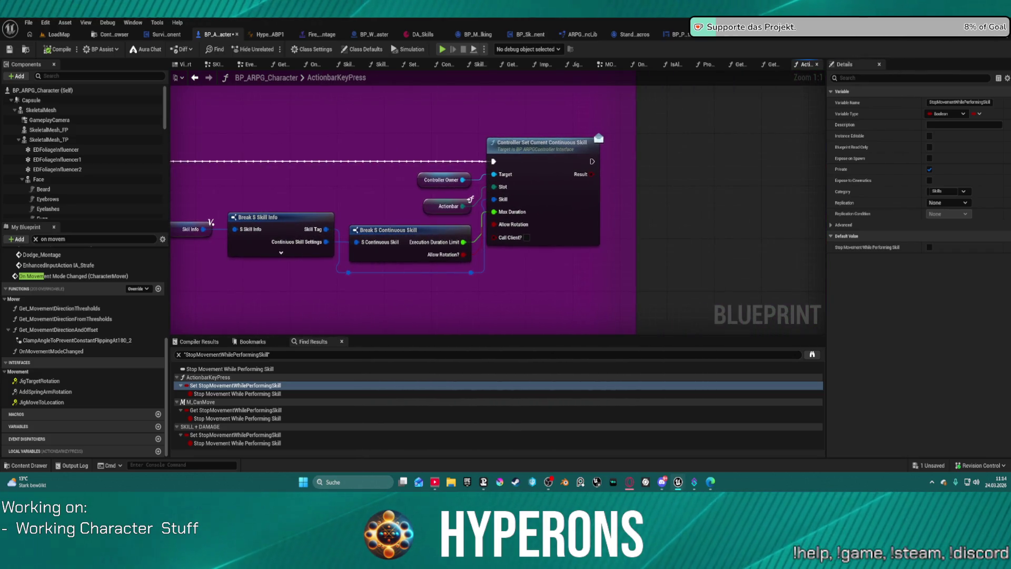
pyautogui.moveTo(474, 211); pyautogui.dragTo(592, 214)
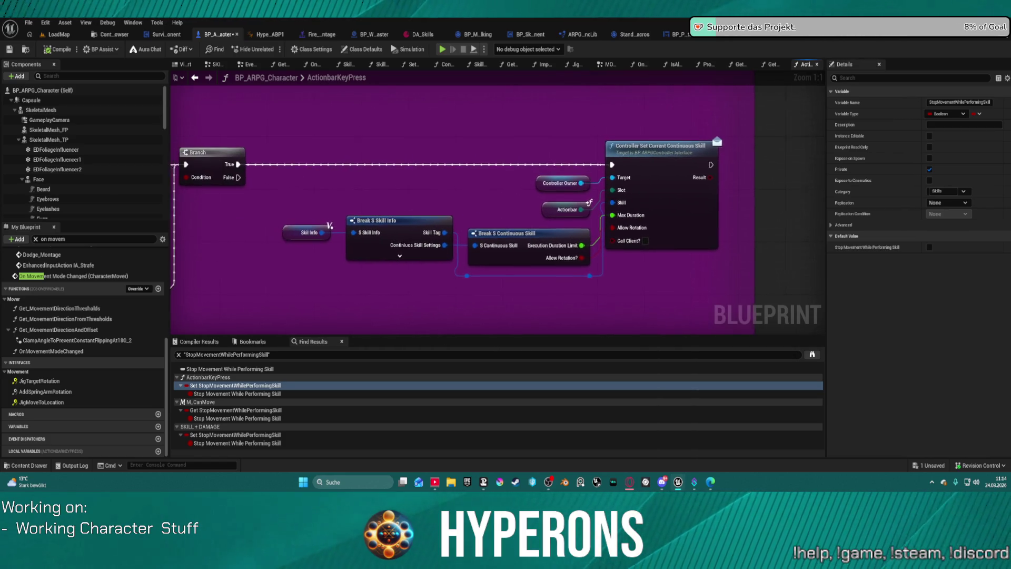
# Inspect the StopMovementWhilePerformingSkill getter inside the M_CanMove macro
pyautogui.click(255, 410)
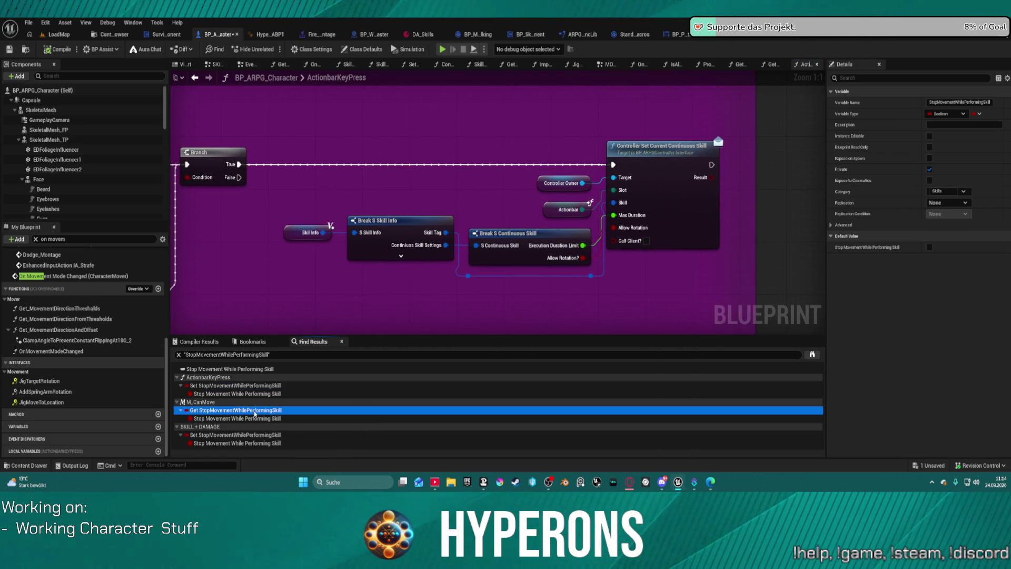
pyautogui.doubleClick(279, 411)
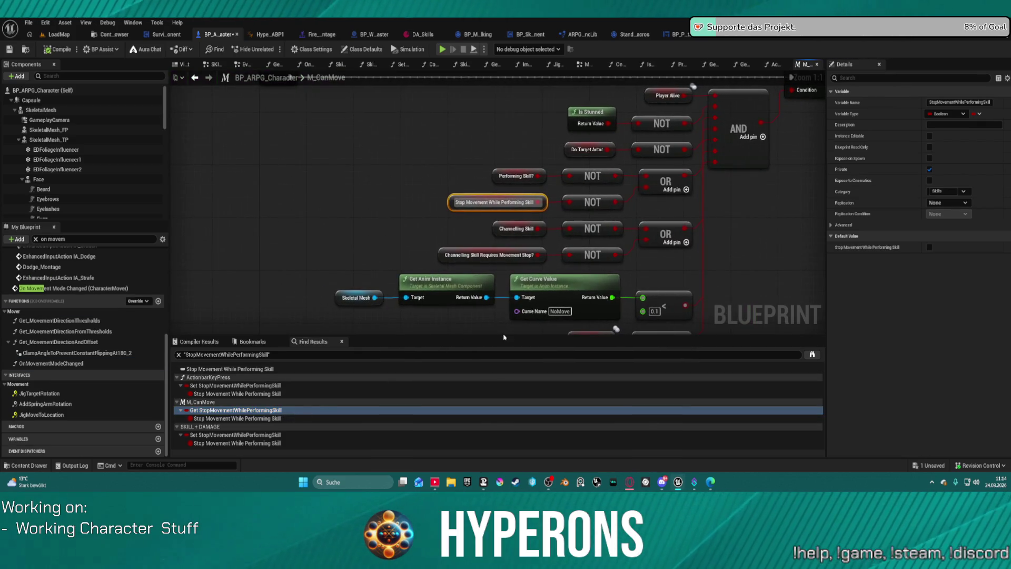
pyautogui.moveTo(698, 257)
pyautogui.mouseDown()
pyautogui.moveTo(596, 208)
pyautogui.moveTo(541, 234)
pyautogui.moveTo(495, 309)
pyautogui.moveTo(479, 255)
pyautogui.mouseUp()
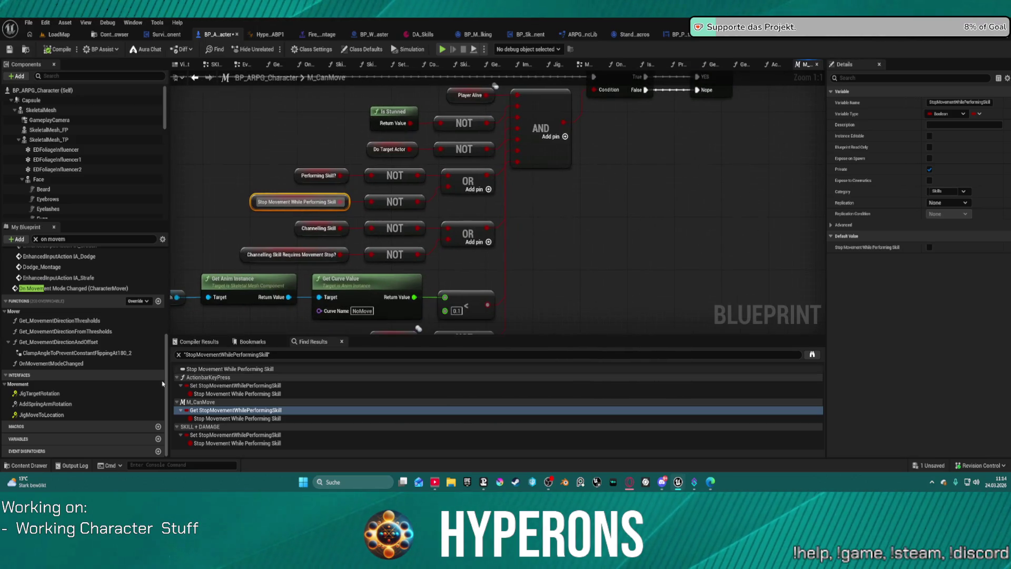
# Inspect the StopMovementWhilePerformingSkill setter in the SKILL + DAMAGE graph
pyautogui.click(246, 436)
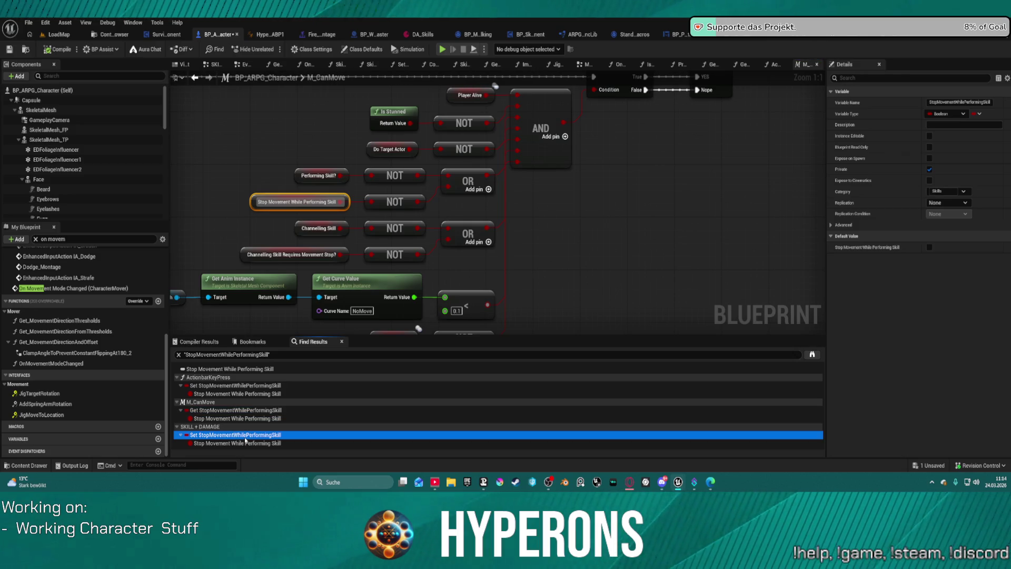
pyautogui.doubleClick(245, 441)
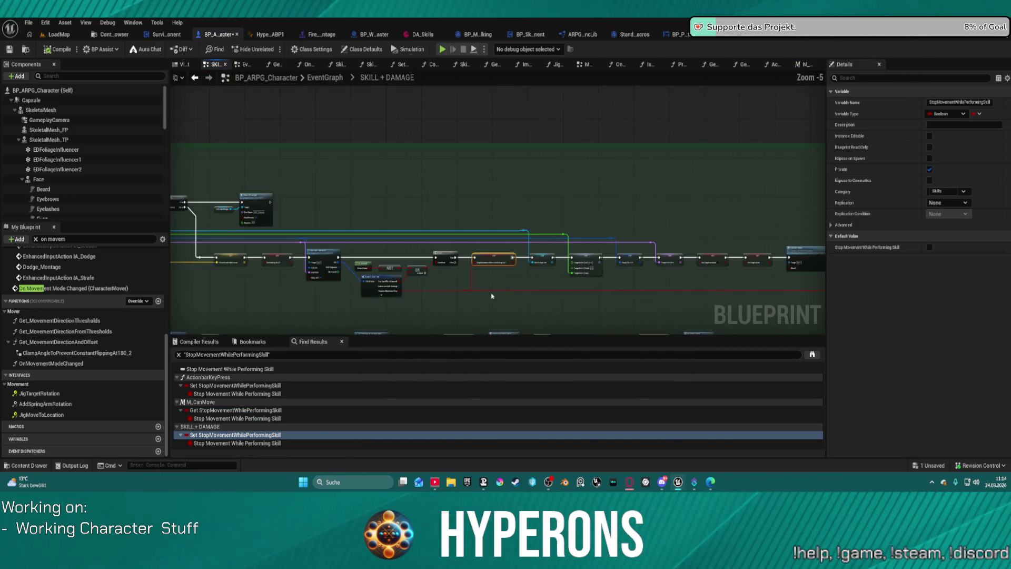
pyautogui.scroll(-7, 492, 296)
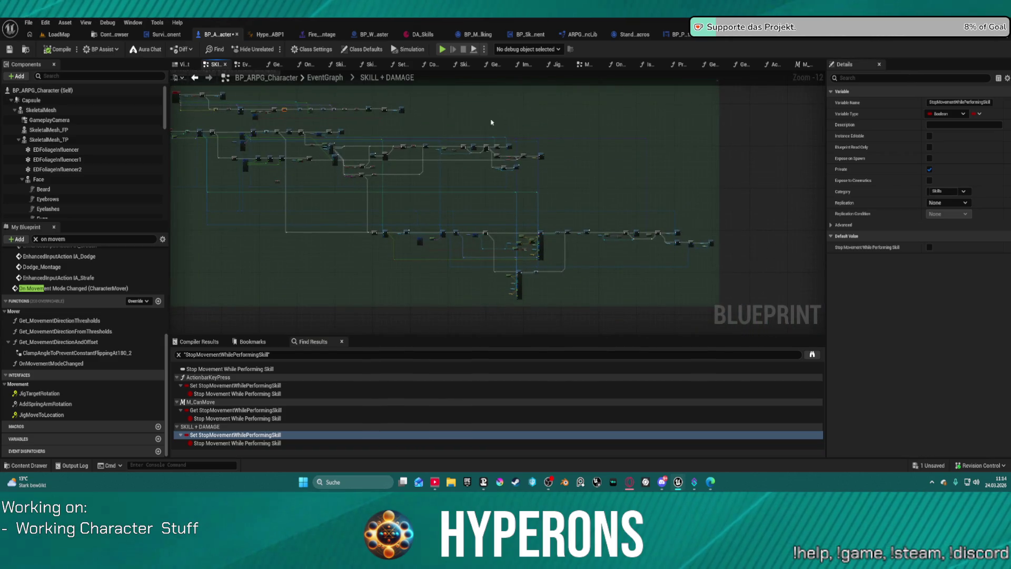
pyautogui.scroll(12, 490, 122)
pyautogui.scroll(-9, 448, 166)
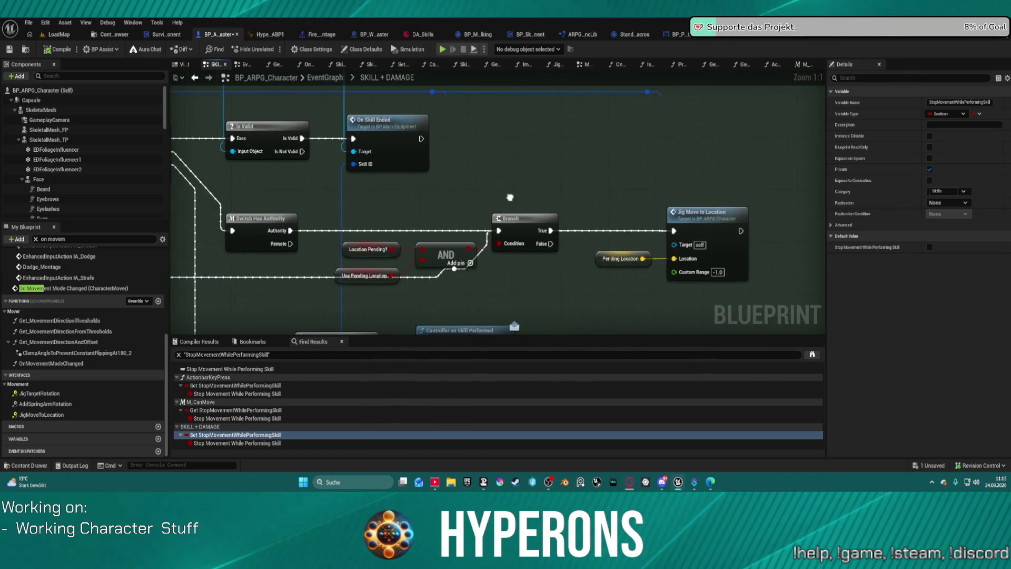
pyautogui.scroll(9, 505, 221)
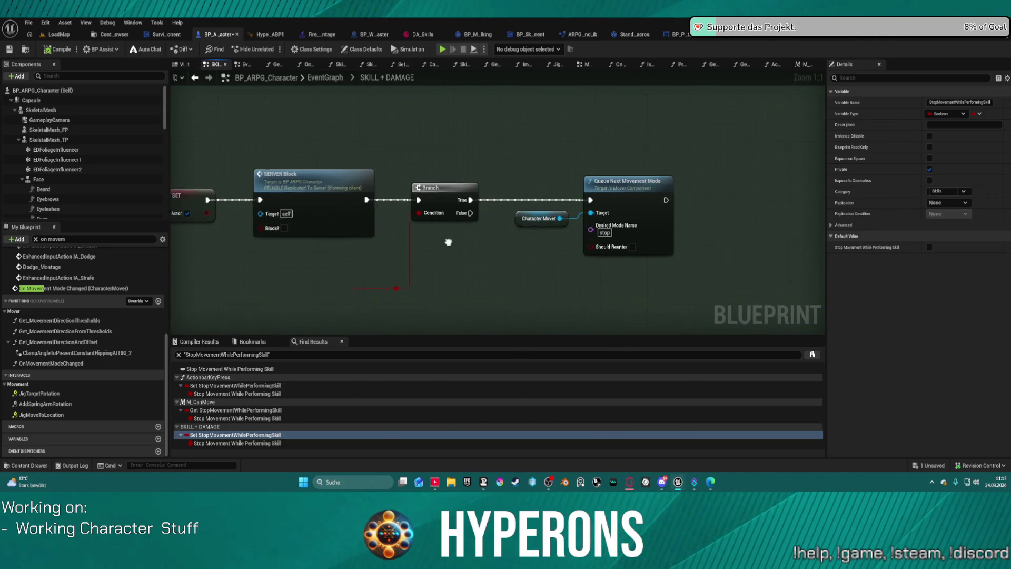
pyautogui.doubleClick(235, 434)
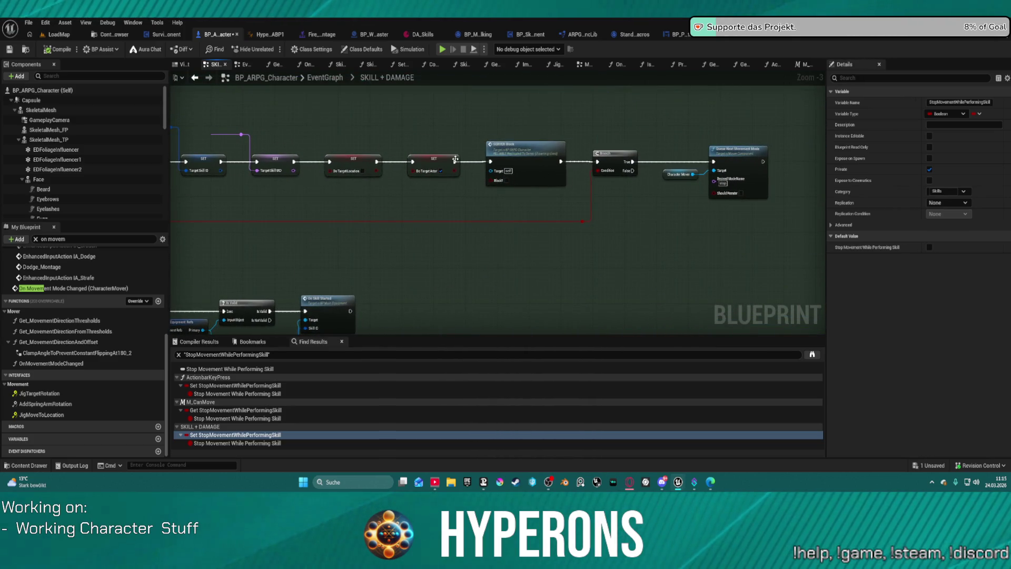
pyautogui.hotkey('ctrl', 'space')
pyautogui.hotkey('ctrl', 'space')
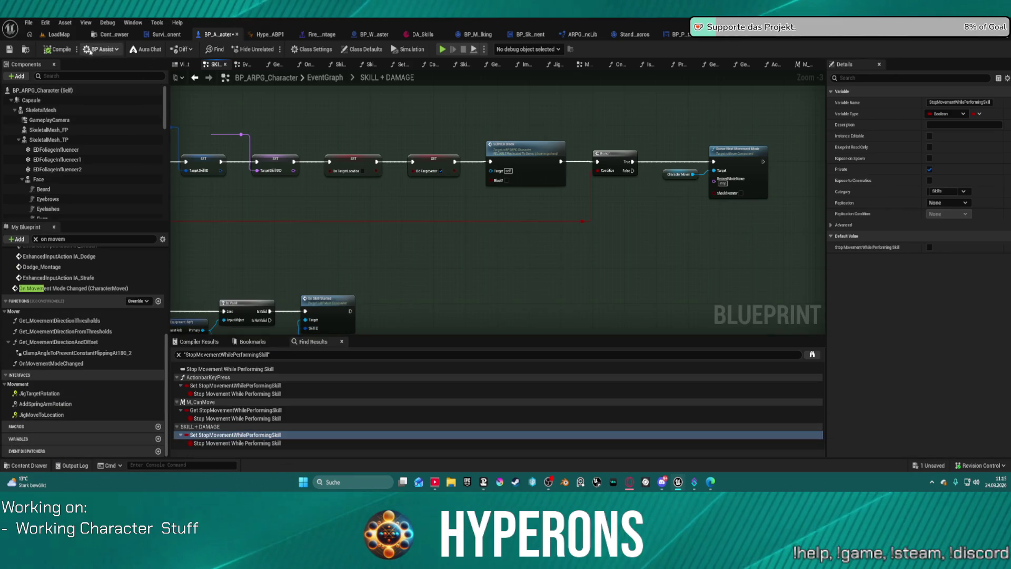
# Open BP_ARPG_Character_Old from the Content Drawer
pyautogui.click(23, 49)
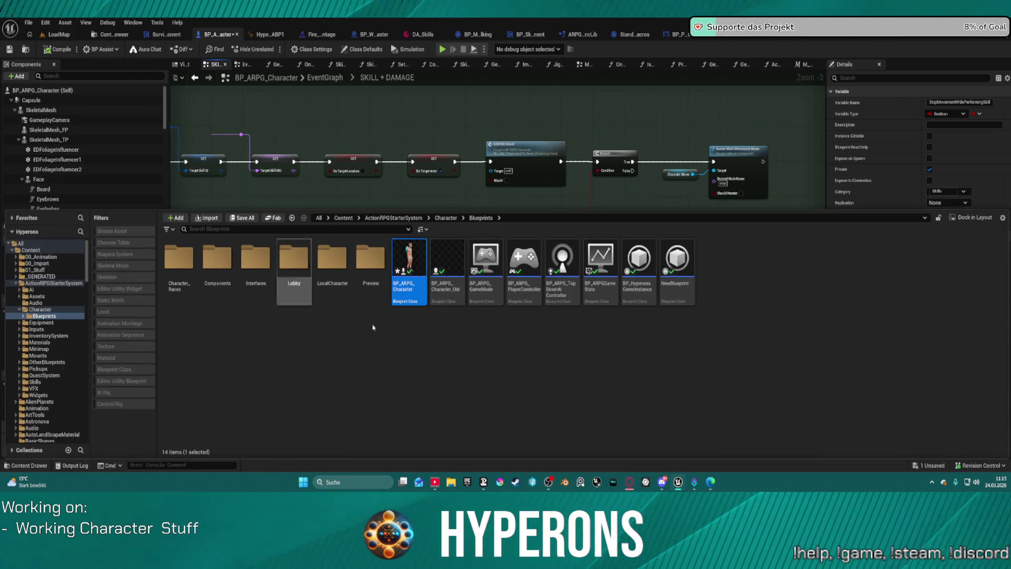
pyautogui.doubleClick(450, 254)
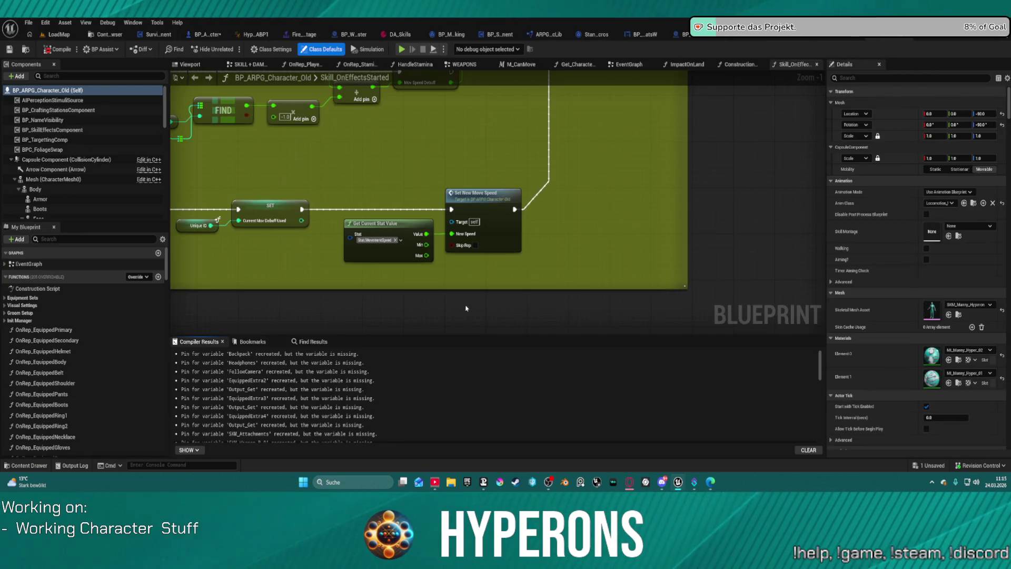
pyautogui.scroll(-4, 504, 149)
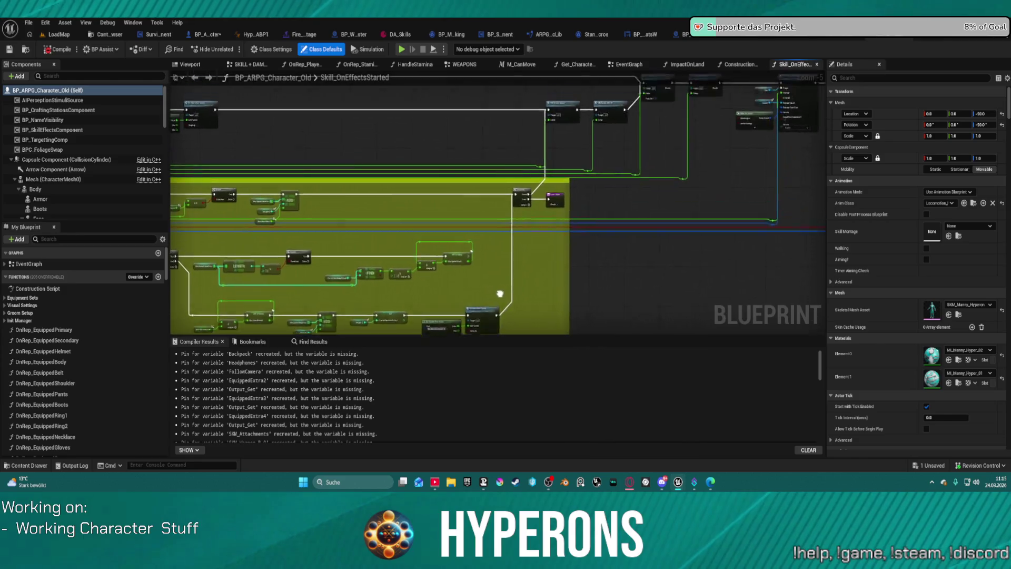
pyautogui.moveTo(420, 121); pyautogui.dragTo(357, 125)
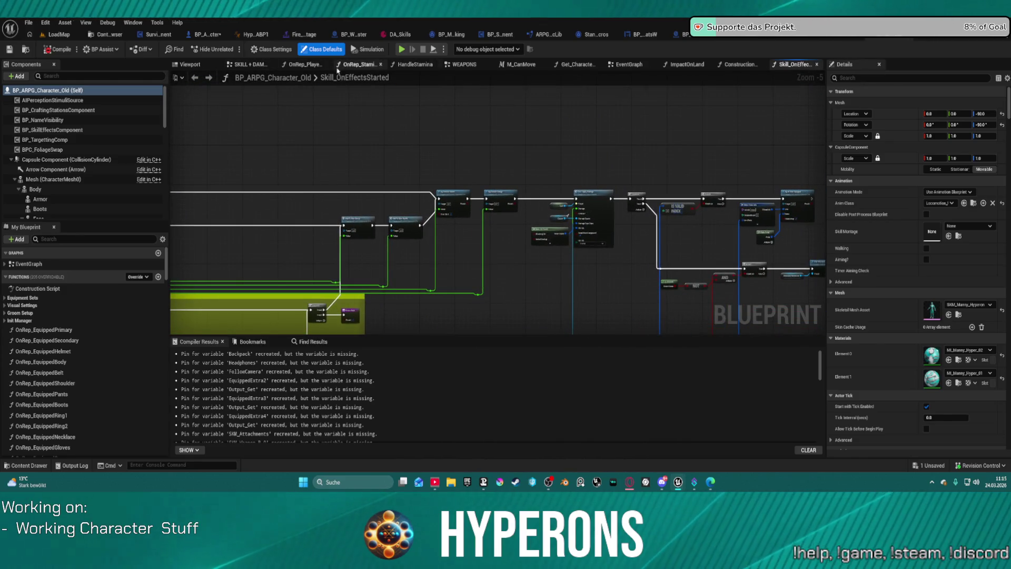
# Switch to its SKILL + DAMAGE graph and view the Reset Combo and On Skill Ended nodes
pyautogui.click(243, 65)
pyautogui.scroll(6, 529, 184)
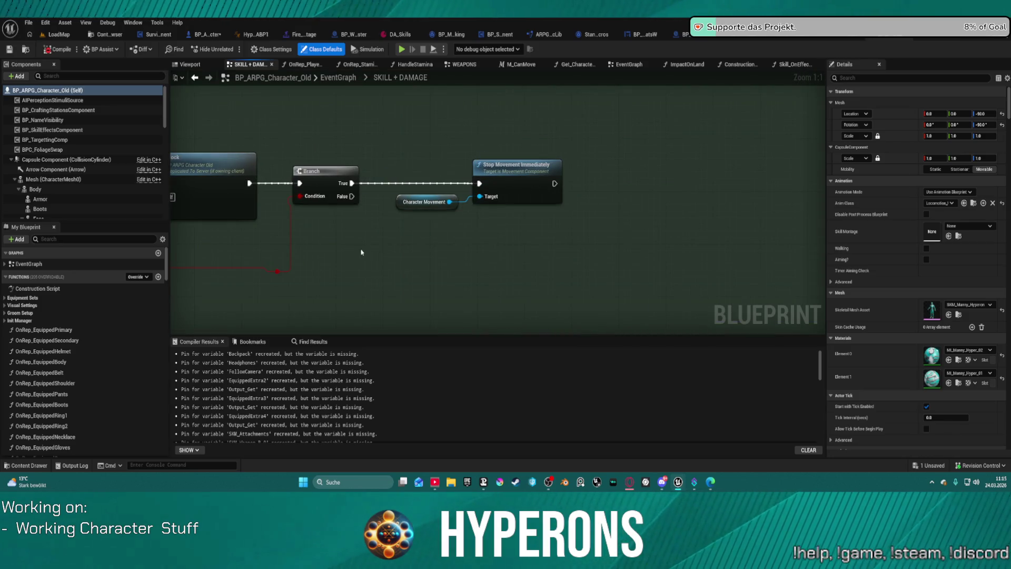
pyautogui.scroll(-4, 361, 252)
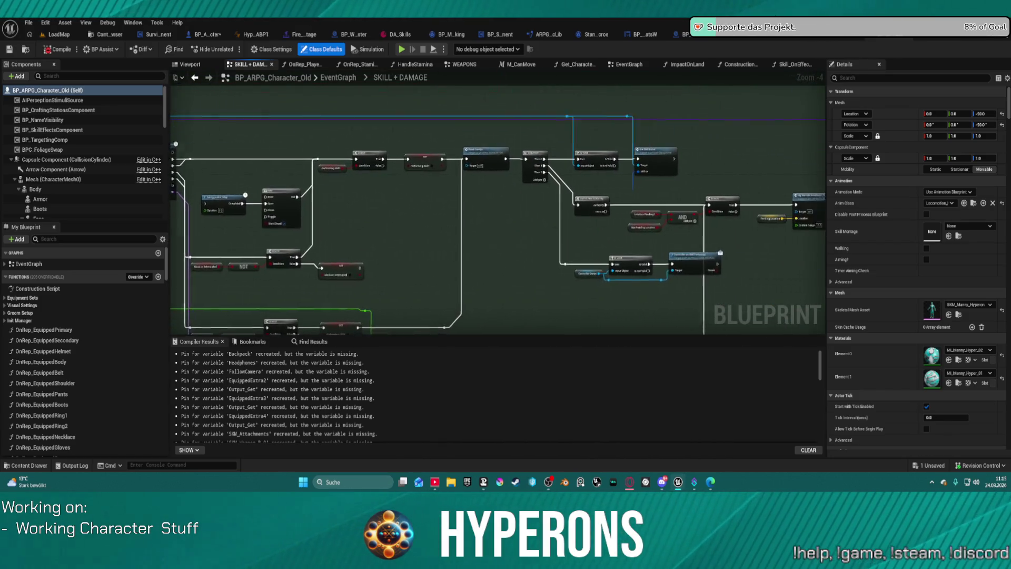
pyautogui.scroll(4, 265, 190)
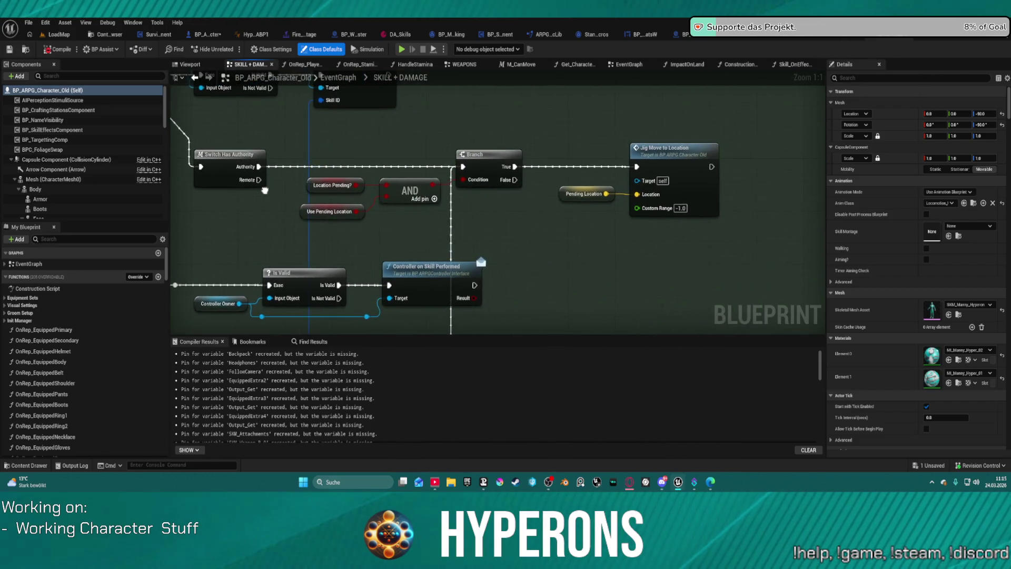
pyautogui.moveTo(264, 190)
pyautogui.mouseDown()
pyautogui.moveTo(254, 176)
pyautogui.moveTo(505, 364)
pyautogui.mouseUp()
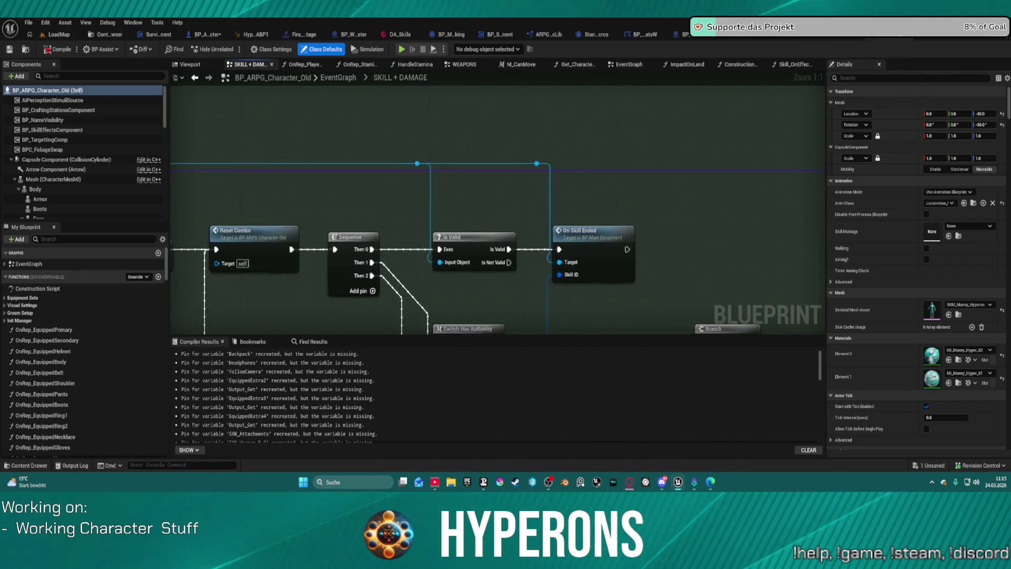
pyautogui.scroll(-4, 498, 210)
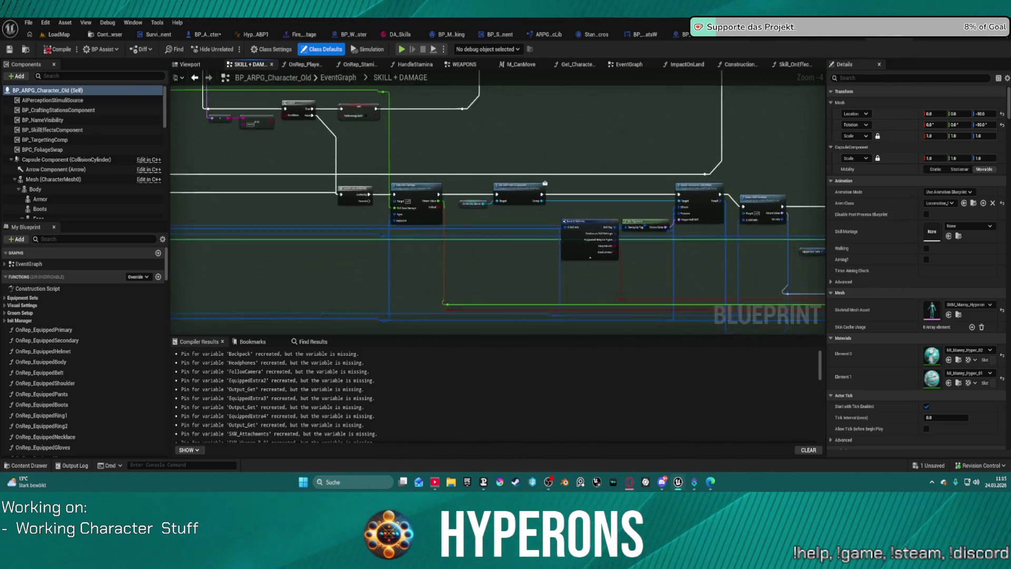
# Pan through Spawn Actor, Branch and Sequence nodes to the SET Performing Skill node's actions
pyautogui.moveTo(498, 211); pyautogui.dragTo(237, 196)
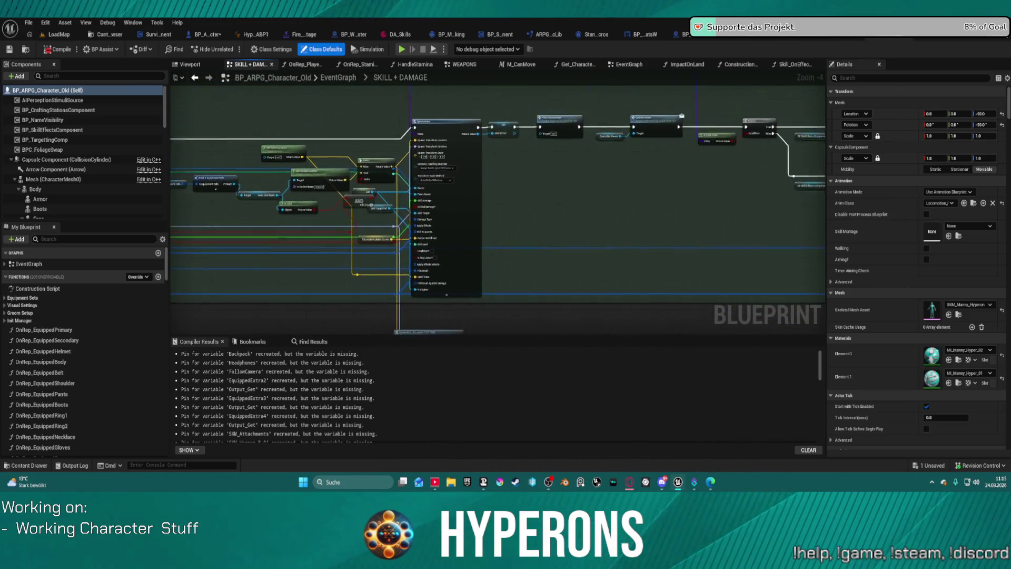
pyautogui.scroll(3, 554, 201)
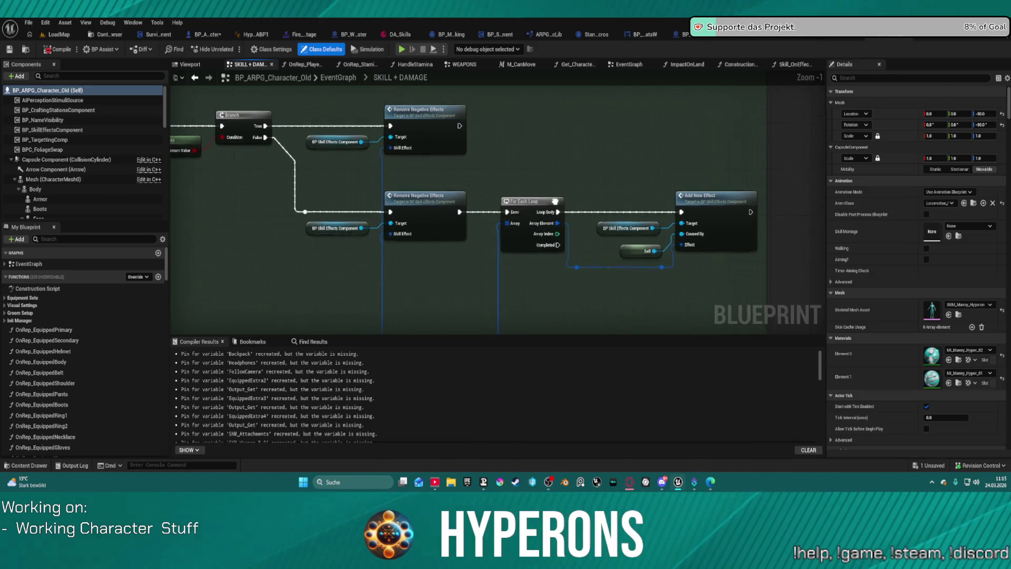
pyautogui.scroll(-2, 229, 158)
pyautogui.moveTo(229, 158)
pyautogui.mouseDown()
pyautogui.moveTo(392, 270)
pyautogui.moveTo(341, 242)
pyautogui.moveTo(294, 185)
pyautogui.moveTo(462, 289)
pyautogui.moveTo(295, 174)
pyautogui.moveTo(237, 158)
pyautogui.moveTo(421, 192)
pyautogui.moveTo(264, 200)
pyautogui.moveTo(236, 205)
pyautogui.moveTo(242, 223)
pyautogui.moveTo(191, 52)
pyautogui.mouseUp()
pyautogui.moveTo(474, 237)
pyautogui.mouseDown()
pyautogui.moveTo(234, 129)
pyautogui.moveTo(309, 330)
pyautogui.mouseUp()
pyautogui.rightClick(666, 213)
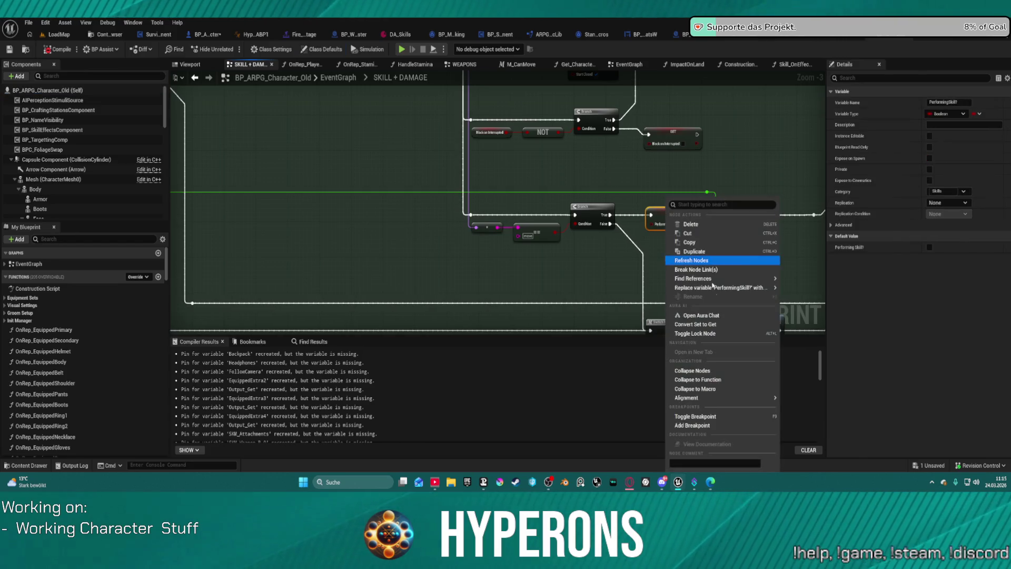
# Find all Performing Skill? references and open its getter in ActionbarKeyPress
pyautogui.moveTo(760, 279)
pyautogui.click(803, 283)
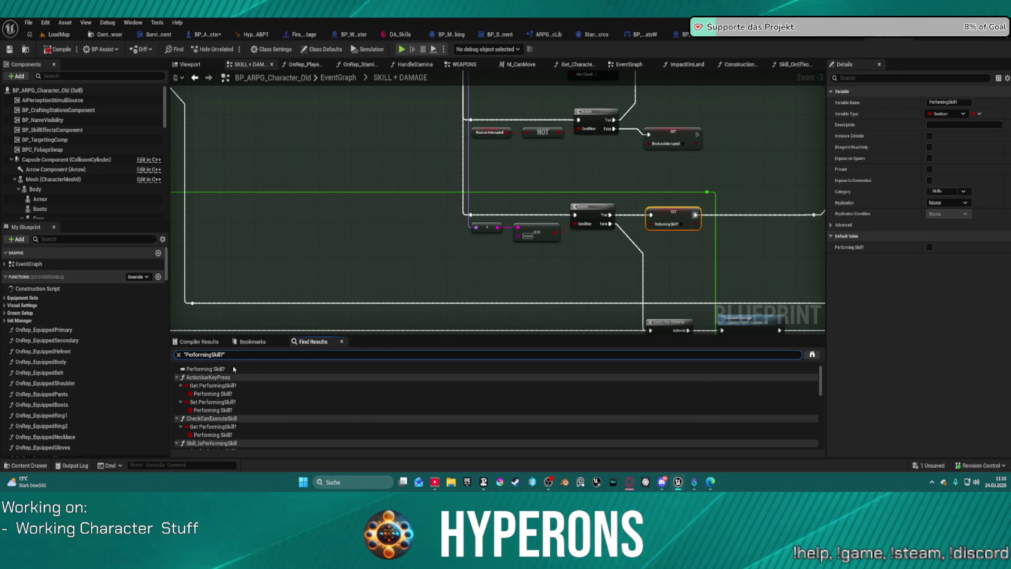
pyautogui.click(223, 387)
pyautogui.doubleClick(223, 387)
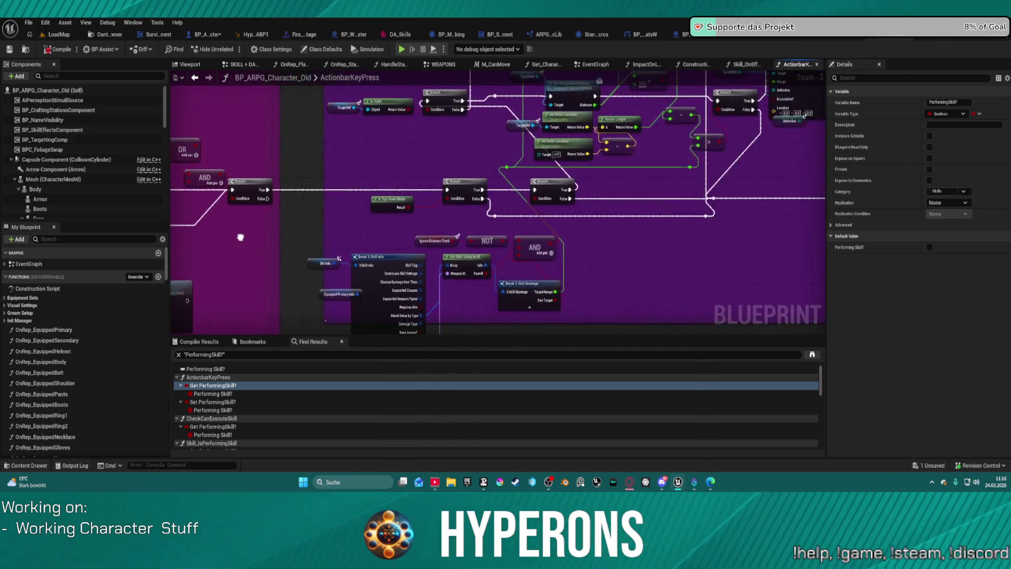
pyautogui.scroll(-6, 576, 224)
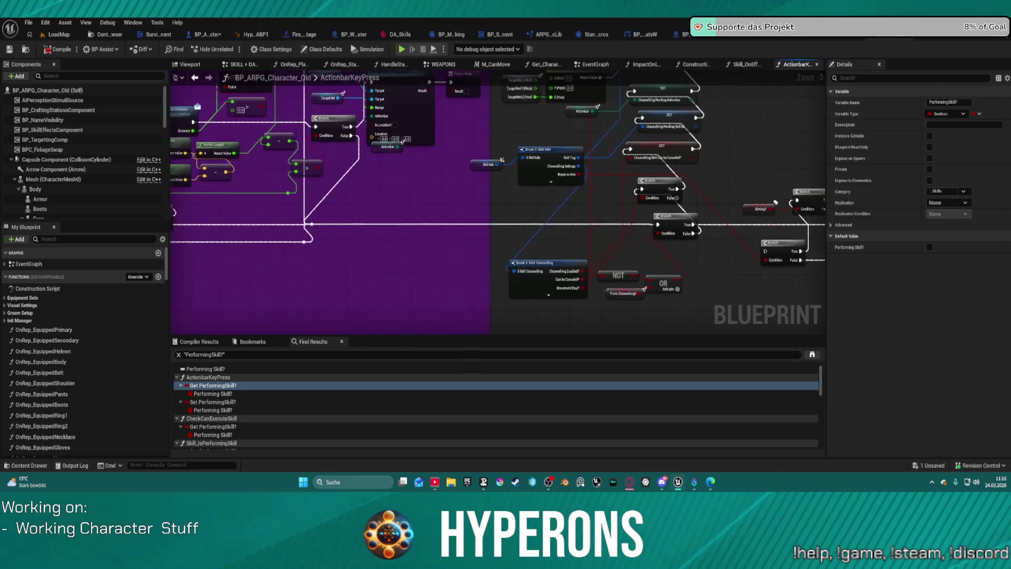
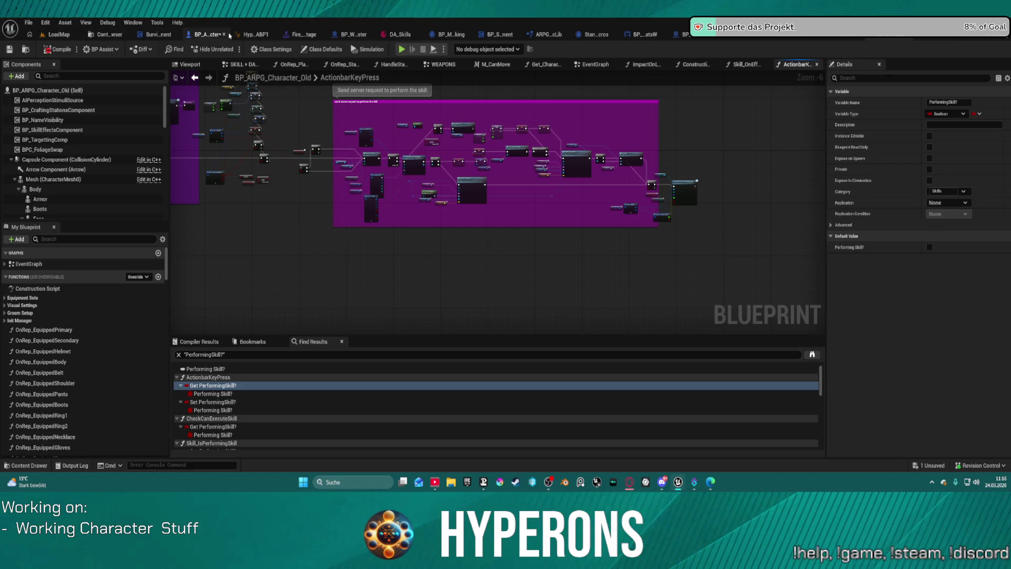
# Switch to BP_ARPG_Character's SKILL + DAMAGE graph and search My Blueprint for 'actio'
pyautogui.click(206, 38)
pyautogui.scroll(-9, 510, 197)
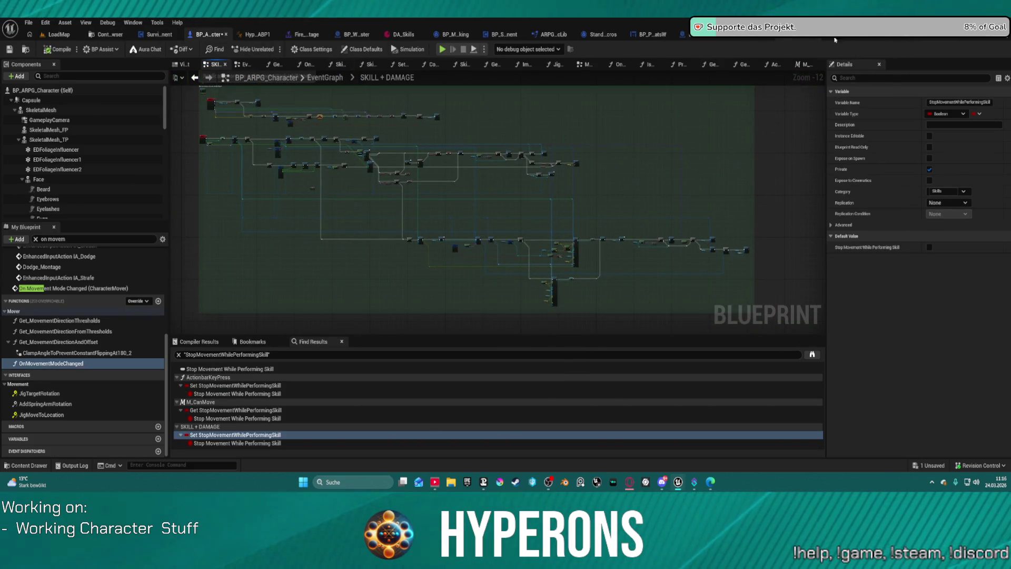
pyautogui.click(887, 38)
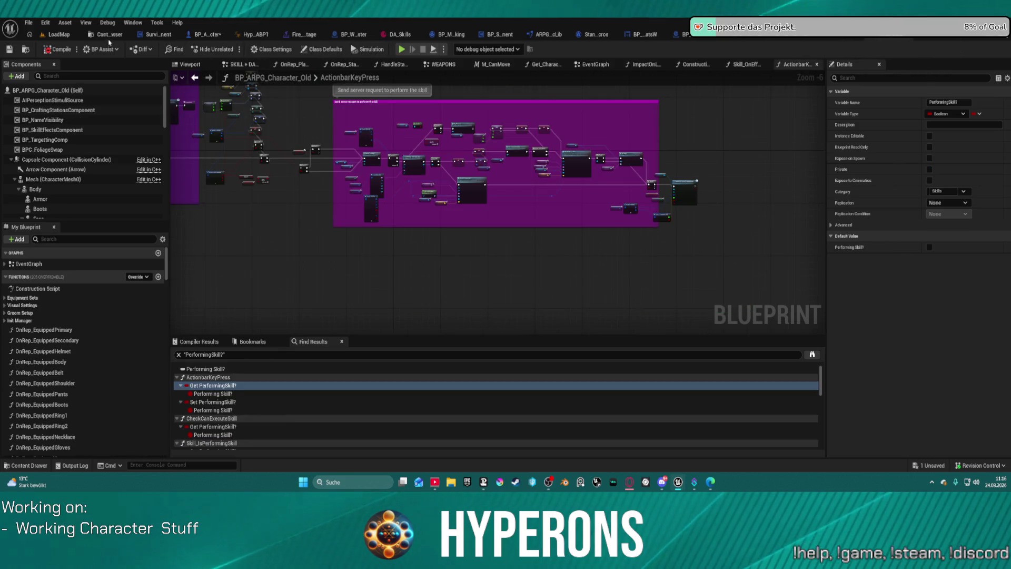
pyautogui.click(158, 40)
pyautogui.click(206, 34)
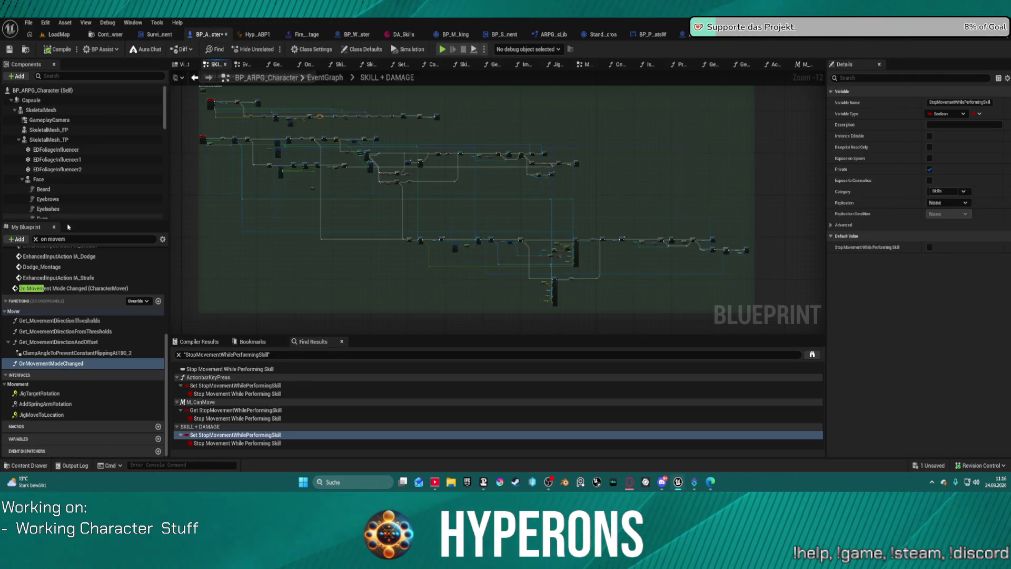
pyautogui.write('ac')
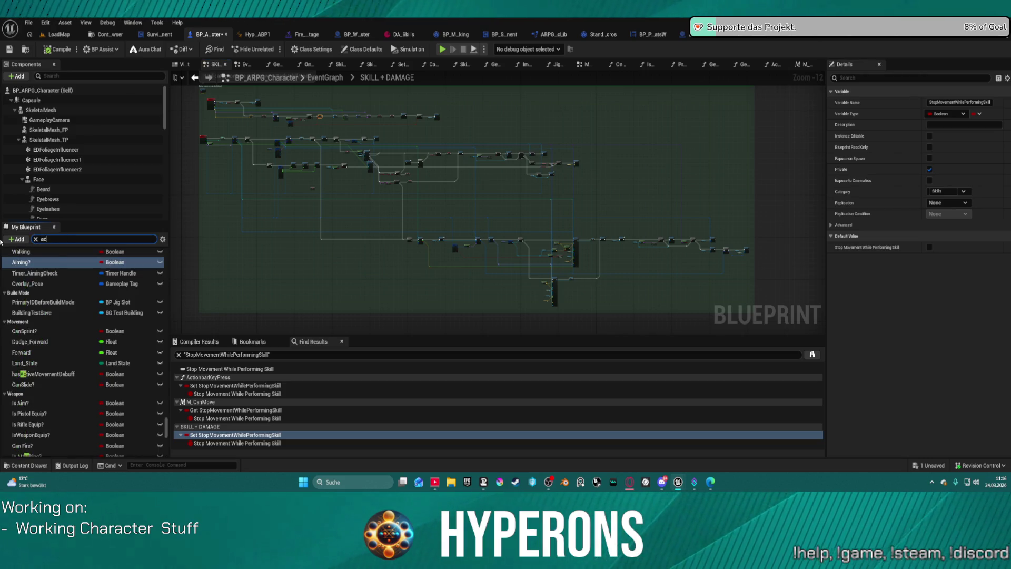
pyautogui.write('tio')
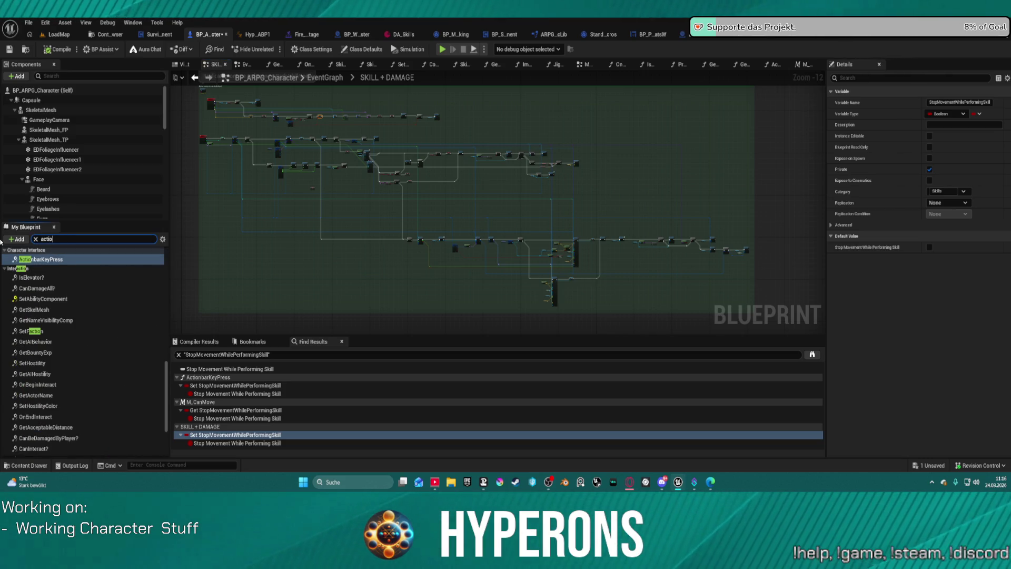
# Open the ActionbarKeyPress function and pan its chain to the SERVER Perform Skill call
pyautogui.doubleClick(57, 260)
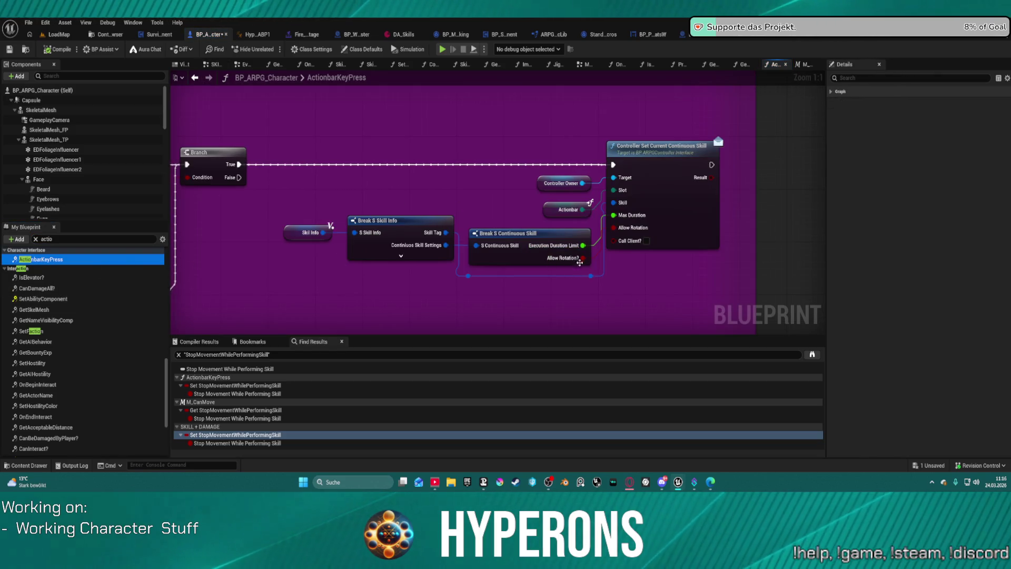
pyautogui.moveTo(472, 192); pyautogui.dragTo(728, 192)
pyautogui.scroll(-4, 728, 192)
pyautogui.moveTo(210, 189); pyautogui.dragTo(526, 190)
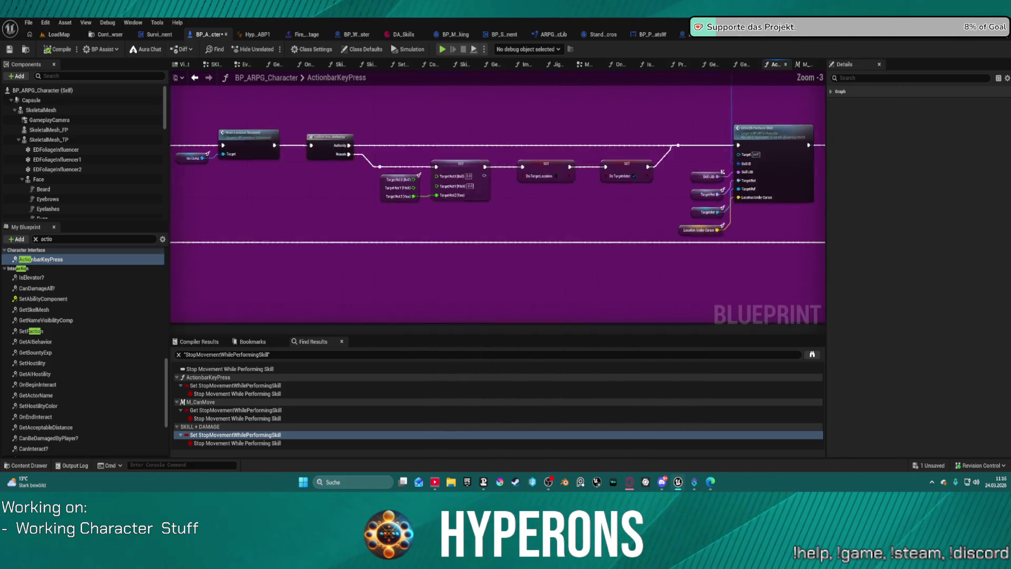
pyautogui.scroll(-9, 505, 189)
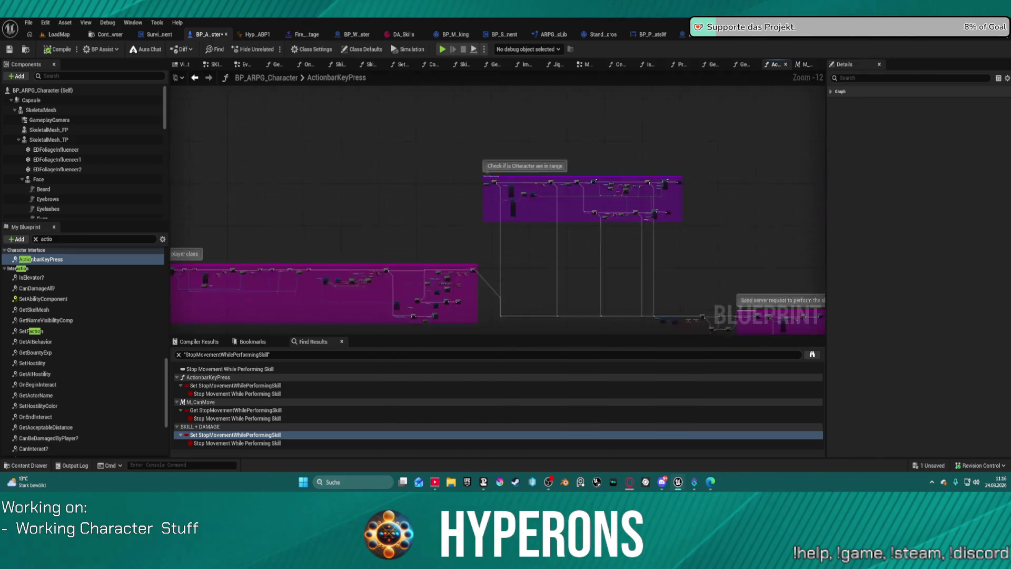
pyautogui.scroll(11, 621, 161)
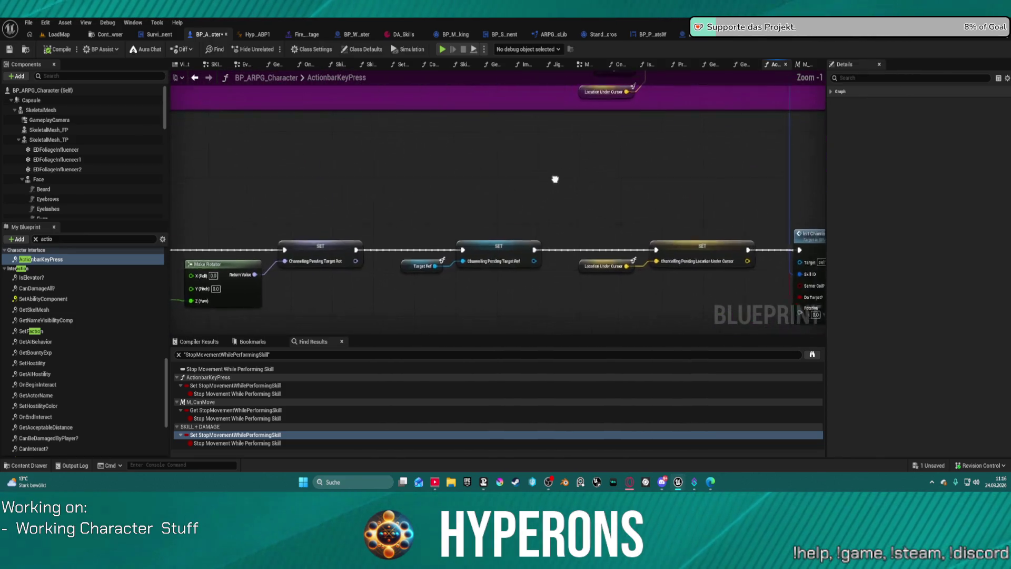
pyautogui.moveTo(555, 177)
pyautogui.mouseDown()
pyautogui.moveTo(737, 144)
pyautogui.moveTo(393, 100)
pyautogui.moveTo(293, 153)
pyautogui.moveTo(327, 330)
pyautogui.mouseUp()
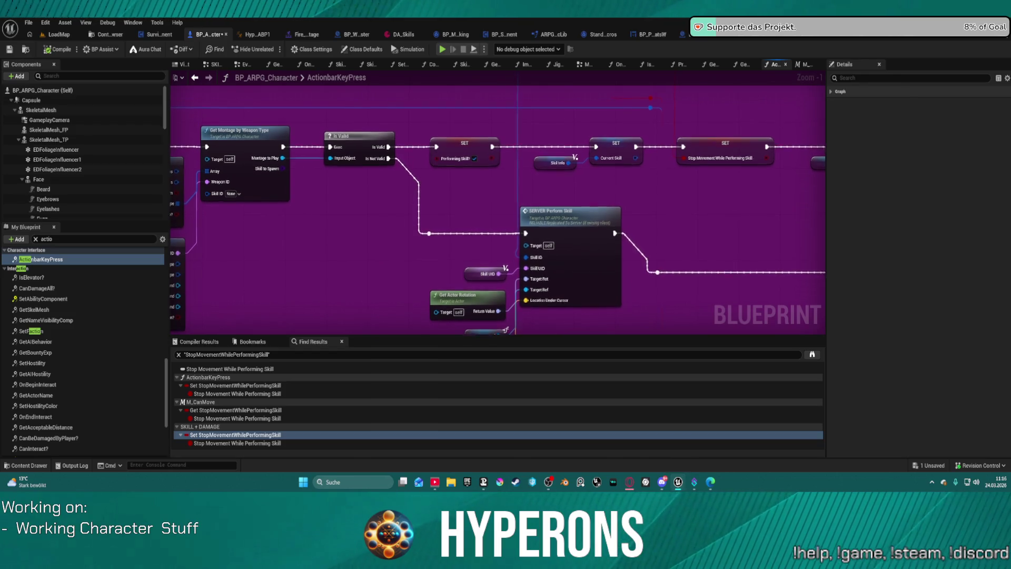
pyautogui.moveTo(459, 189); pyautogui.dragTo(245, 316)
pyautogui.moveTo(658, 198)
pyautogui.mouseDown()
pyautogui.moveTo(326, 172)
pyautogui.moveTo(285, 131)
pyautogui.moveTo(153, 104)
pyautogui.moveTo(69, 104)
pyautogui.mouseUp()
pyautogui.moveTo(517, 140); pyautogui.dragTo(393, 141)
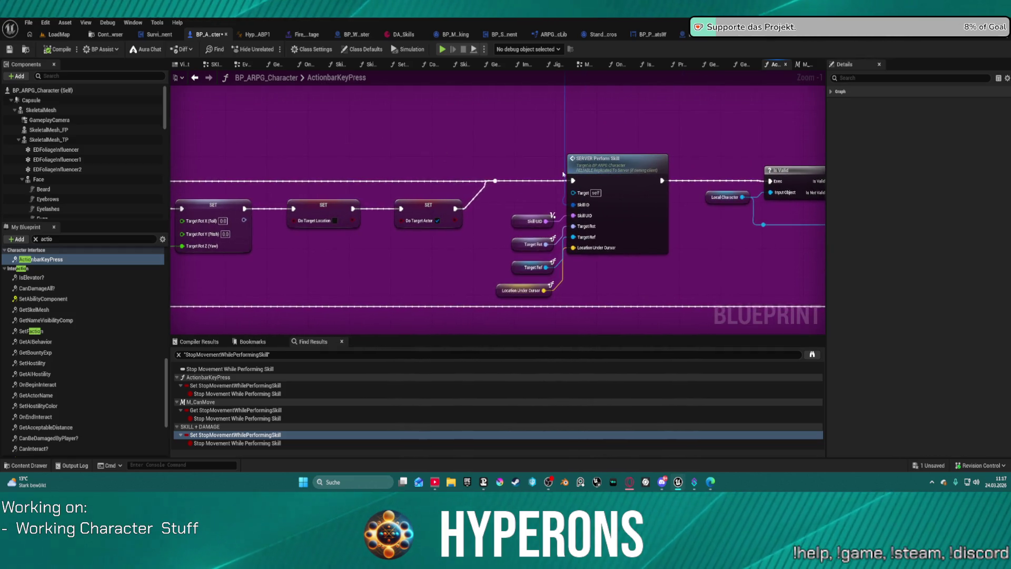
# Jump to the SERVER_PerformSkill event definition, then return to ActionbarKeyPress
pyautogui.click(627, 192)
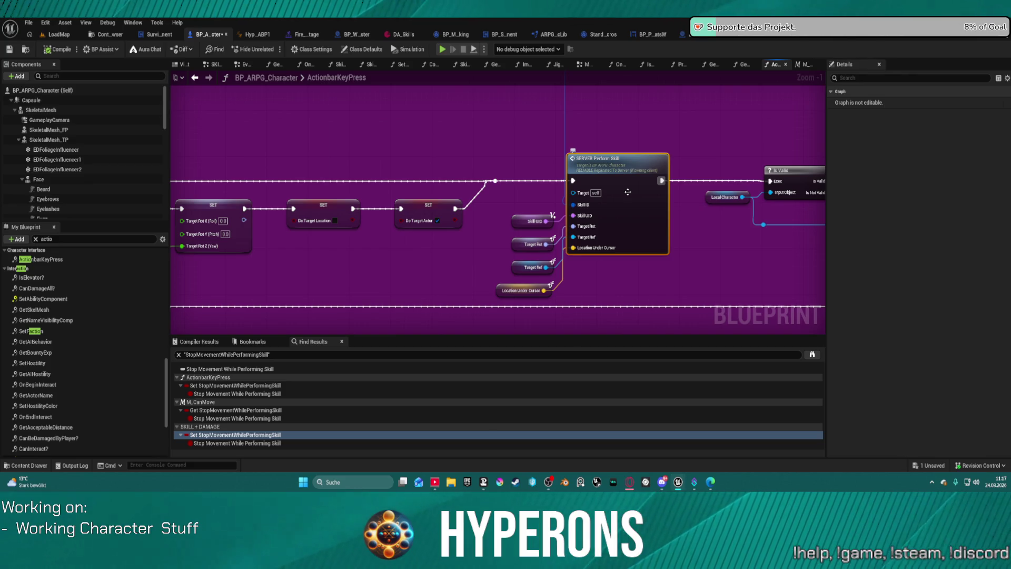
pyautogui.doubleClick(627, 192)
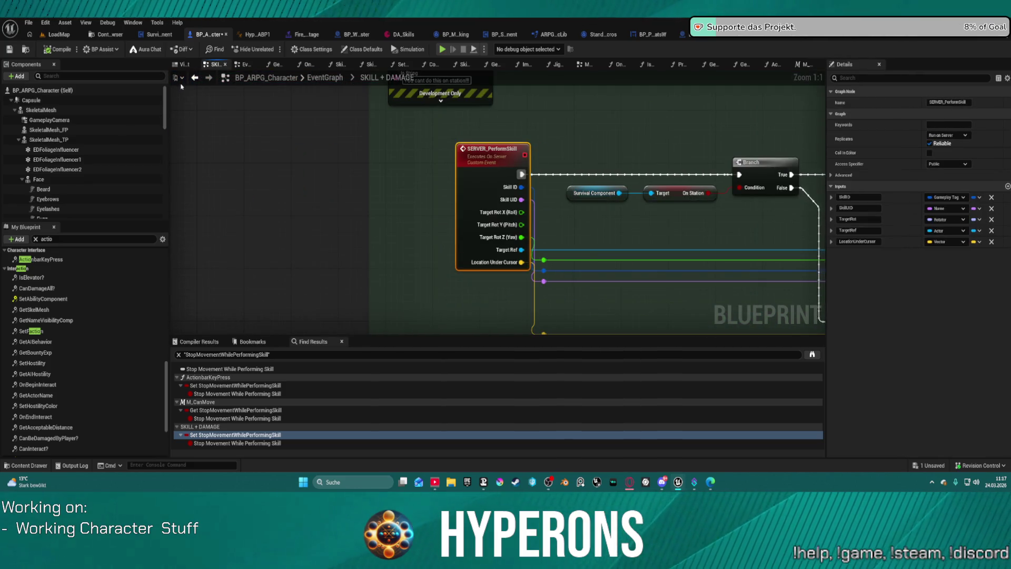
pyautogui.click(195, 83)
pyautogui.scroll(-6, 492, 230)
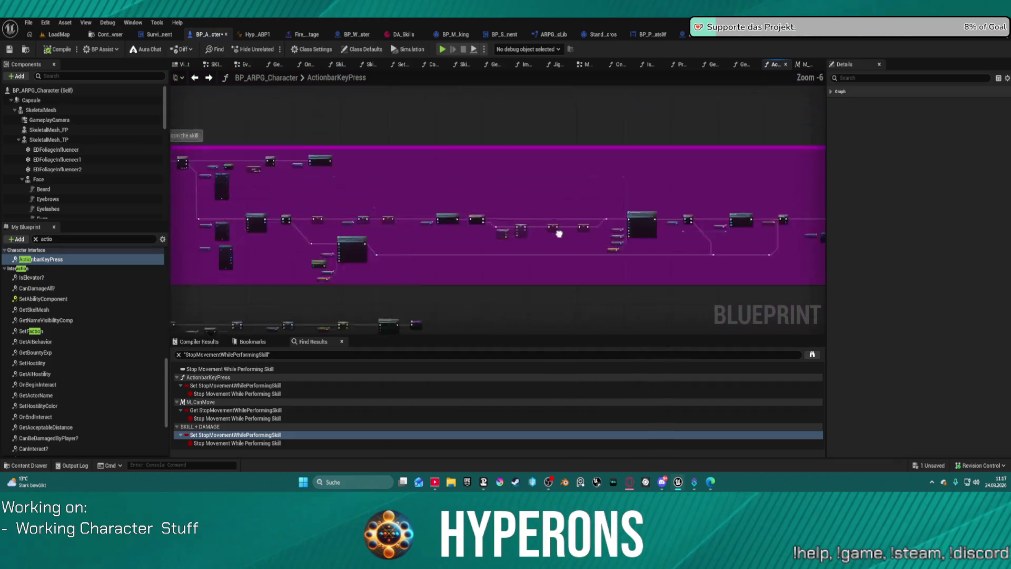
pyautogui.scroll(5, 406, 188)
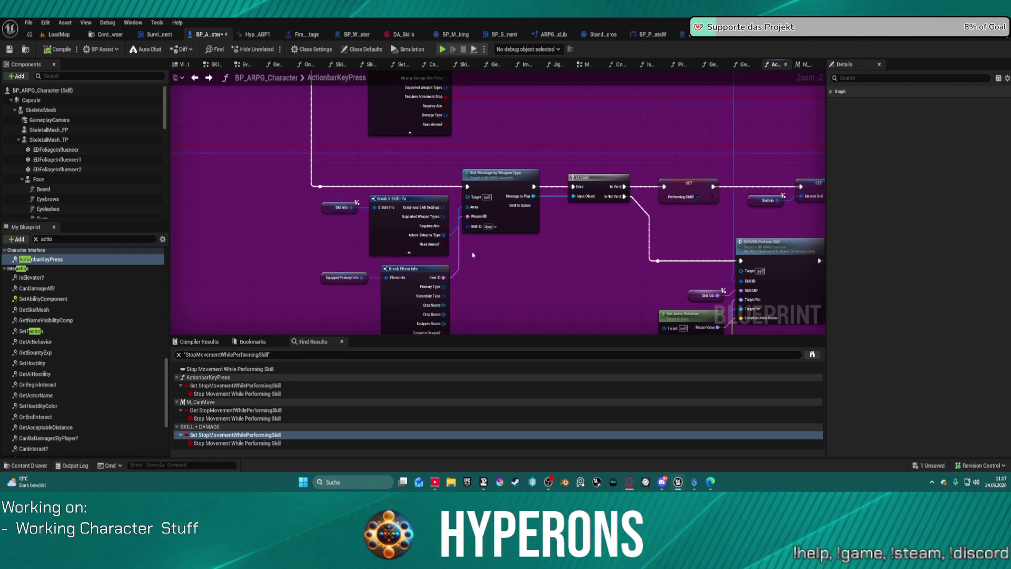
# Bring the NOT, OR and Branch nodes into view and nudge the first Branch slightly up
pyautogui.scroll(-5, 487, 256)
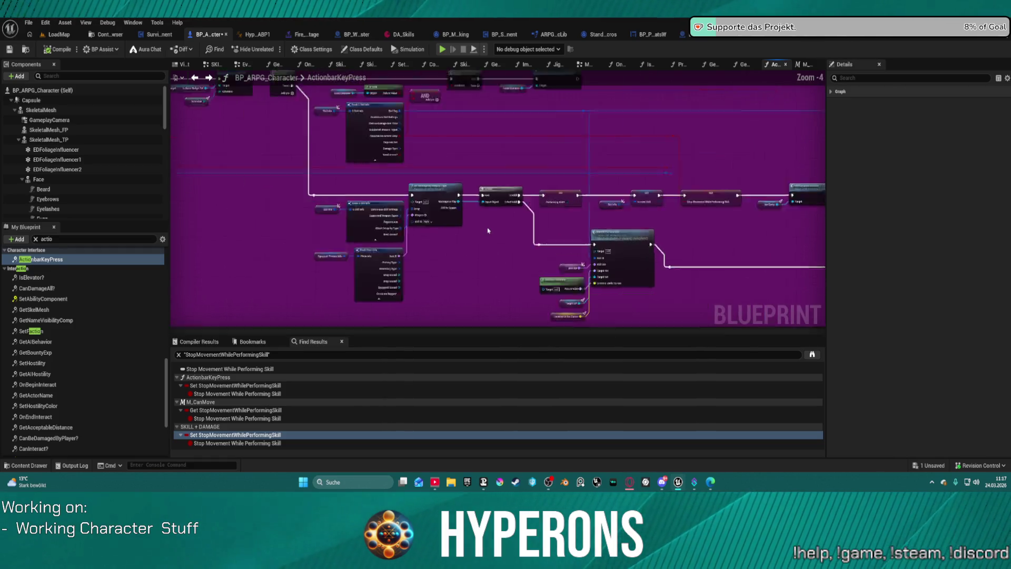
pyautogui.scroll(-5, 462, 207)
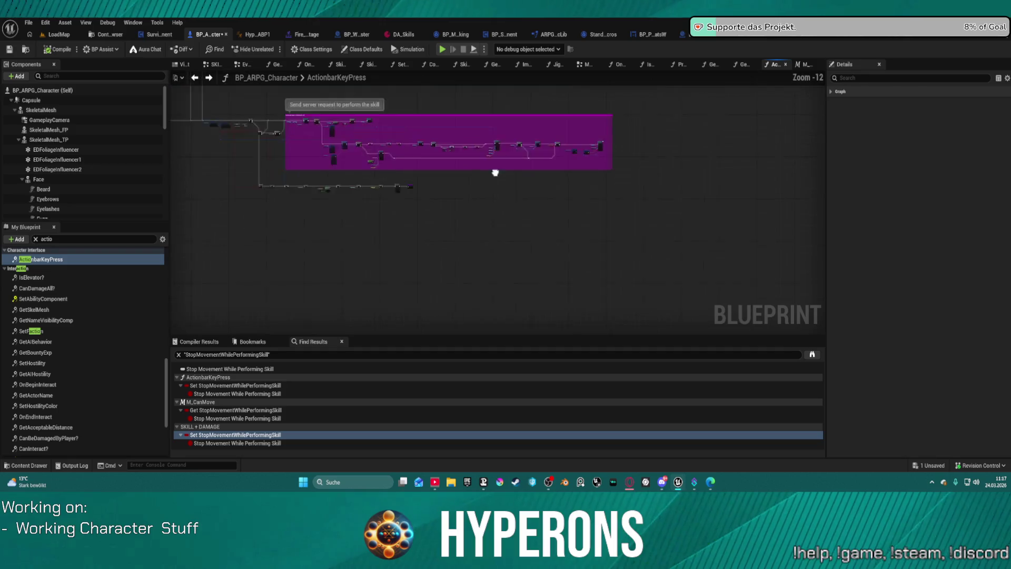
pyautogui.scroll(5, 612, 194)
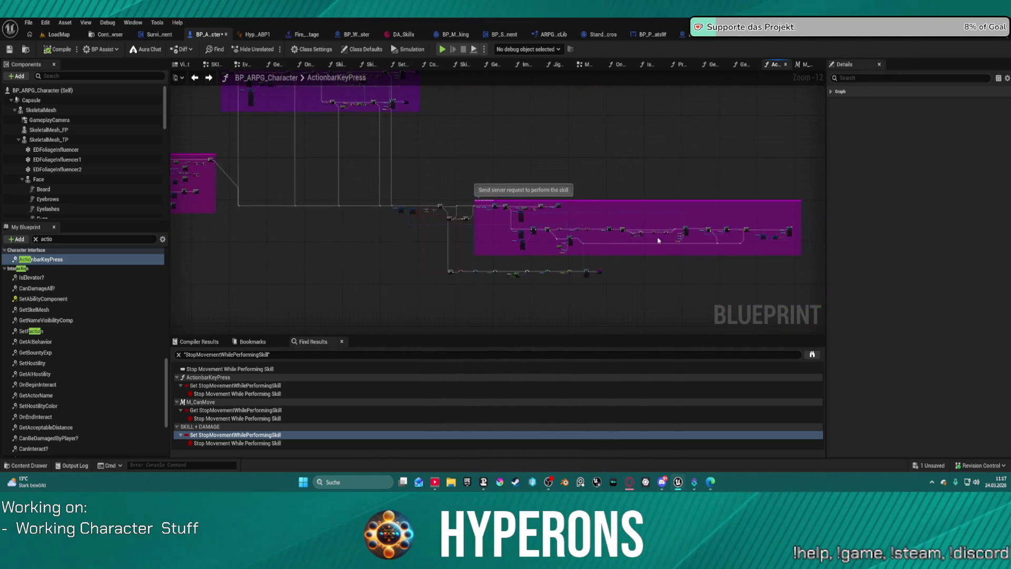
pyautogui.scroll(5, 469, 234)
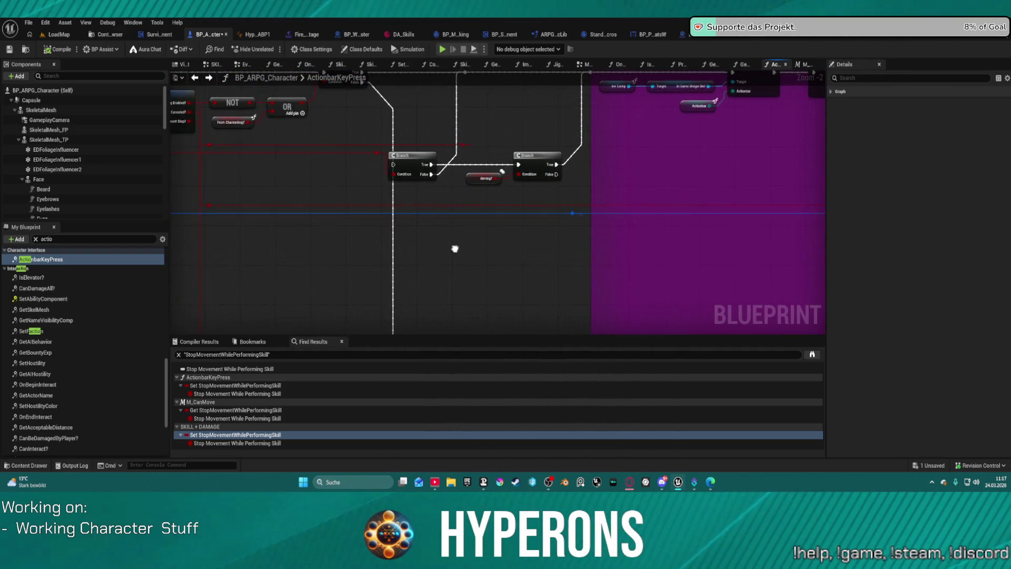
pyautogui.moveTo(458, 248)
pyautogui.mouseDown()
pyautogui.moveTo(542, 328)
pyautogui.moveTo(500, 316)
pyautogui.moveTo(600, 310)
pyautogui.moveTo(412, 293)
pyautogui.mouseUp()
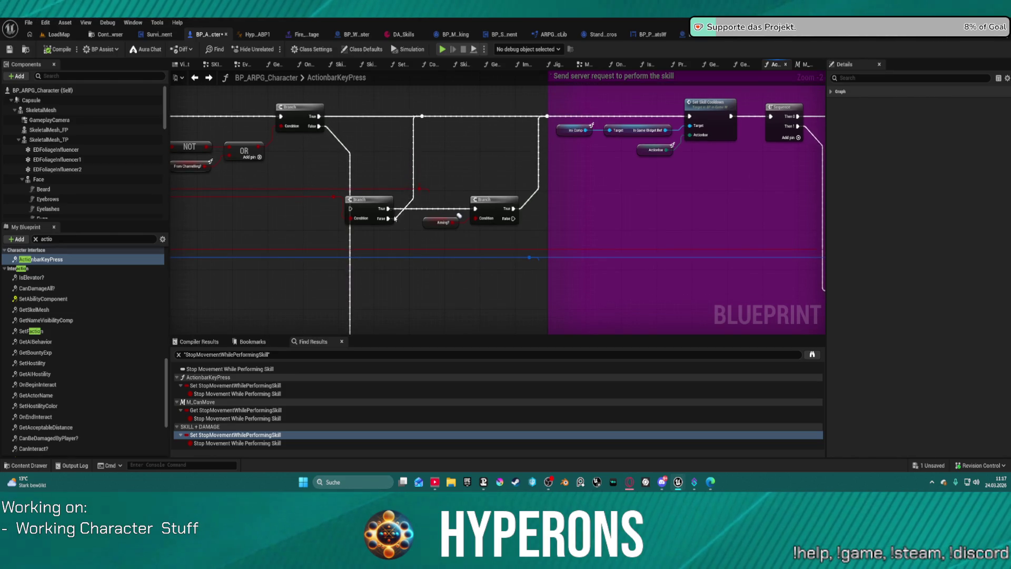
pyautogui.moveTo(374, 196)
pyautogui.mouseDown()
pyautogui.moveTo(375, 176)
pyautogui.moveTo(422, 184)
pyautogui.mouseUp()
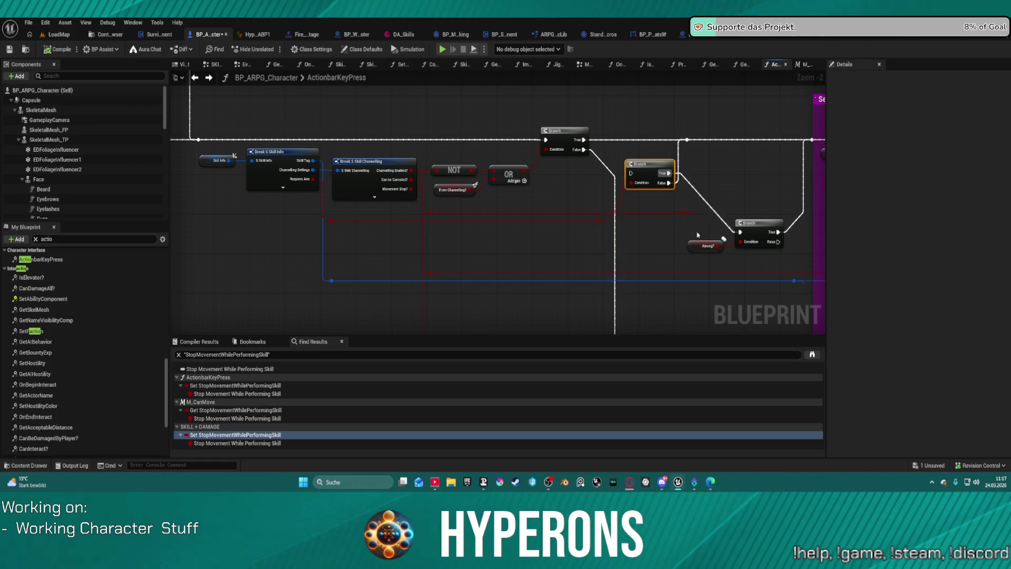
# Survey the purple and magenta comment blocks, including the character-in-range check
pyautogui.scroll(-2, 697, 235)
pyautogui.moveTo(697, 235); pyautogui.dragTo(400, 221)
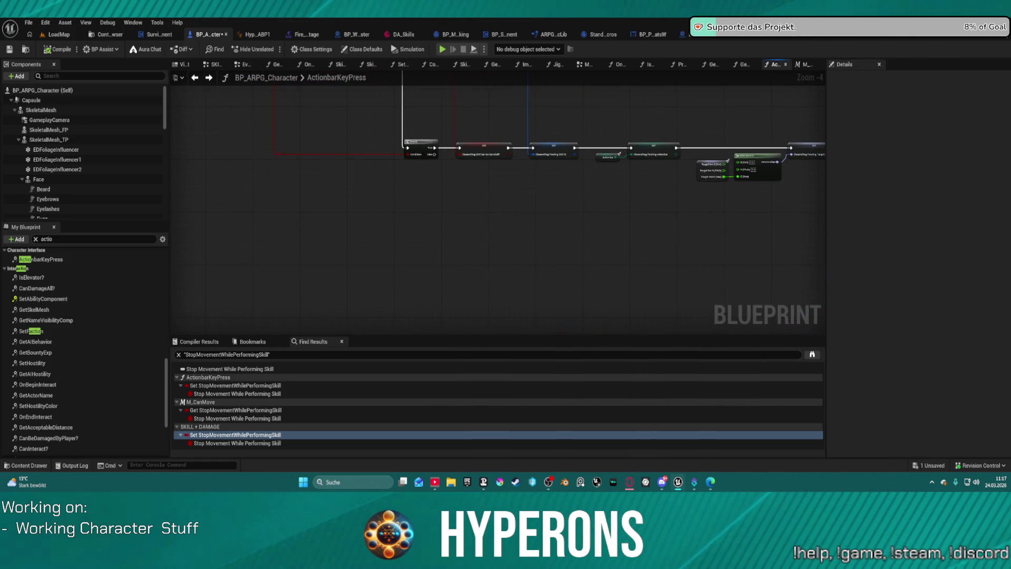
pyautogui.moveTo(736, 158)
pyautogui.mouseDown()
pyautogui.moveTo(579, 203)
pyautogui.moveTo(395, 279)
pyautogui.moveTo(237, 274)
pyautogui.moveTo(177, 229)
pyautogui.moveTo(316, 326)
pyautogui.moveTo(474, 236)
pyautogui.moveTo(700, 196)
pyautogui.moveTo(654, 259)
pyautogui.moveTo(563, 255)
pyautogui.mouseUp()
pyautogui.scroll(2, 526, 184)
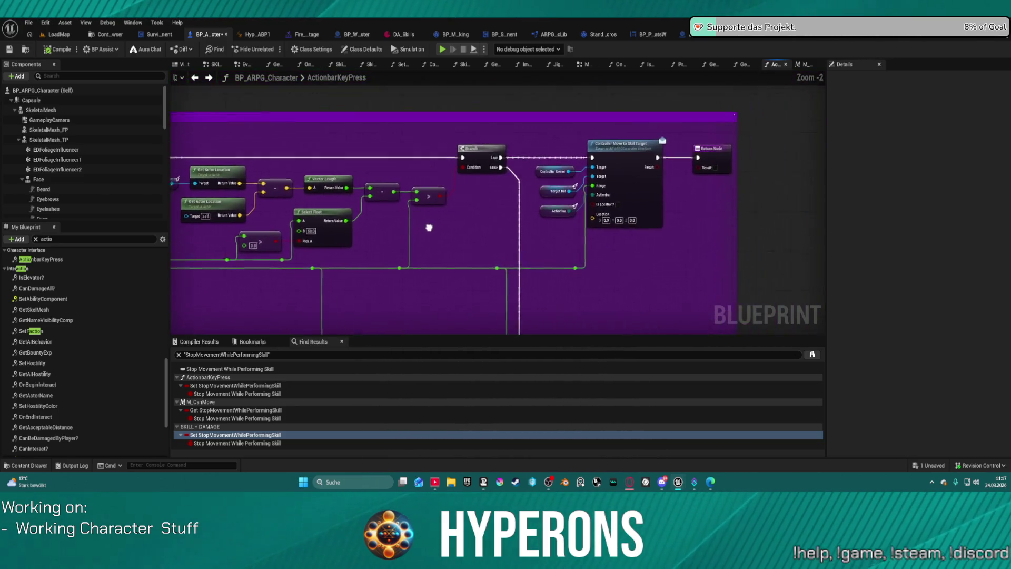
pyautogui.moveTo(422, 228); pyautogui.dragTo(658, 184)
pyautogui.moveTo(553, 210); pyautogui.dragTo(734, 220)
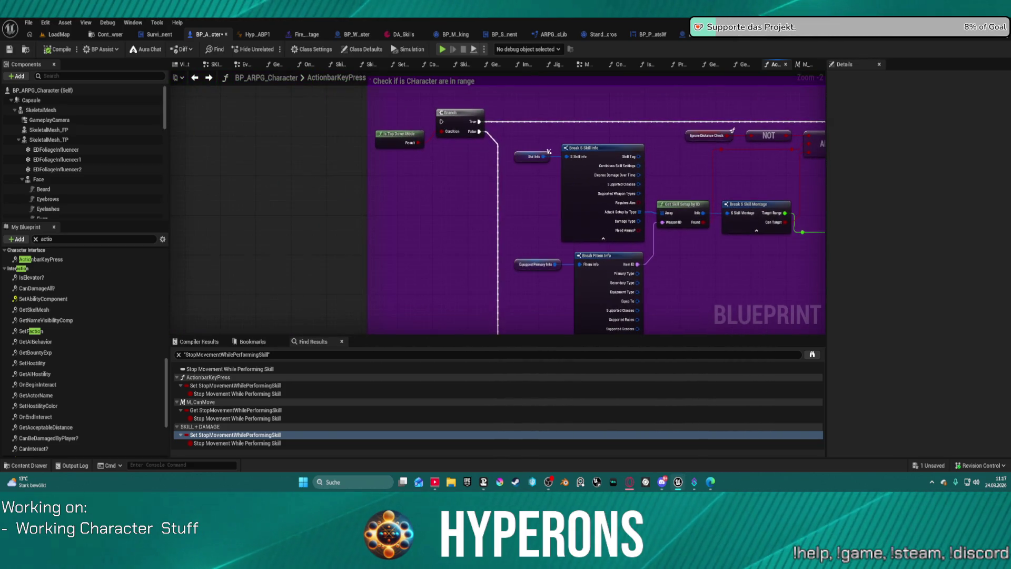
pyautogui.scroll(-2, 331, 161)
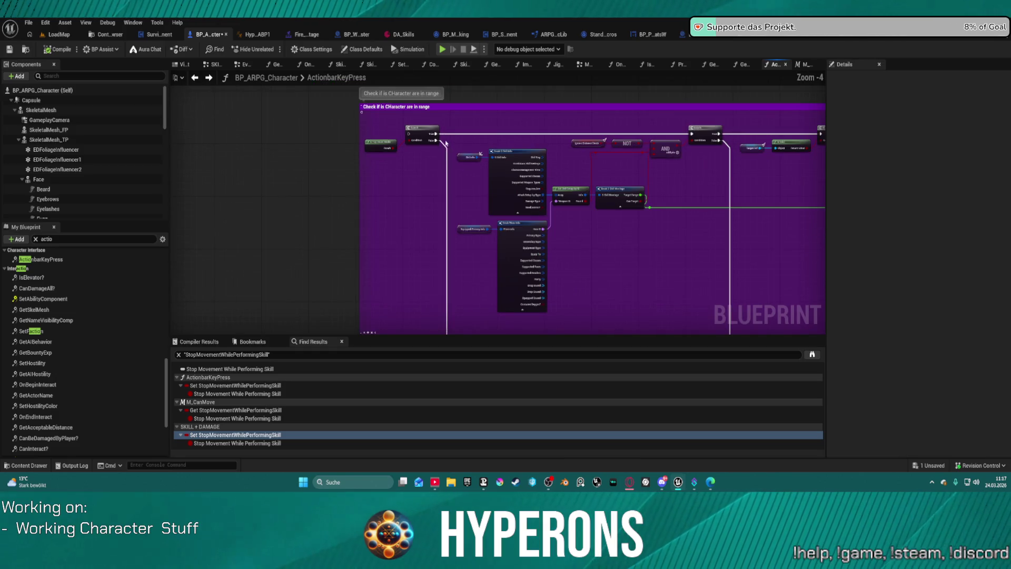
pyautogui.scroll(-3, 411, 163)
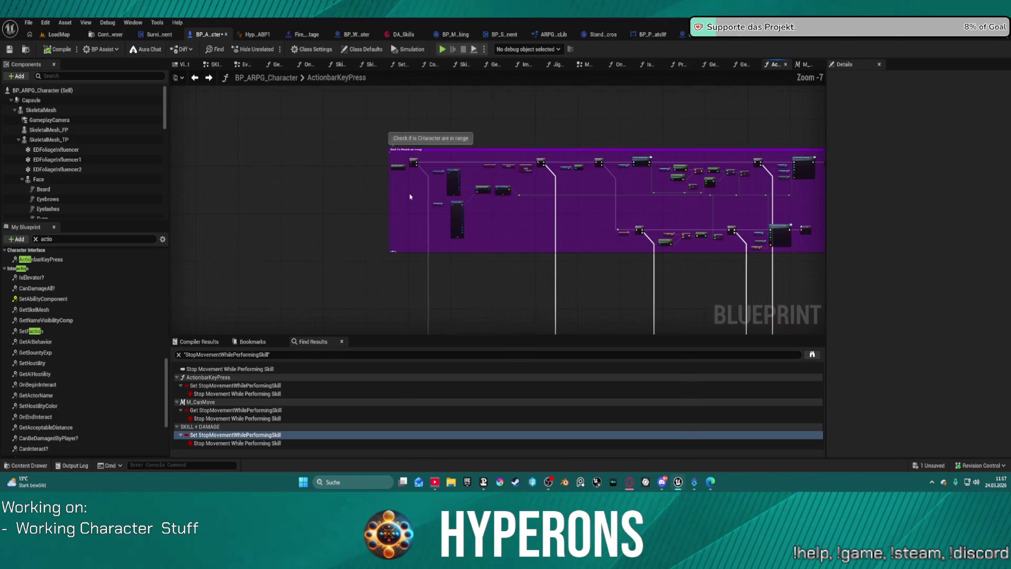
pyautogui.moveTo(409, 193); pyautogui.dragTo(188, 222)
pyautogui.scroll(5, 483, 143)
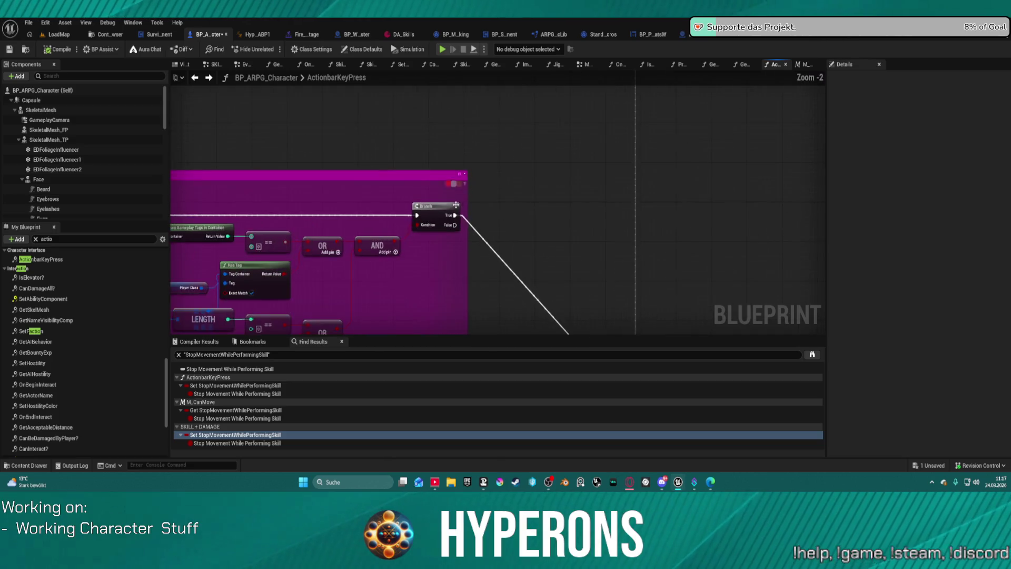
pyautogui.moveTo(638, 155)
pyautogui.mouseDown()
pyautogui.moveTo(819, 140)
pyautogui.moveTo(824, 52)
pyautogui.moveTo(803, 49)
pyautogui.moveTo(809, 13)
pyautogui.moveTo(974, 95)
pyautogui.mouseUp()
# Trace the skill checks: Break Skill Info, Have Enough Energy, Branch/AND/OR and Is Actionbar Equipped
pyautogui.moveTo(474, 210)
pyautogui.mouseDown()
pyautogui.moveTo(648, 216)
pyautogui.moveTo(757, 198)
pyautogui.mouseUp()
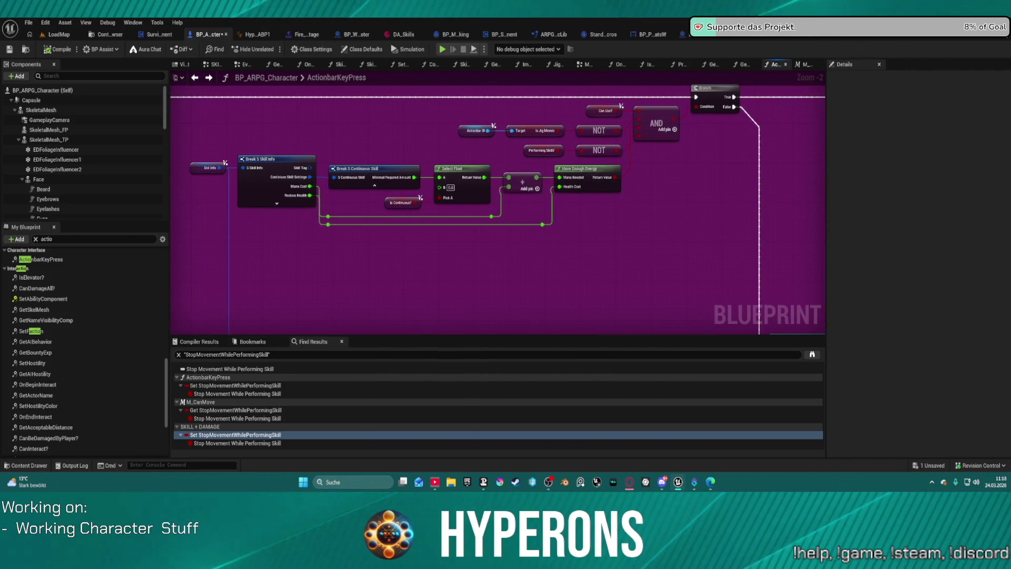
pyautogui.moveTo(210, 184)
pyautogui.mouseDown()
pyautogui.moveTo(490, 216)
pyautogui.moveTo(772, 225)
pyautogui.mouseUp()
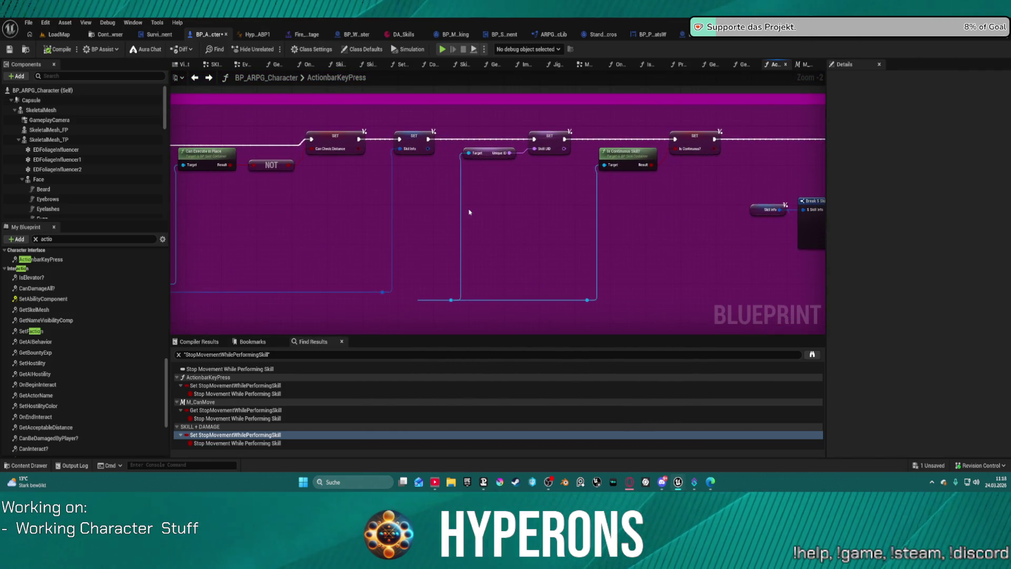
pyautogui.moveTo(451, 210); pyautogui.dragTo(692, 215)
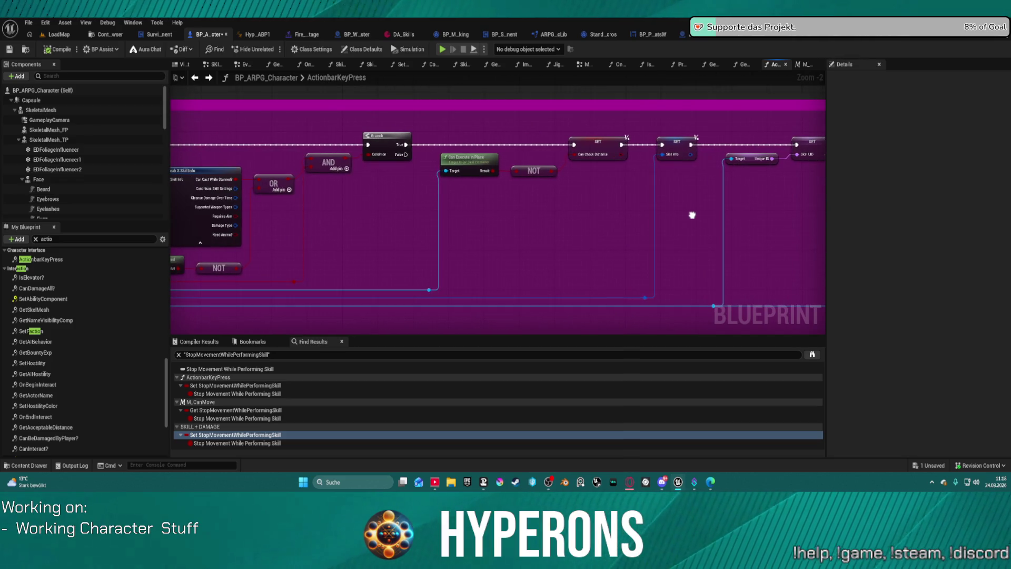
pyautogui.moveTo(463, 213); pyautogui.dragTo(695, 215)
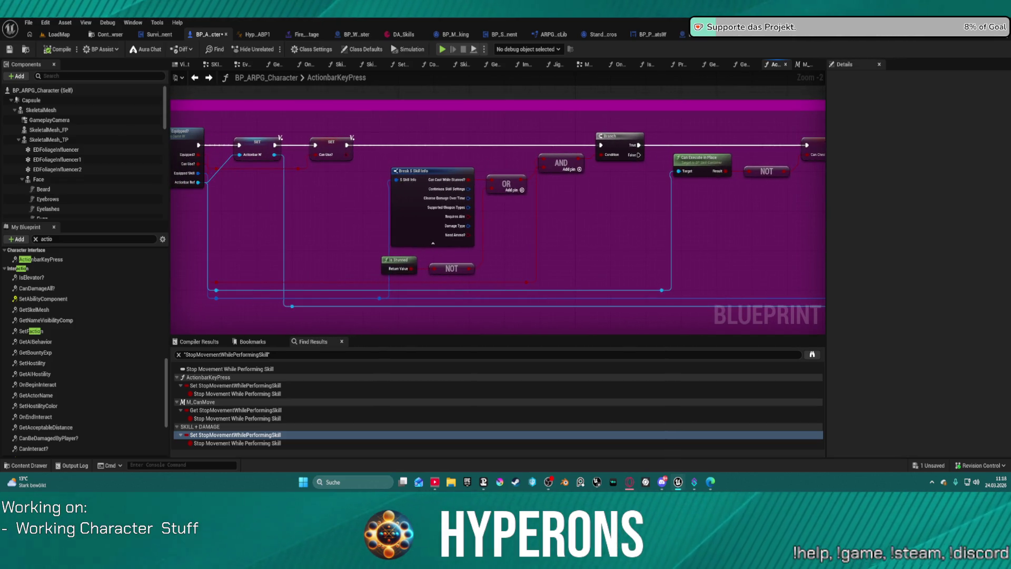
pyautogui.moveTo(463, 213); pyautogui.dragTo(810, 230)
pyautogui.moveTo(316, 211)
pyautogui.mouseDown()
pyautogui.moveTo(606, 211)
pyautogui.moveTo(400, 211)
pyautogui.moveTo(210, 175)
pyautogui.mouseUp()
pyautogui.scroll(-8, 641, 137)
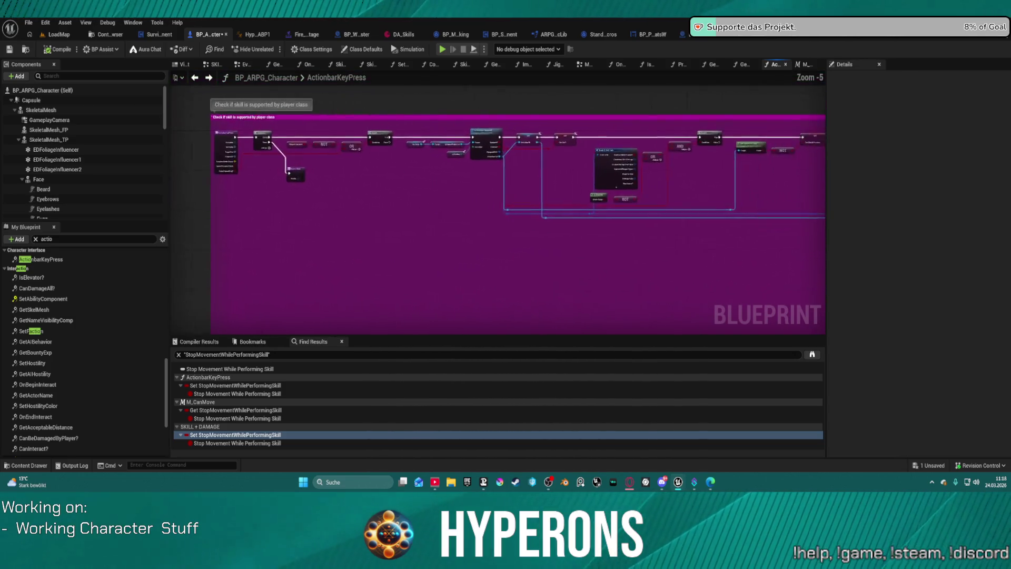
pyautogui.moveTo(472, 148); pyautogui.dragTo(316, 167)
pyautogui.moveTo(658, 158); pyautogui.dragTo(496, 232)
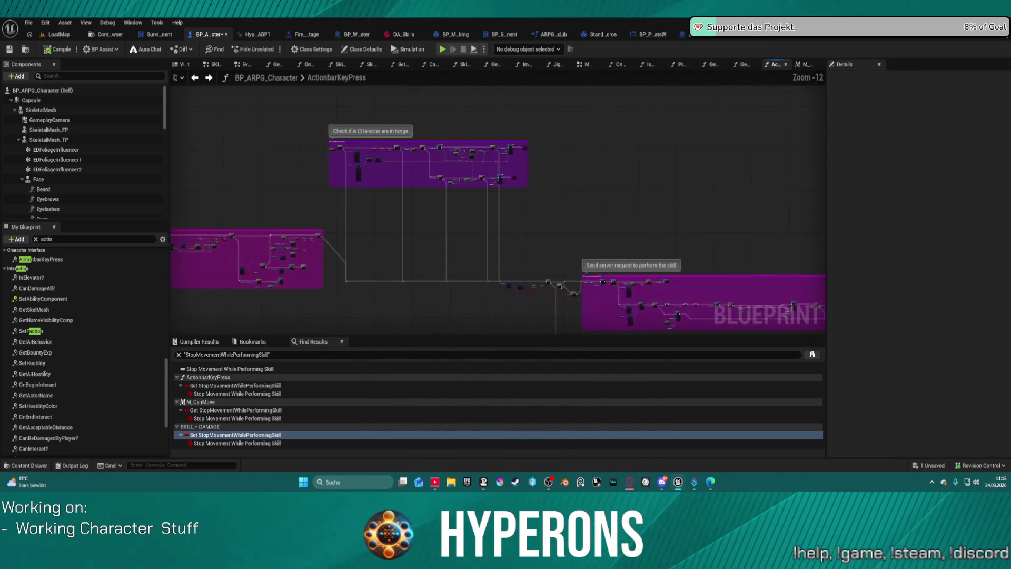
pyautogui.moveTo(684, 295); pyautogui.dragTo(490, 137)
pyautogui.moveTo(579, 158); pyautogui.dragTo(487, 158)
pyautogui.scroll(10, 371, 108)
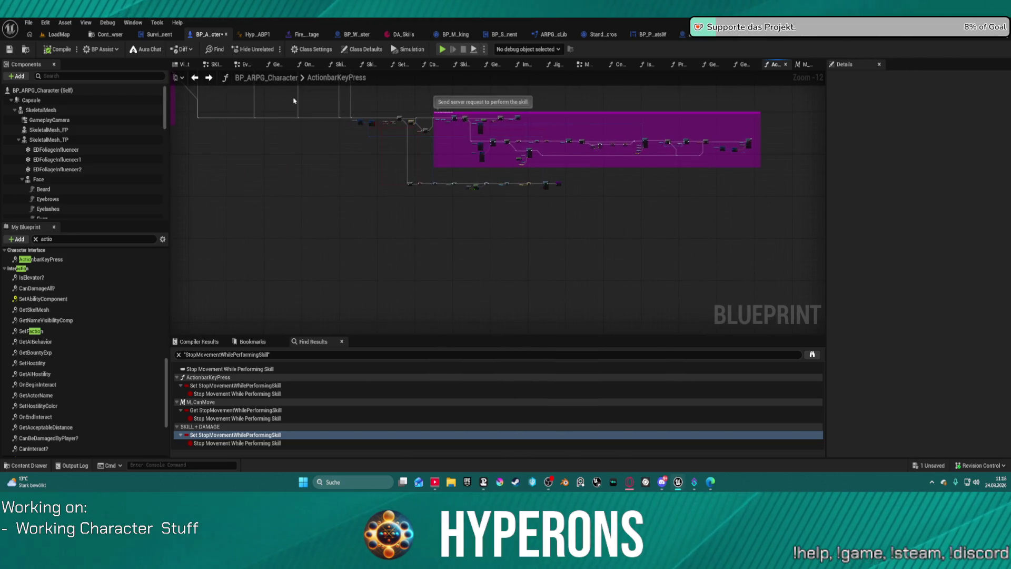
pyautogui.scroll(3, 410, 214)
# Move the Break S Skill Channelling node down-left and follow the chain to Init Channeling Skill
pyautogui.moveTo(411, 214)
pyautogui.mouseDown()
pyautogui.moveTo(598, 232)
pyautogui.moveTo(686, 220)
pyautogui.moveTo(401, 181)
pyautogui.moveTo(310, 179)
pyautogui.moveTo(413, 166)
pyautogui.mouseUp()
pyautogui.moveTo(321, 131); pyautogui.dragTo(309, 169)
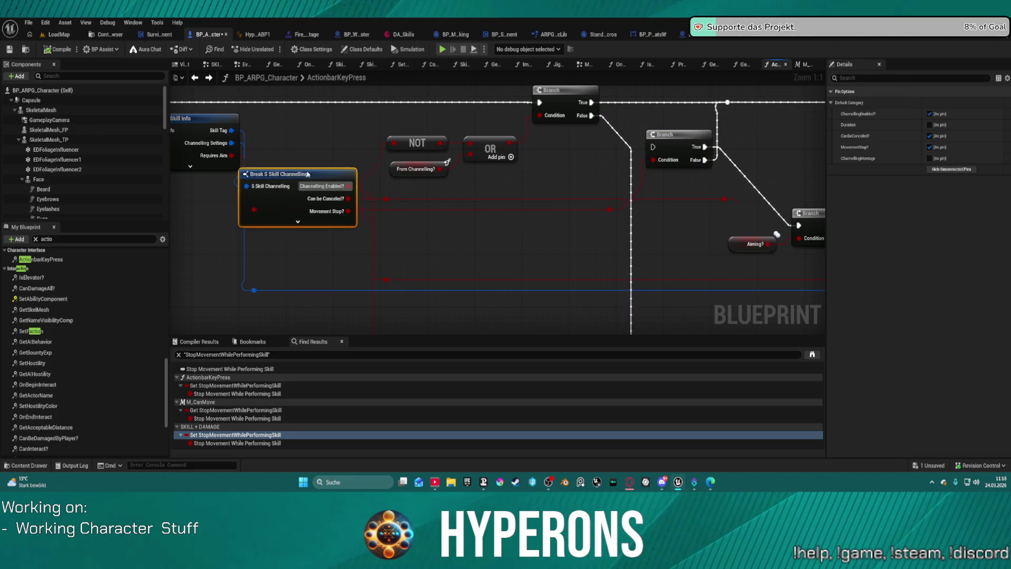
pyautogui.scroll(-2, 308, 176)
pyautogui.moveTo(537, 189)
pyautogui.mouseDown()
pyautogui.moveTo(594, 276)
pyautogui.moveTo(374, 229)
pyautogui.mouseUp()
pyautogui.scroll(2, 316, 253)
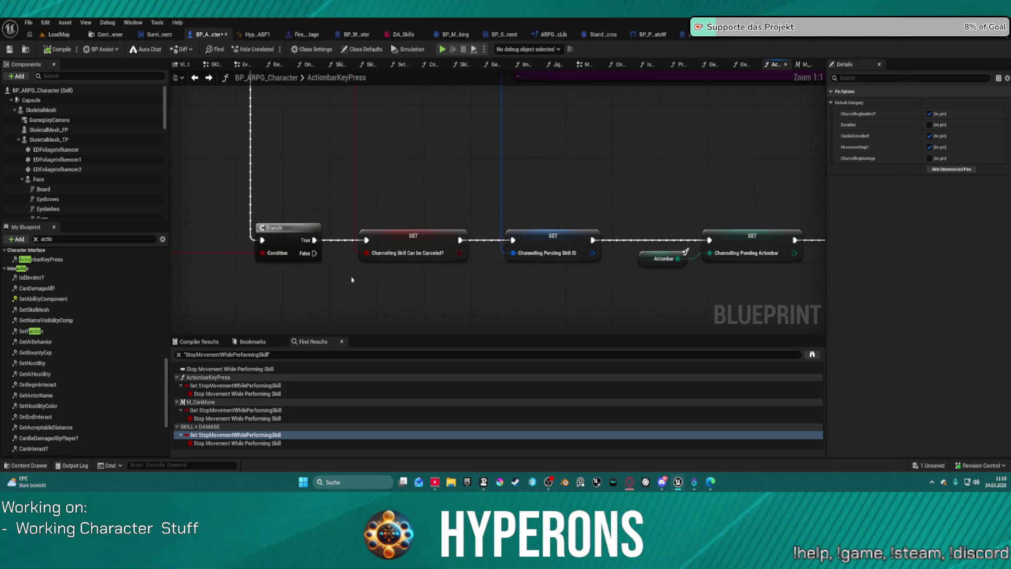
pyautogui.moveTo(378, 282)
pyautogui.mouseDown()
pyautogui.moveTo(467, 293)
pyautogui.moveTo(431, 284)
pyautogui.moveTo(392, 257)
pyautogui.moveTo(190, 220)
pyautogui.mouseUp()
pyautogui.moveTo(368, 222); pyautogui.dragTo(185, 221)
pyautogui.moveTo(527, 221); pyautogui.dragTo(349, 221)
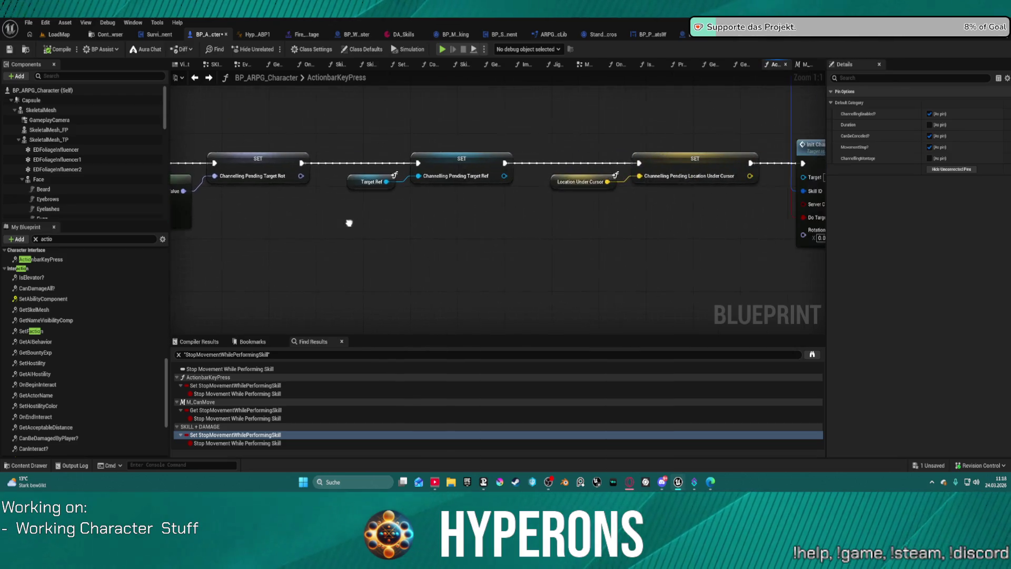
pyautogui.moveTo(563, 222); pyautogui.dragTo(357, 222)
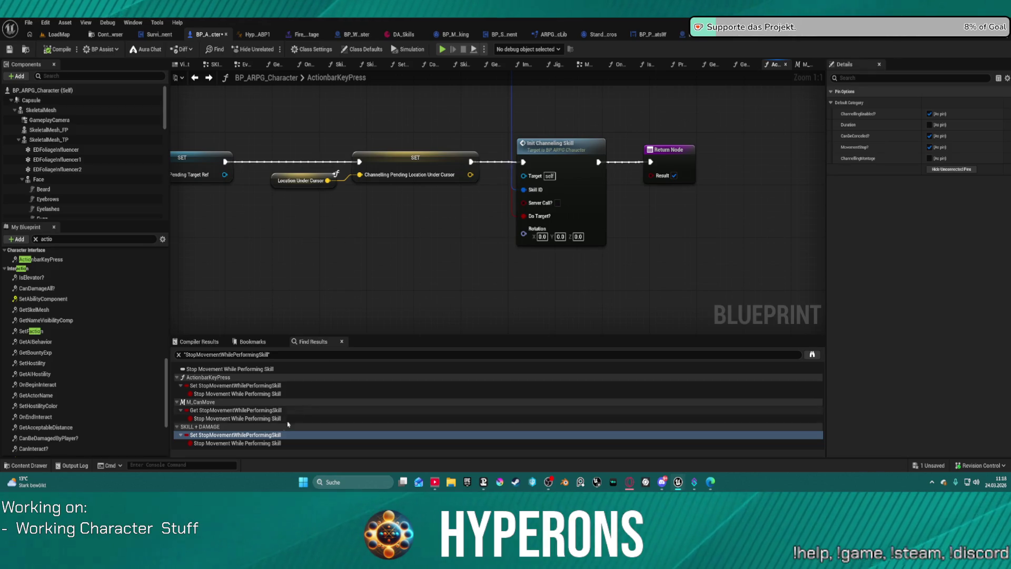
# Jump from Find Results to the SKILL + DAMAGE StopMovementWhilePerformingSkill setter
pyautogui.click(226, 410)
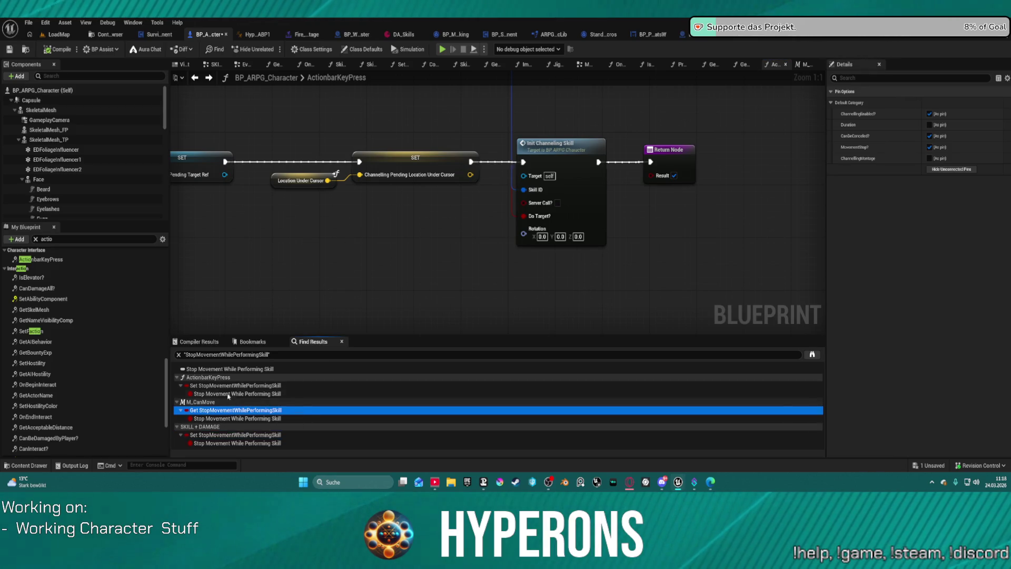
pyautogui.click(239, 435)
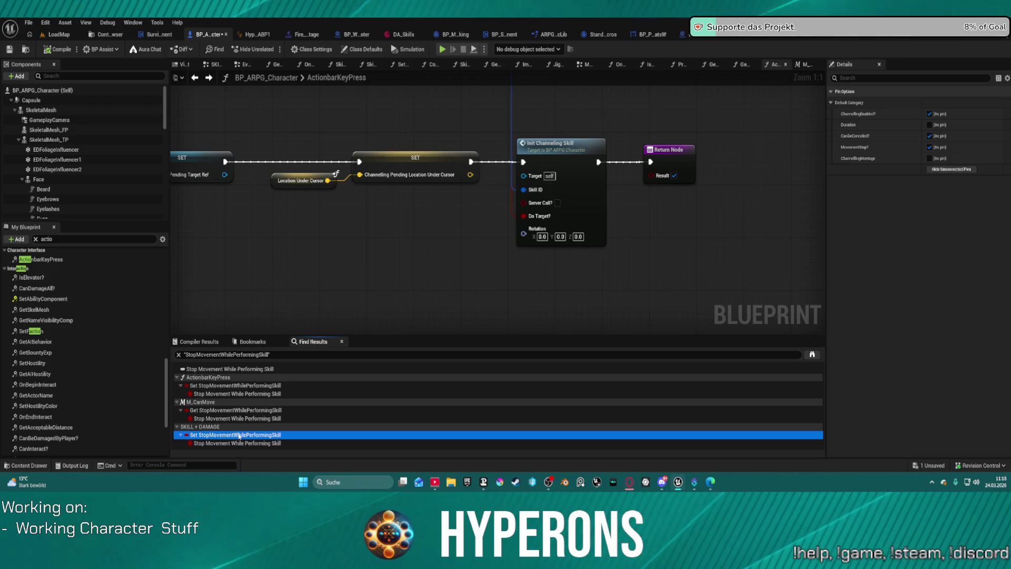
pyautogui.doubleClick(238, 435)
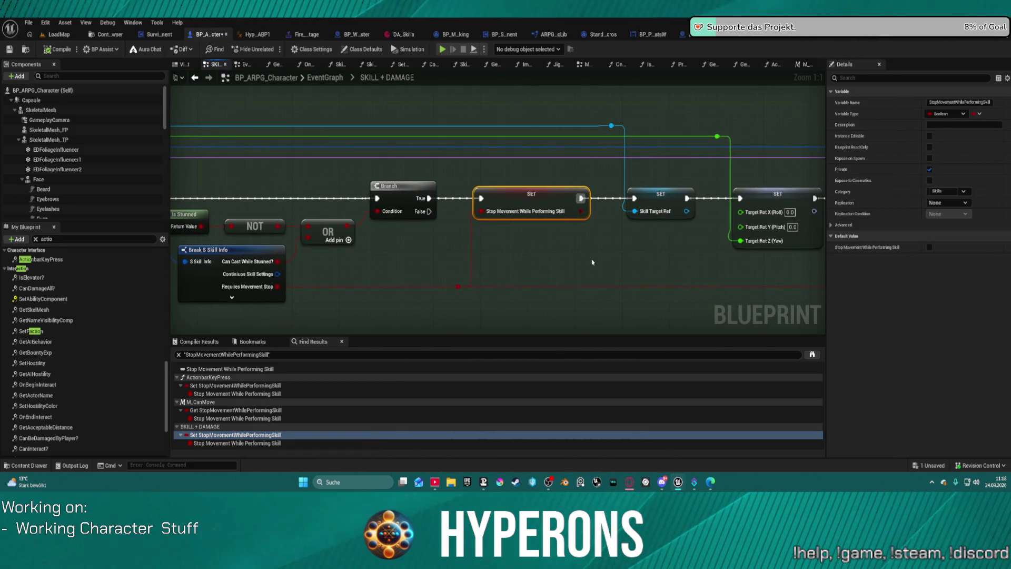
# Follow the SET chain in SKILL + DAMAGE to the Play Montage nodes
pyautogui.moveTo(659, 253); pyautogui.dragTo(295, 248)
pyautogui.scroll(-4, 333, 250)
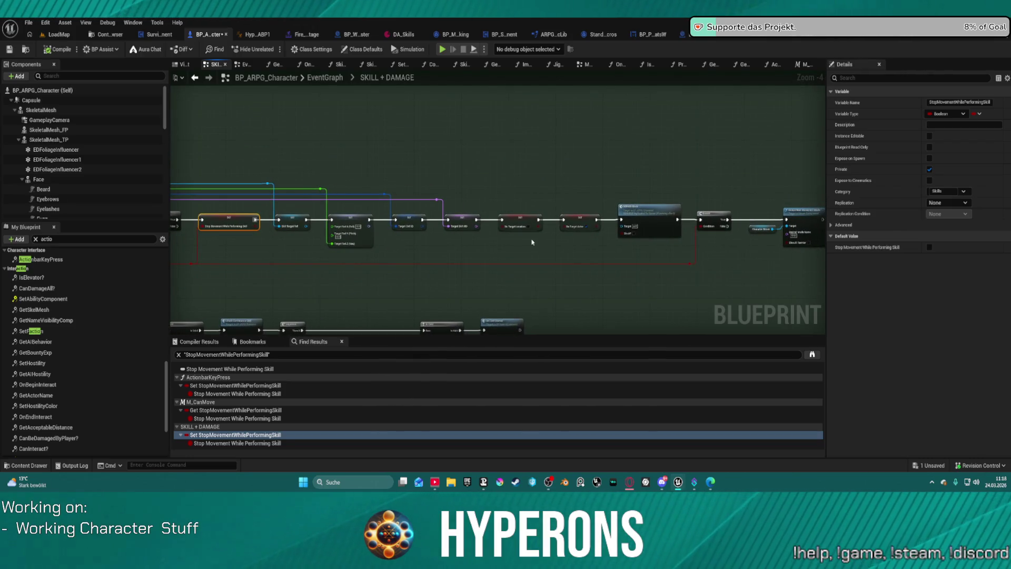
pyautogui.moveTo(730, 253); pyautogui.dragTo(466, 250)
pyautogui.scroll(1, 545, 256)
pyautogui.scroll(-3, 465, 249)
pyautogui.moveTo(582, 225)
pyautogui.mouseDown()
pyautogui.moveTo(667, 187)
pyautogui.moveTo(647, 131)
pyautogui.mouseUp()
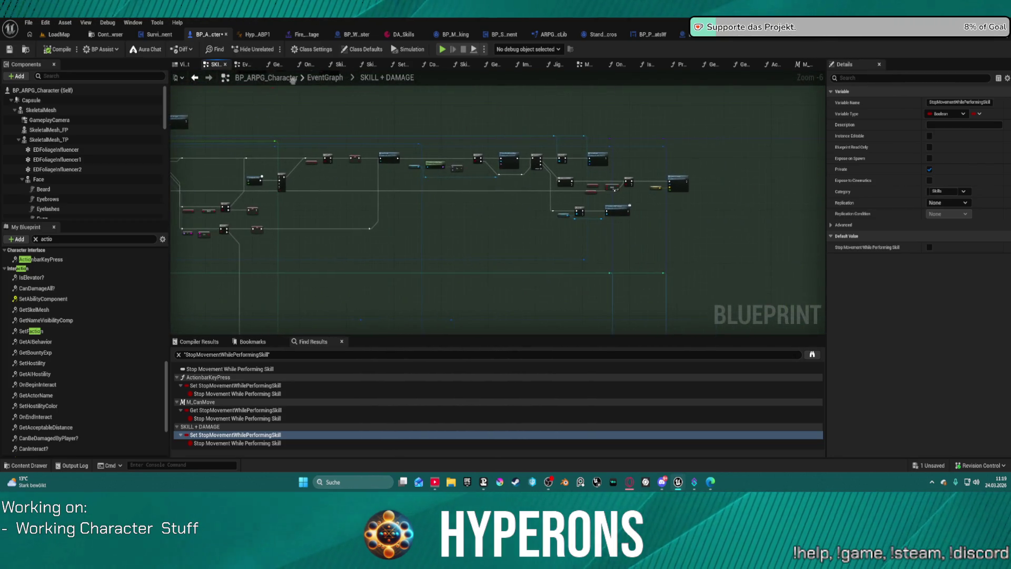
pyautogui.moveTo(373, 78)
pyautogui.mouseDown()
pyautogui.moveTo(590, 98)
pyautogui.moveTo(415, 82)
pyautogui.mouseUp()
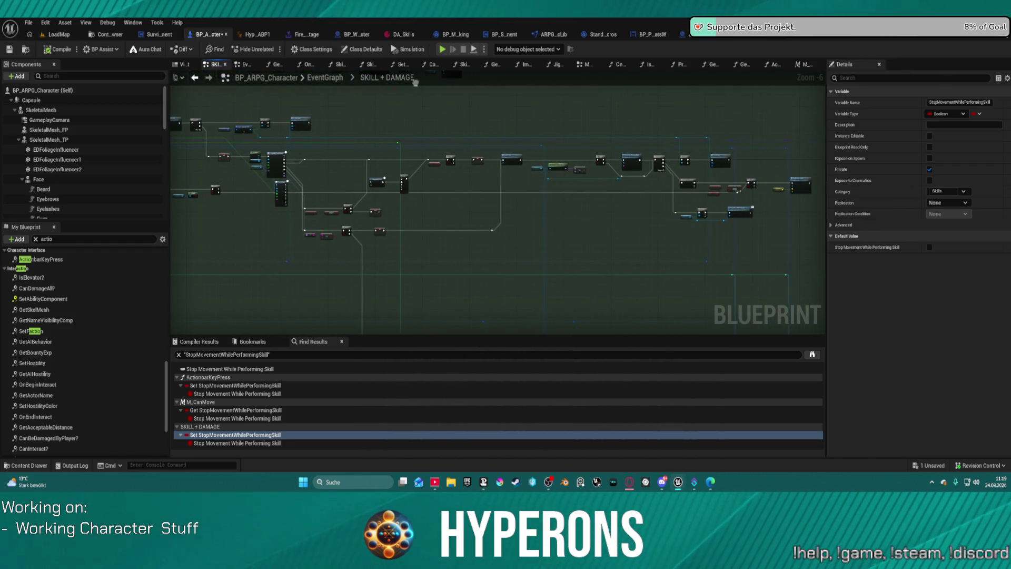
pyautogui.scroll(4, 528, 200)
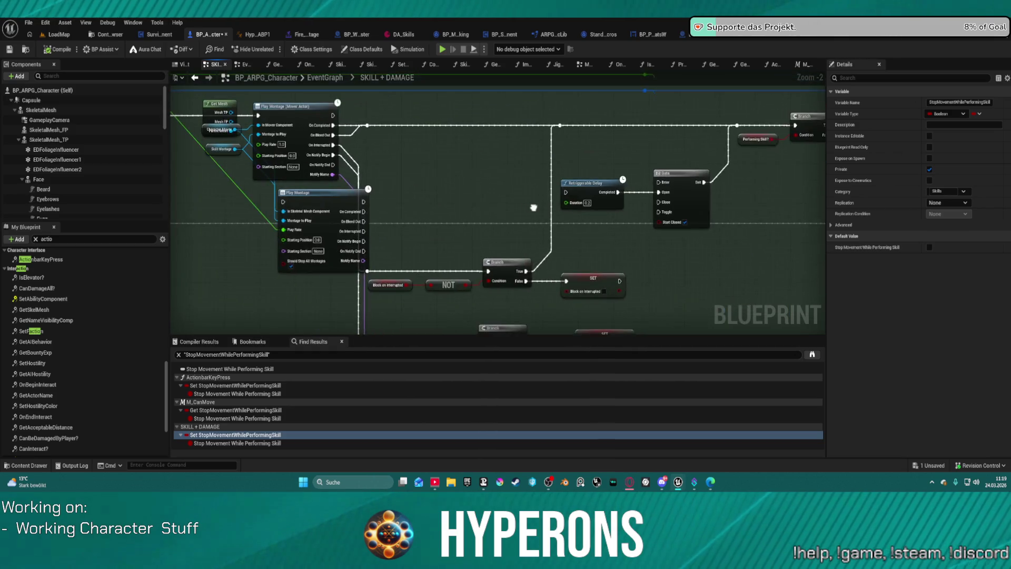
pyautogui.moveTo(528, 199); pyautogui.dragTo(571, 191)
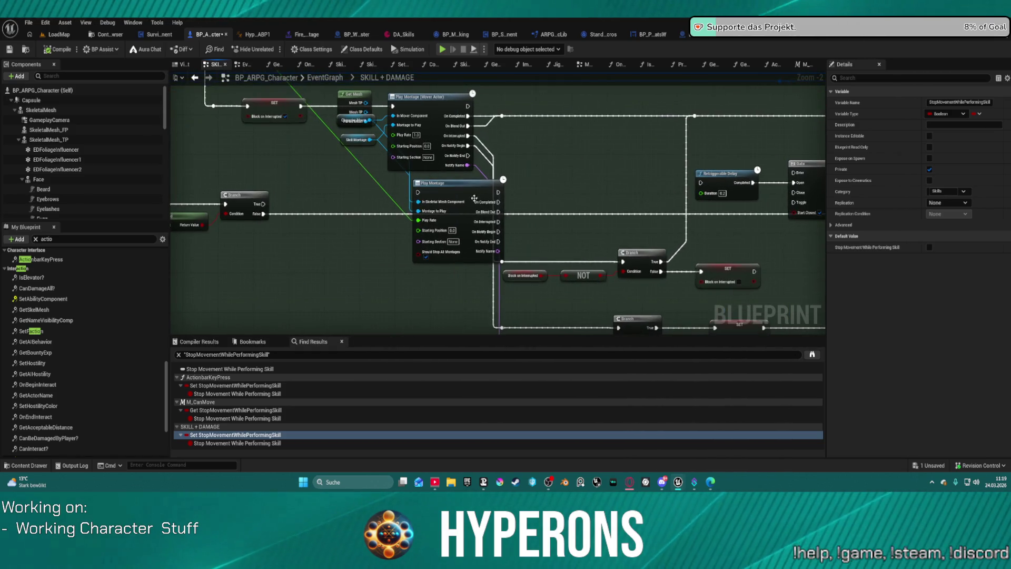
# Rewire the Play Rate input, delete the lower Play Montage node, move Get Mesh aside, and play-test
pyautogui.moveTo(473, 198)
pyautogui.mouseDown()
pyautogui.moveTo(413, 240)
pyautogui.moveTo(505, 293)
pyautogui.moveTo(295, 282)
pyautogui.moveTo(505, 268)
pyautogui.moveTo(462, 250)
pyautogui.mouseUp()
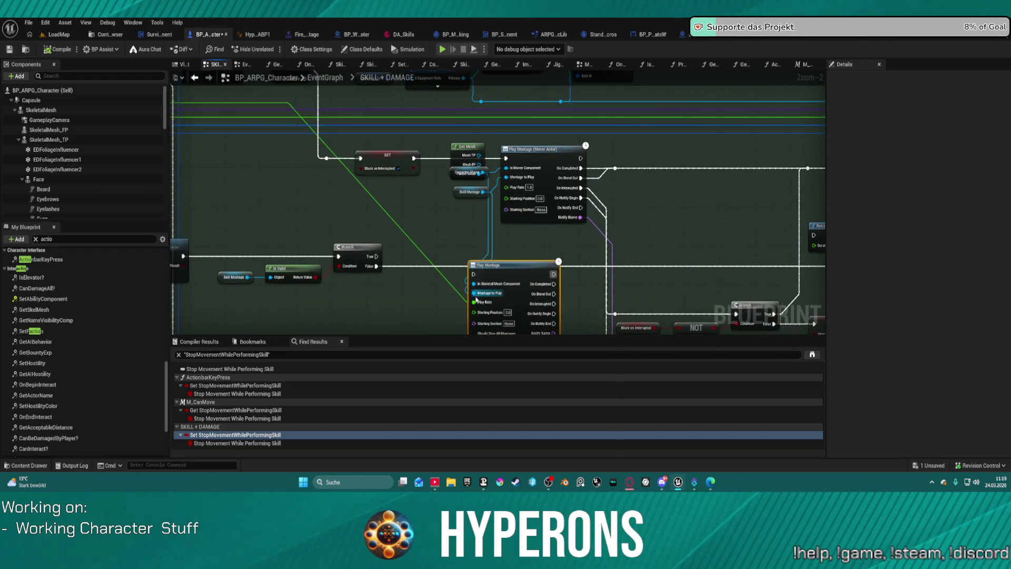
pyautogui.moveTo(474, 306); pyautogui.dragTo(491, 241)
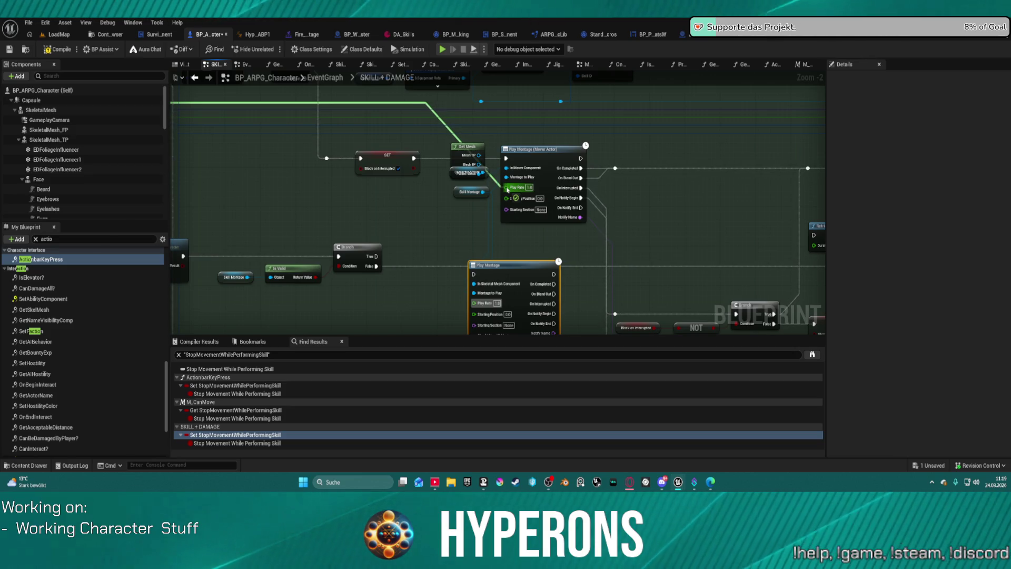
pyautogui.moveTo(507, 189); pyautogui.dragTo(506, 188)
pyautogui.click(538, 271)
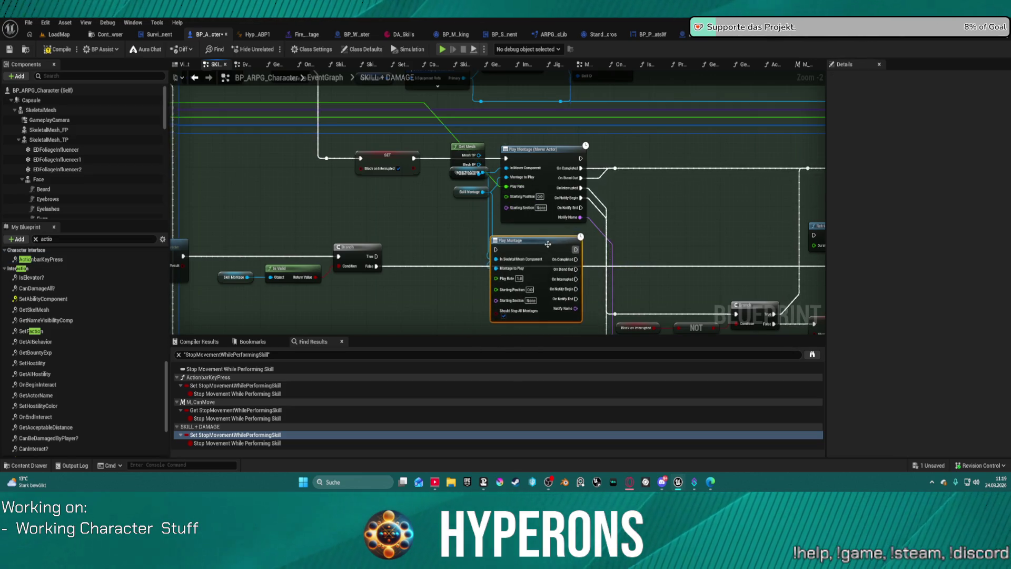
pyautogui.press('Delete')
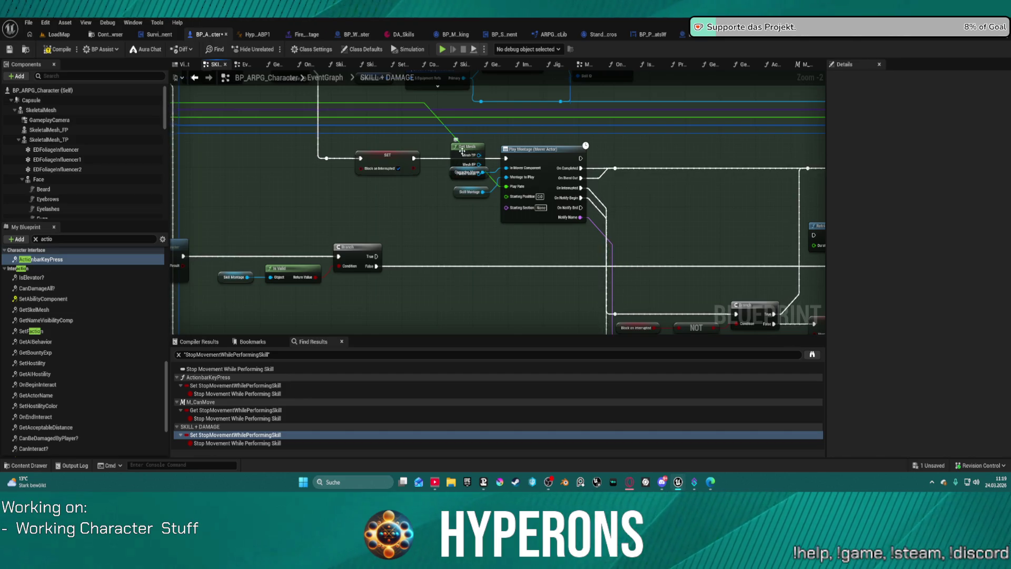
pyautogui.moveTo(462, 151); pyautogui.dragTo(452, 133)
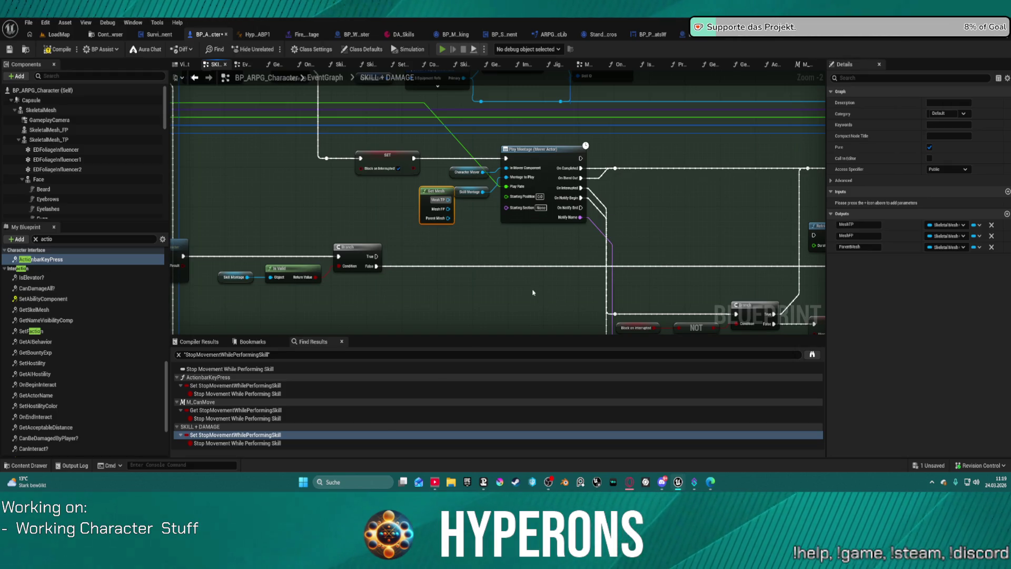
pyautogui.hotkey('alt', 'p')
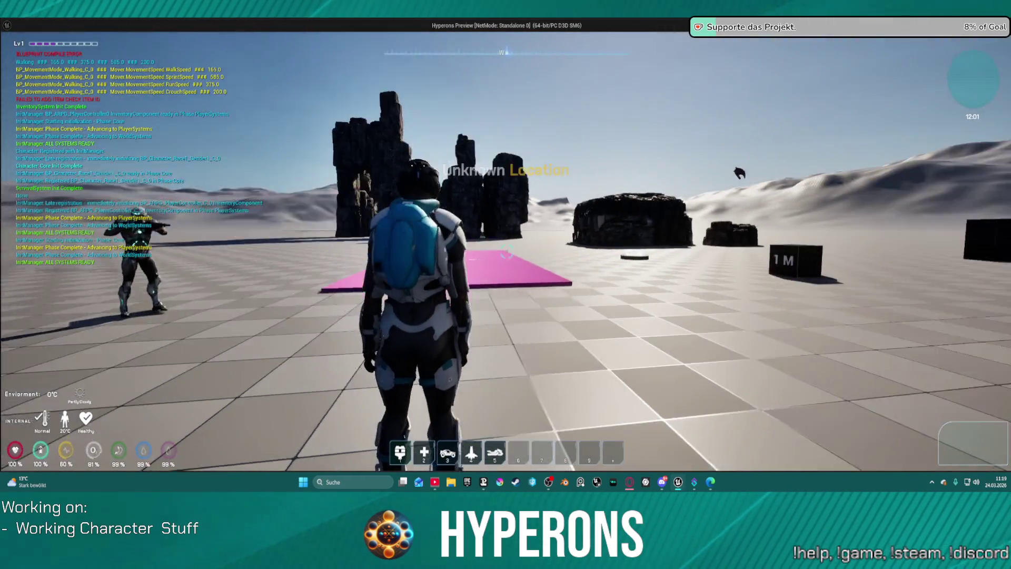
# Walk to the pink platform, mount the hover-bike and drive it toward the blocks
pyautogui.press('w')
pyautogui.press('5')
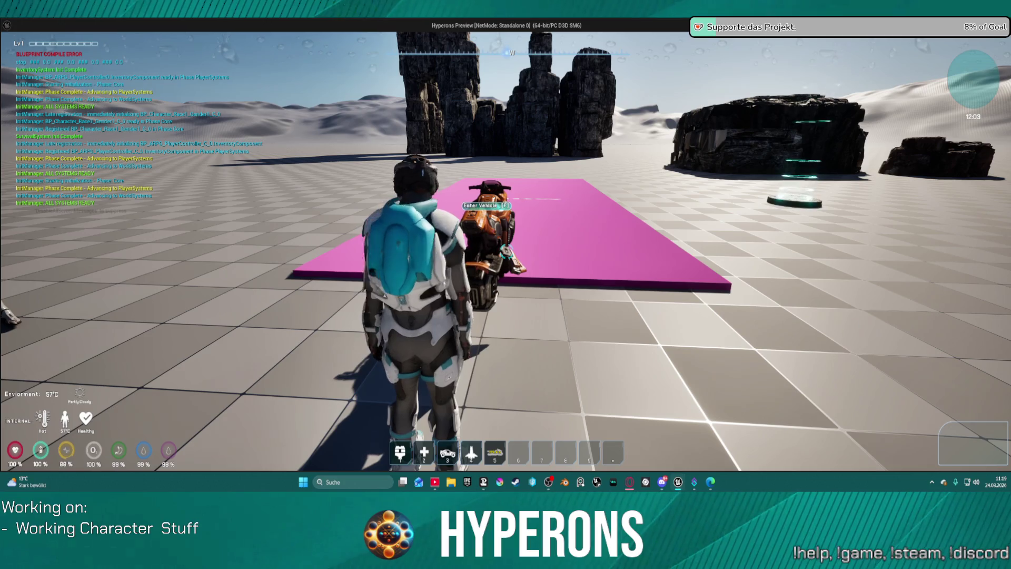
pyautogui.press('w')
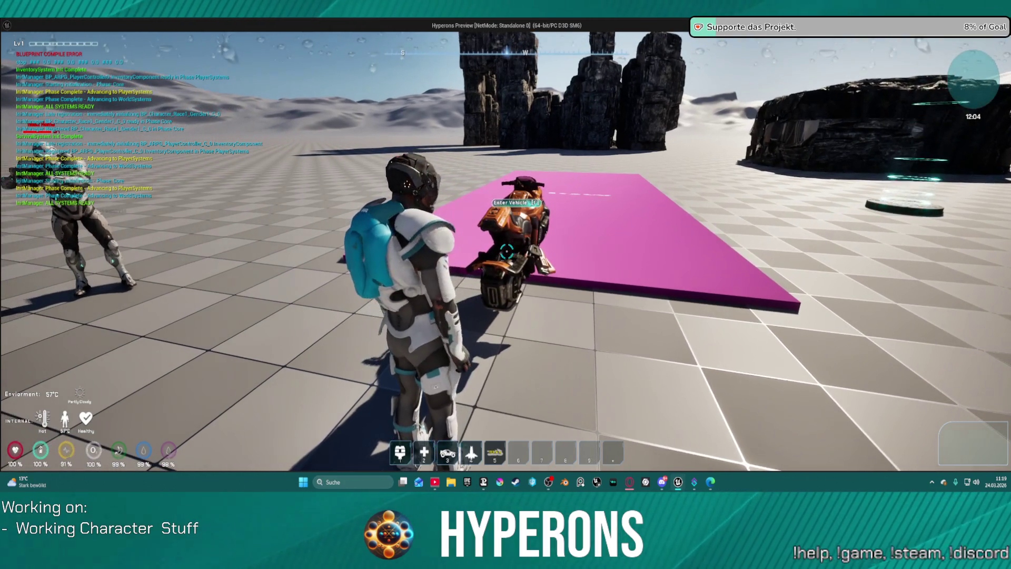
pyautogui.press('w')
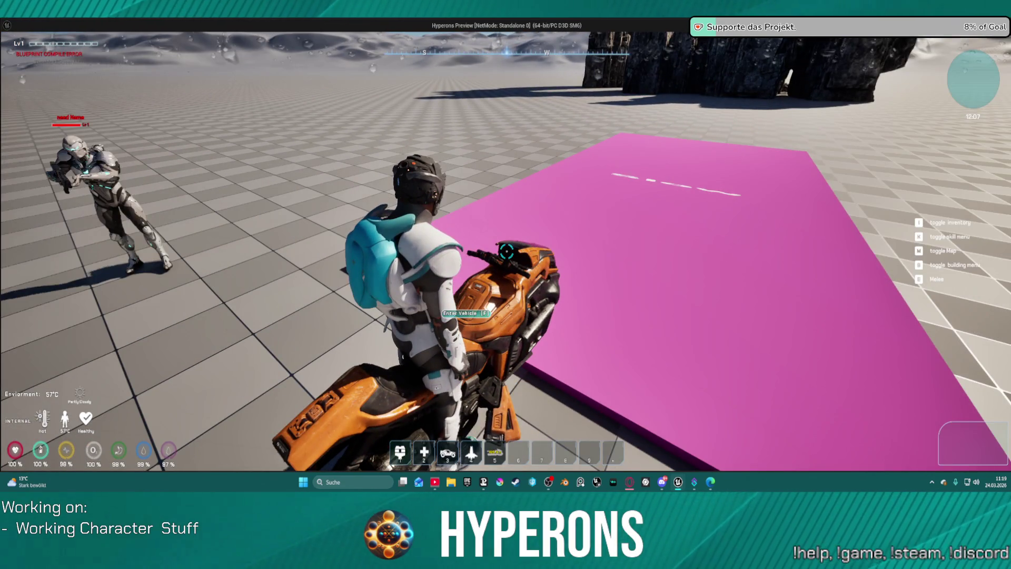
pyautogui.press('f')
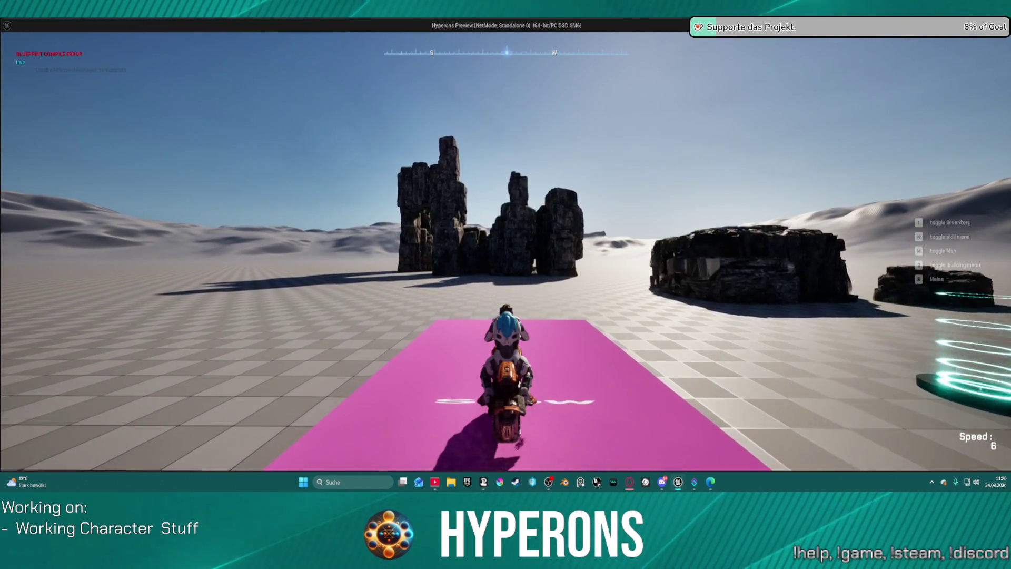
pyautogui.press('w')
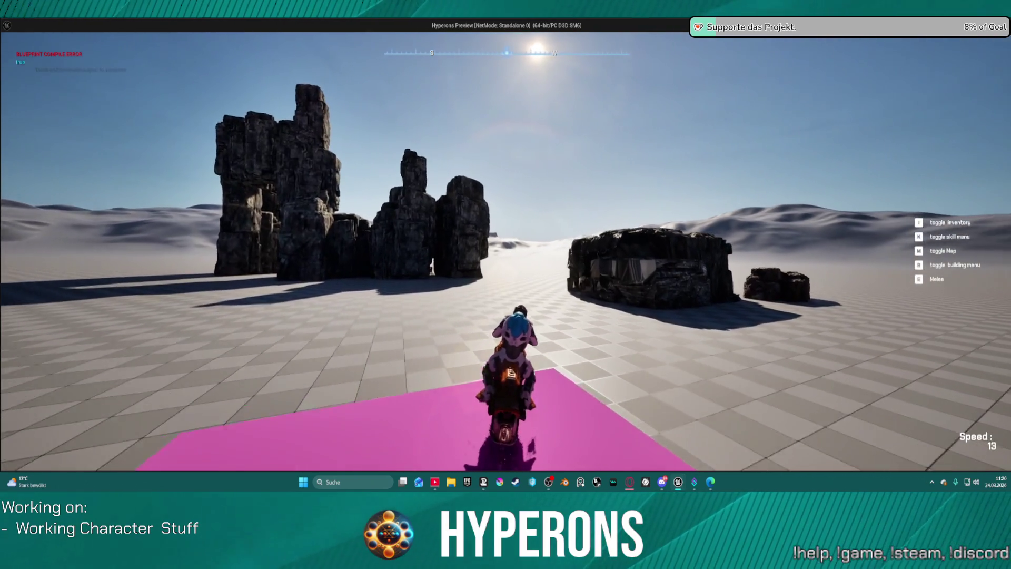
pyautogui.press('d')
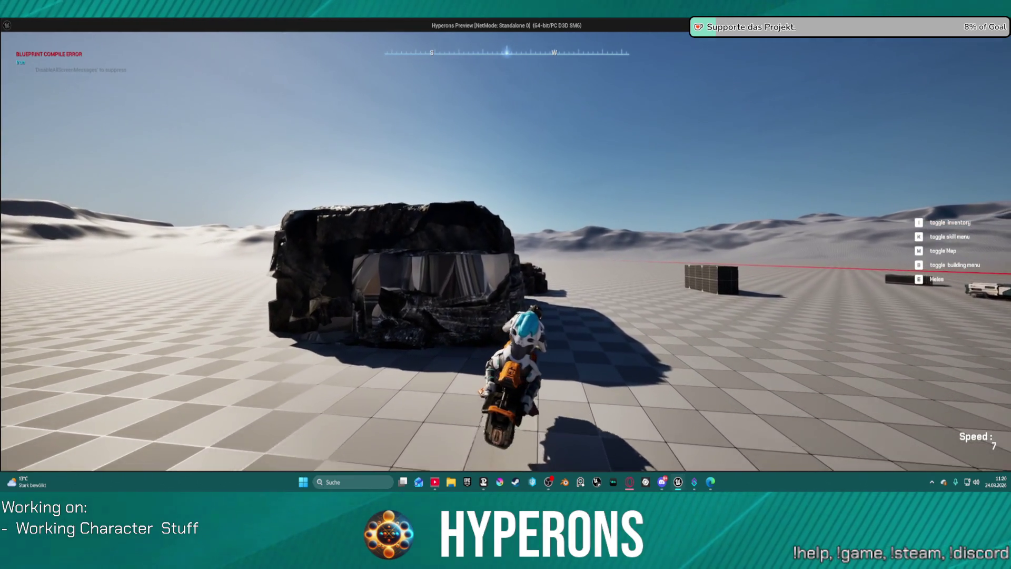
pyautogui.press('d')
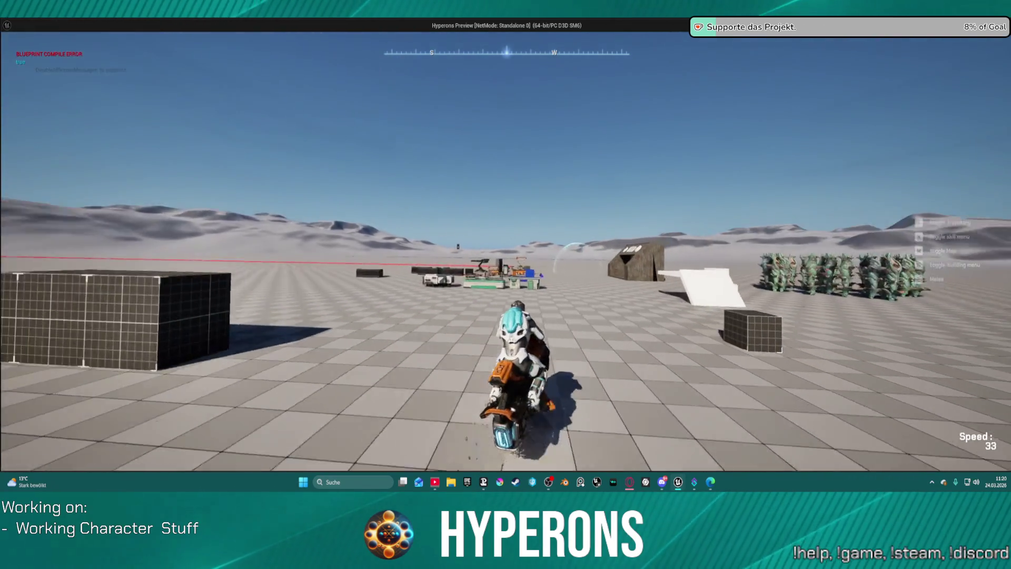
# Dismount, run through the bubble toward the rocks, then stop the play session
pyautogui.press('f')
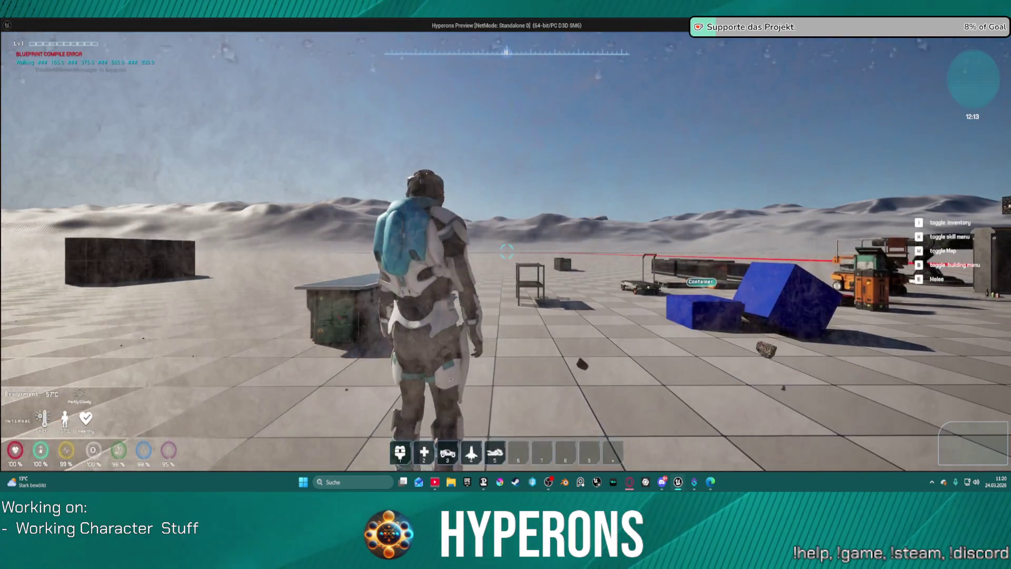
pyautogui.press('w')
pyautogui.press('w')
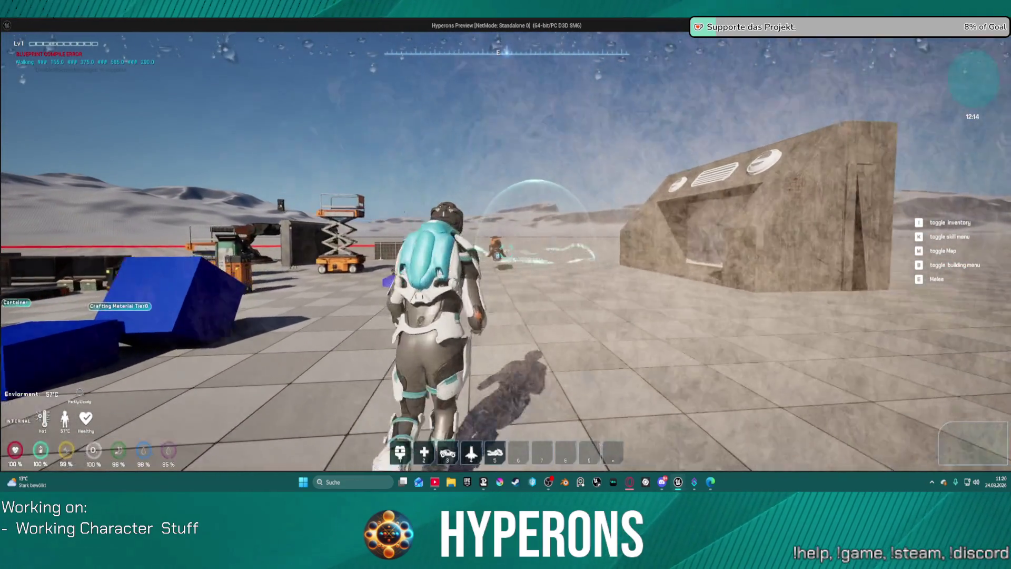
pyautogui.press('w')
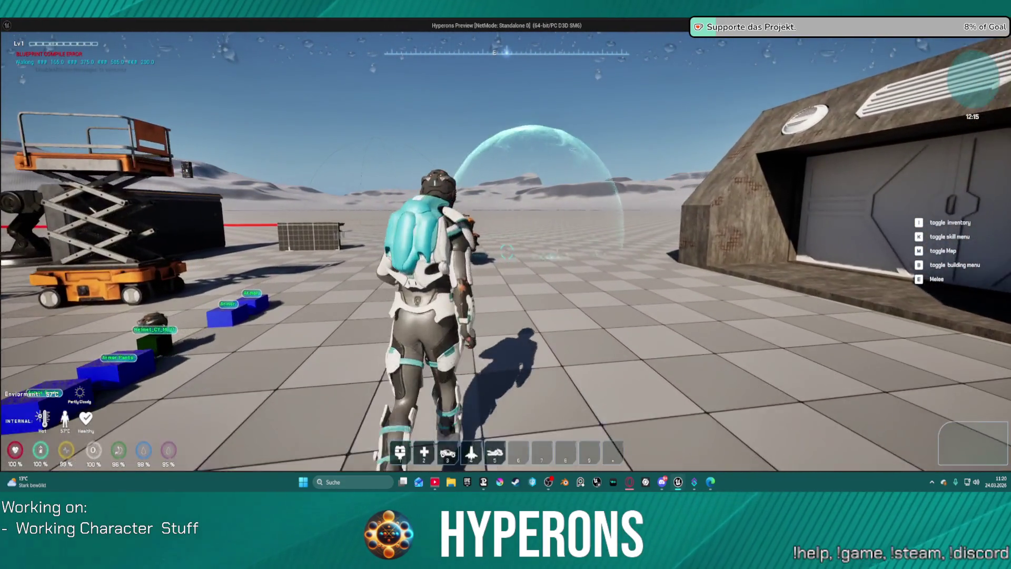
pyautogui.press('w')
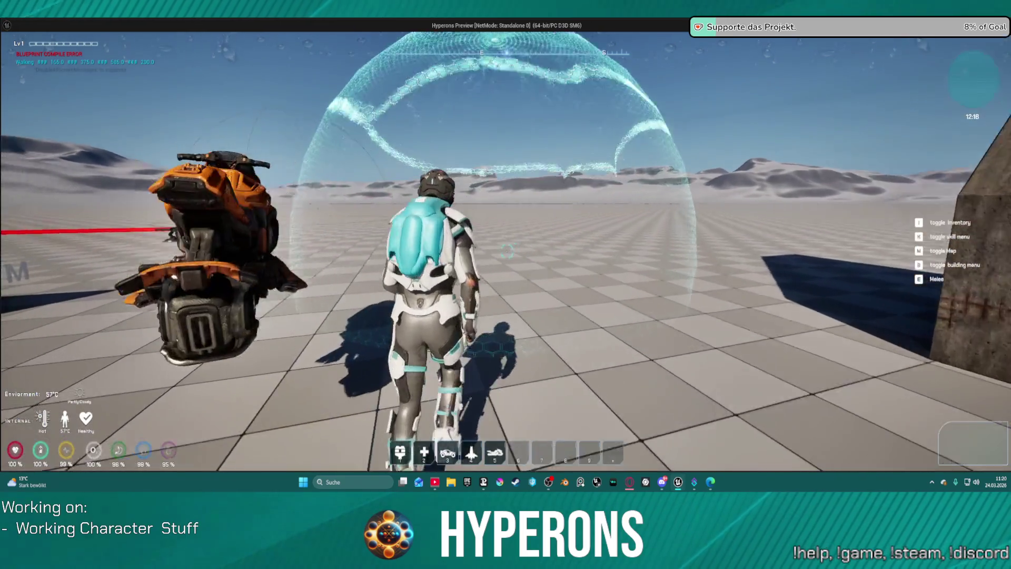
pyautogui.press('w')
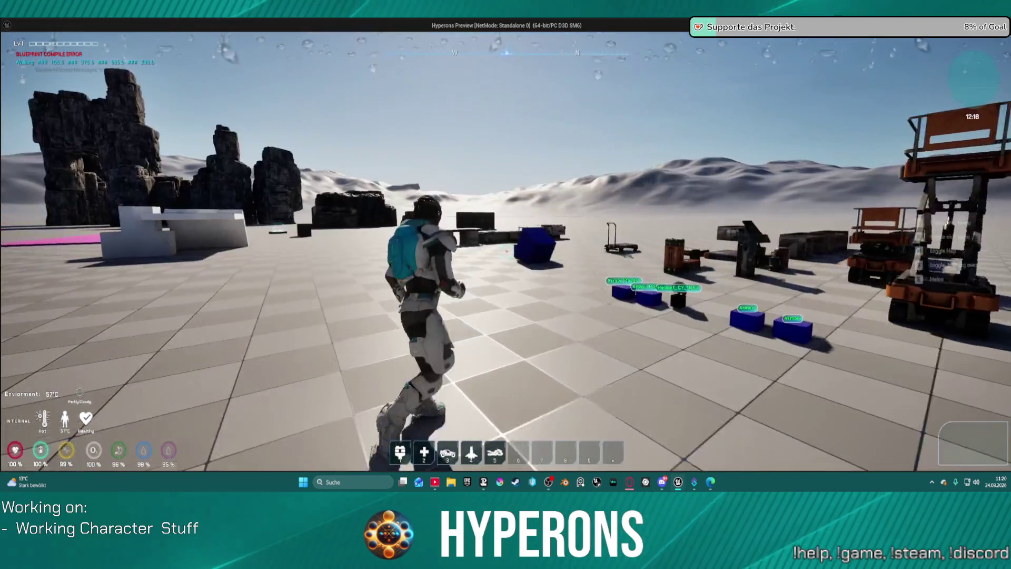
pyautogui.press('w')
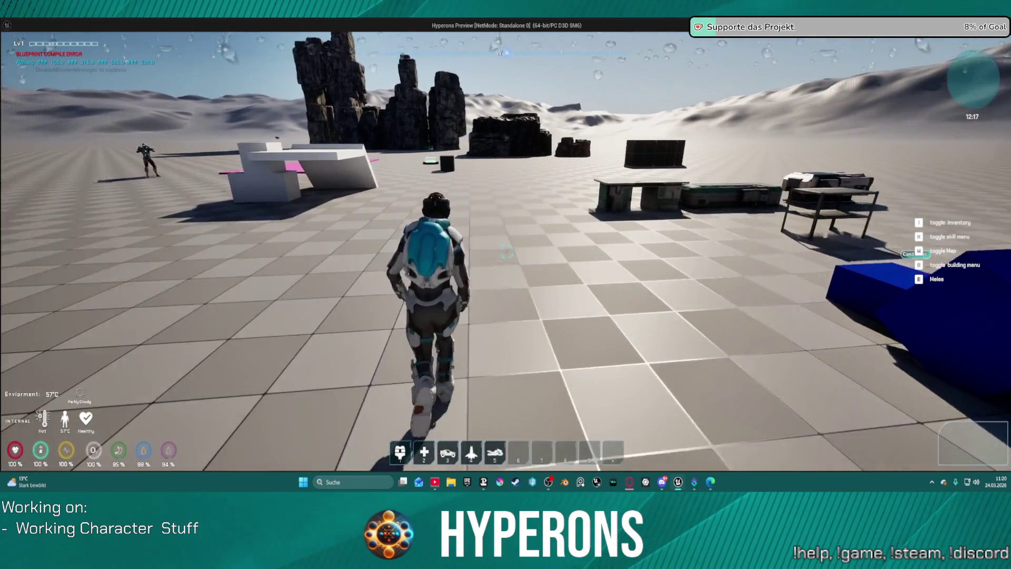
pyautogui.press('w')
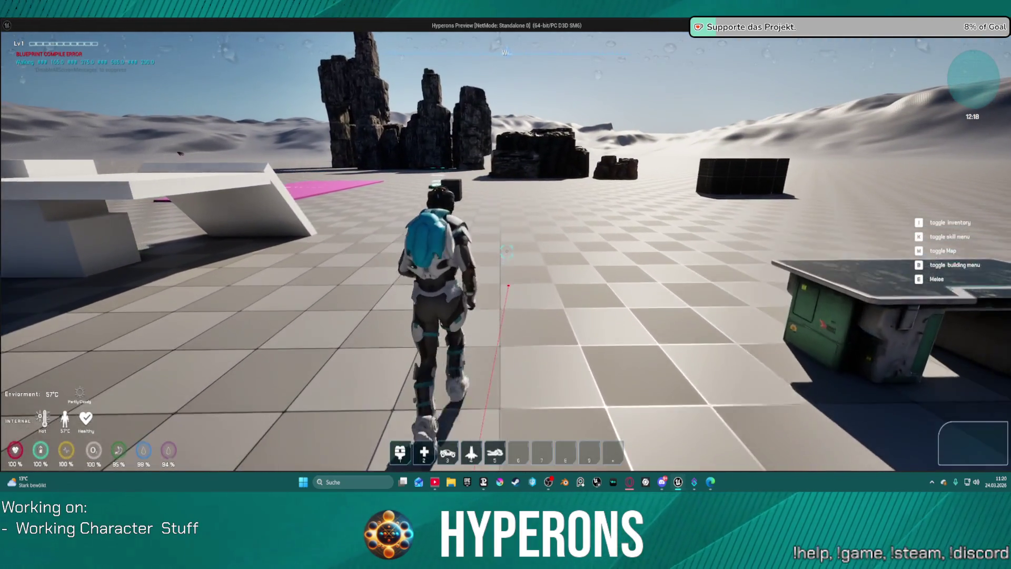
pyautogui.press('Escape')
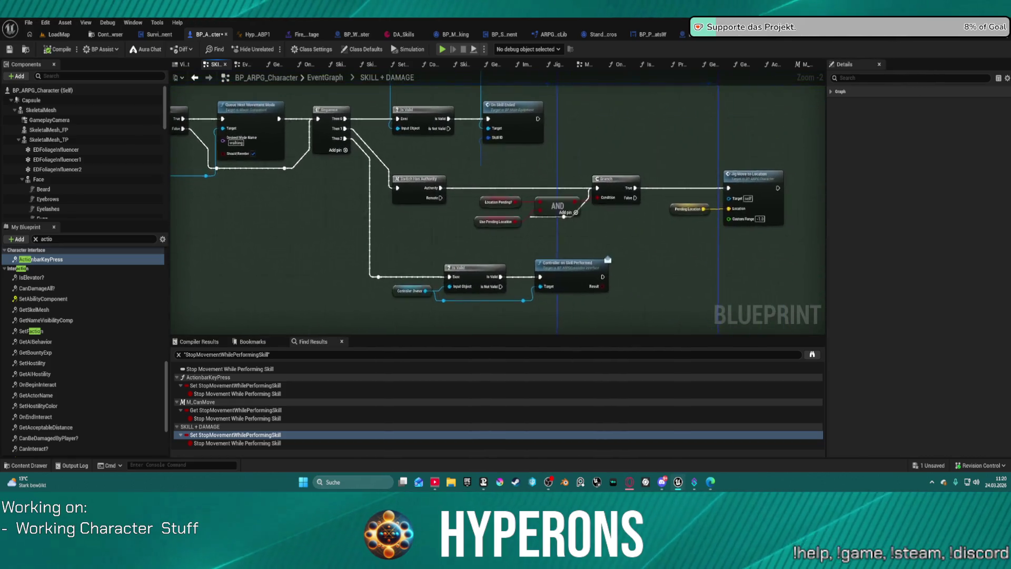
# Find the Queue Next Movement Mode node and add a breakpoint to it
pyautogui.scroll(-4, 379, 257)
pyautogui.moveTo(525, 57); pyautogui.dragTo(529, 105)
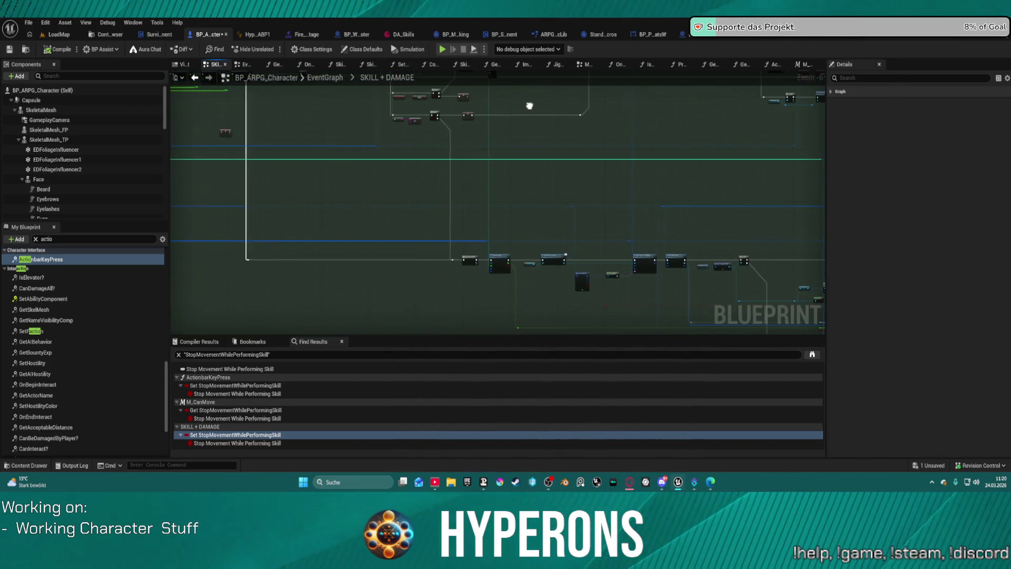
pyautogui.moveTo(716, 293)
pyautogui.mouseDown()
pyautogui.moveTo(531, 192)
pyautogui.moveTo(648, 184)
pyautogui.moveTo(474, 105)
pyautogui.moveTo(431, 319)
pyautogui.mouseUp()
pyautogui.scroll(5, 480, 176)
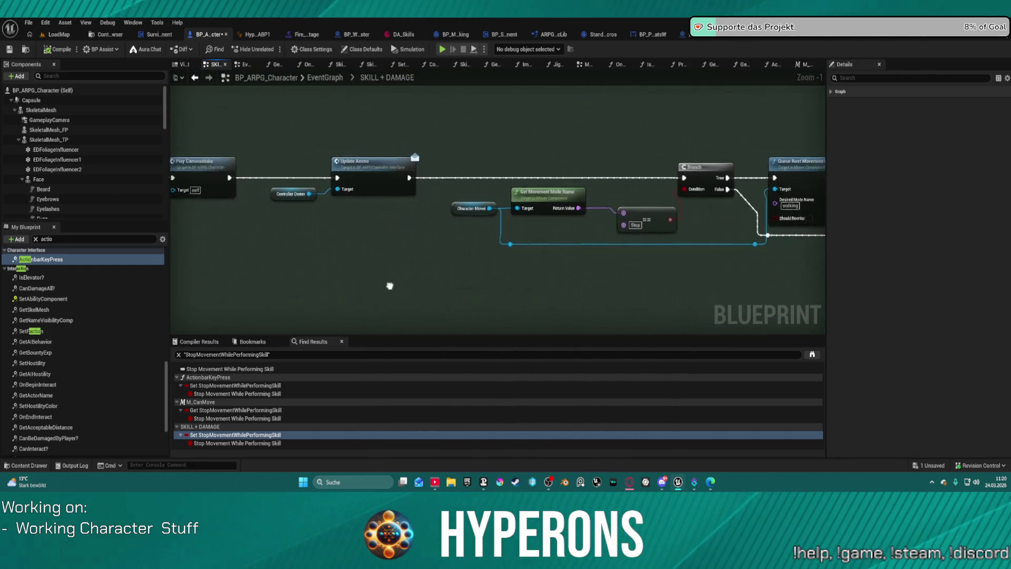
pyautogui.rightClick(493, 136)
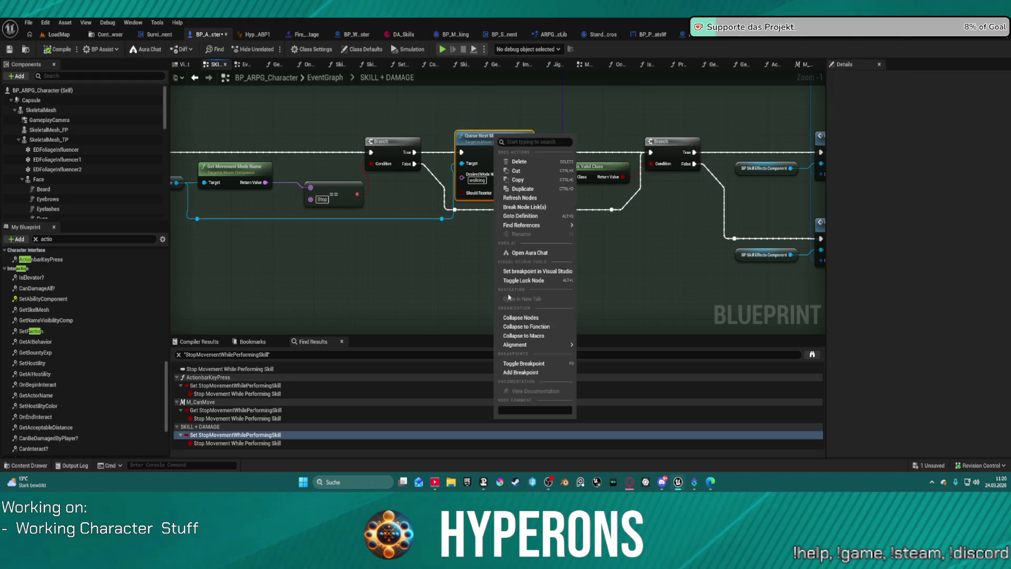
pyautogui.click(534, 373)
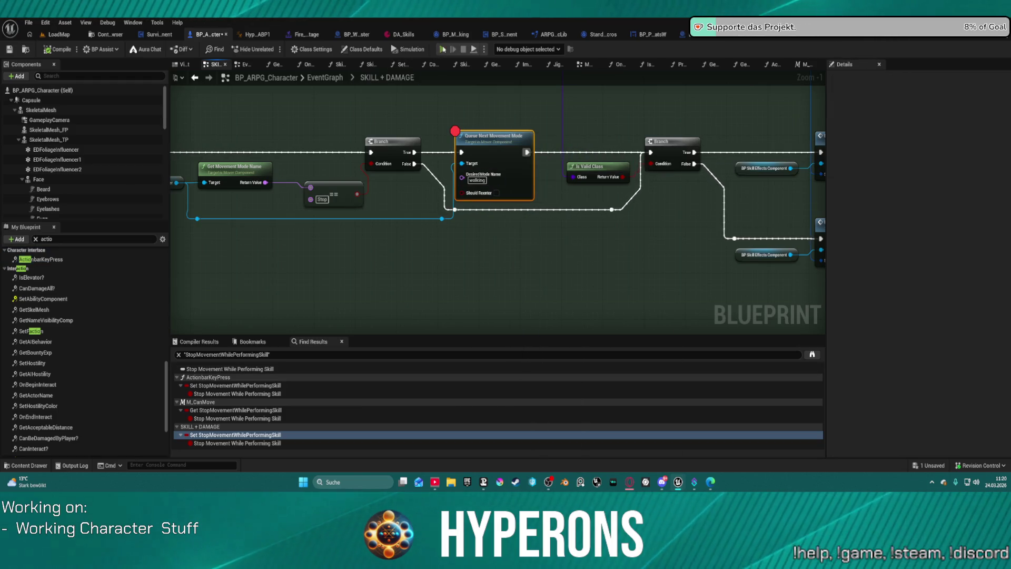
pyautogui.hotkey('alt', 'p')
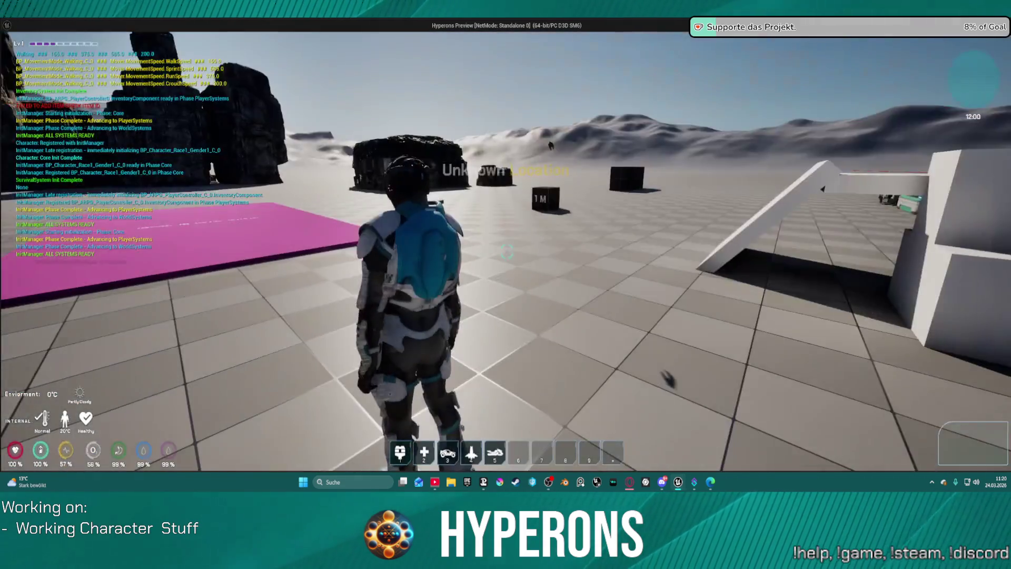
pyautogui.press('w')
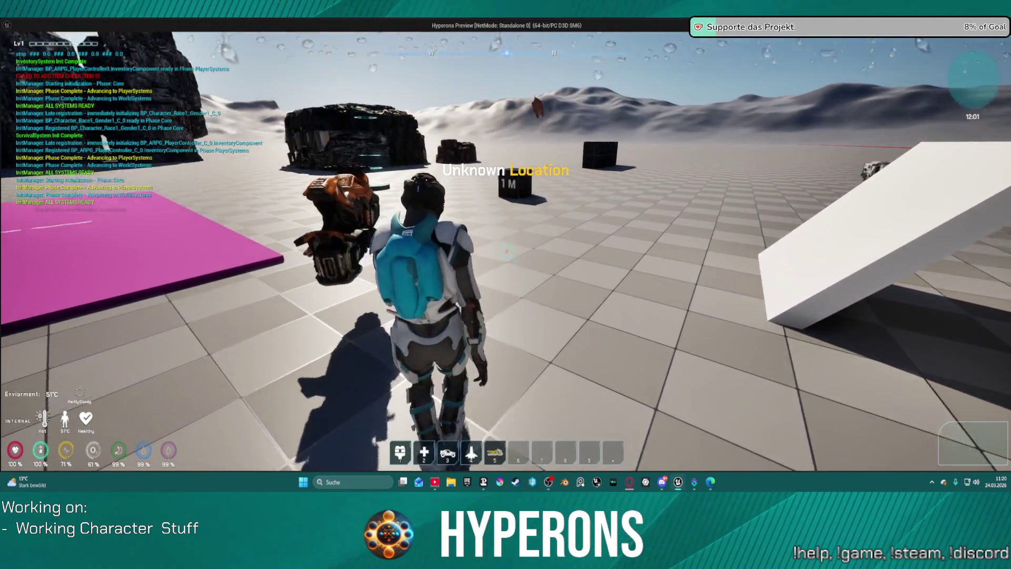
pyautogui.press('w')
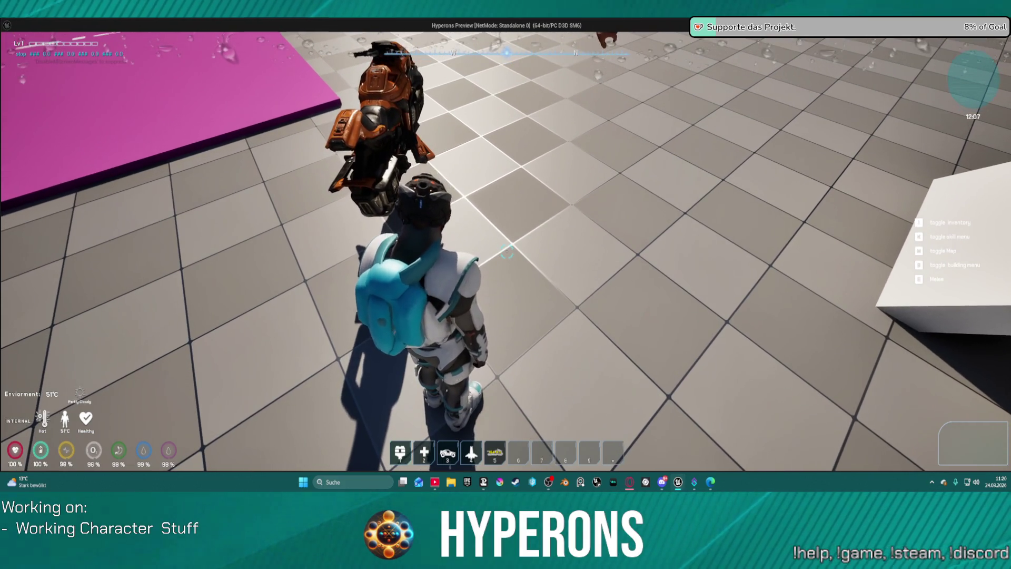
pyautogui.press('Escape')
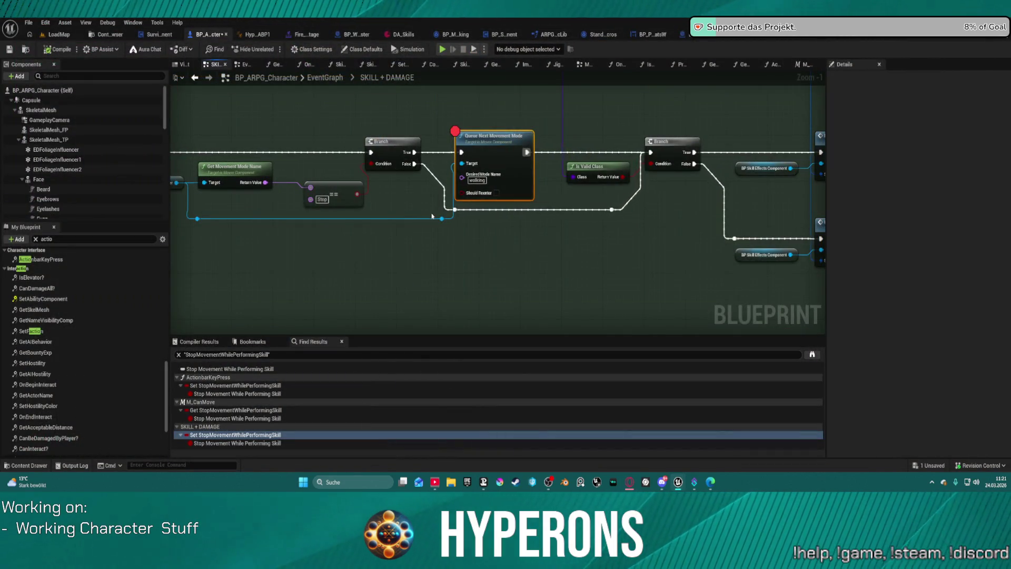
# Add a breakpoint on the Branch feeding Queue Next Movement Mode and start Play
pyautogui.moveTo(432, 216); pyautogui.dragTo(554, 223)
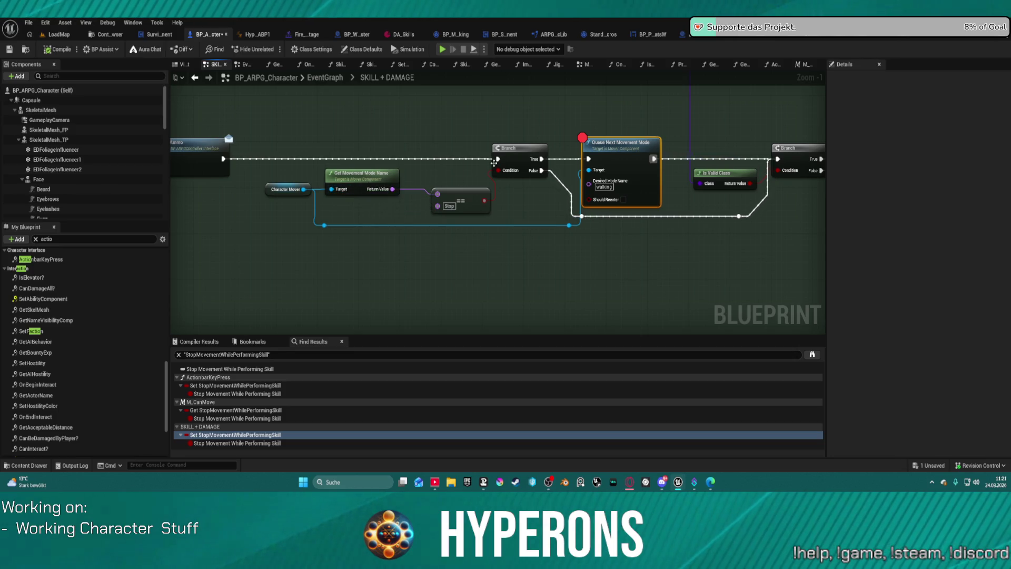
pyautogui.rightClick(514, 148)
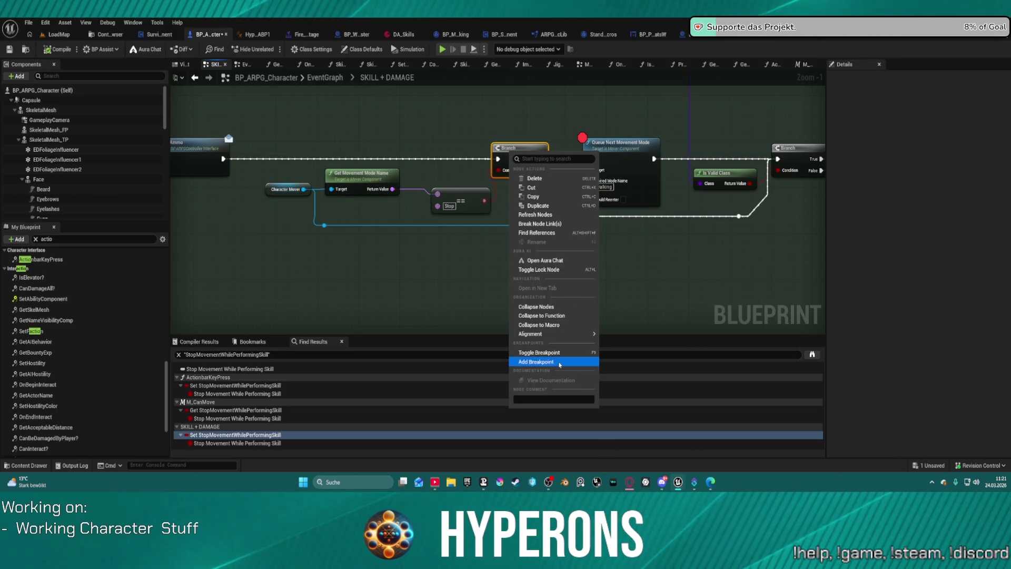
pyautogui.click(534, 362)
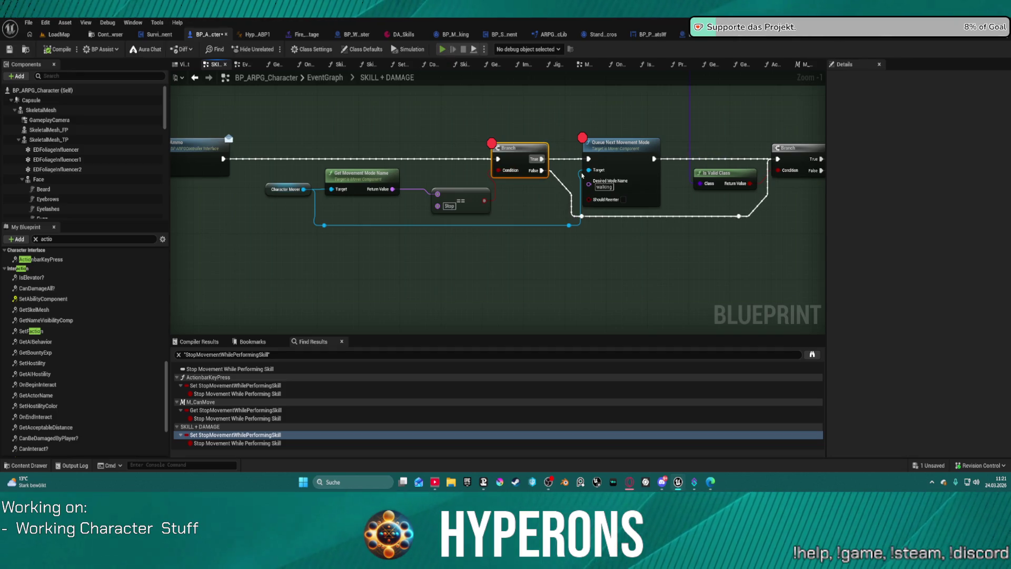
pyautogui.hotkey('alt', 'p')
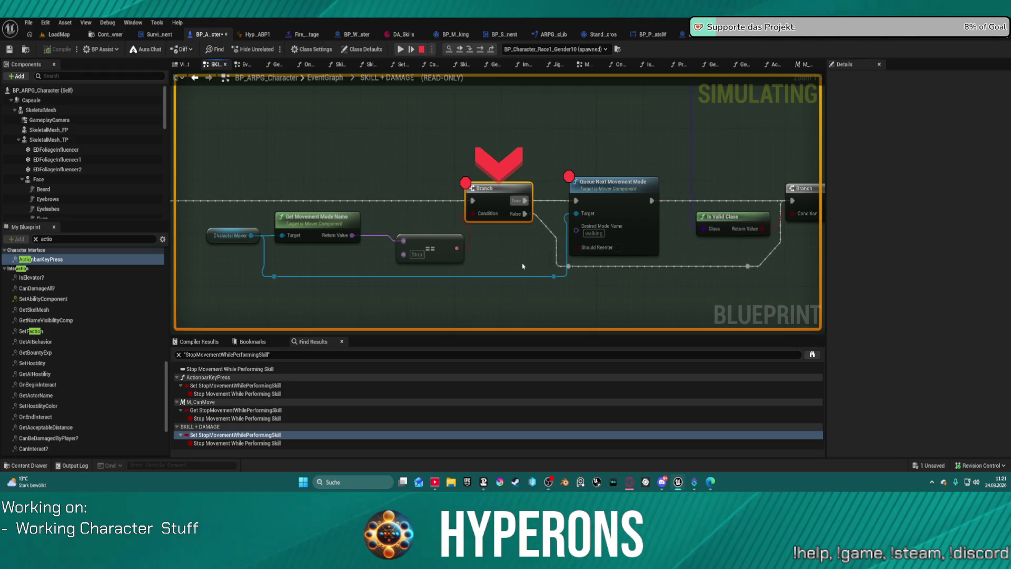
# Read the paused Branch's values (movement mode Walking, condition False), resume, and end the session
pyautogui.moveTo(481, 218)
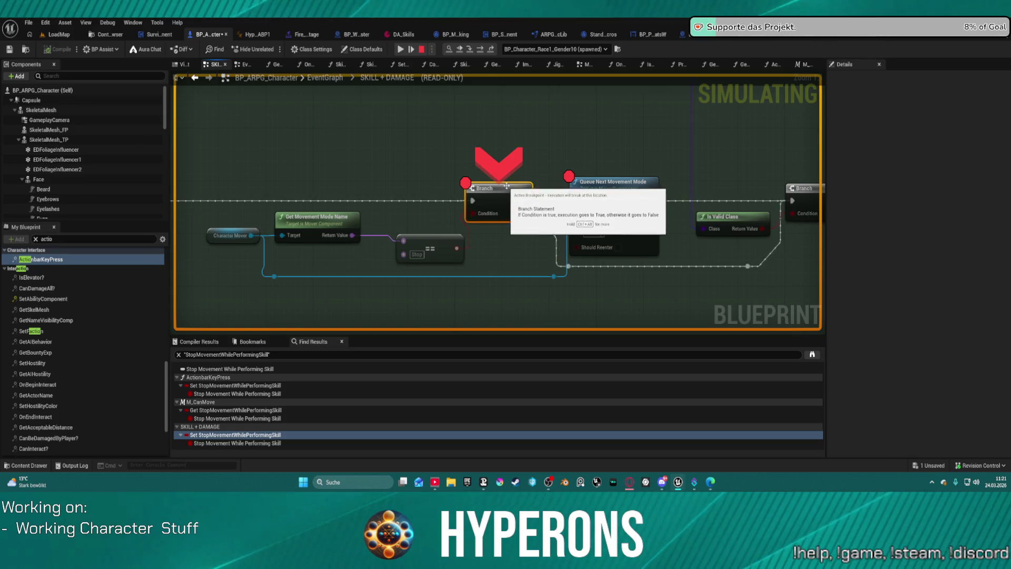
pyautogui.moveTo(353, 236)
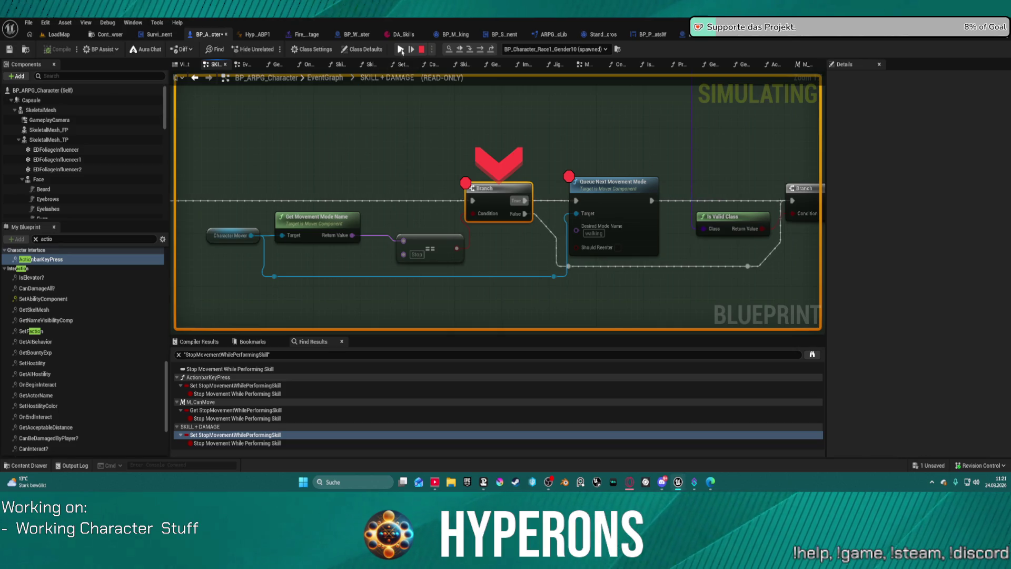
pyautogui.click(401, 49)
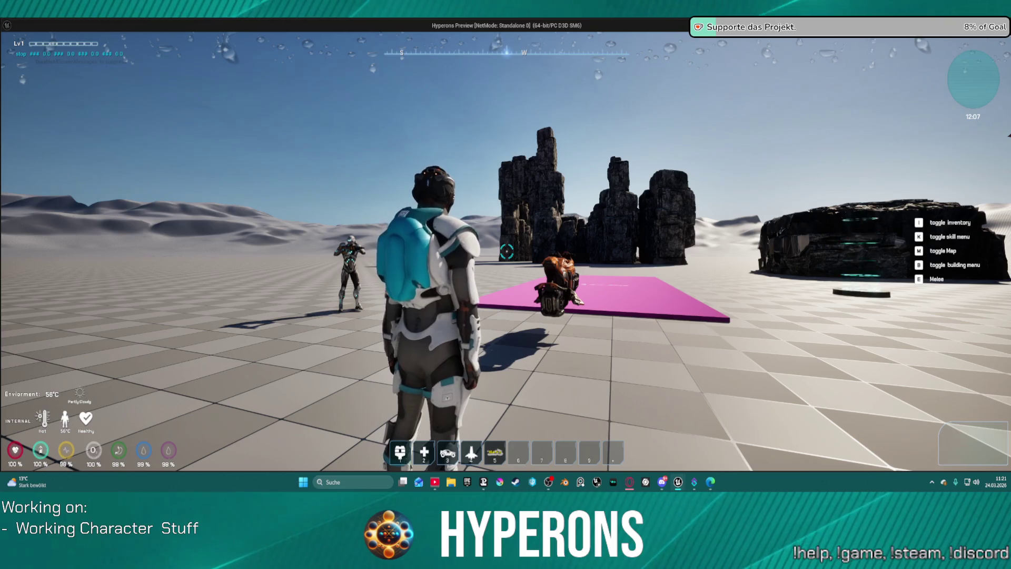
pyautogui.press('Escape')
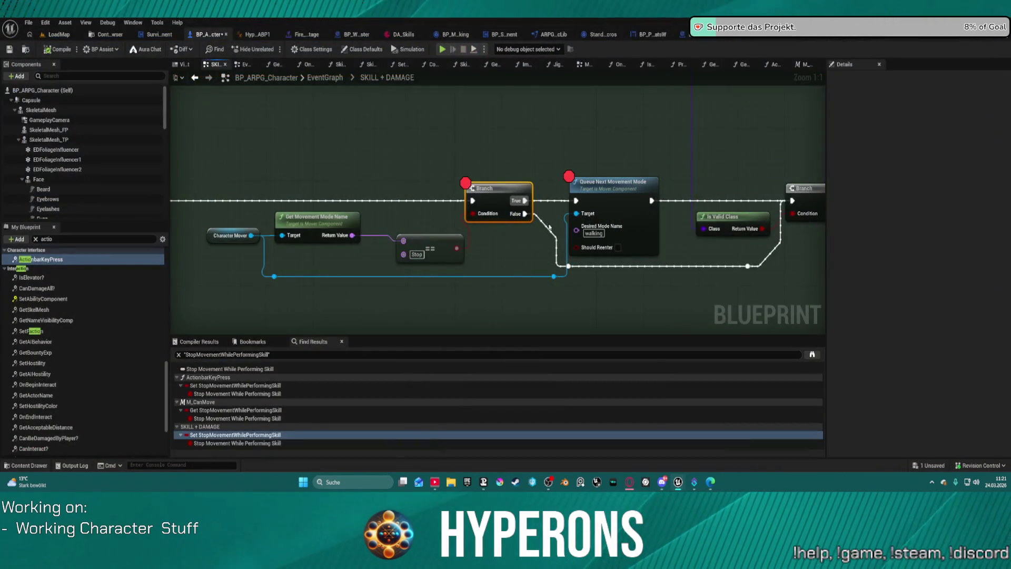
# Insert a Delay Until Next Tick node into the exec line via a 'delay' search
pyautogui.moveTo(490, 215)
pyautogui.mouseDown()
pyautogui.moveTo(166, 216)
pyautogui.moveTo(576, 188)
pyautogui.mouseUp()
pyautogui.moveTo(210, 210); pyautogui.dragTo(212, 211)
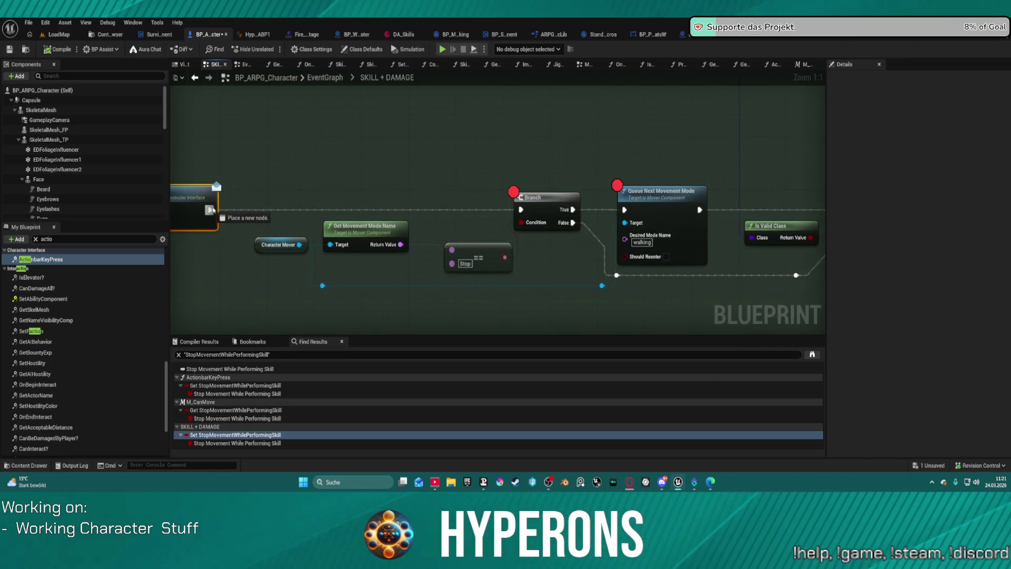
pyautogui.moveTo(365, 209); pyautogui.dragTo(366, 210)
pyautogui.write('delay')
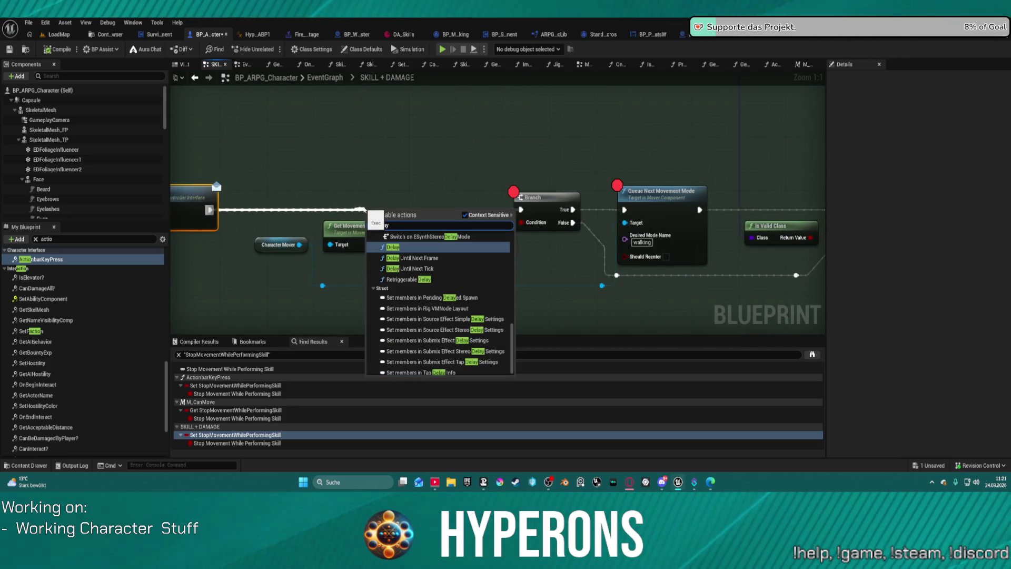
pyautogui.press('Return')
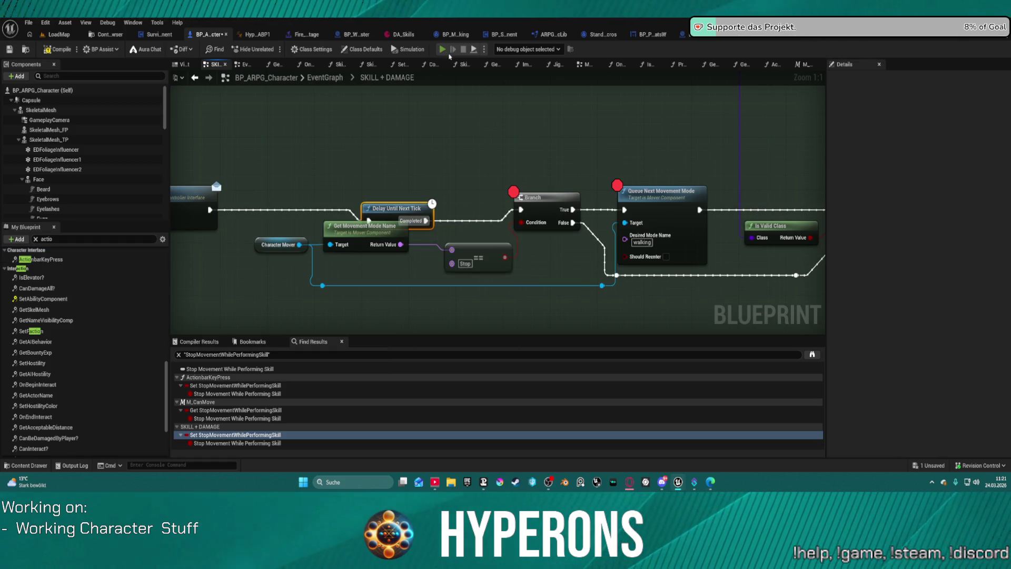
# Compile and play anyway despite compile errors, then stop the running game preview
pyautogui.click(449, 55)
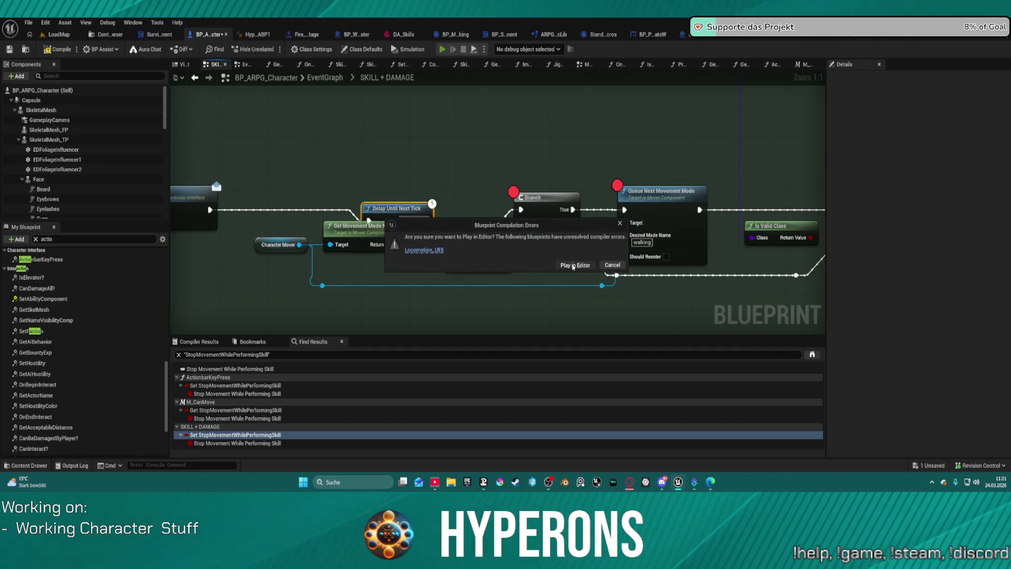
pyautogui.click(573, 267)
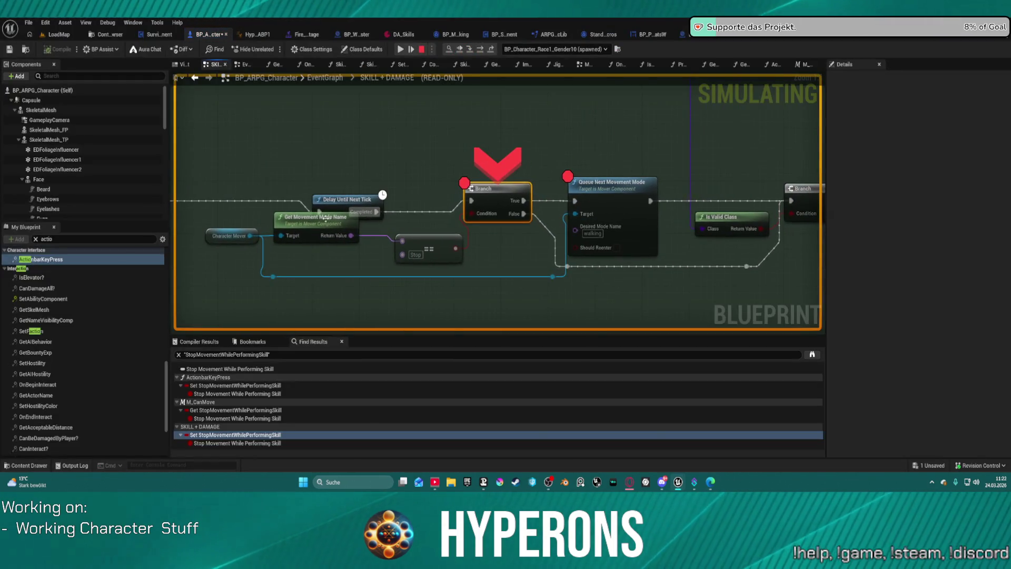
pyautogui.moveTo(338, 240)
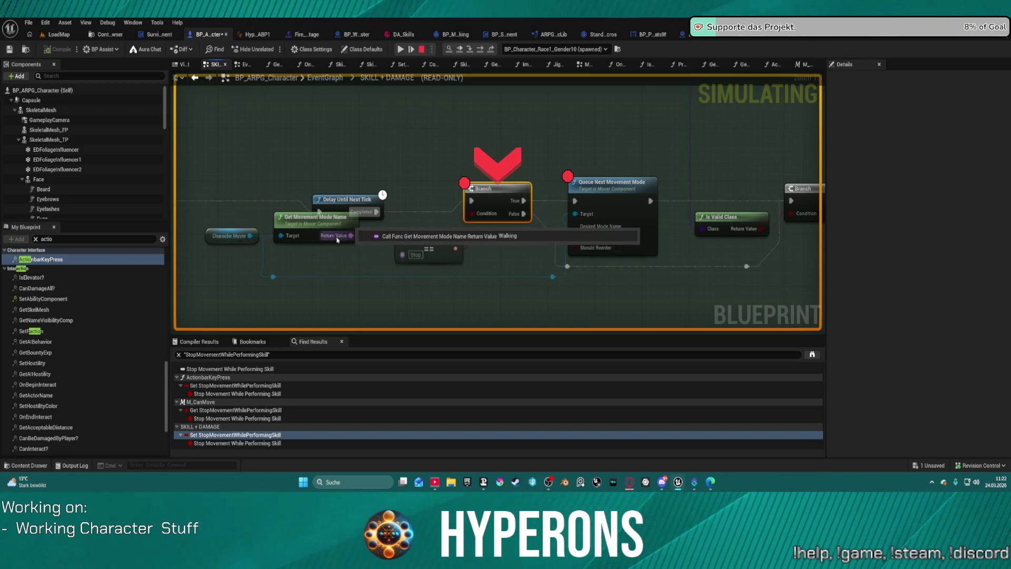
pyautogui.scroll(-5, 409, 144)
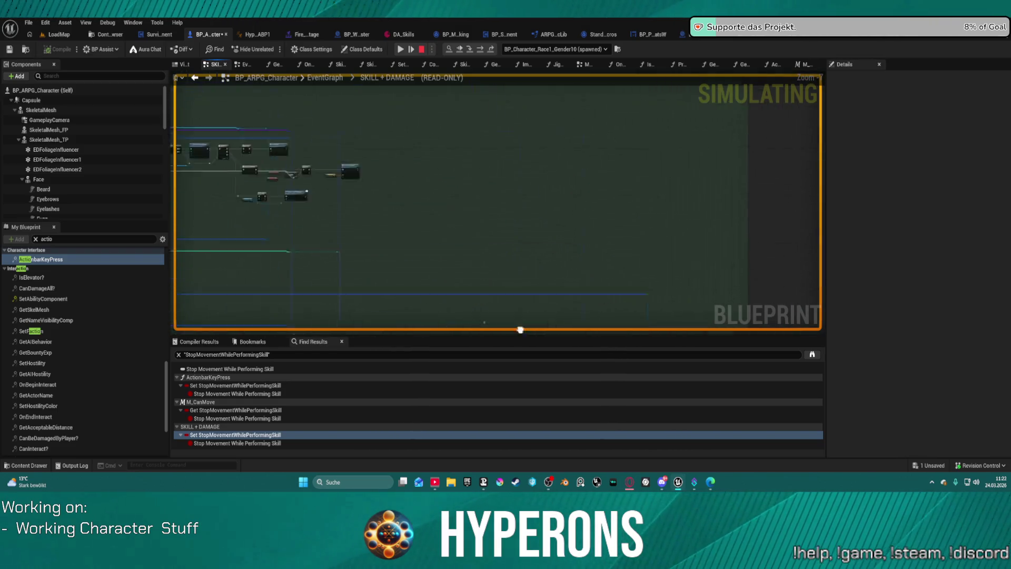
pyautogui.scroll(5, 283, 201)
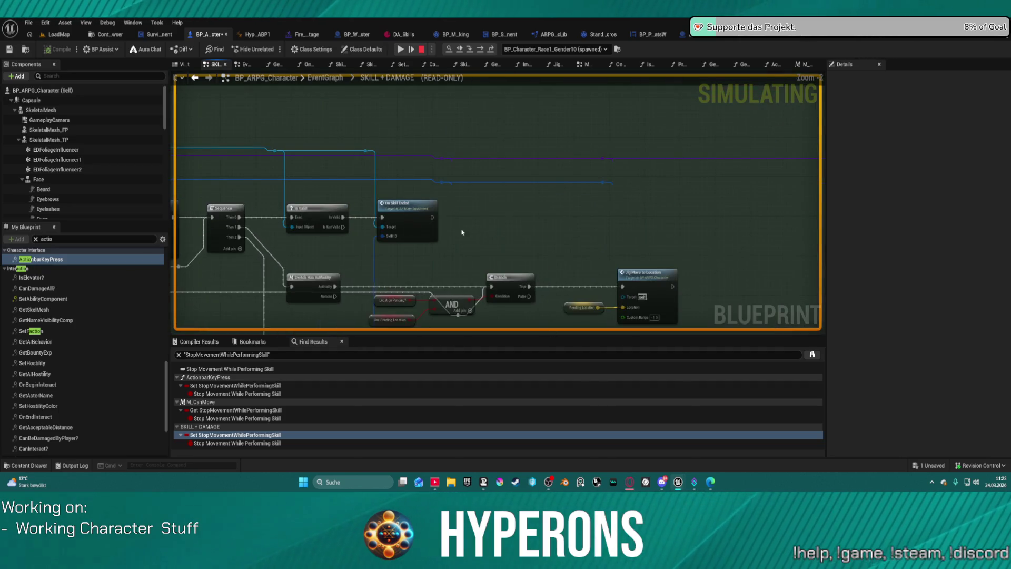
pyautogui.scroll(-4, 449, 204)
pyautogui.scroll(4, 416, 188)
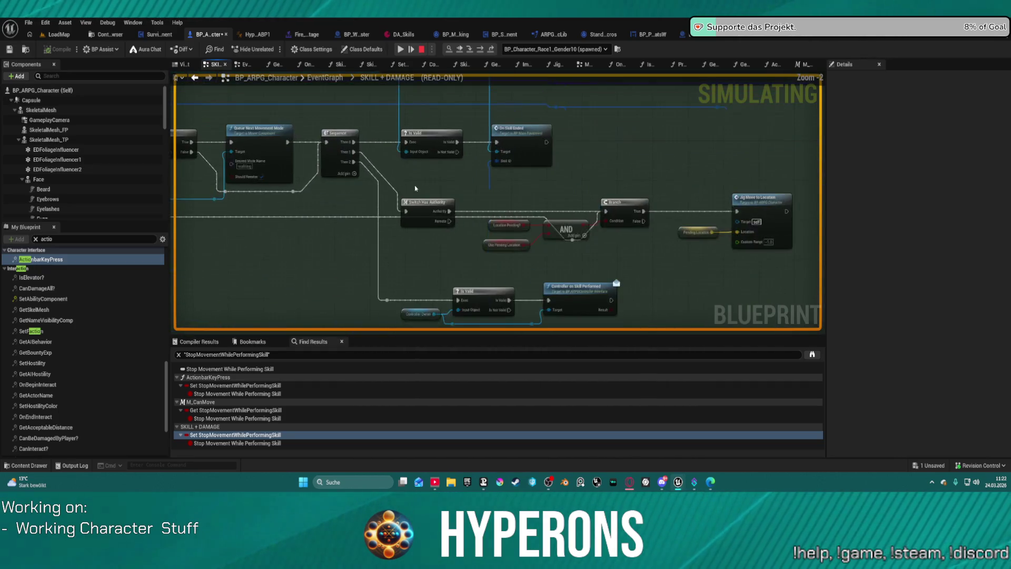
pyautogui.scroll(-6, 544, 243)
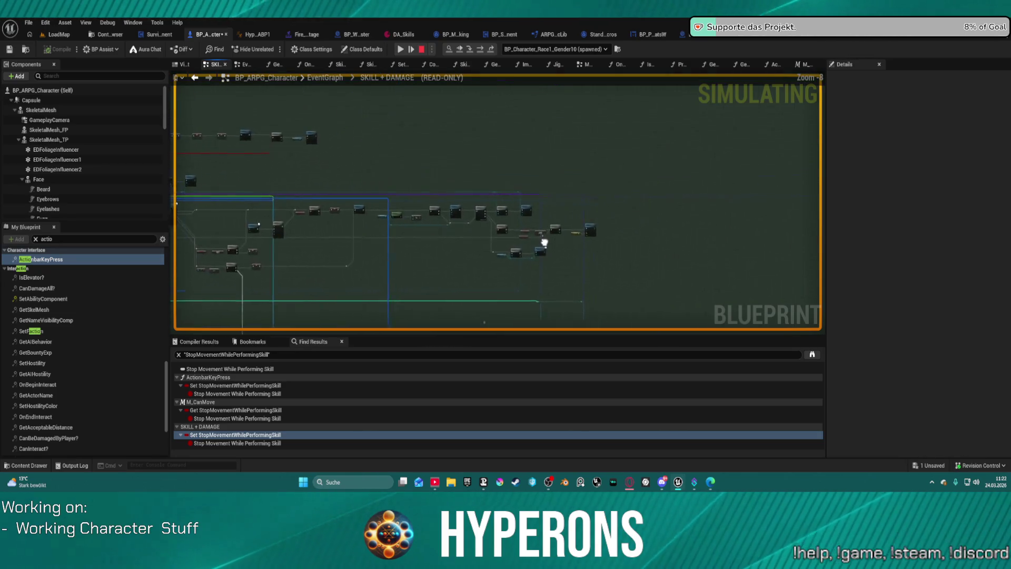
pyautogui.scroll(6, 544, 242)
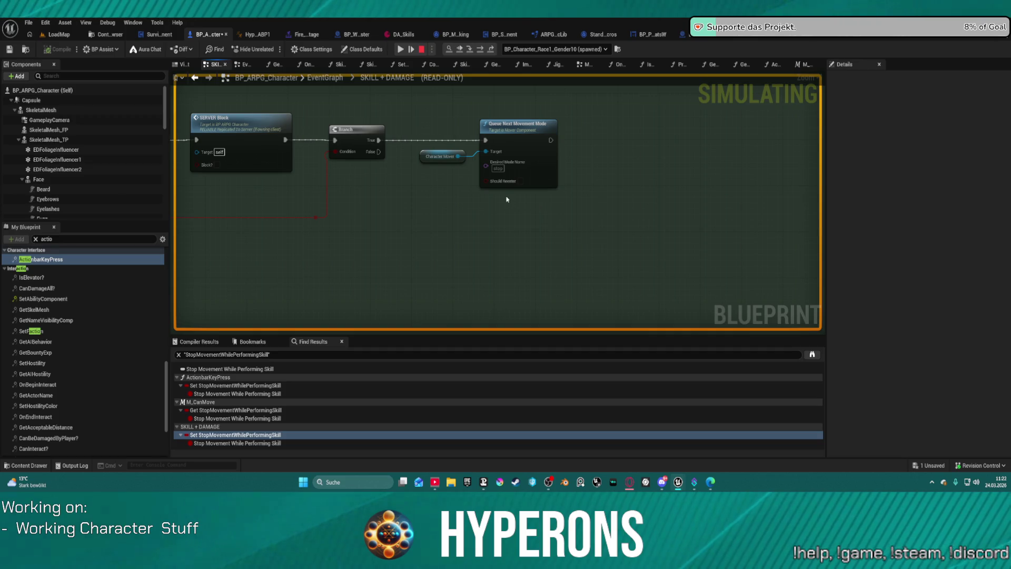
pyautogui.click(409, 46)
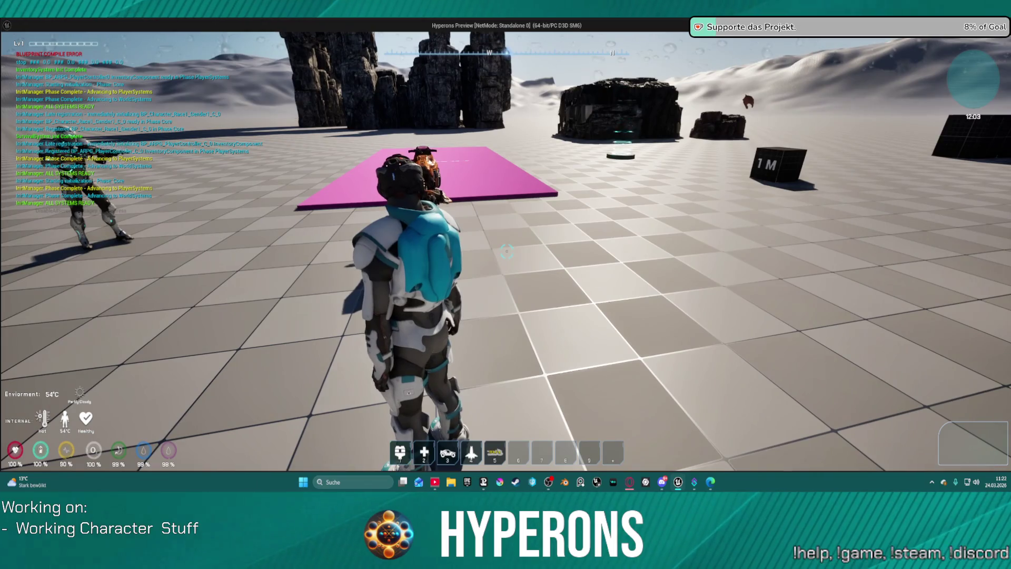
pyautogui.press('Escape')
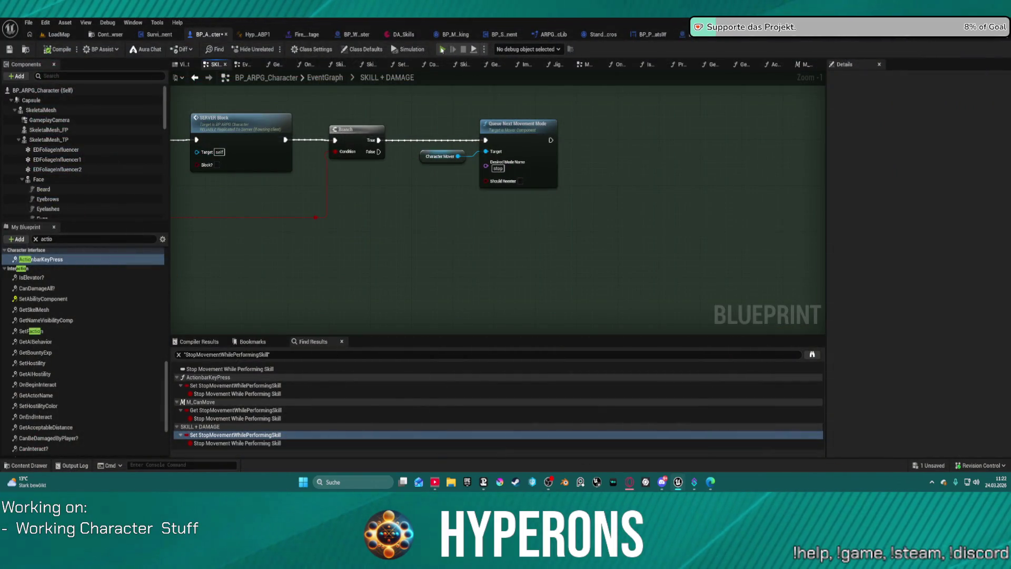
# Return to SKILL + DAMAGE and reposition the Delay Until Next Tick and Update Ammo nodes
pyautogui.moveTo(406, 244); pyautogui.dragTo(625, 266)
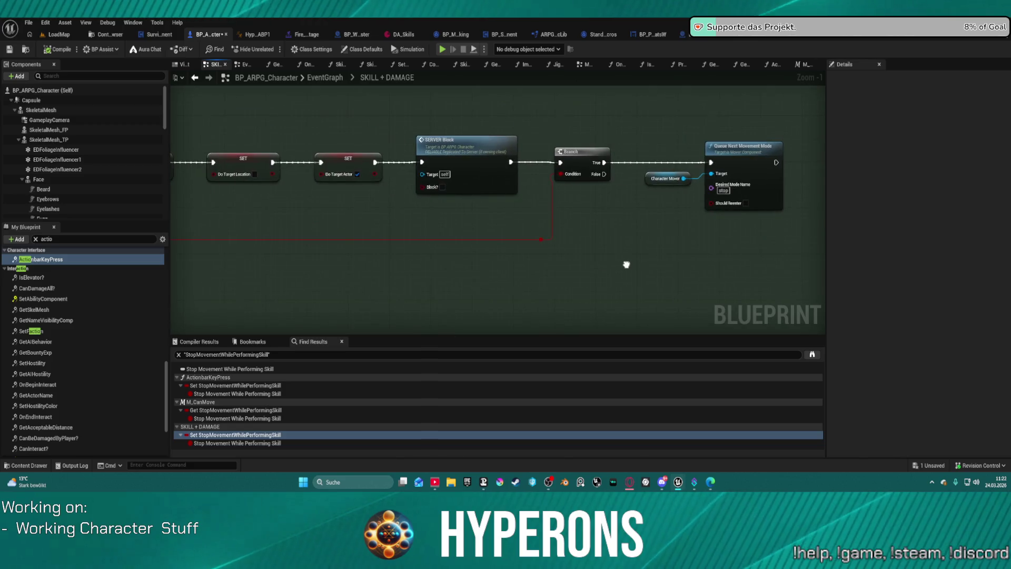
pyautogui.click(334, 81)
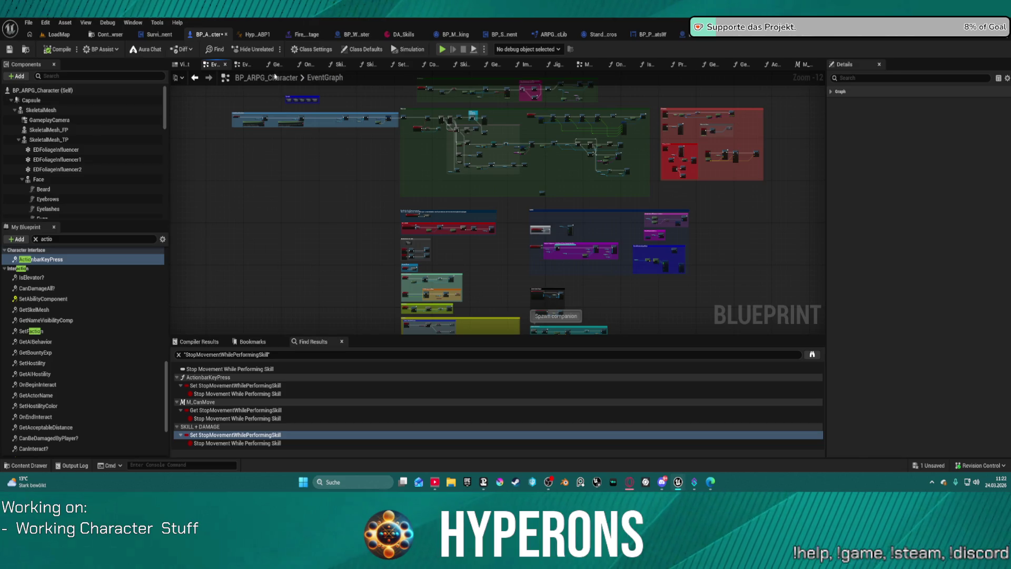
pyautogui.click(195, 79)
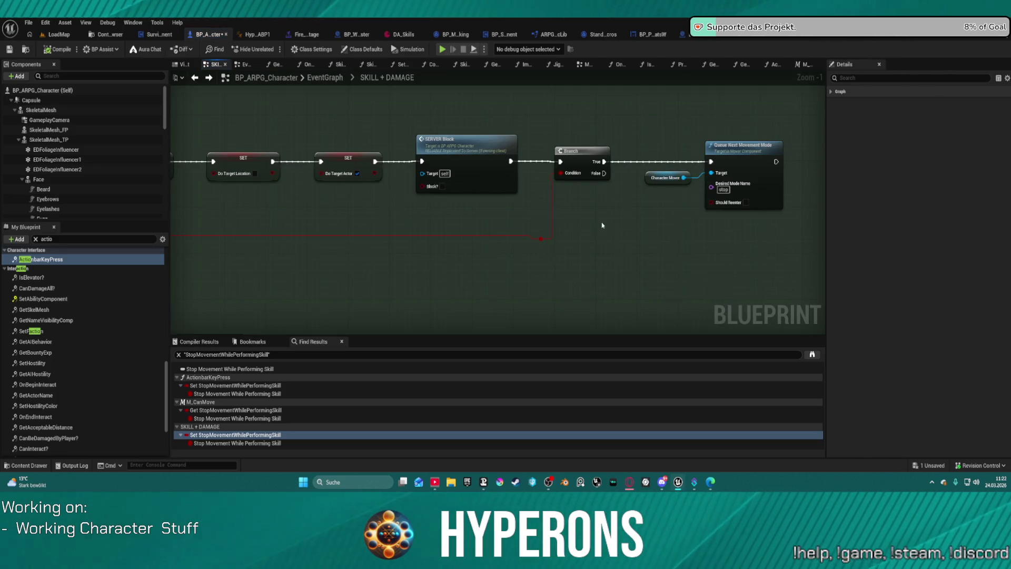
pyautogui.scroll(-11, 602, 225)
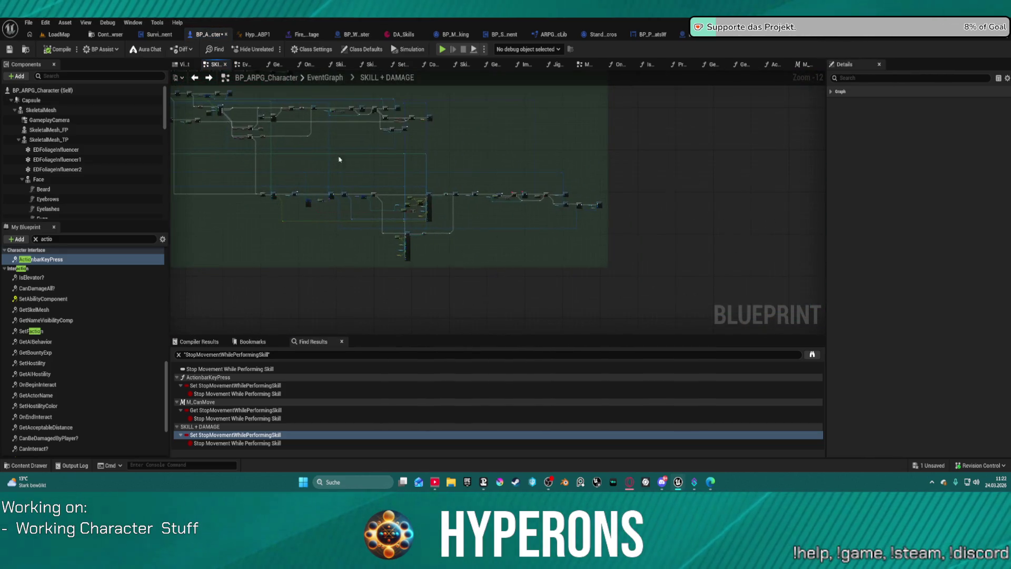
pyautogui.scroll(13, 429, 208)
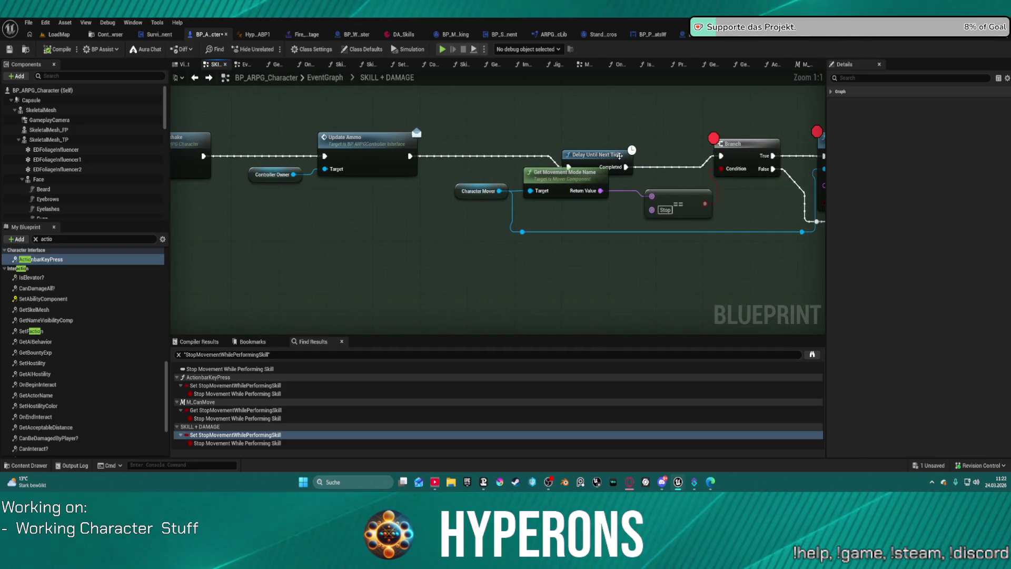
pyautogui.moveTo(599, 157); pyautogui.dragTo(602, 149)
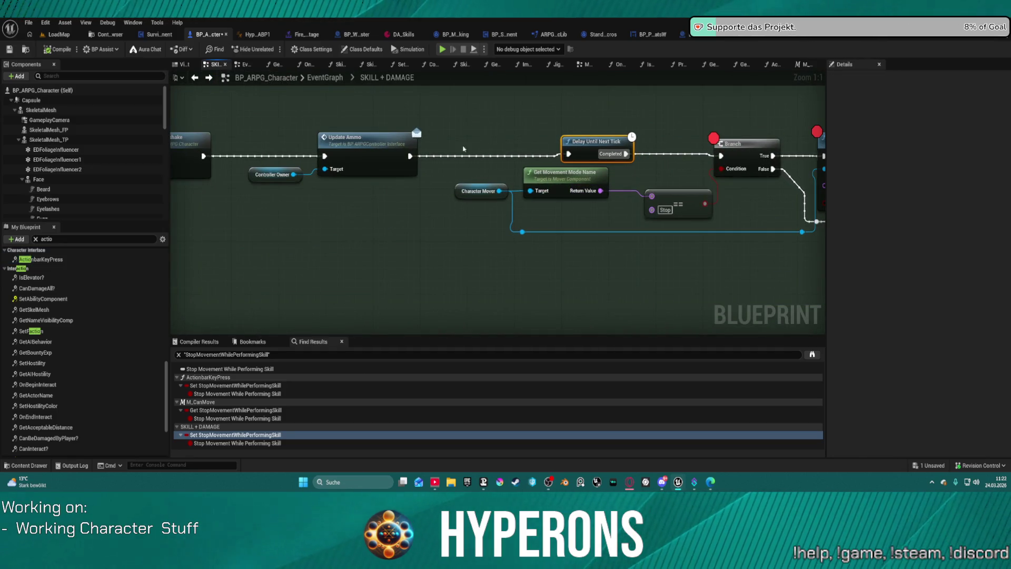
pyautogui.moveTo(397, 161); pyautogui.dragTo(545, 110)
# Add a Delay Until Next Tick after Update Ammo and move Update Ammo back down-left
pyautogui.write('dela')
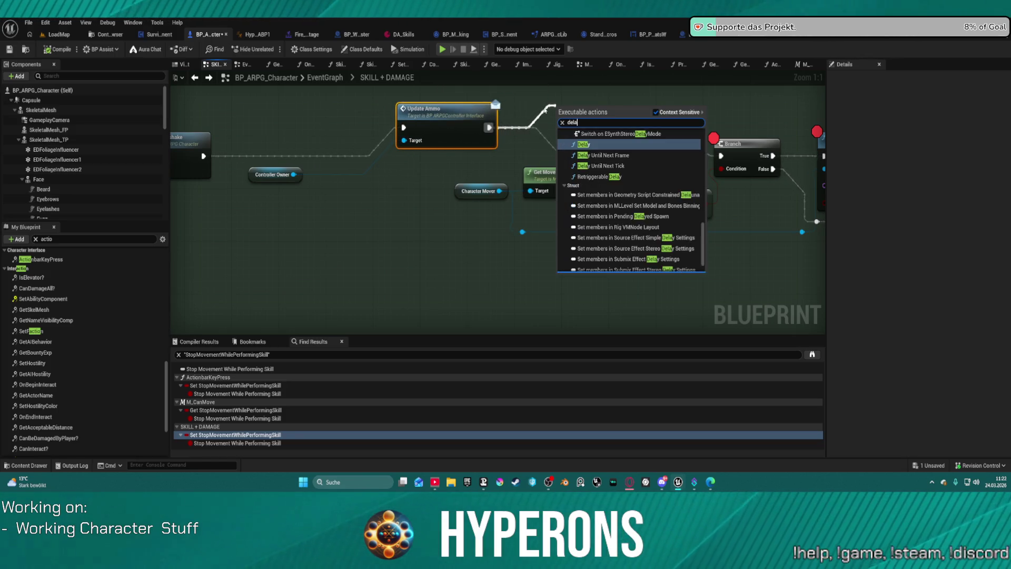
pyautogui.write('y')
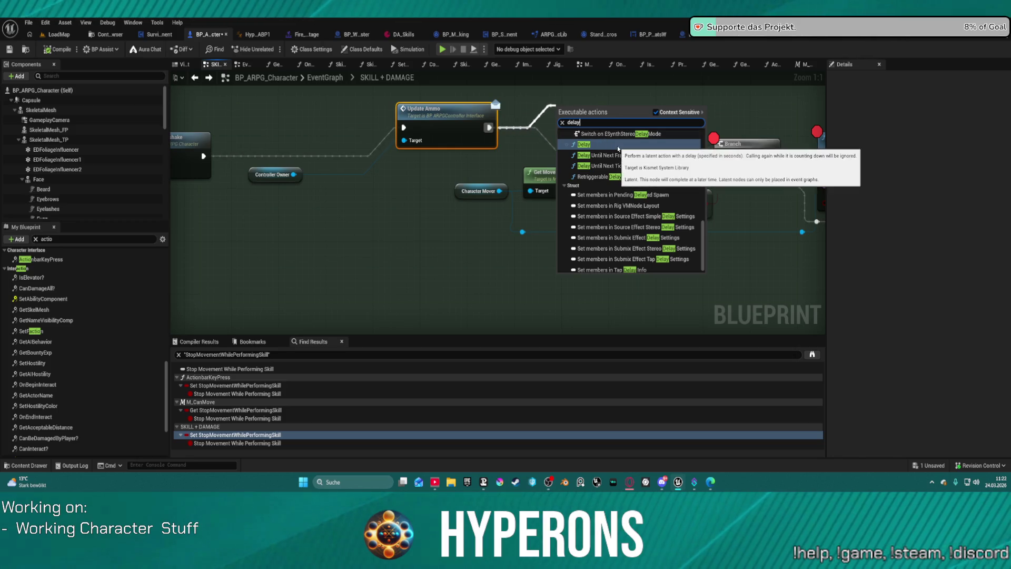
pyautogui.click(600, 165)
pyautogui.moveTo(450, 116); pyautogui.dragTo(392, 142)
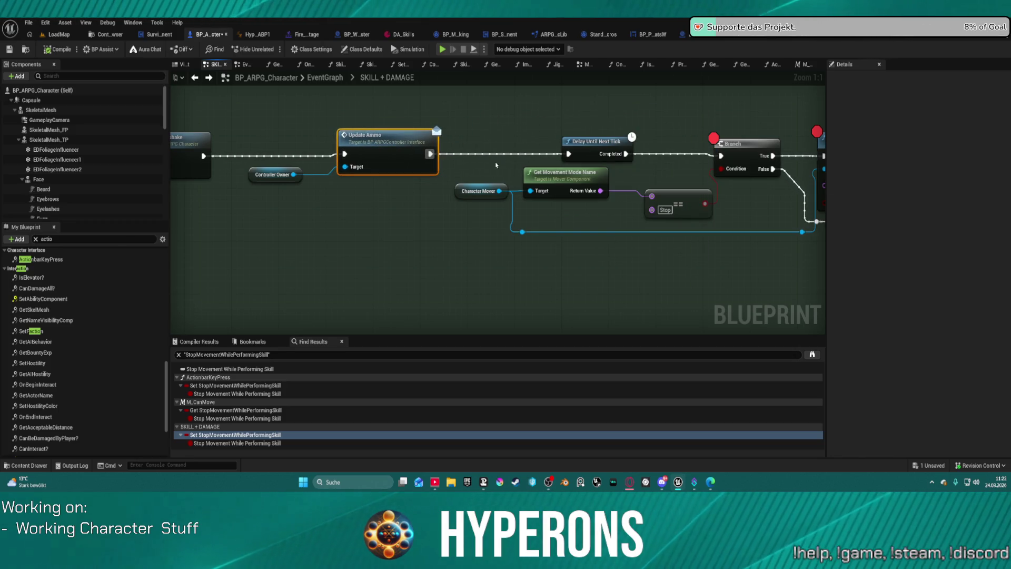
pyautogui.scroll(-2, 430, 125)
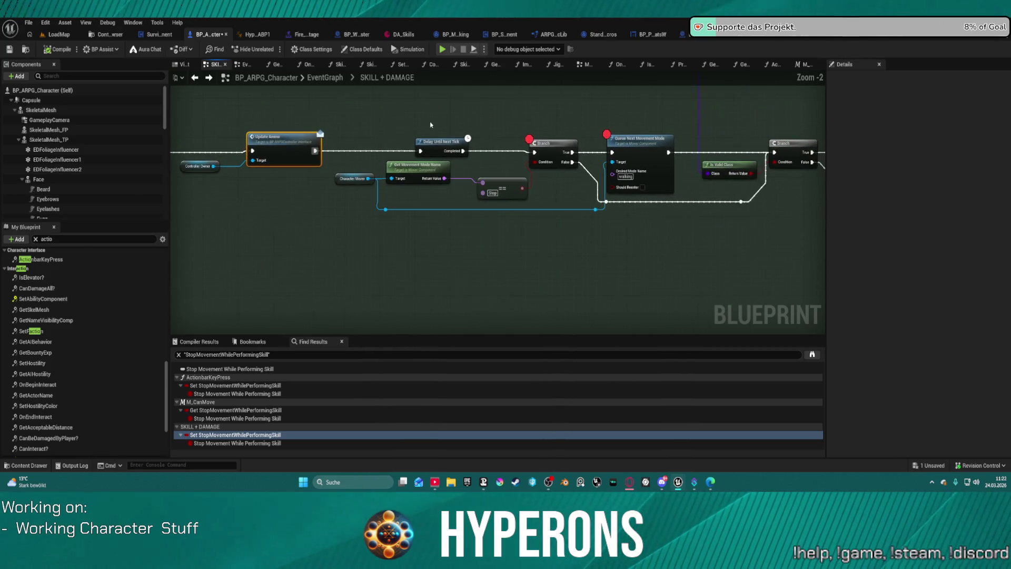
# Delete the movement-mode check nodes and wire Update Ammo straight into the following Branch
pyautogui.moveTo(357, 128); pyautogui.dragTo(578, 230)
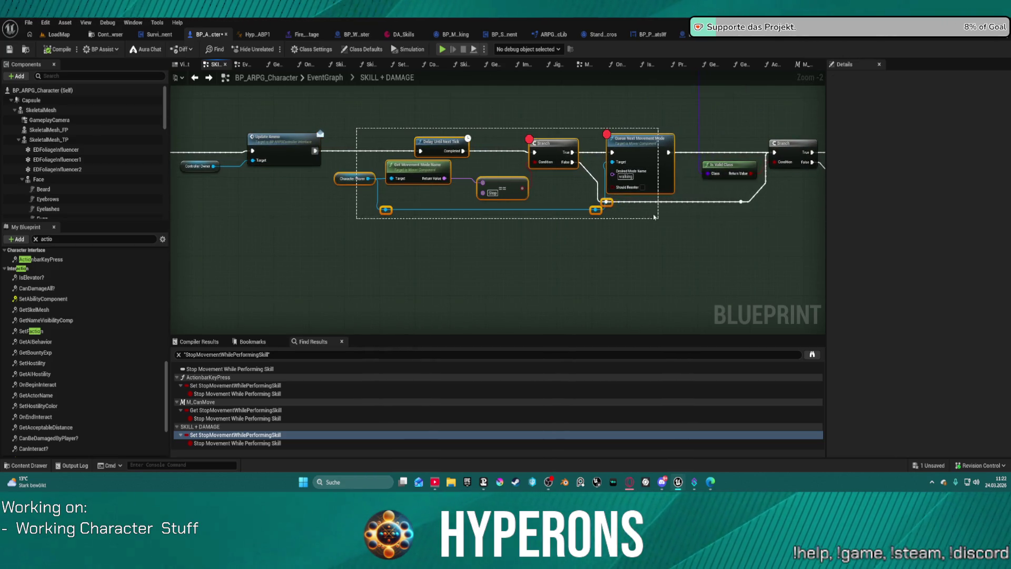
pyautogui.press('Delete')
pyautogui.moveTo(315, 151); pyautogui.dragTo(632, 159)
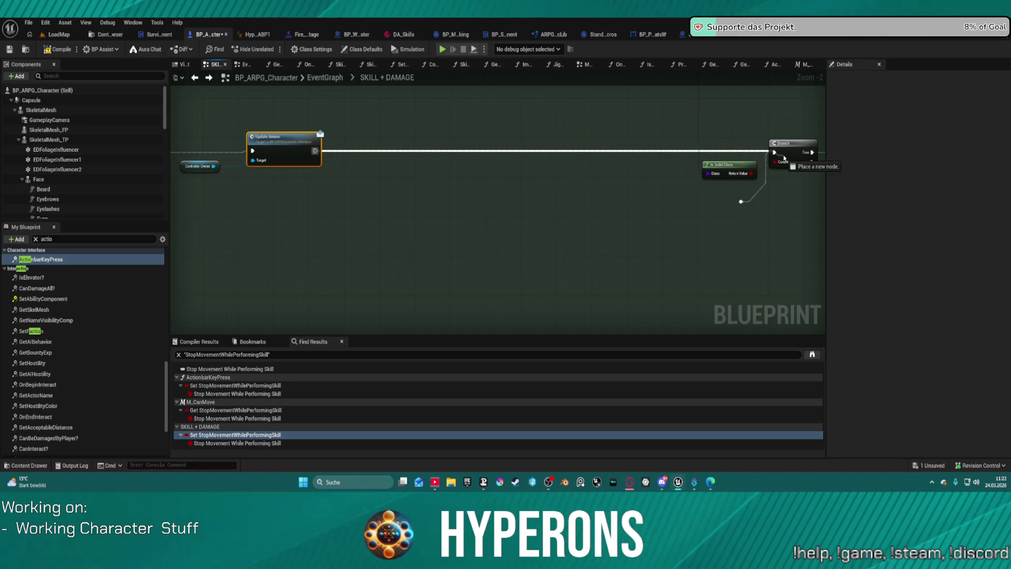
pyautogui.moveTo(778, 155); pyautogui.dragTo(773, 152)
pyautogui.click(731, 205)
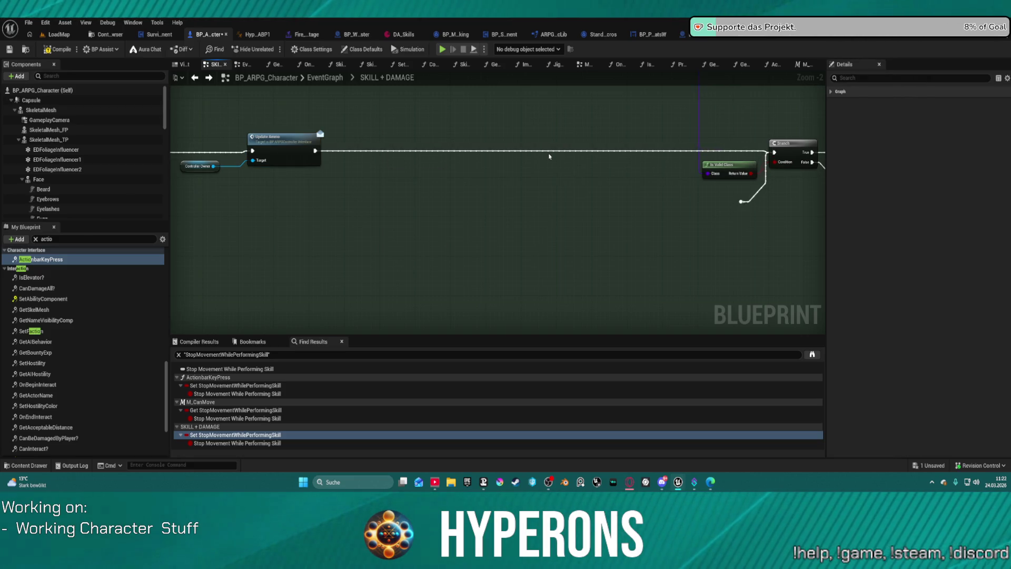
pyautogui.click(718, 164)
pyautogui.press('f')
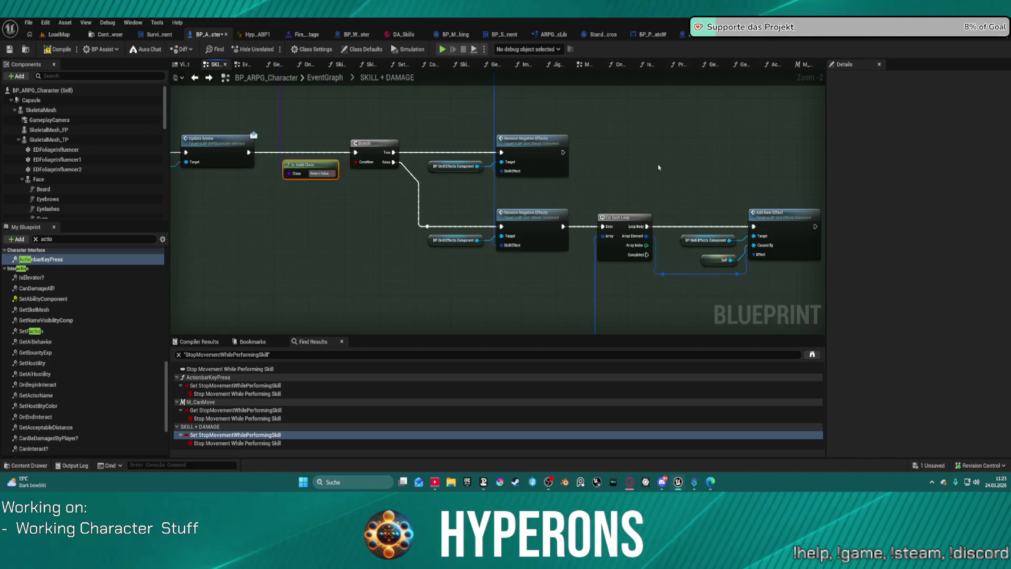
pyautogui.scroll(-3, 531, 163)
pyautogui.scroll(4, 396, 143)
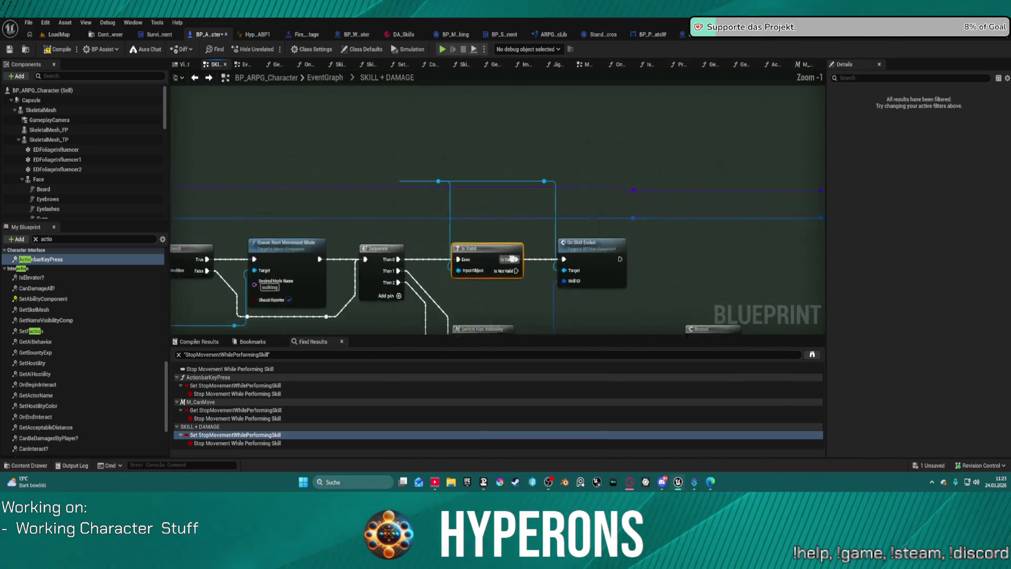
# Remove the walking-mode check after Reset Combo and connect Reset Combo directly to the Sequence
pyautogui.click(395, 143)
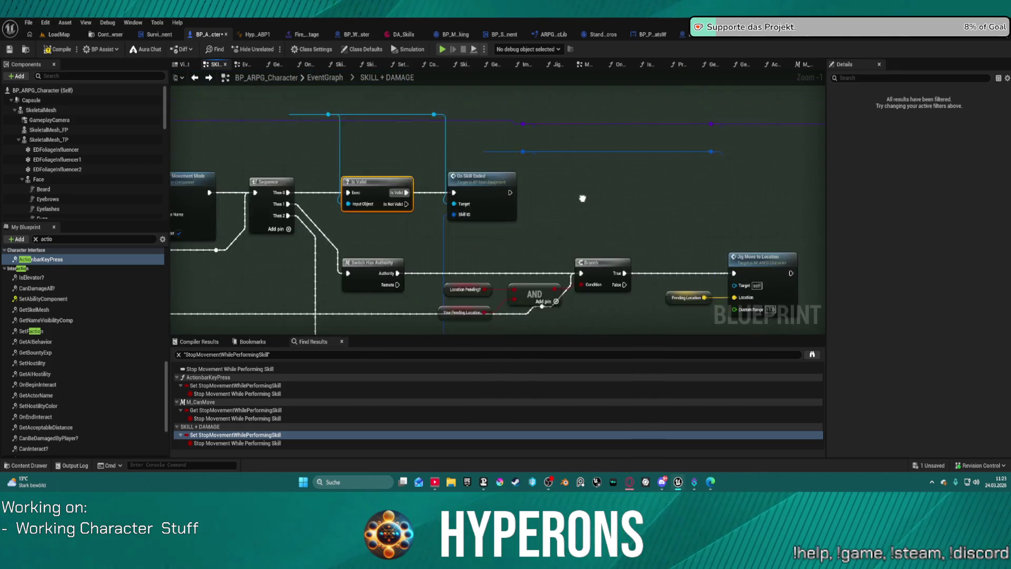
pyautogui.scroll(-3, 347, 199)
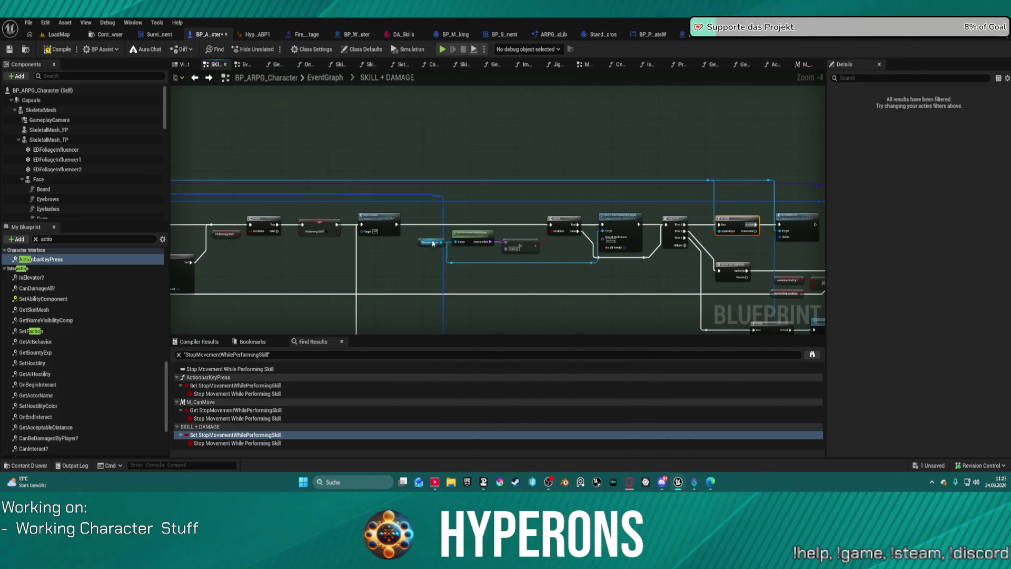
pyautogui.scroll(3, 434, 187)
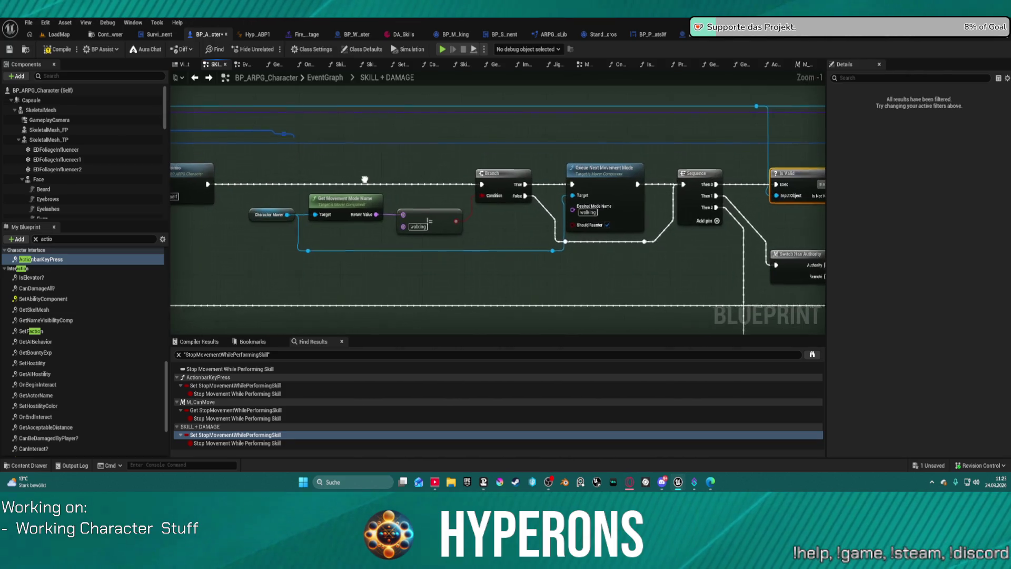
pyautogui.moveTo(590, 189)
pyautogui.mouseDown()
pyautogui.moveTo(447, 187)
pyautogui.moveTo(544, 174)
pyautogui.moveTo(543, 191)
pyautogui.mouseUp()
pyautogui.scroll(-3, 509, 239)
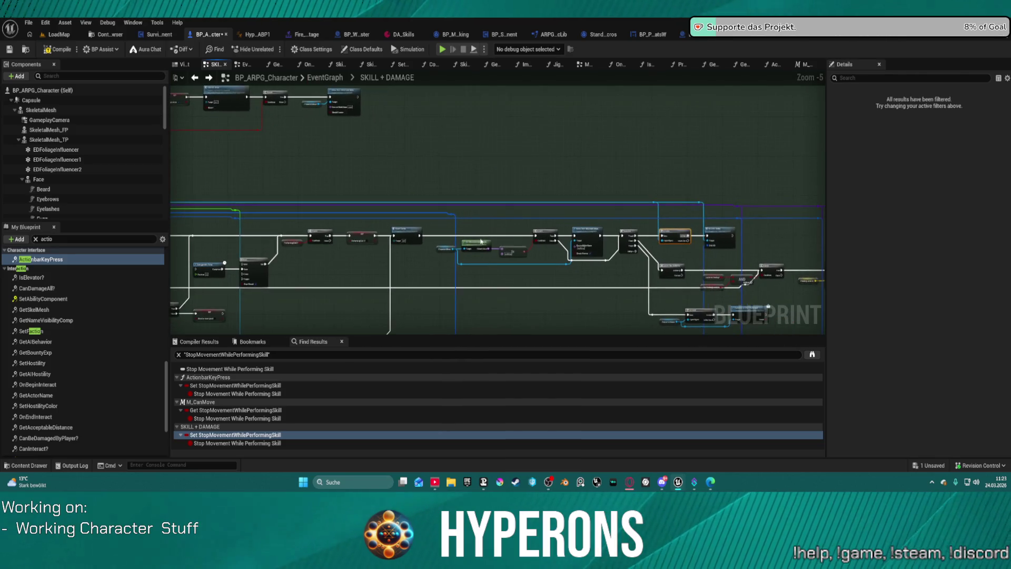
pyautogui.scroll(2, 456, 234)
pyautogui.moveTo(585, 286); pyautogui.dragTo(773, 300)
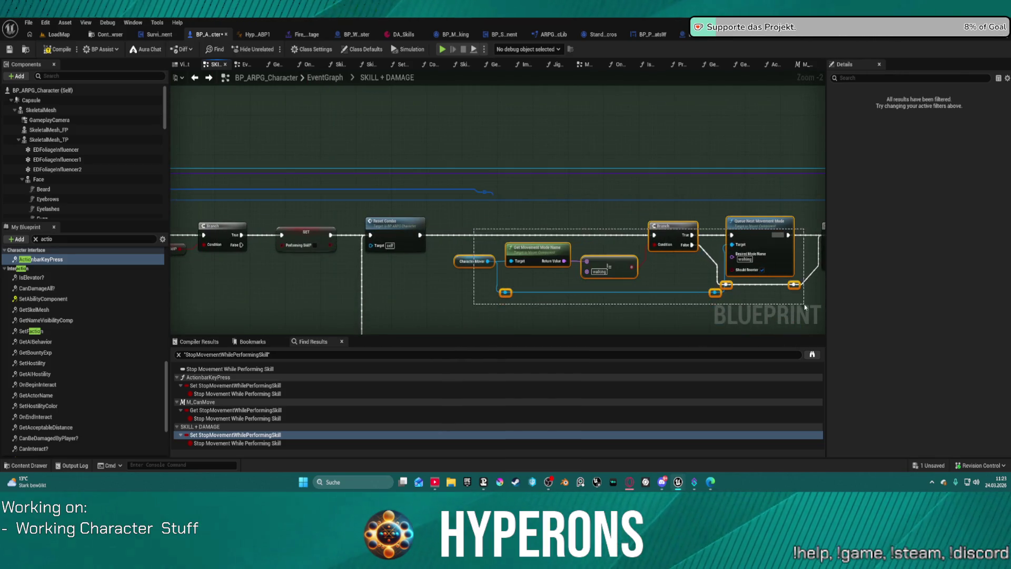
pyautogui.press('Delete')
pyautogui.moveTo(421, 235)
pyautogui.mouseDown()
pyautogui.moveTo(819, 228)
pyautogui.moveTo(742, 231)
pyautogui.moveTo(751, 235)
pyautogui.mouseUp()
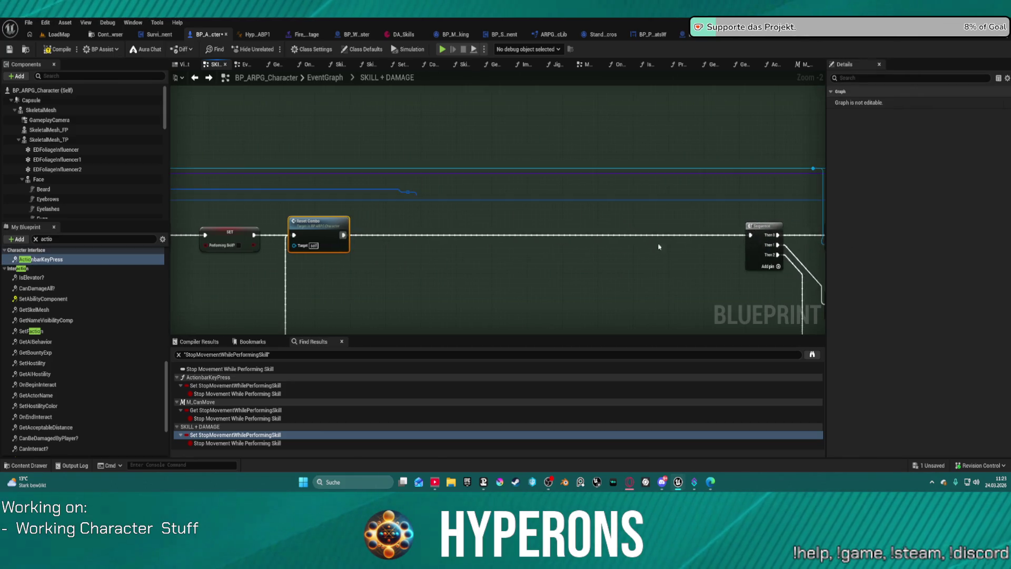
# Add a Delay node after the stop-mode Queue Next Movement Mode node
pyautogui.scroll(-3, 514, 210)
pyautogui.scroll(3, 515, 187)
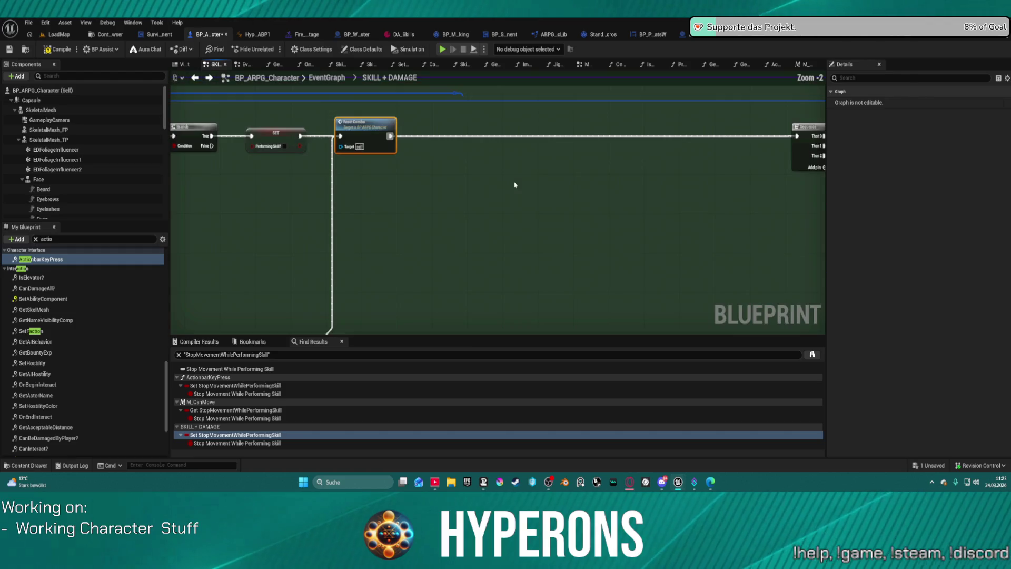
pyautogui.scroll(-3, 380, 127)
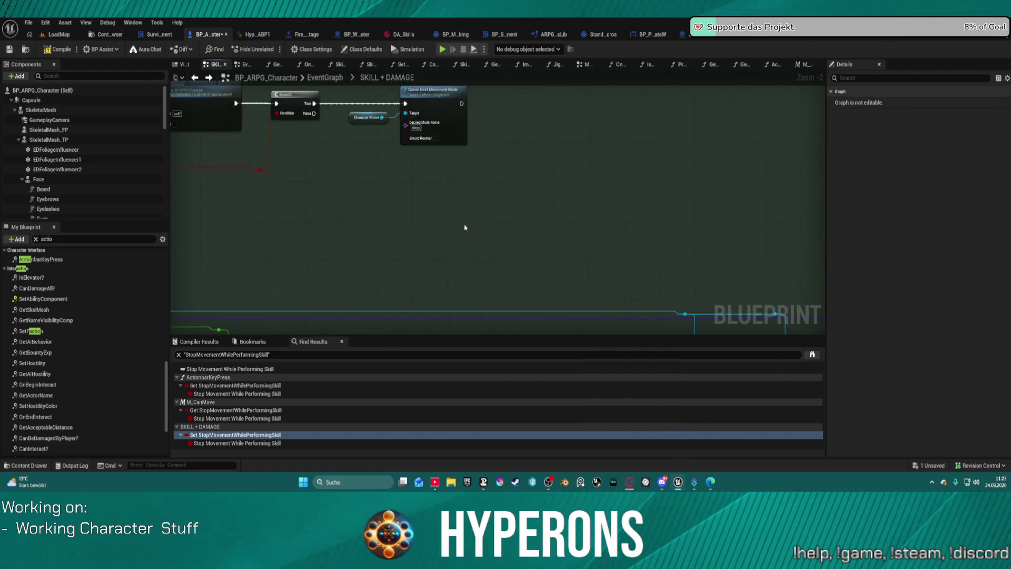
pyautogui.scroll(3, 525, 185)
pyautogui.moveTo(573, 175)
pyautogui.mouseDown()
pyautogui.moveTo(460, 181)
pyautogui.moveTo(528, 191)
pyautogui.mouseUp()
pyautogui.write('delay')
pyautogui.press('Return')
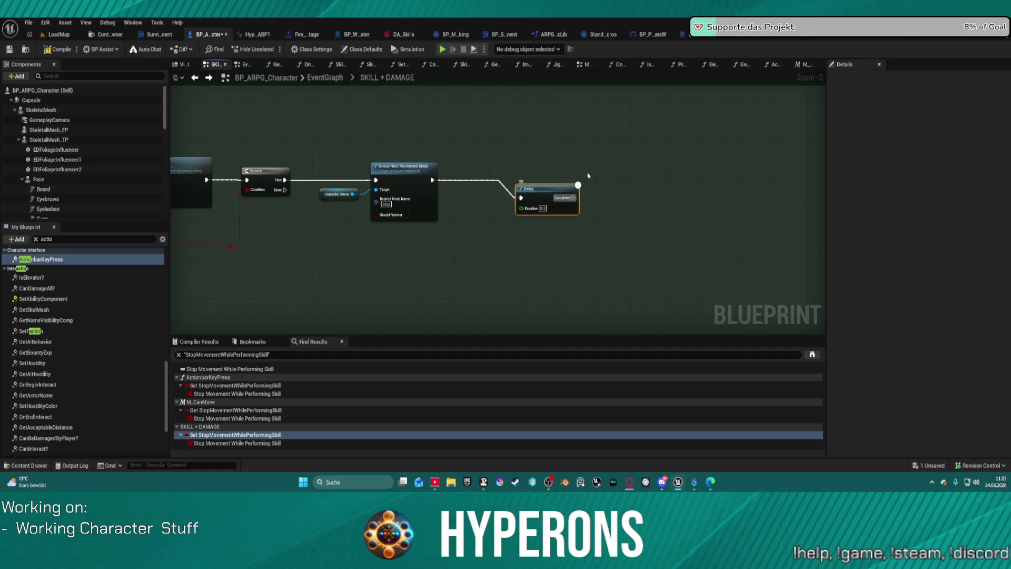
# Paste the Branch and == Stop nodes, delete Delay Until Next Tick, and feed Delay Completed into the Branch
pyautogui.hotkey('ctrl', 'v')
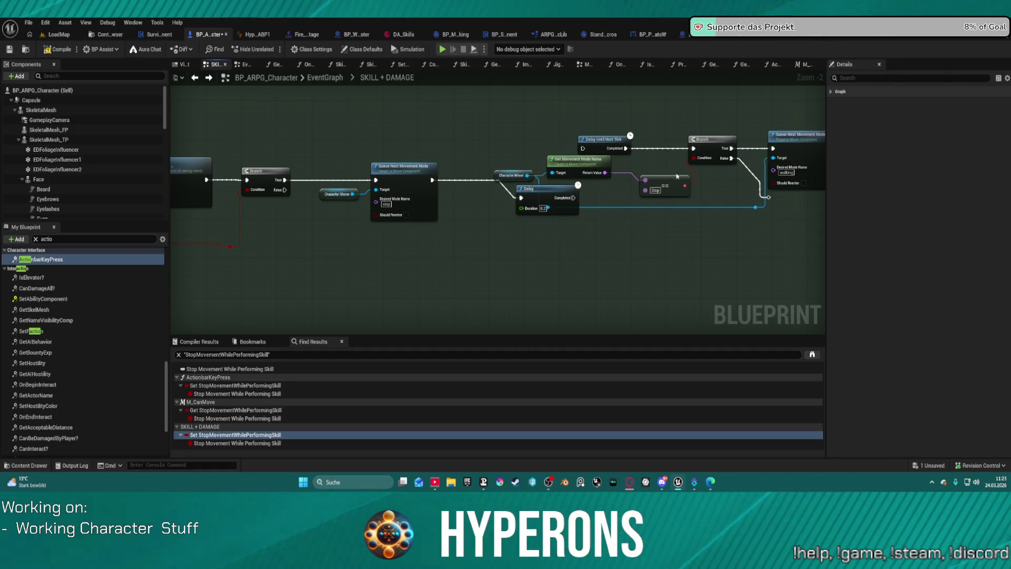
pyautogui.moveTo(673, 175)
pyautogui.mouseDown()
pyautogui.moveTo(496, 184)
pyautogui.moveTo(514, 205)
pyautogui.moveTo(483, 196)
pyautogui.mouseUp()
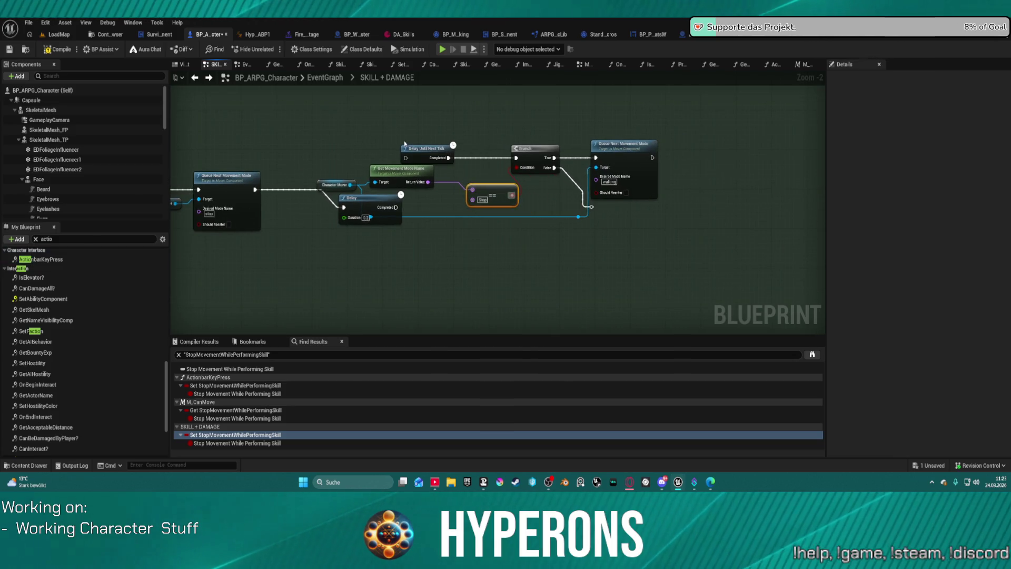
pyautogui.press('Delete')
pyautogui.moveTo(522, 160)
pyautogui.mouseDown()
pyautogui.moveTo(503, 180)
pyautogui.moveTo(458, 188)
pyautogui.mouseUp()
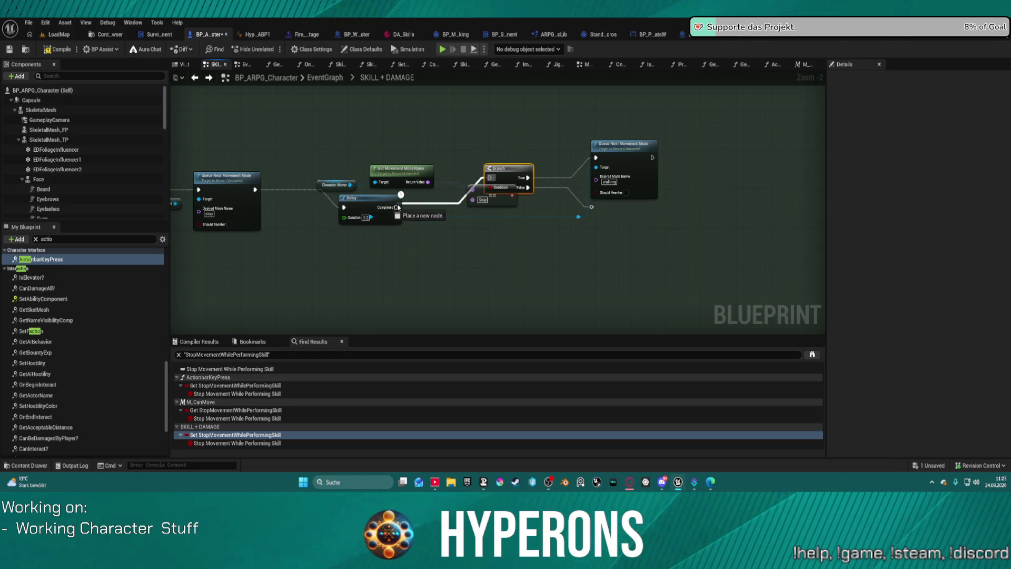
pyautogui.moveTo(397, 207); pyautogui.dragTo(396, 207)
pyautogui.click(545, 194)
# Delete the reroute point and its False wire from the Branch
pyautogui.click(591, 207)
pyautogui.press('Delete')
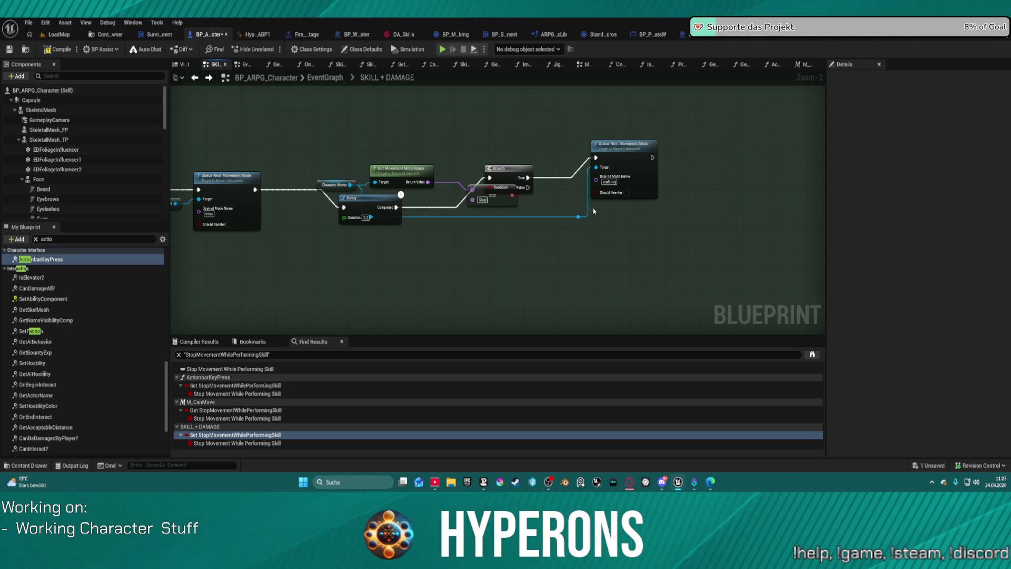
pyautogui.click(633, 155)
pyautogui.moveTo(190, 203); pyautogui.dragTo(579, 208)
pyautogui.scroll(-6, 633, 212)
pyautogui.scroll(7, 633, 211)
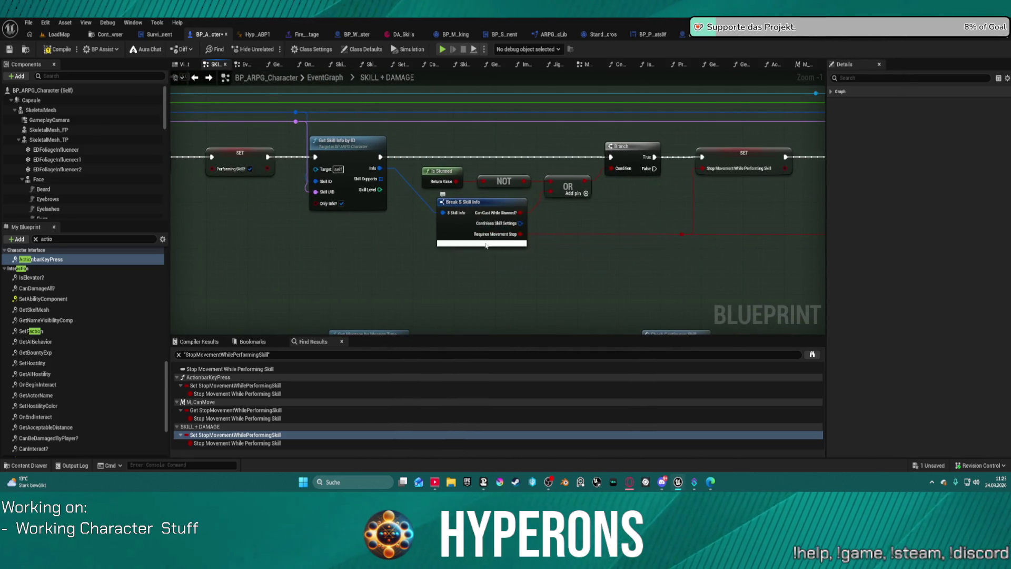
# Expose Break S Skill Info's MovementStopDelay pin and wire it into the Delay's Duration
pyautogui.click(482, 243)
pyautogui.moveTo(481, 243); pyautogui.dragTo(403, 241)
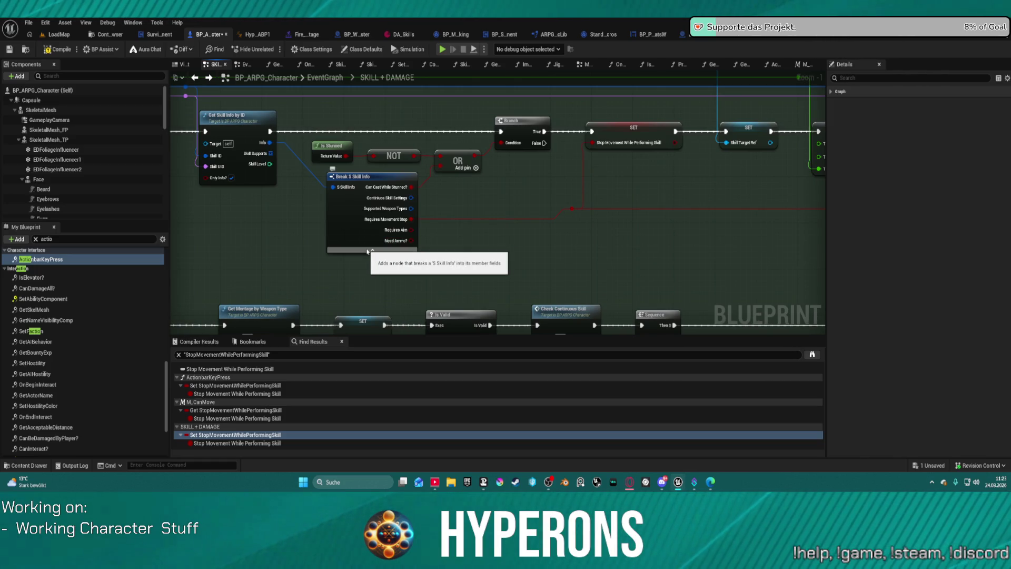
pyautogui.click(367, 251)
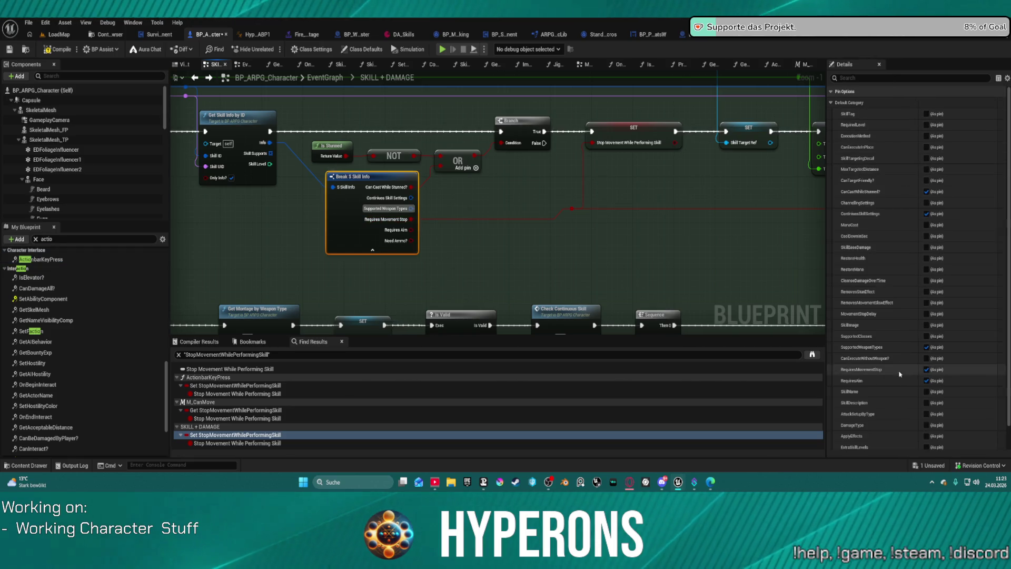
pyautogui.click(926, 313)
pyautogui.moveTo(412, 208)
pyautogui.mouseDown()
pyautogui.moveTo(765, 198)
pyautogui.moveTo(813, 181)
pyautogui.moveTo(244, 176)
pyautogui.moveTo(282, 169)
pyautogui.moveTo(265, 146)
pyautogui.mouseUp()
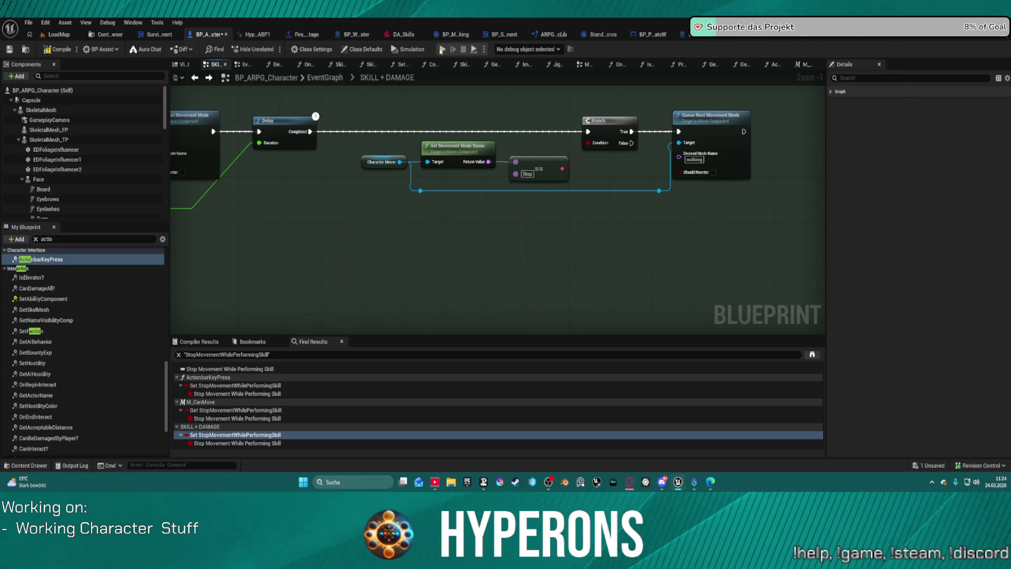
# Start Play in Editor, proceeding despite the Locomotion_UBB blueprint compile errors
pyautogui.click(441, 49)
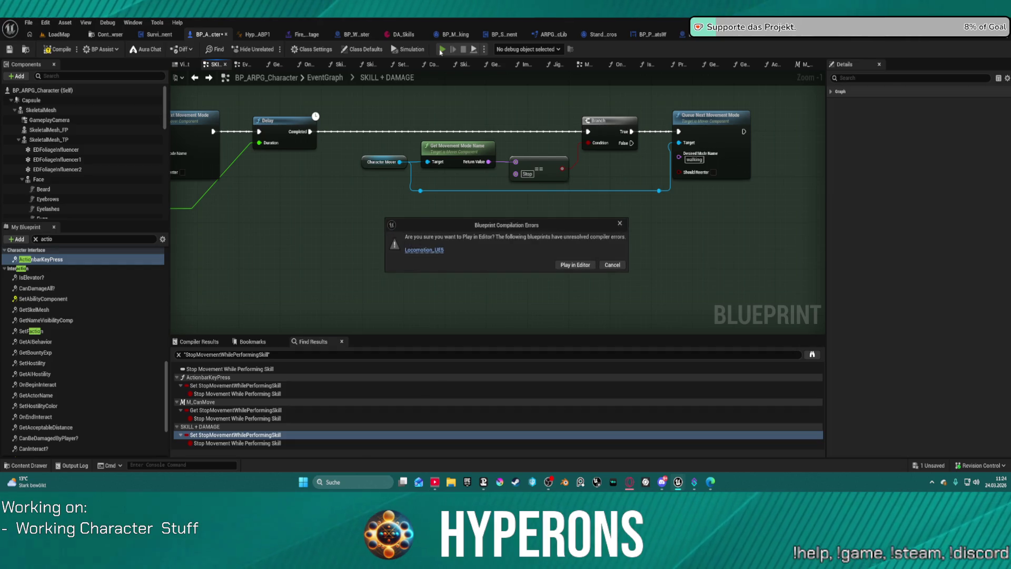
pyautogui.click(586, 266)
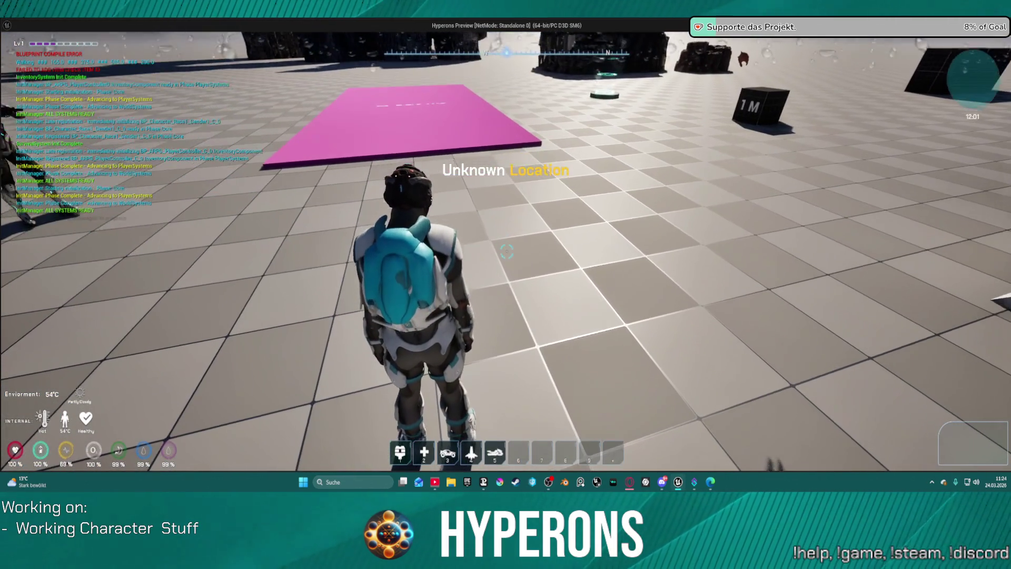
# Summon the hover bike with 5, walk up to it, and mount it
pyautogui.press('5')
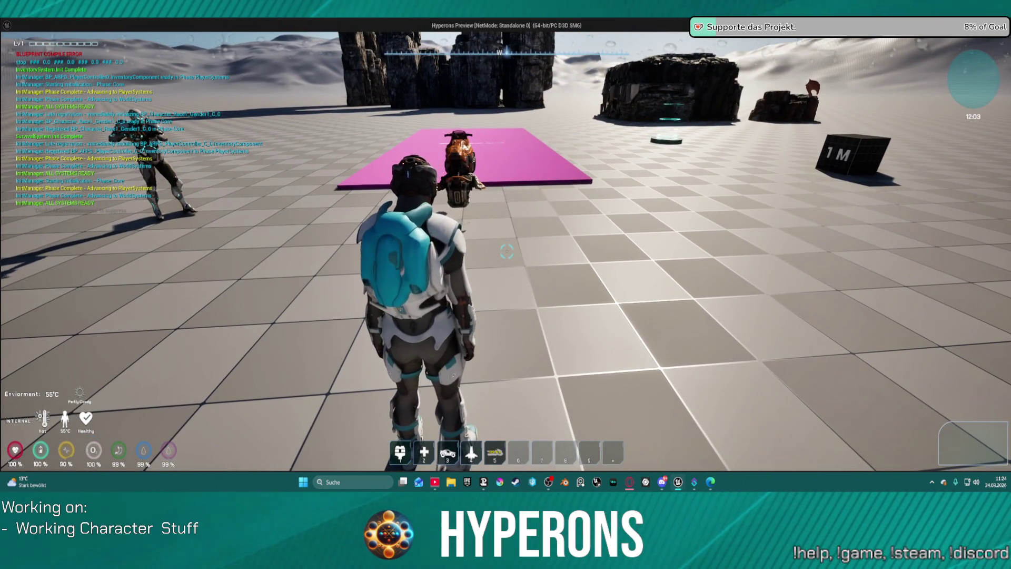
pyautogui.press('w')
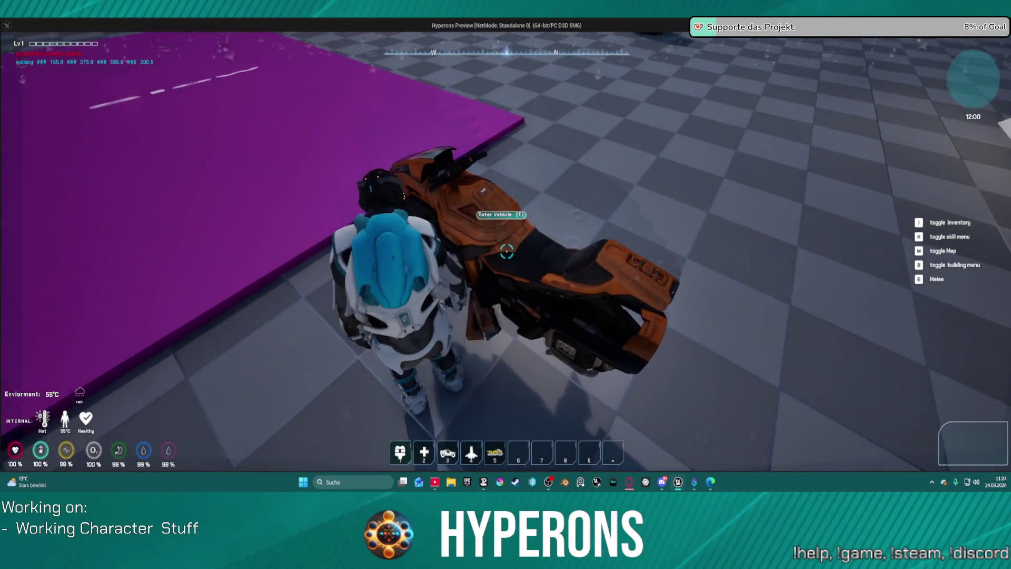
pyautogui.moveTo(506, 251)
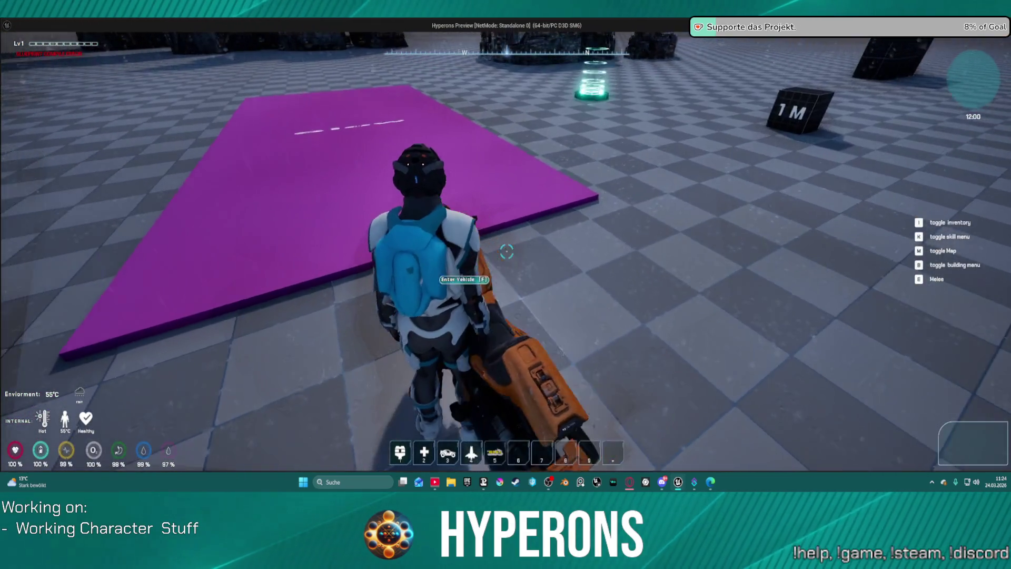
pyautogui.press('e')
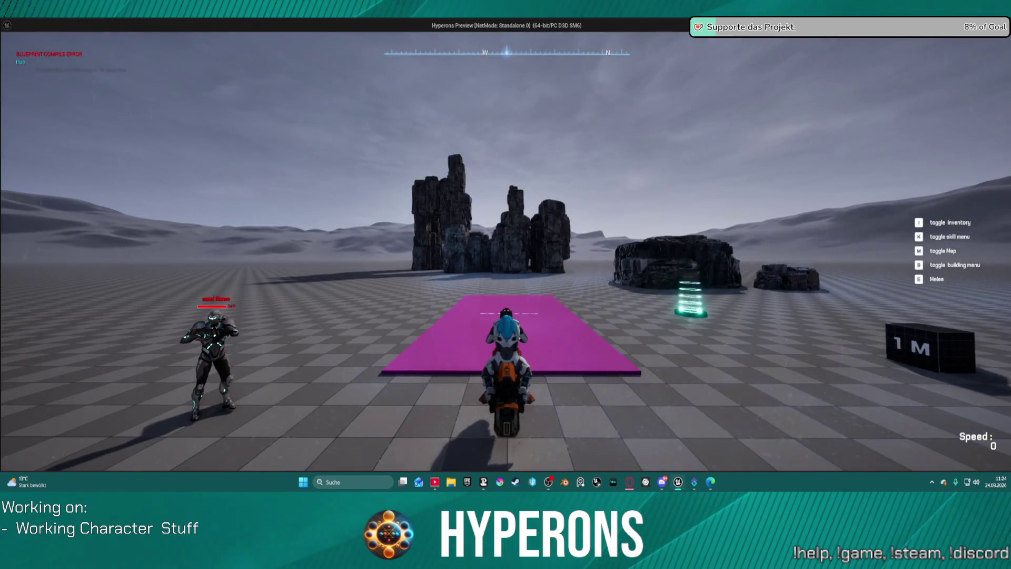
# Drive the bike around the map, dismount, run on foot, and end the play session
pyautogui.press('w')
pyautogui.press('a')
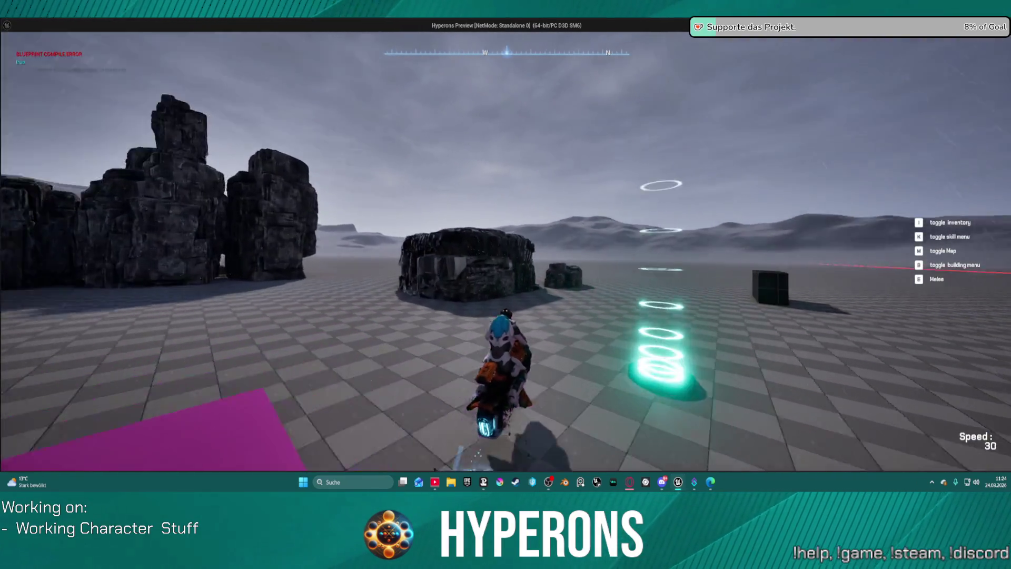
pyautogui.press('w')
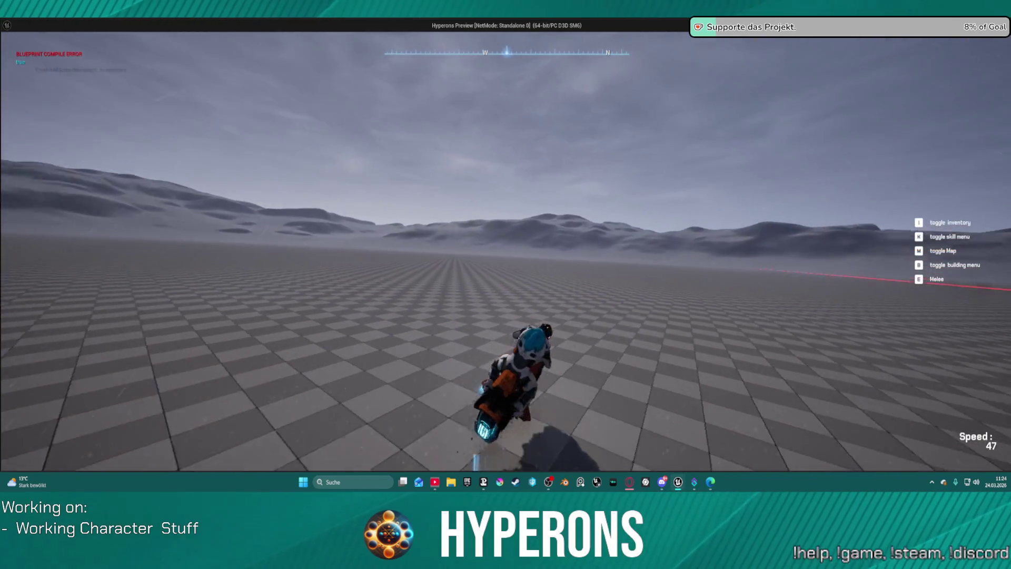
pyautogui.press('w')
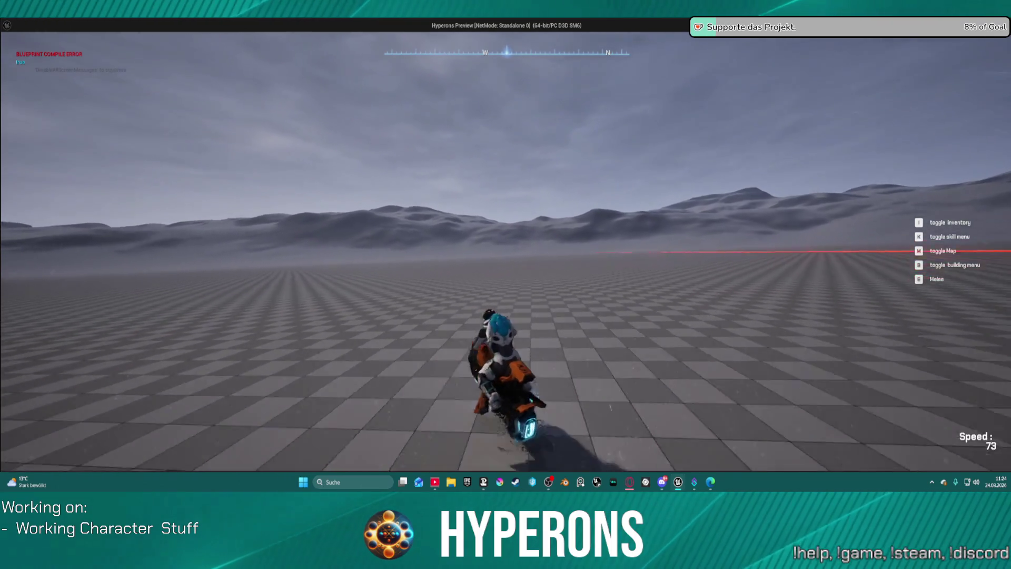
pyautogui.press('a')
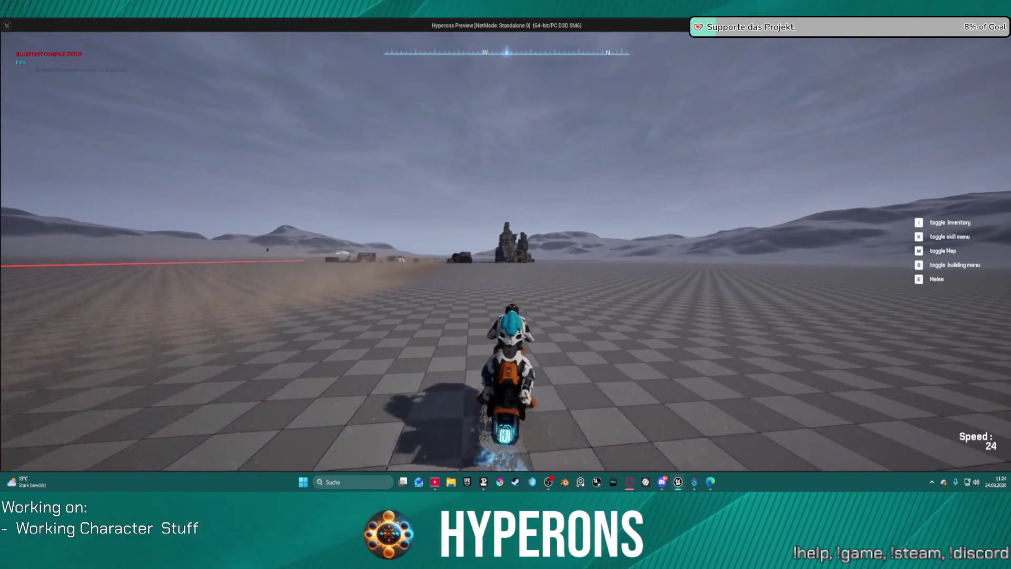
pyautogui.press('w')
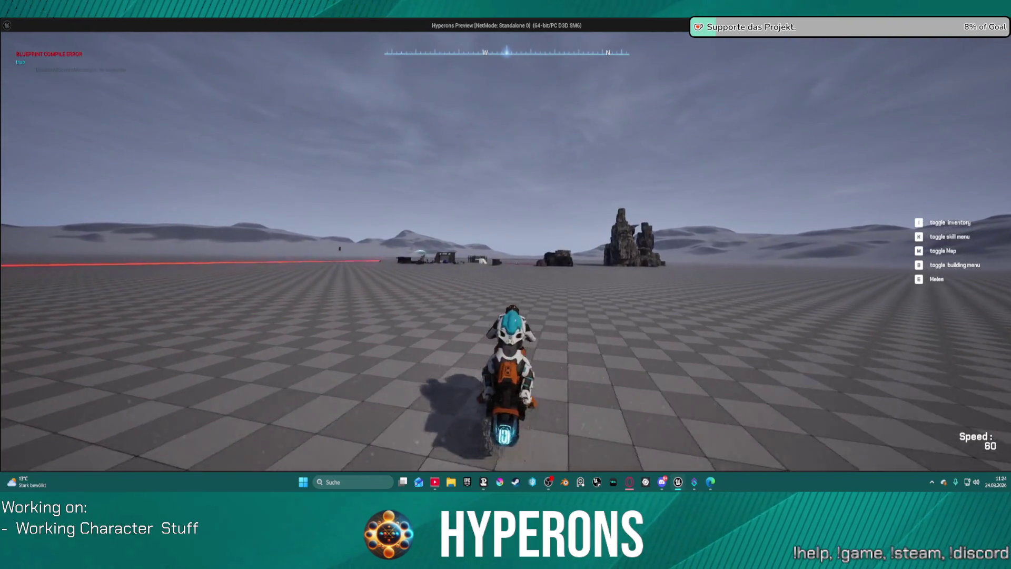
pyautogui.press('f')
pyautogui.press('w')
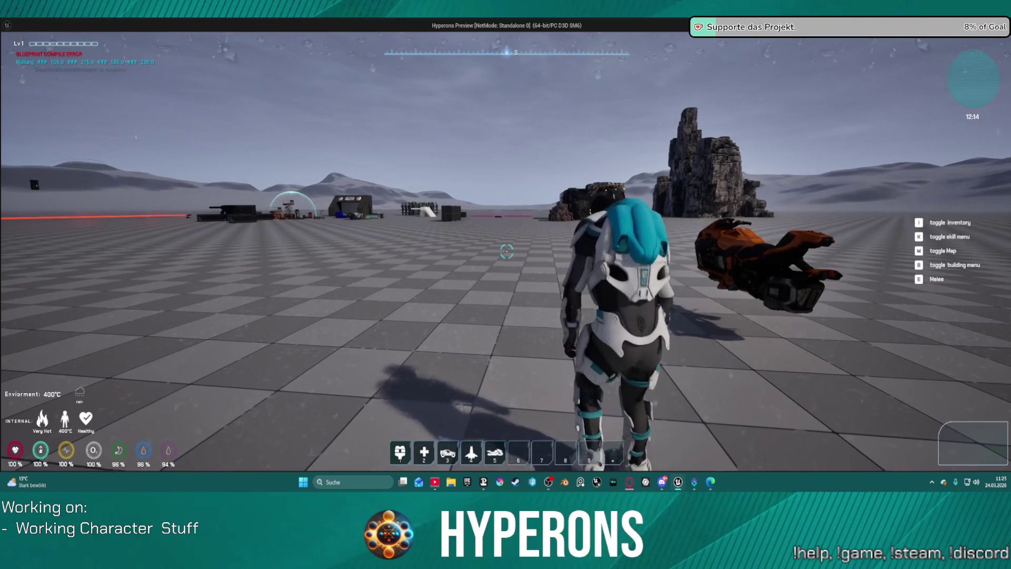
pyautogui.press('w')
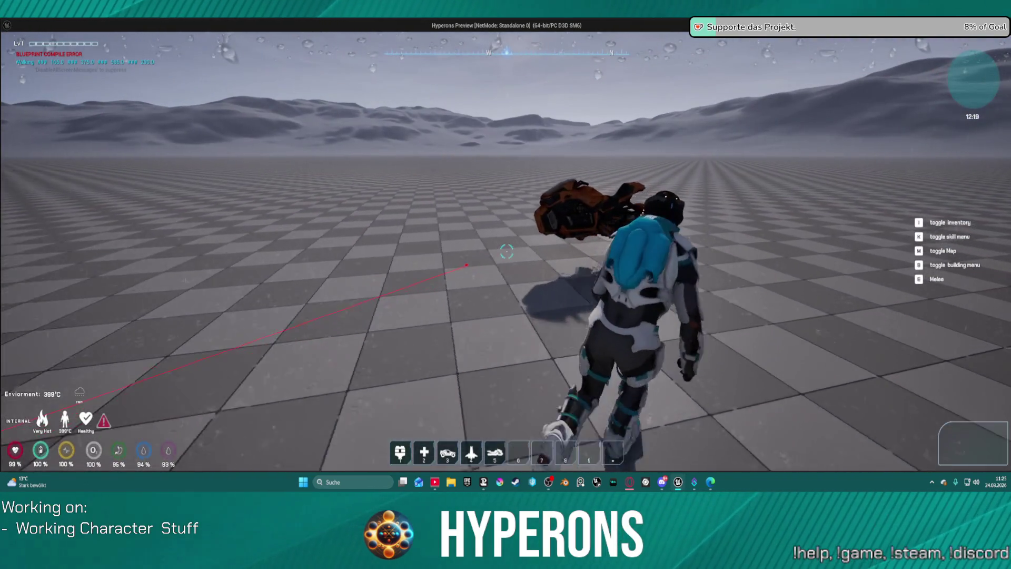
pyautogui.press('Escape')
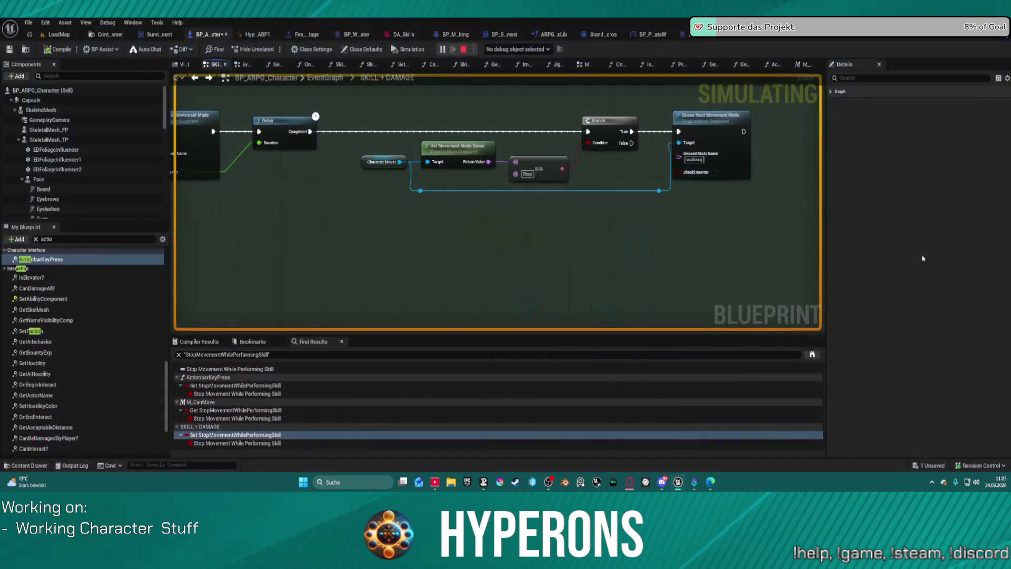
# Return to the LoadMap level editor and open the Core Vehicles folder in the Content Browser
pyautogui.scroll(-5, 808, 205)
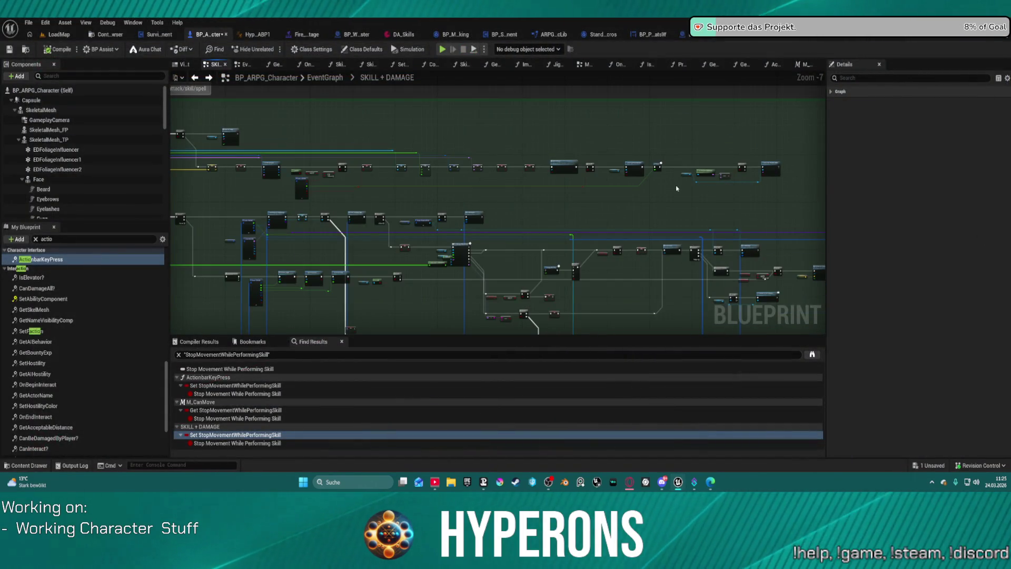
pyautogui.scroll(-3, 808, 206)
pyautogui.moveTo(431, 159); pyautogui.dragTo(593, 157)
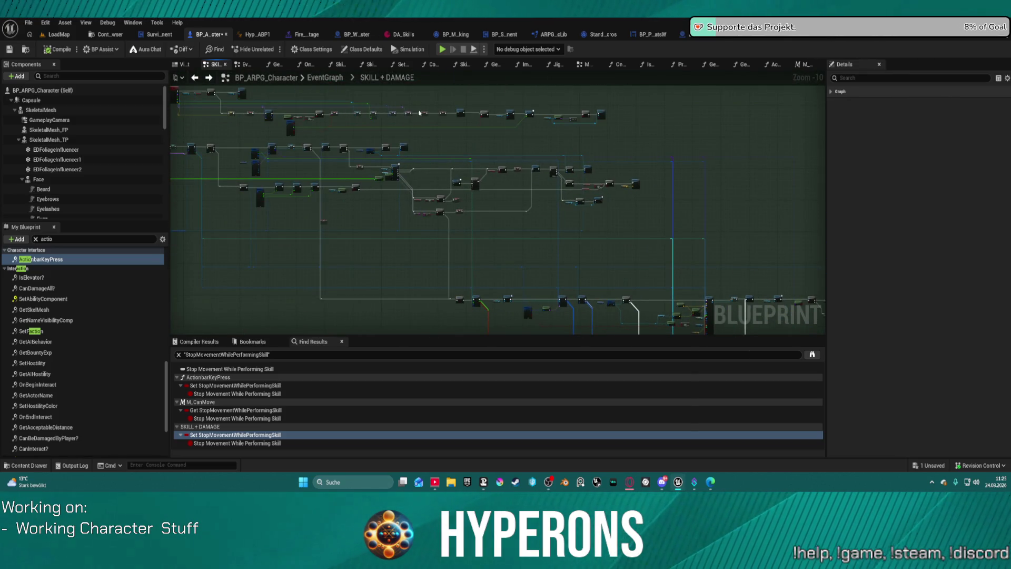
pyautogui.click(59, 34)
pyautogui.click(25, 465)
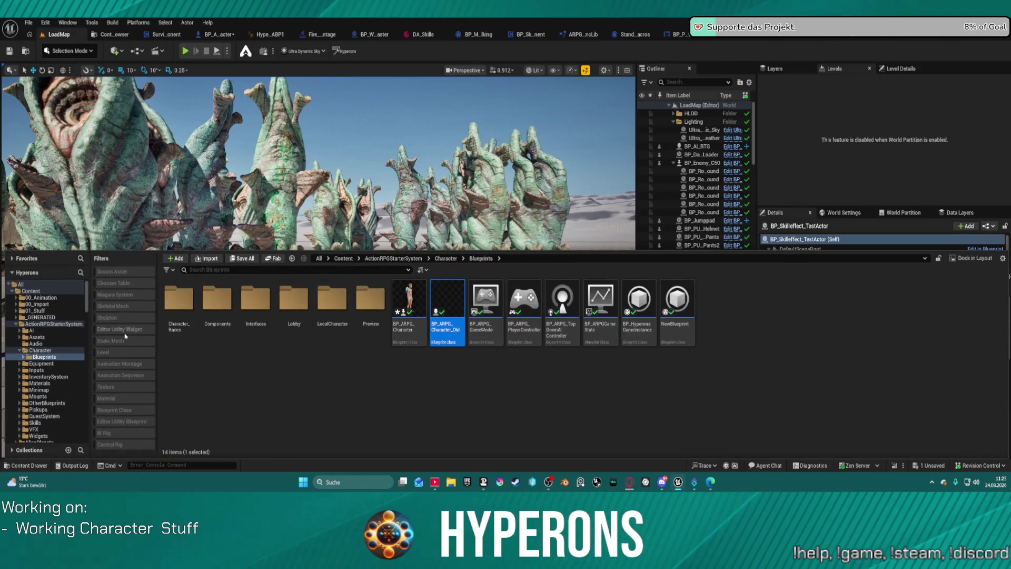
pyautogui.scroll(-5, 44, 358)
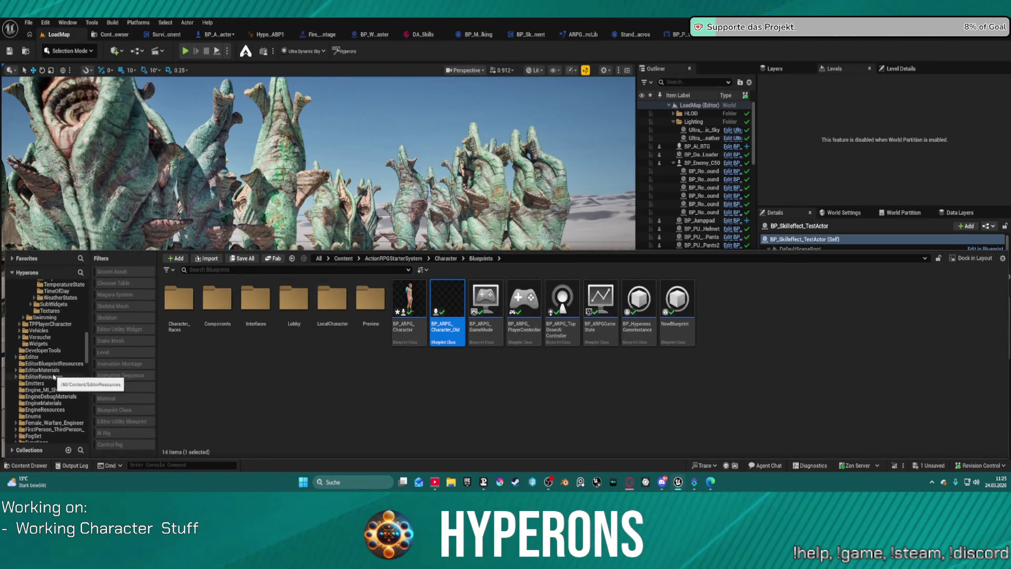
pyautogui.click(39, 330)
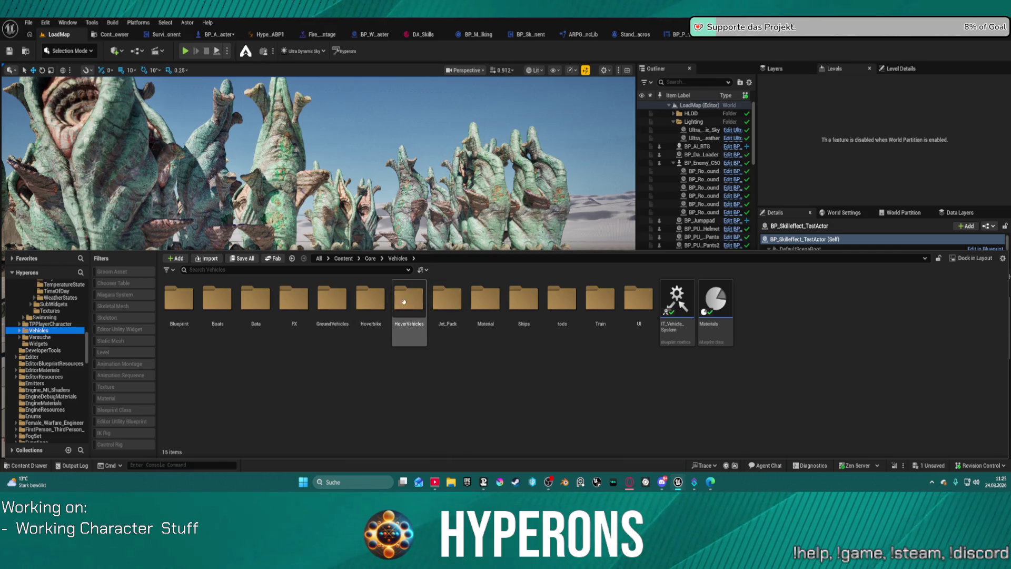
# Navigate Hoverbike > Vehicles > Blueprint > Parent and open BP_P_Vehicle
pyautogui.doubleClick(382, 300)
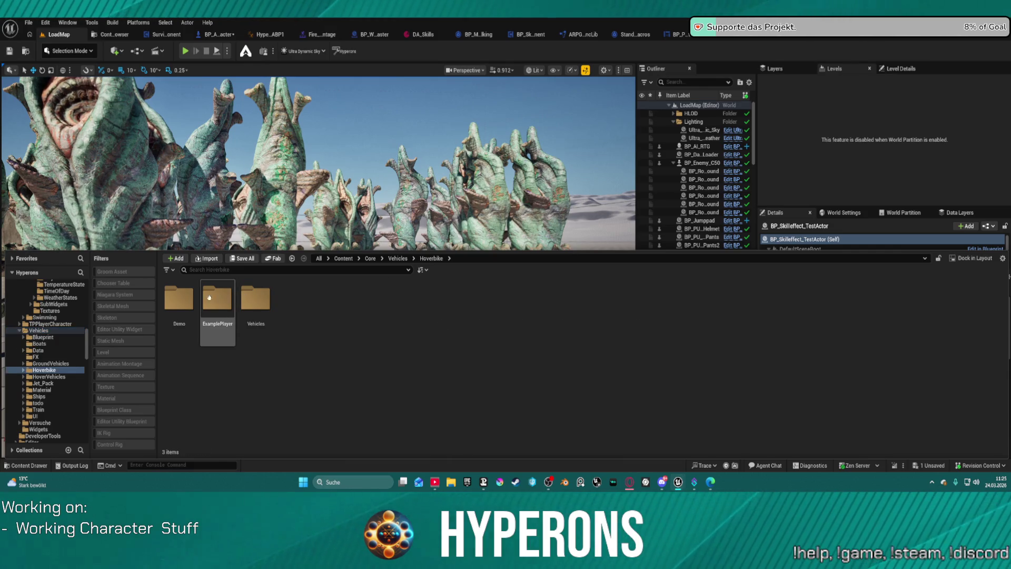
pyautogui.doubleClick(255, 297)
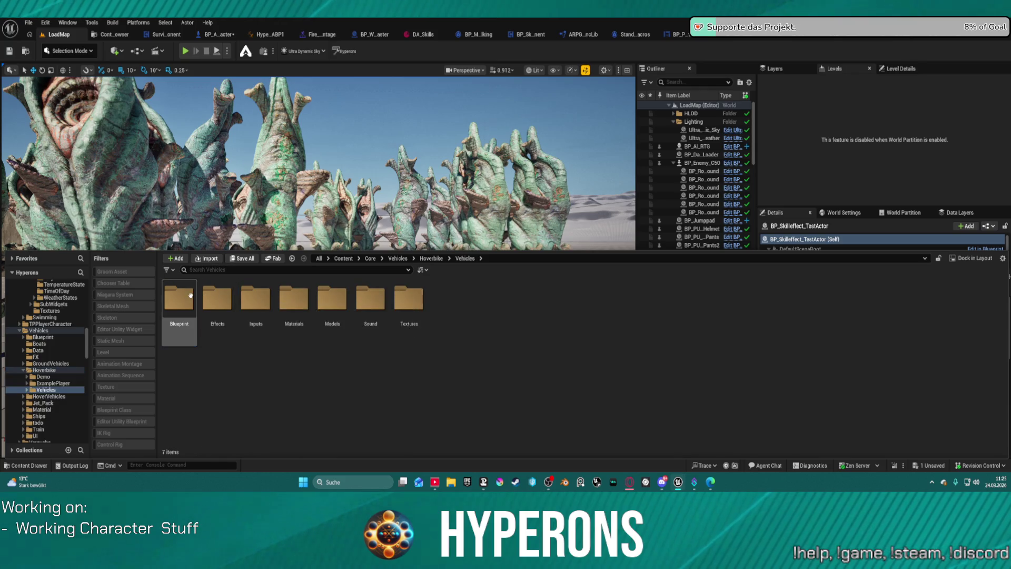
pyautogui.doubleClick(187, 297)
pyautogui.click(215, 300)
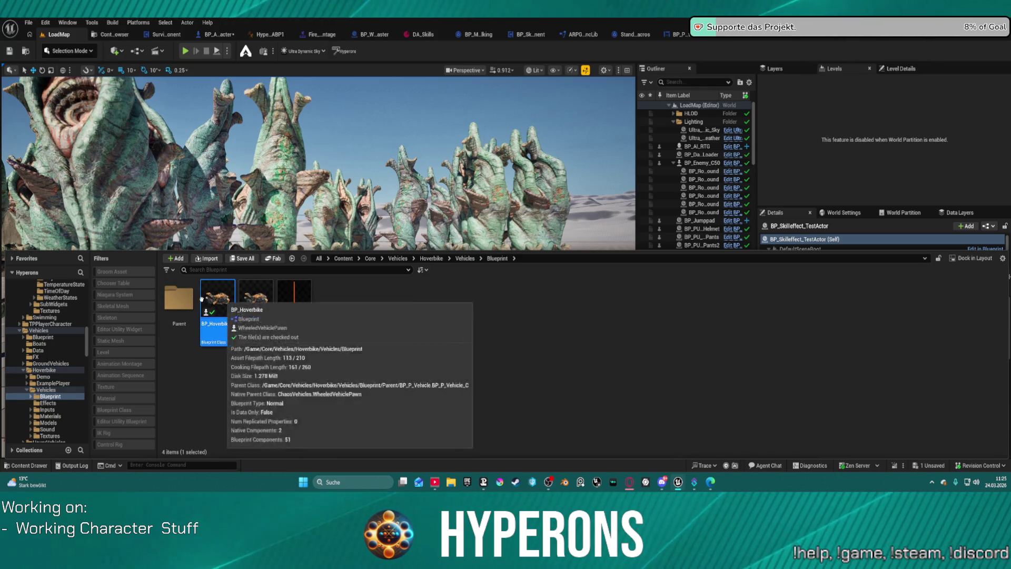
pyautogui.click(185, 299)
pyautogui.doubleClick(185, 299)
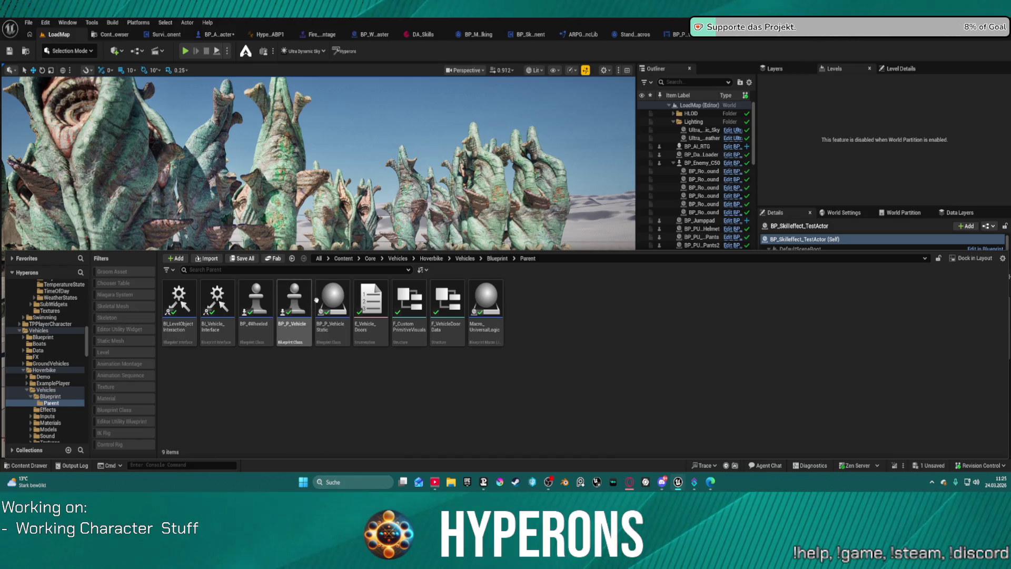
pyautogui.click(294, 302)
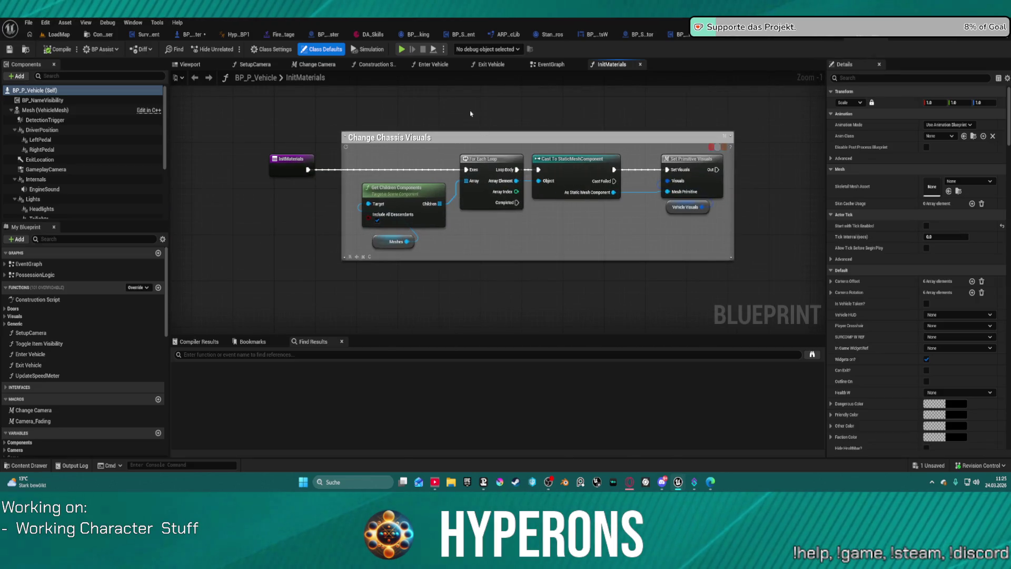
# Show the vehicle's EventGraph and locate the Exit Vehicle logic around Possess
pyautogui.click(551, 64)
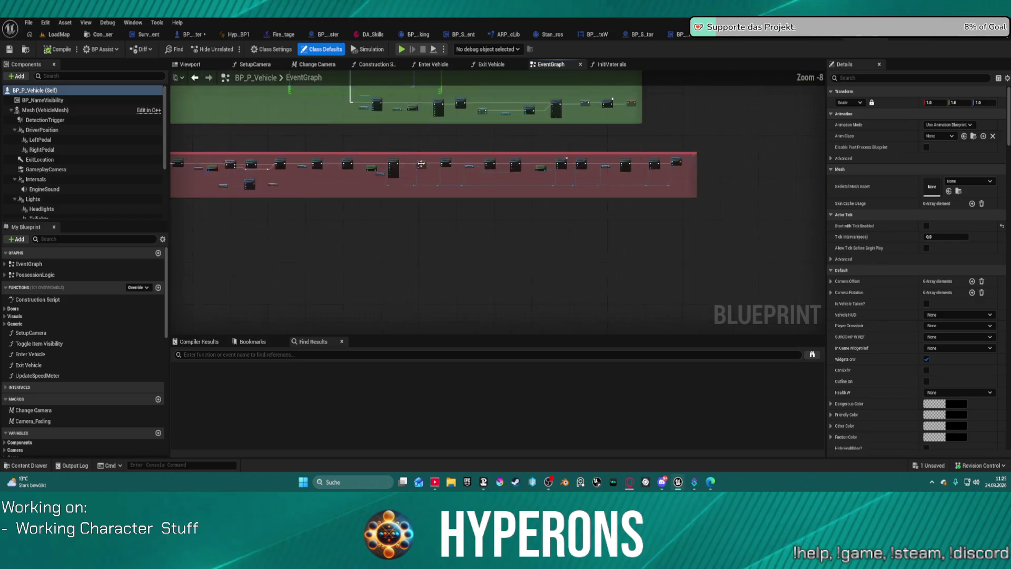
pyautogui.scroll(5, 441, 149)
pyautogui.scroll(-3, 431, 163)
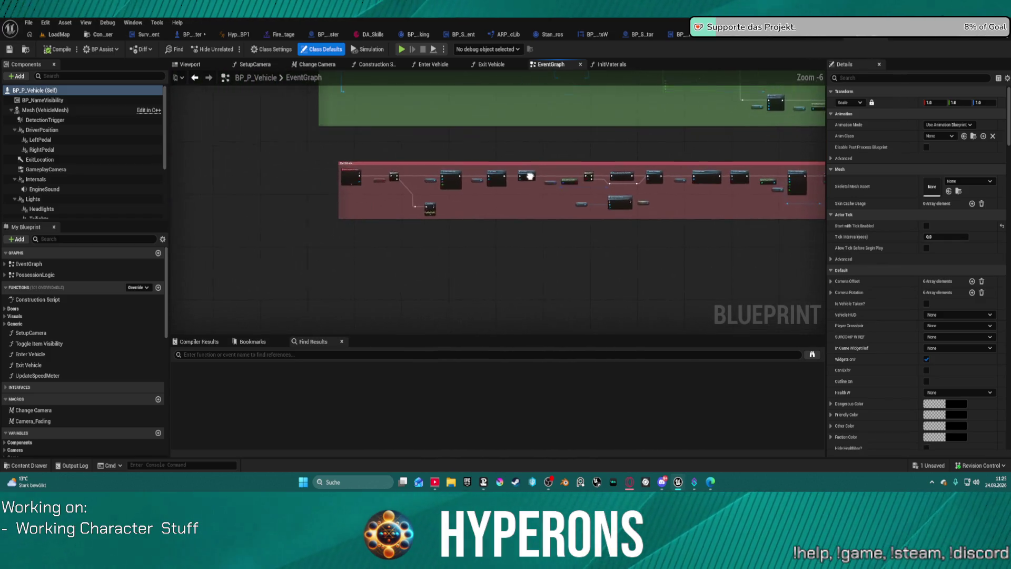
pyautogui.scroll(3, 409, 180)
pyautogui.scroll(2, 409, 180)
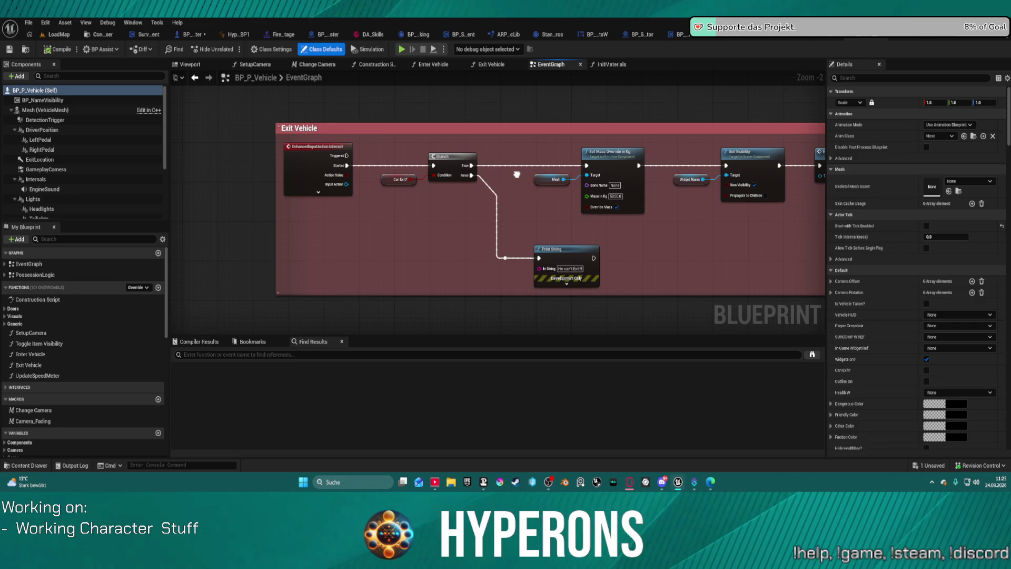
pyautogui.moveTo(516, 174); pyautogui.dragTo(174, 168)
pyautogui.moveTo(425, 178); pyautogui.dragTo(173, 179)
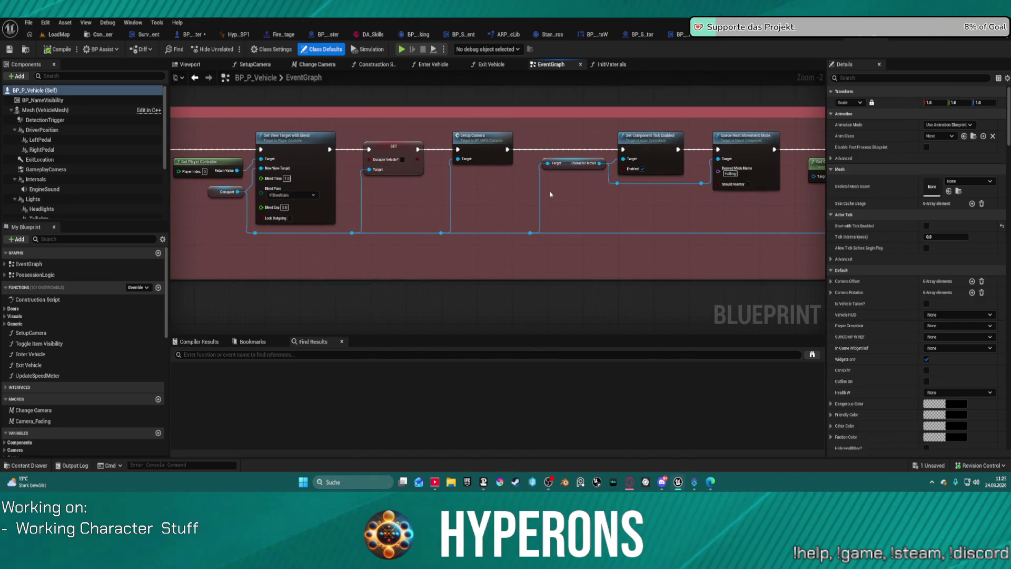
pyautogui.moveTo(673, 197)
pyautogui.mouseDown()
pyautogui.moveTo(105, 196)
pyautogui.moveTo(264, 195)
pyautogui.moveTo(304, 150)
pyautogui.mouseUp()
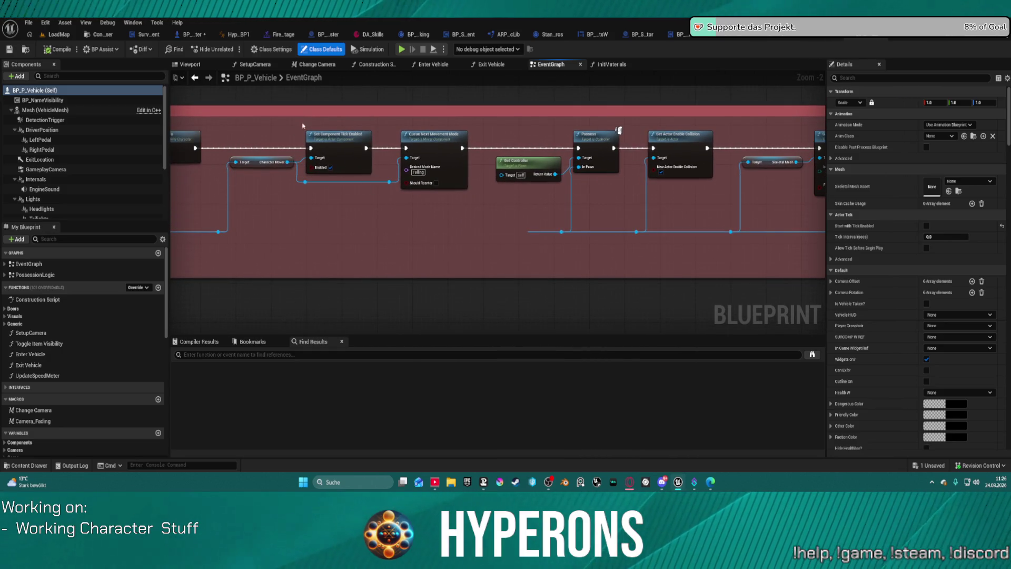
pyautogui.moveTo(461, 216); pyautogui.dragTo(457, 212)
# Move Character Mover, Set Component Tick Enabled and Queue Next Movement Mode after Possess, rewiring Get Controller to Possess
pyautogui.moveTo(252, 130); pyautogui.dragTo(375, 191)
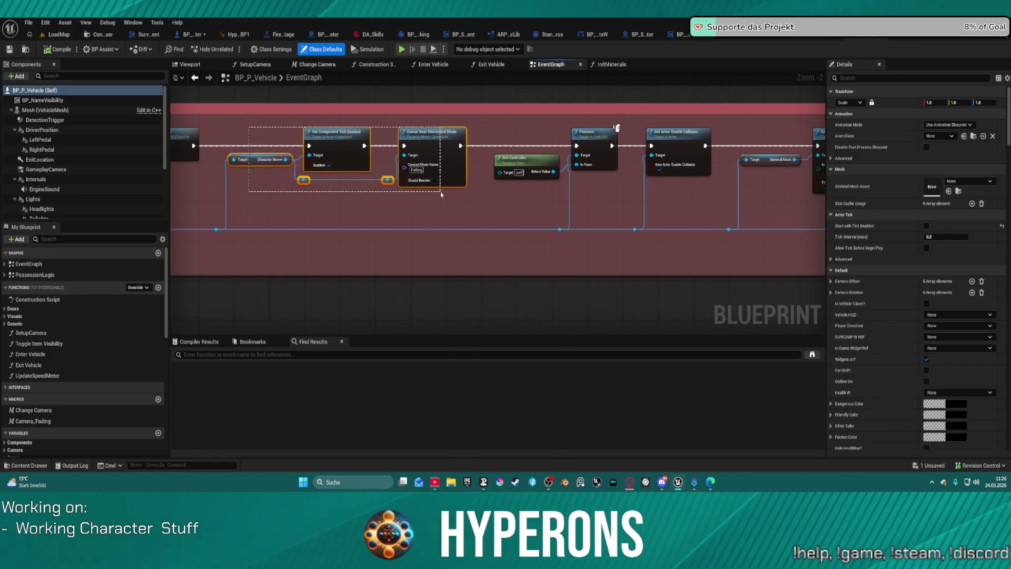
pyautogui.moveTo(442, 194); pyautogui.dragTo(441, 194)
pyautogui.moveTo(218, 125); pyautogui.dragTo(457, 199)
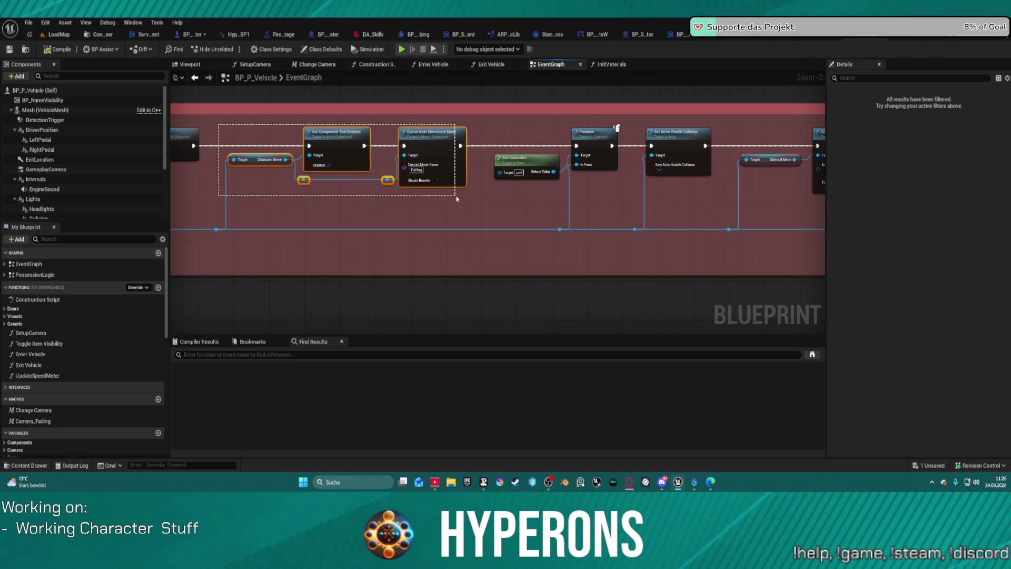
pyautogui.press('Delete')
pyautogui.moveTo(193, 146); pyautogui.dragTo(576, 147)
pyautogui.hscroll(5, 543, 190)
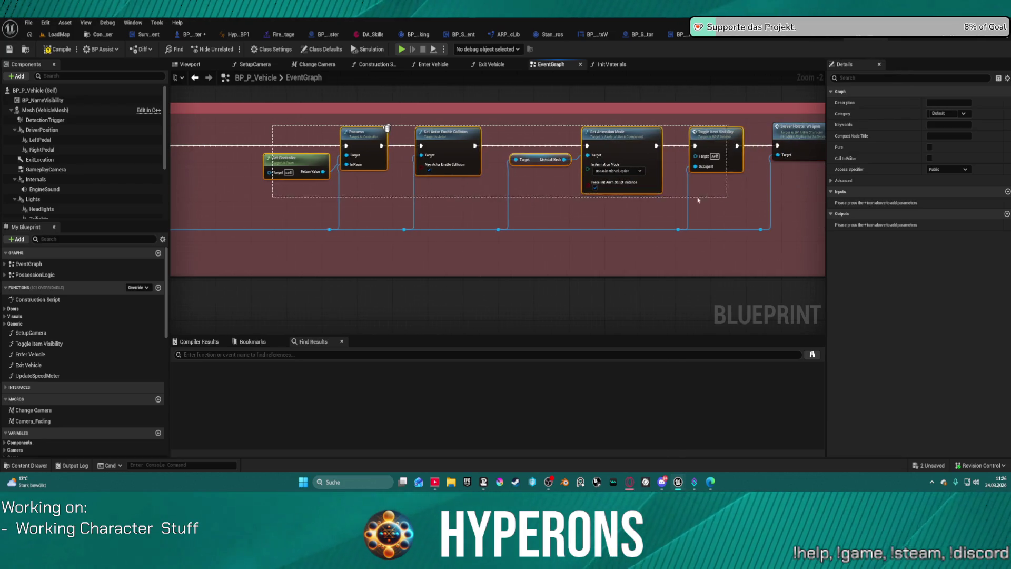
pyautogui.click(240, 119)
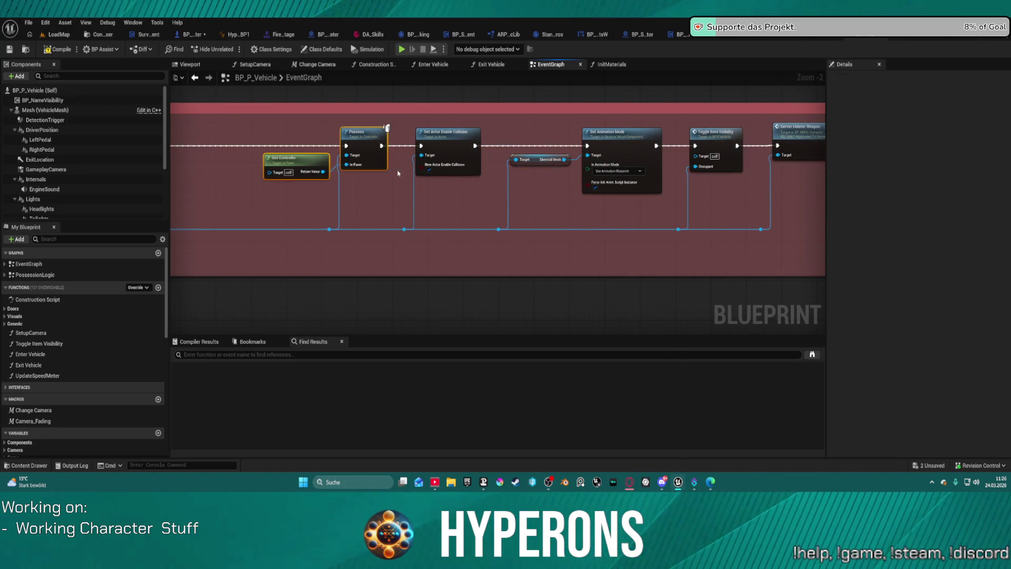
pyautogui.moveTo(382, 163)
pyautogui.mouseDown()
pyautogui.moveTo(211, 158)
pyautogui.moveTo(292, 158)
pyautogui.mouseUp()
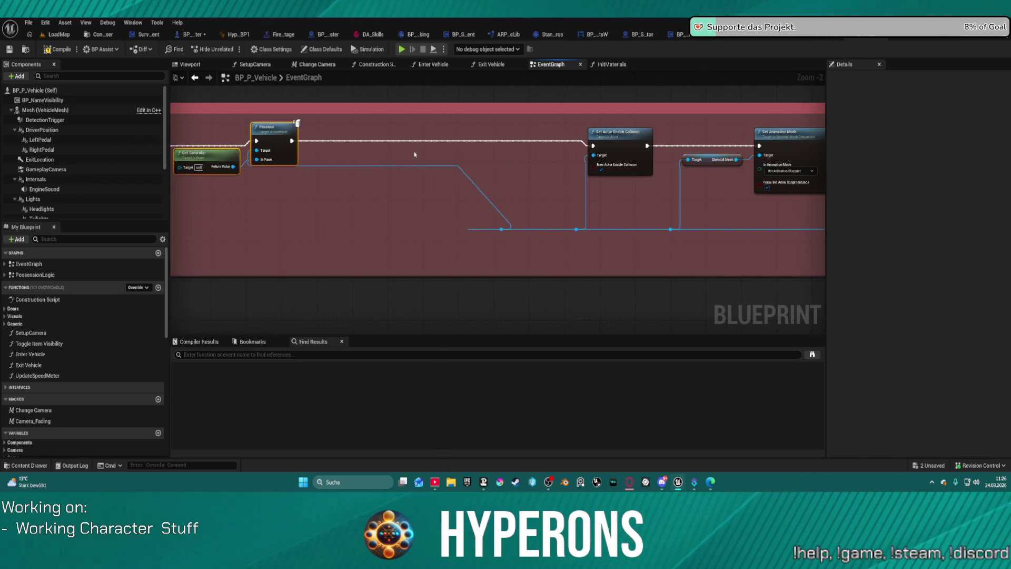
pyautogui.hotkey('ctrl', 'v')
# Arrange the pasted nodes and add a Get Occupant feeding Character Mover's Target
pyautogui.click(285, 138)
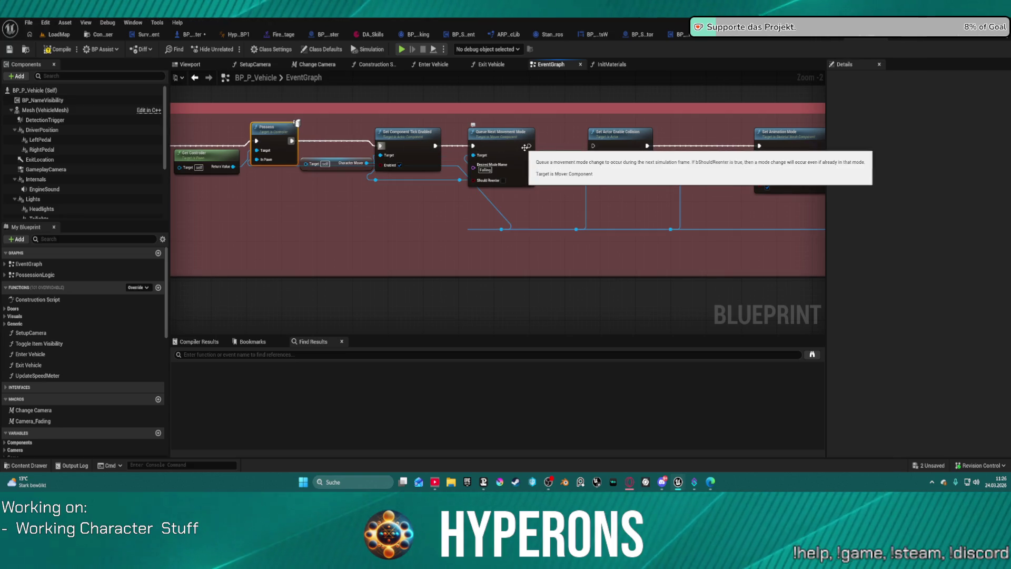
pyautogui.moveTo(503, 147); pyautogui.dragTo(594, 146)
pyautogui.hscroll(-5, 608, 166)
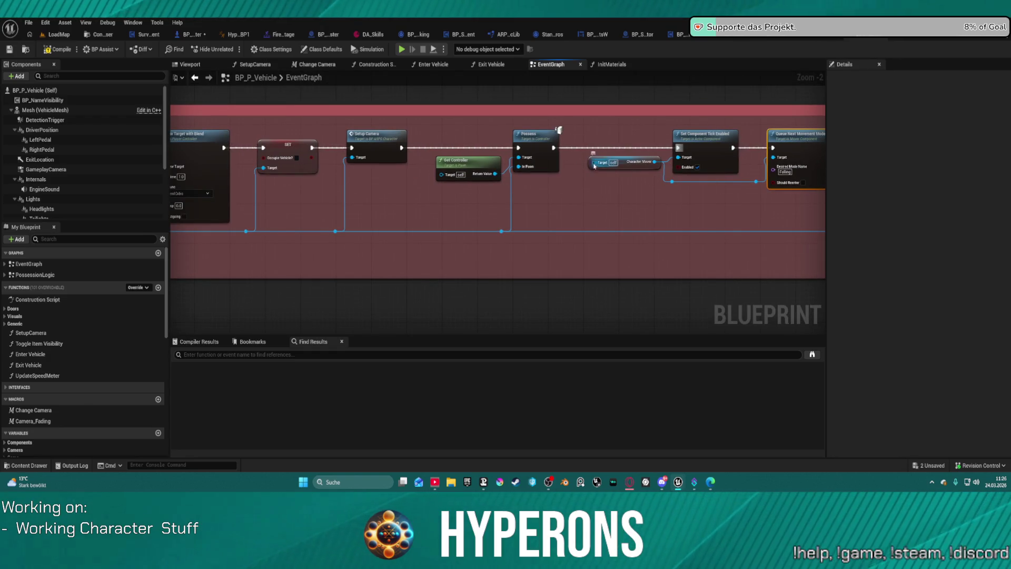
pyautogui.moveTo(595, 166)
pyautogui.mouseDown()
pyautogui.moveTo(577, 202)
pyautogui.moveTo(580, 194)
pyautogui.mouseUp()
pyautogui.write('occu')
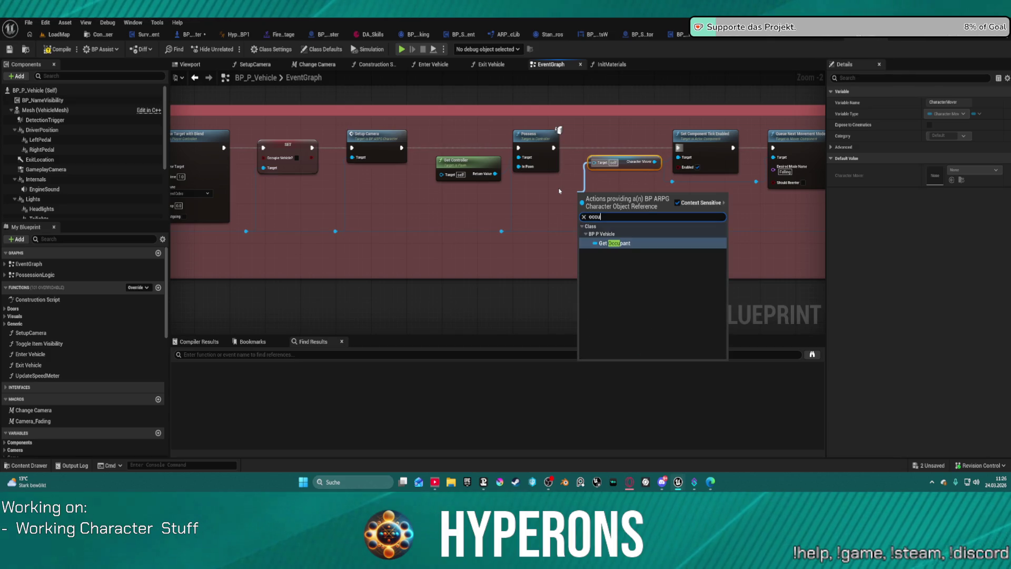
pyautogui.press('Return')
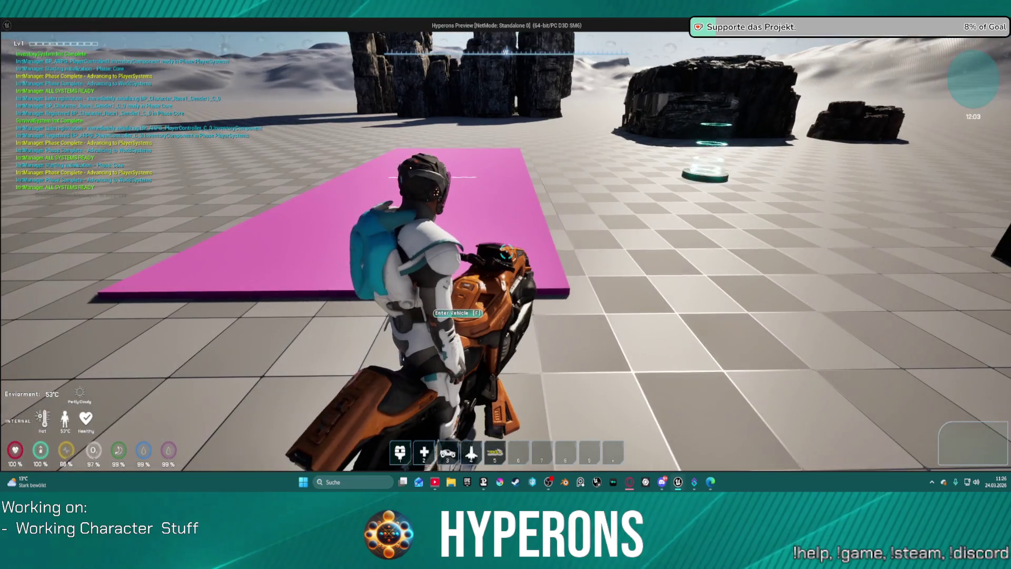
# Mount the hover bike, drive it forward while steering right, then dismount
pyautogui.press('f')
pyautogui.press('w')
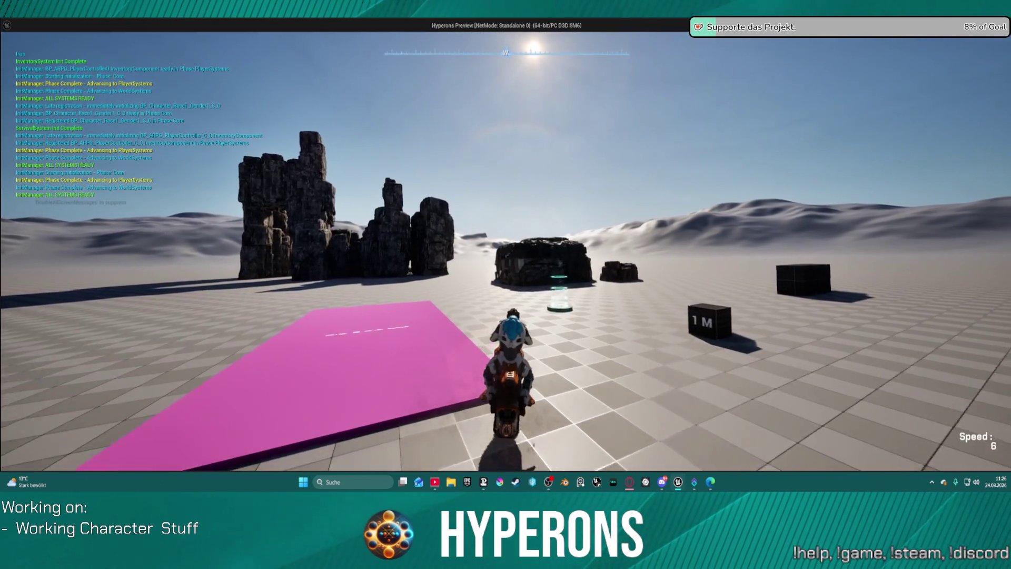
pyautogui.press('d')
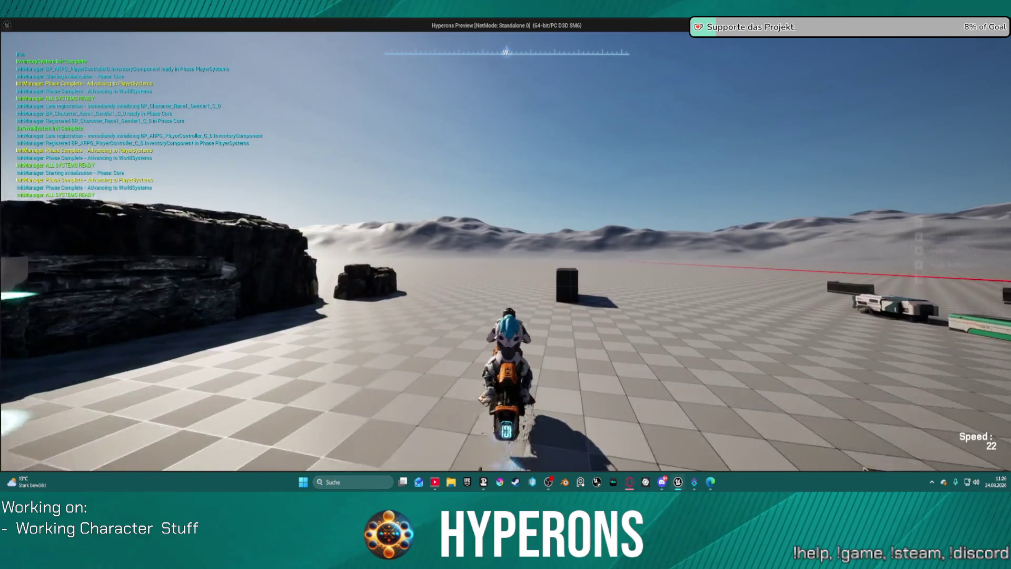
pyautogui.press('w')
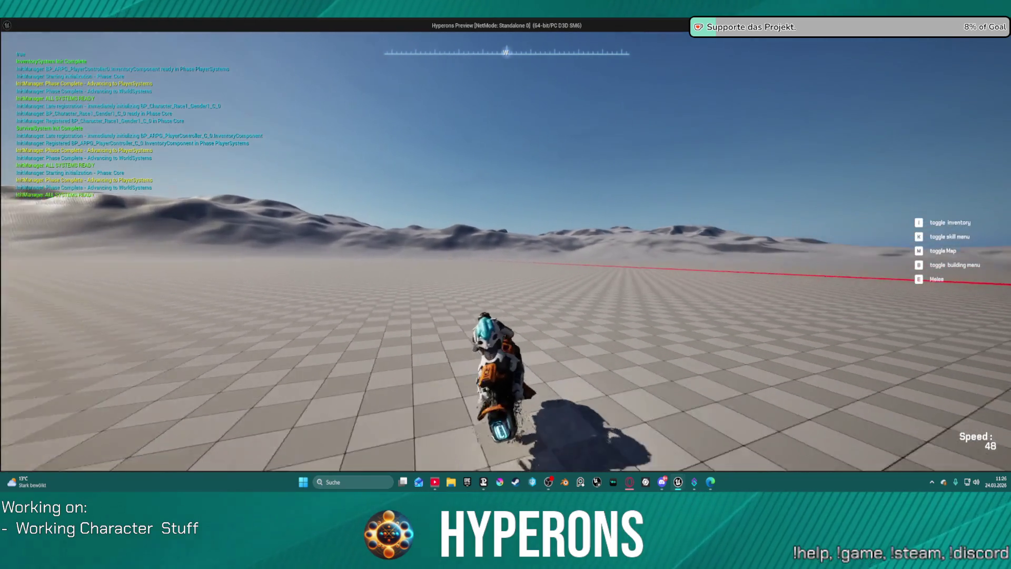
pyautogui.press('f')
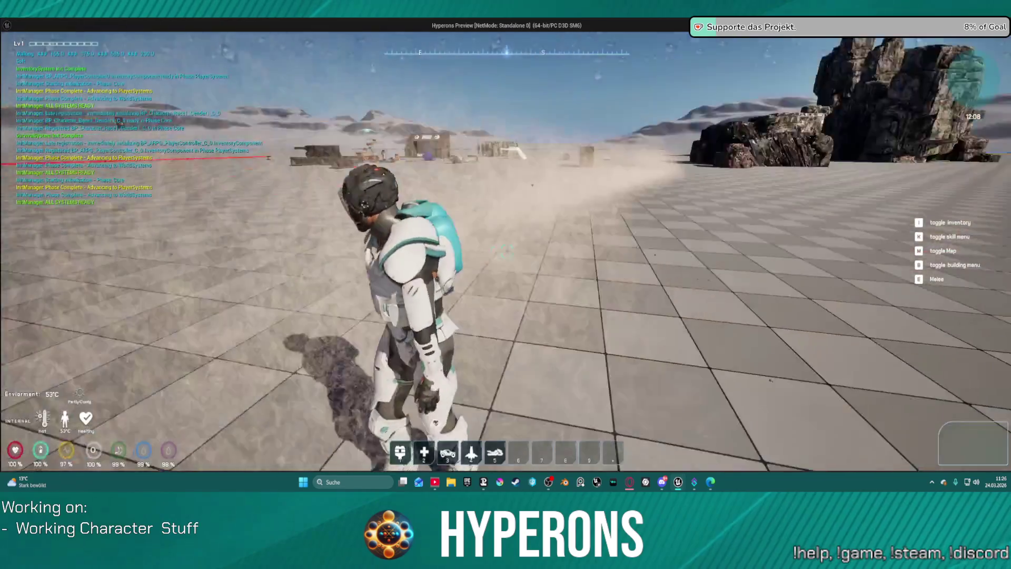
# Walk to the camp and glowing machine, run onto the open floor, and stop play
pyautogui.press('w')
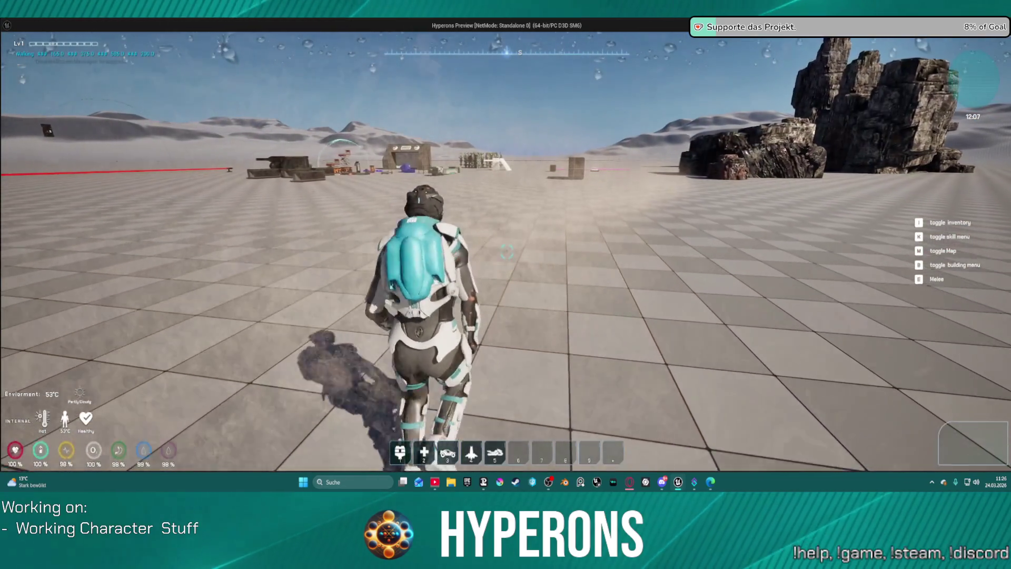
pyautogui.press('w')
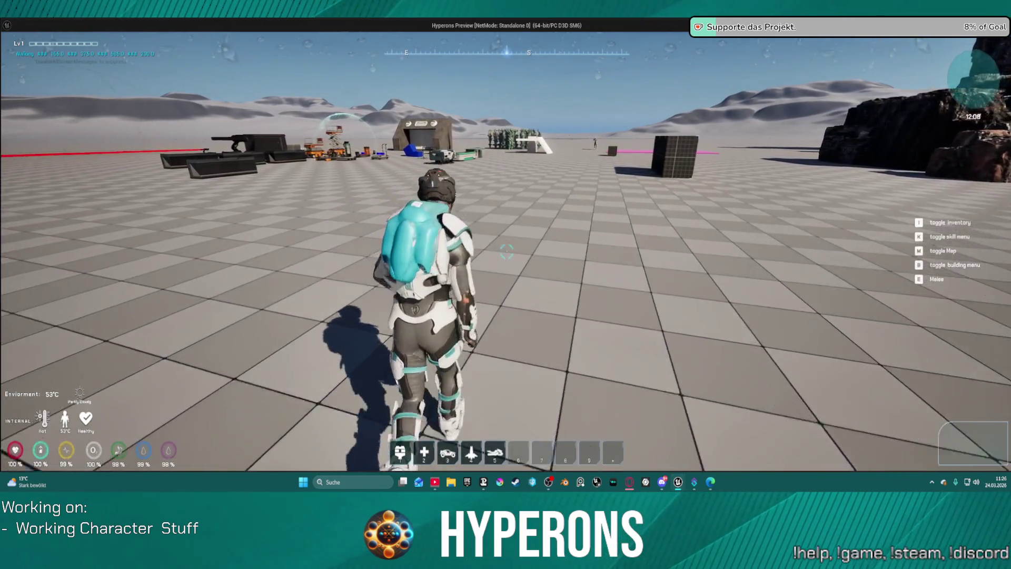
pyautogui.press('w')
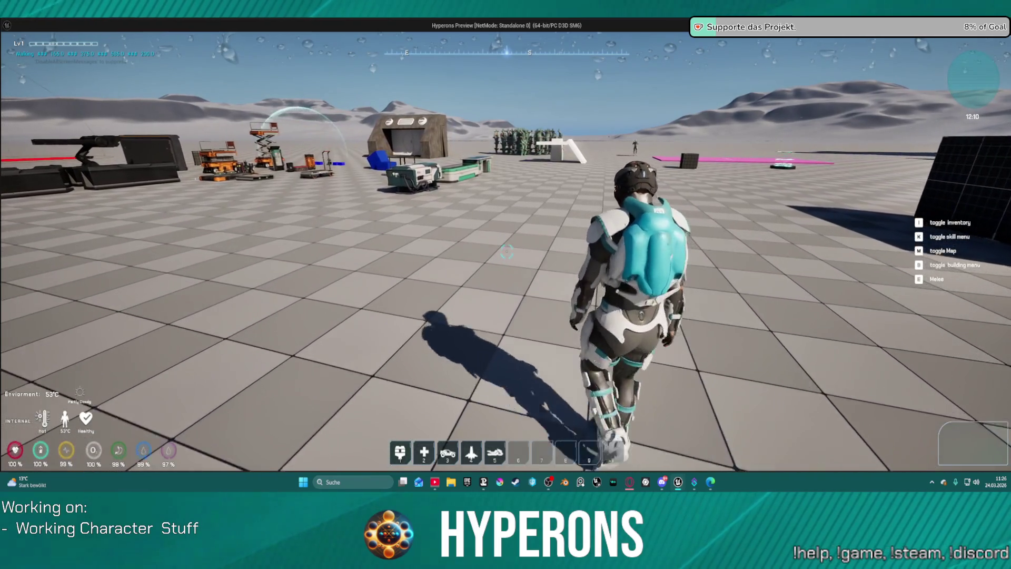
pyautogui.press('w')
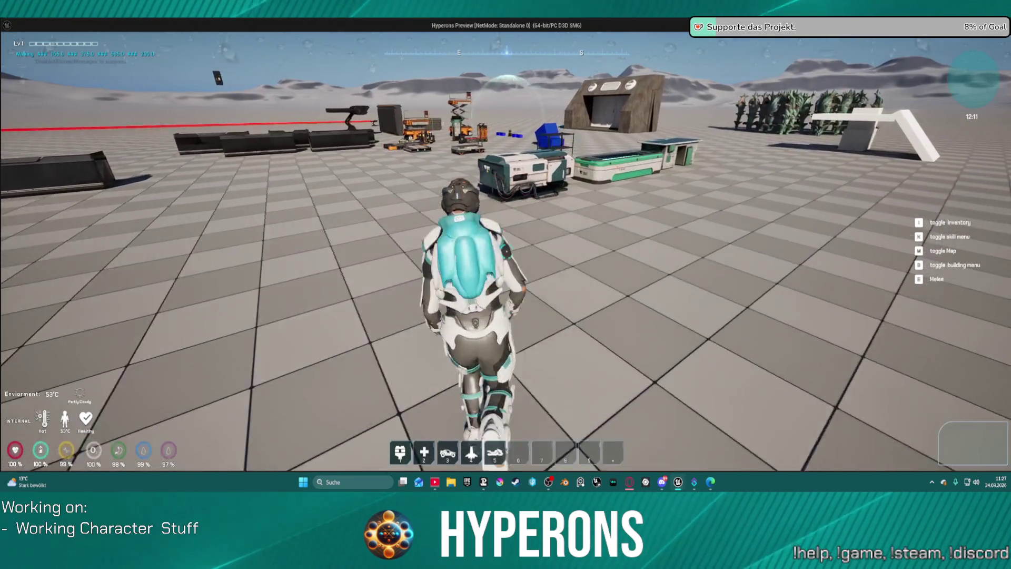
pyautogui.press('w')
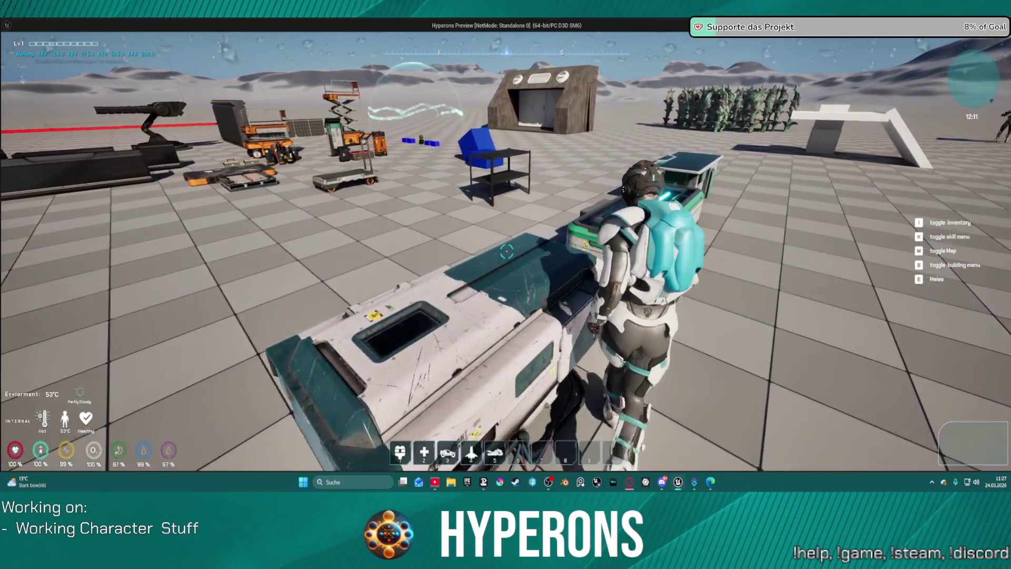
pyautogui.press('w')
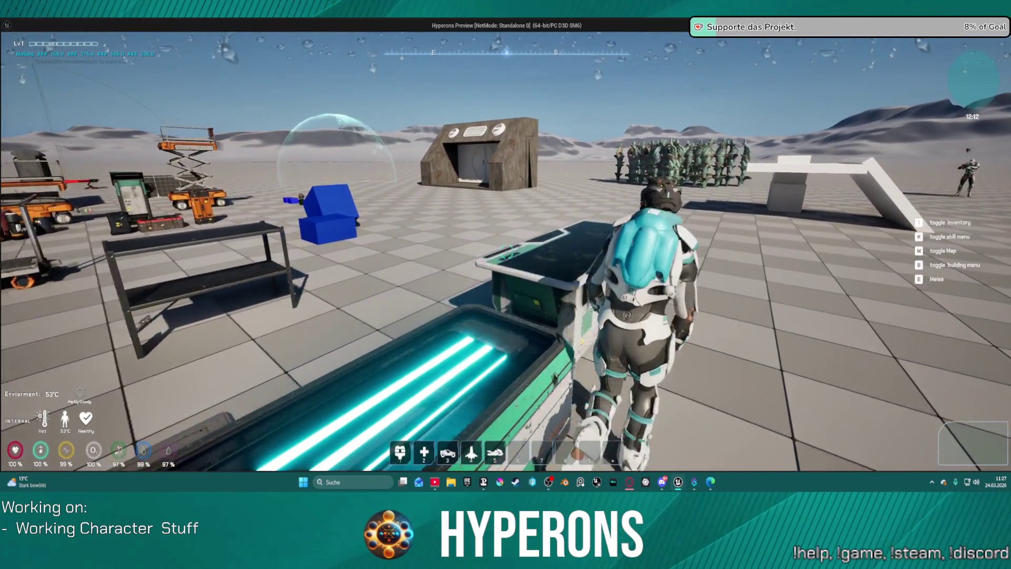
pyautogui.press('w')
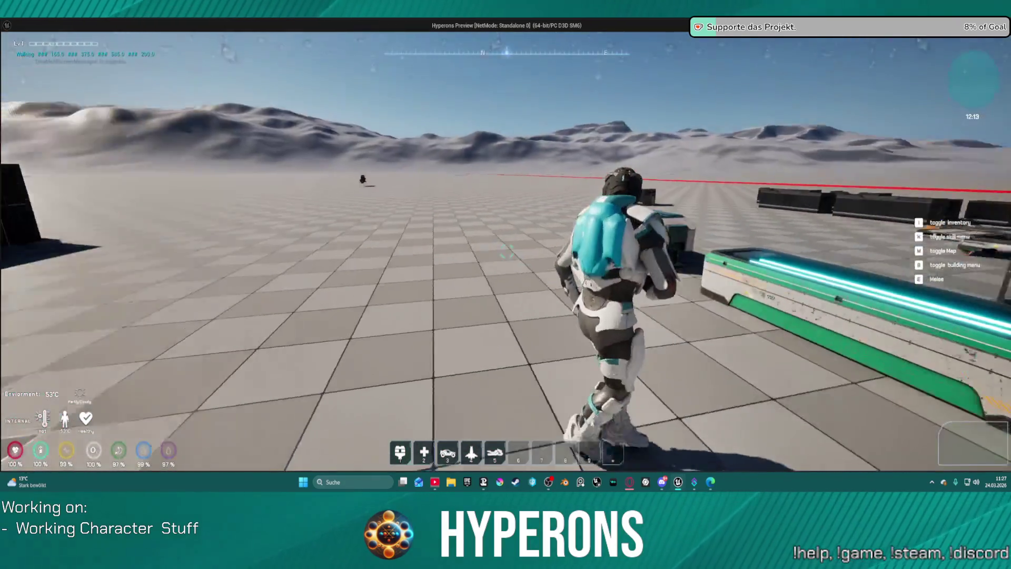
pyautogui.press('Escape')
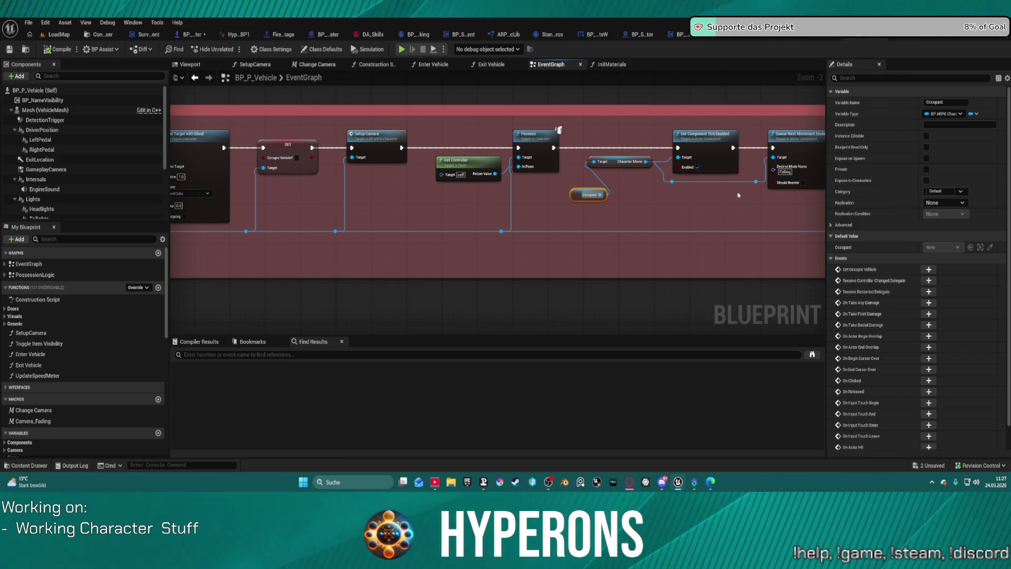
# Change the Queue Next Movement Mode node's Desired Mode Name from Falling to Walking
pyautogui.moveTo(737, 195); pyautogui.dragTo(522, 210)
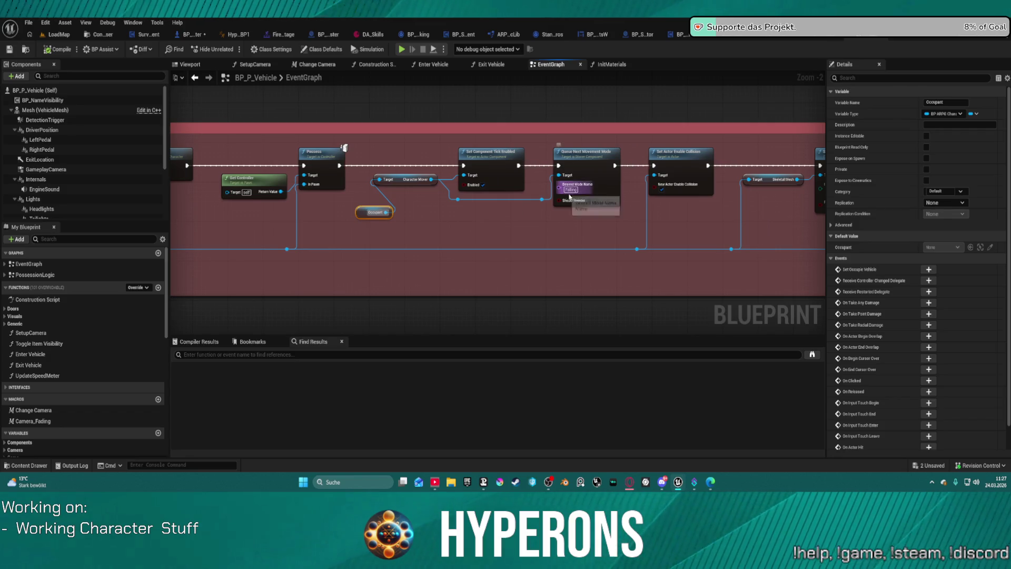
pyautogui.click(589, 203)
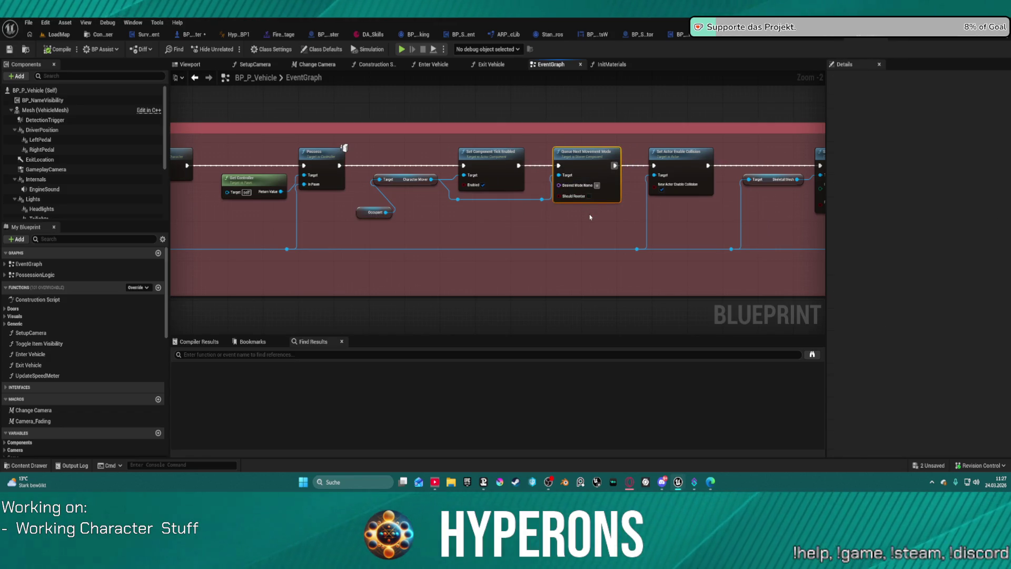
pyautogui.write('alkin')
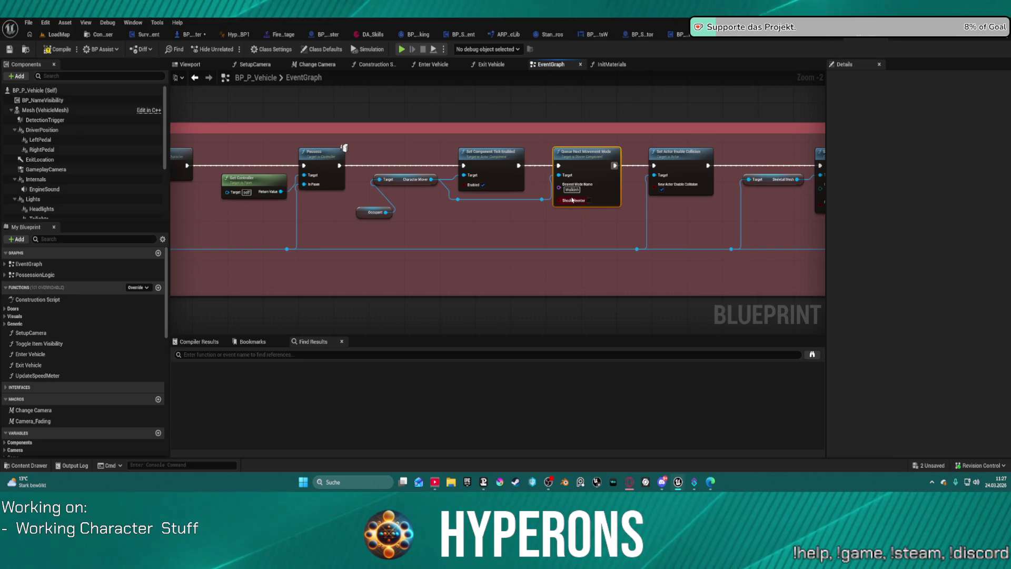
pyautogui.write('g')
pyautogui.press('Return')
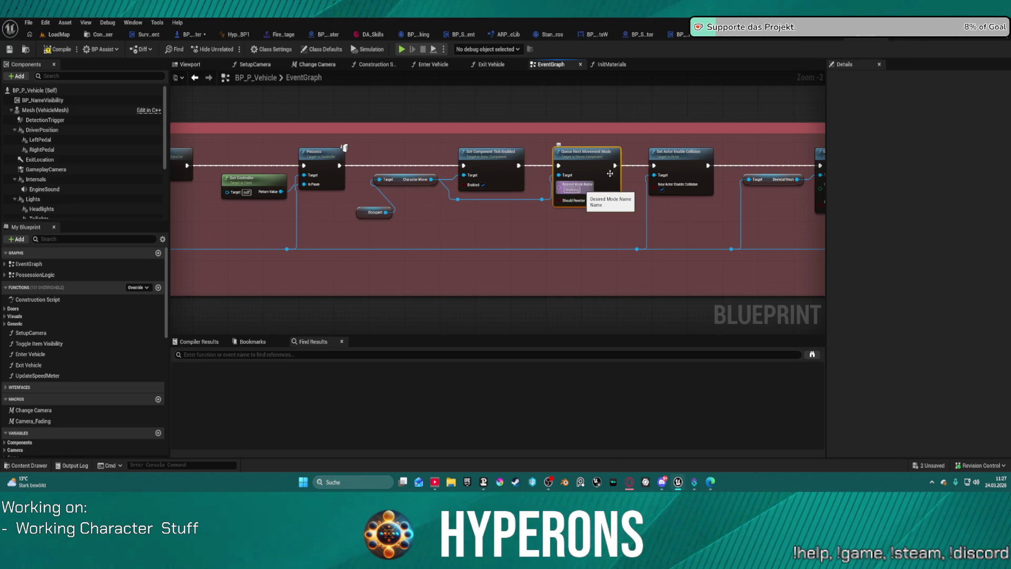
pyautogui.scroll(-1, 610, 173)
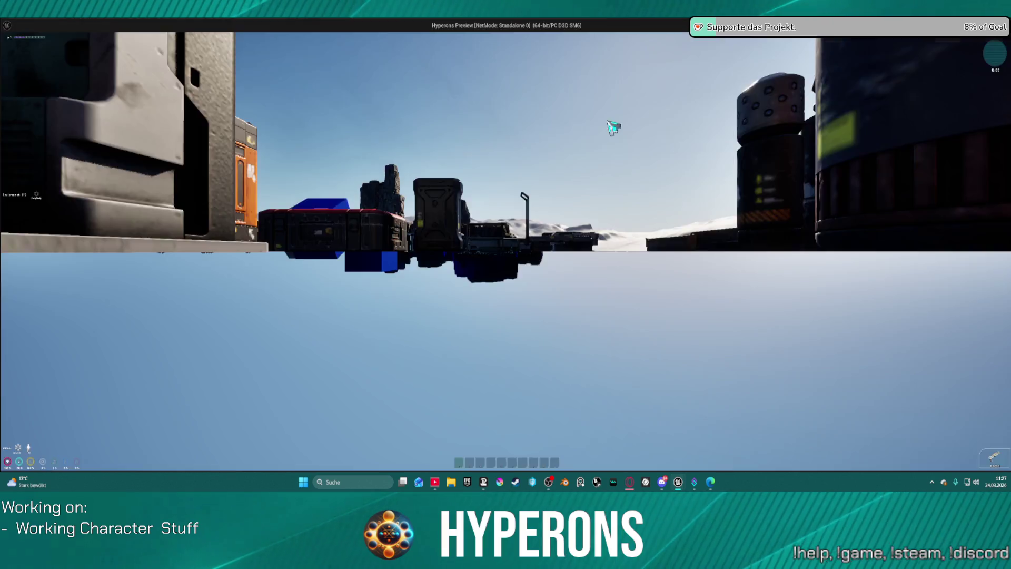
pyautogui.press('5')
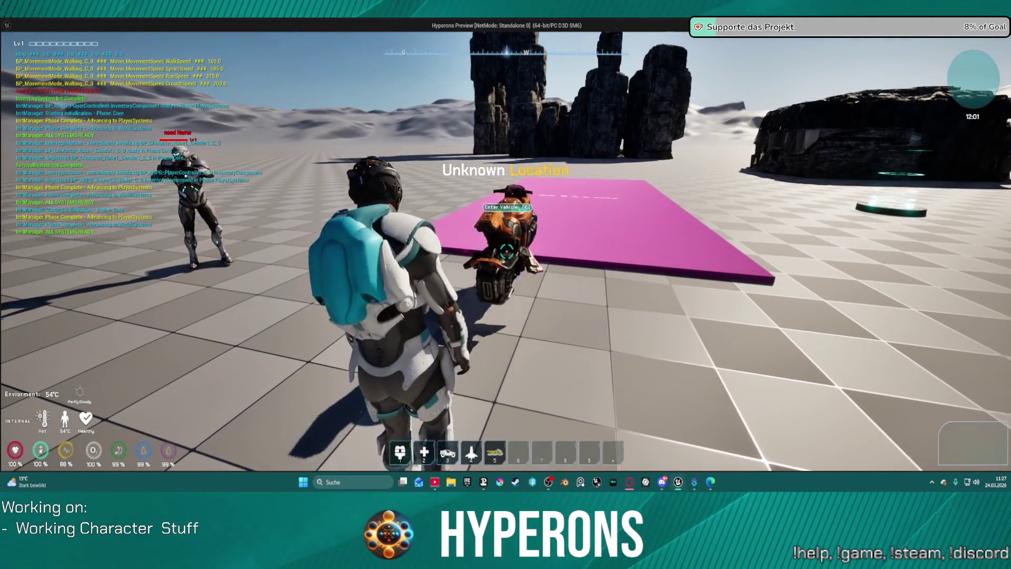
pyautogui.press('w')
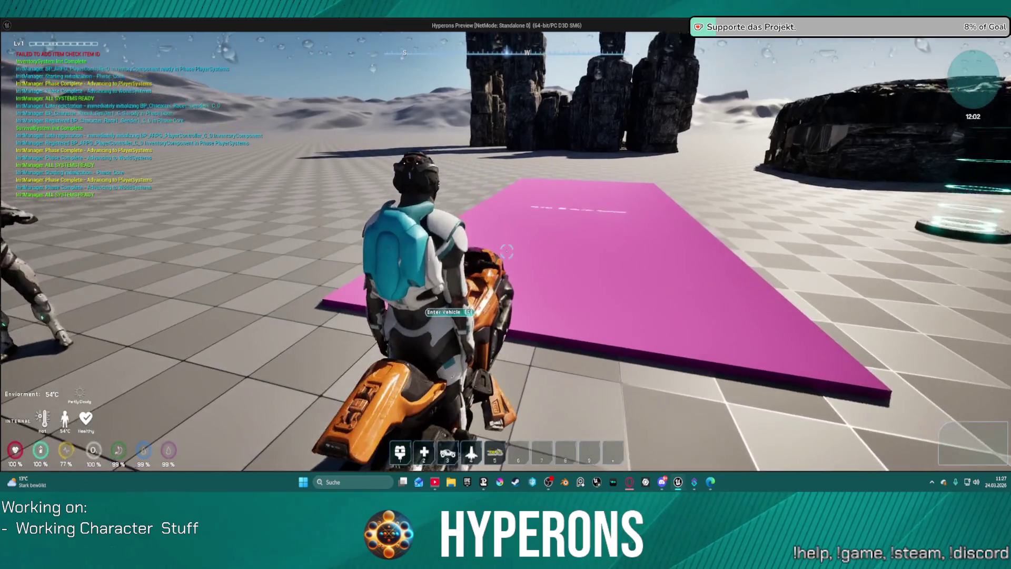
pyautogui.press('f')
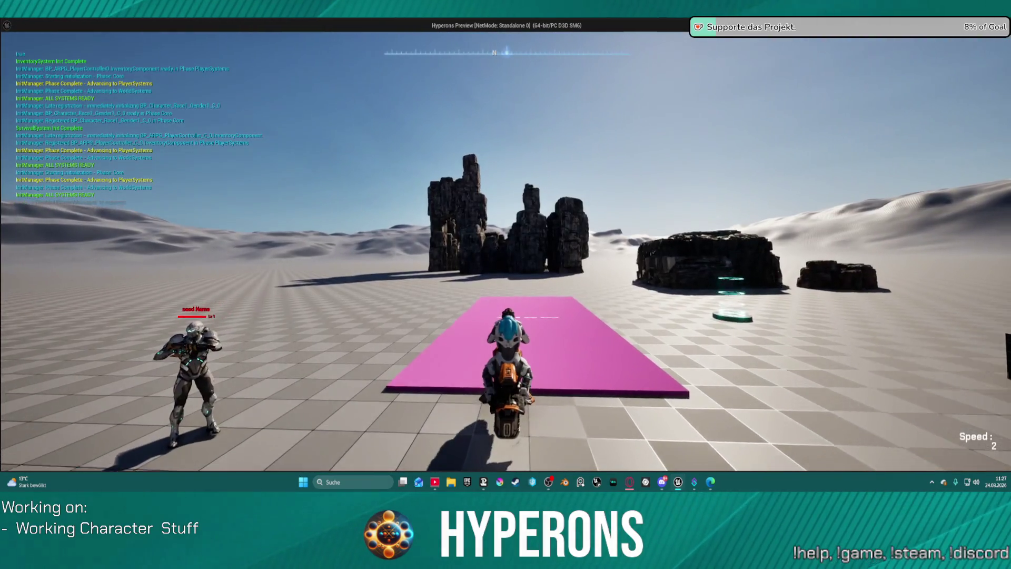
pyautogui.press('d')
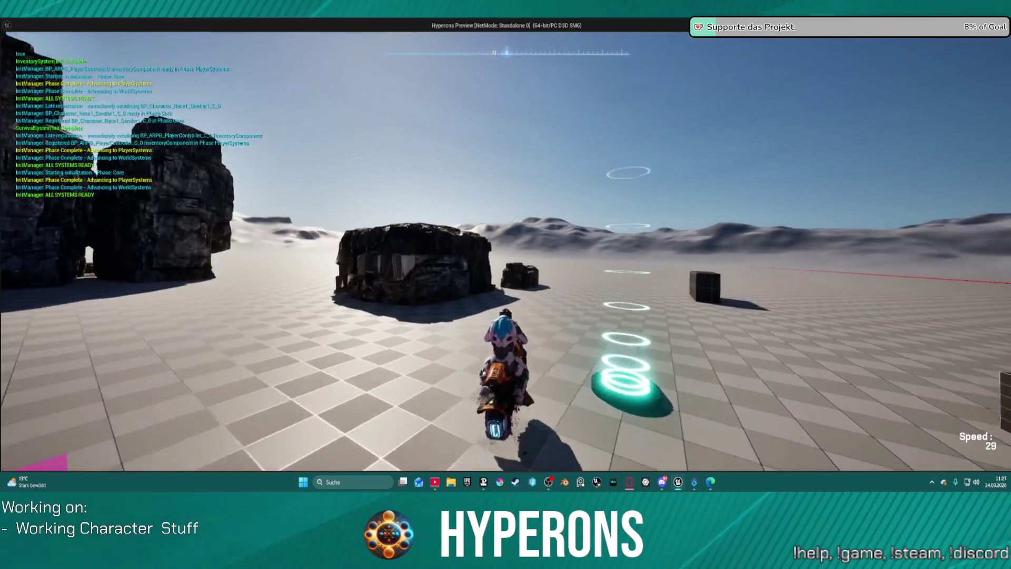
pyautogui.press('d')
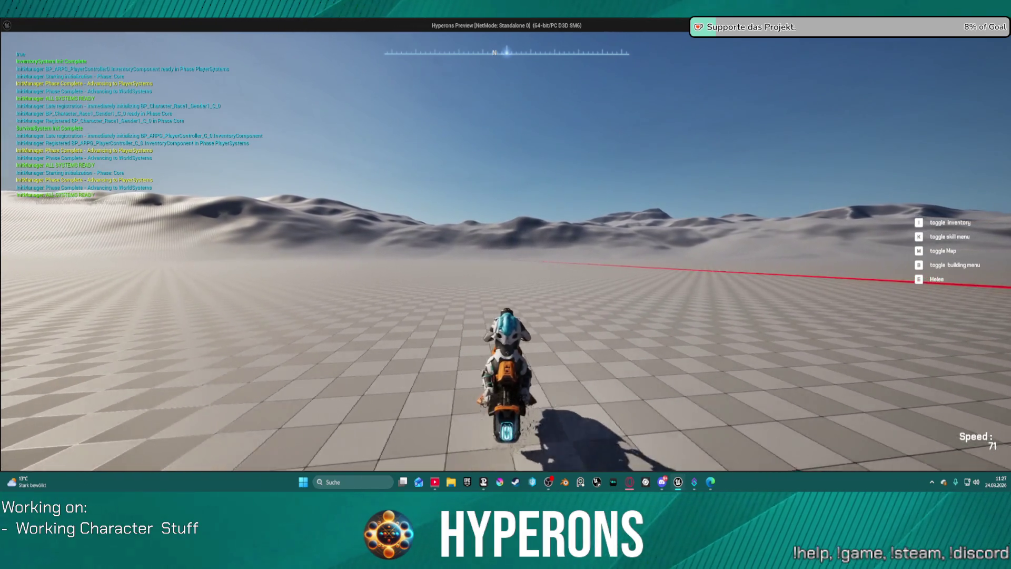
pyautogui.press('f')
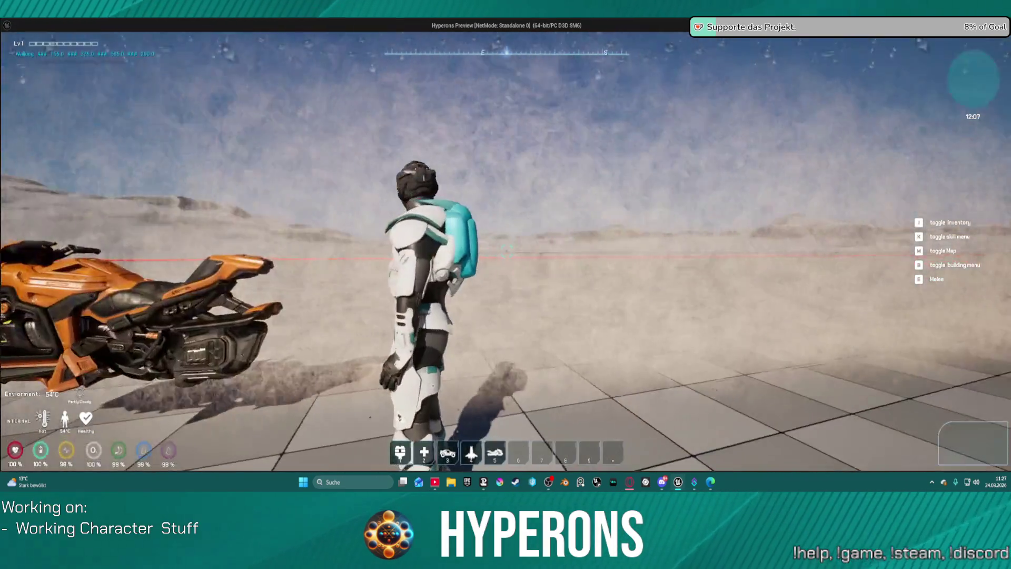
pyautogui.press('w')
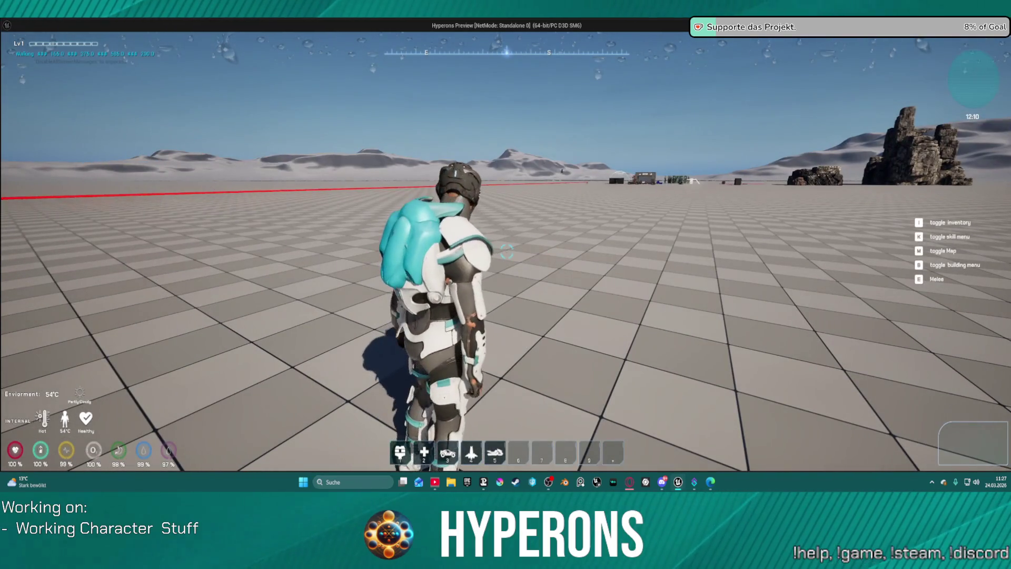
pyautogui.press('d')
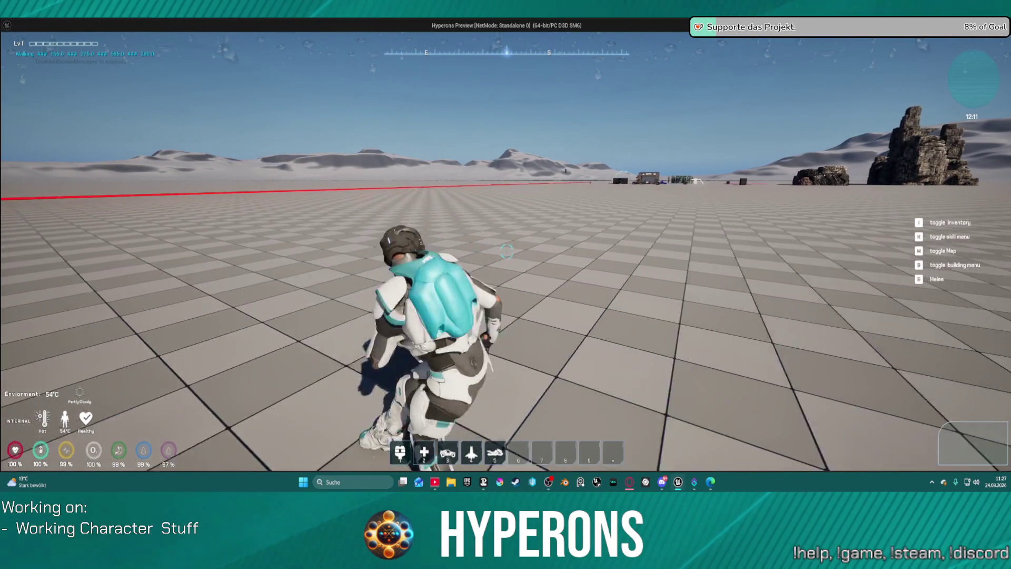
pyautogui.press('a')
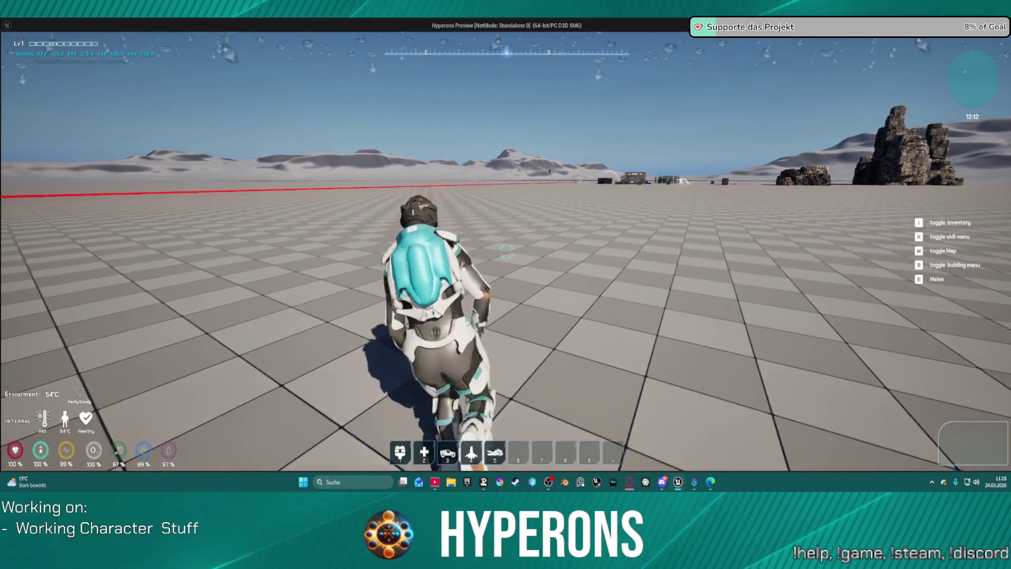
pyautogui.press('w')
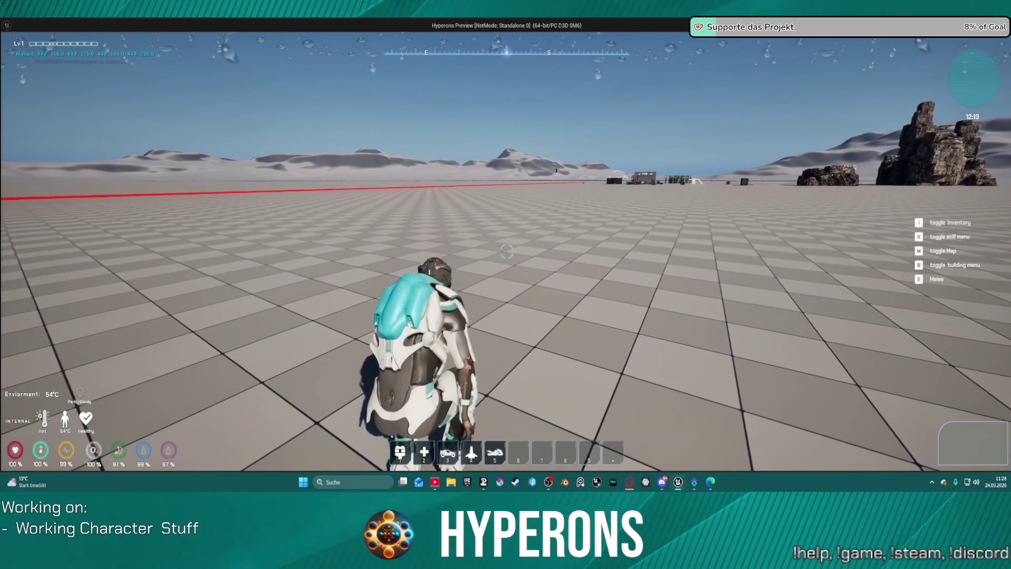
pyautogui.press('w')
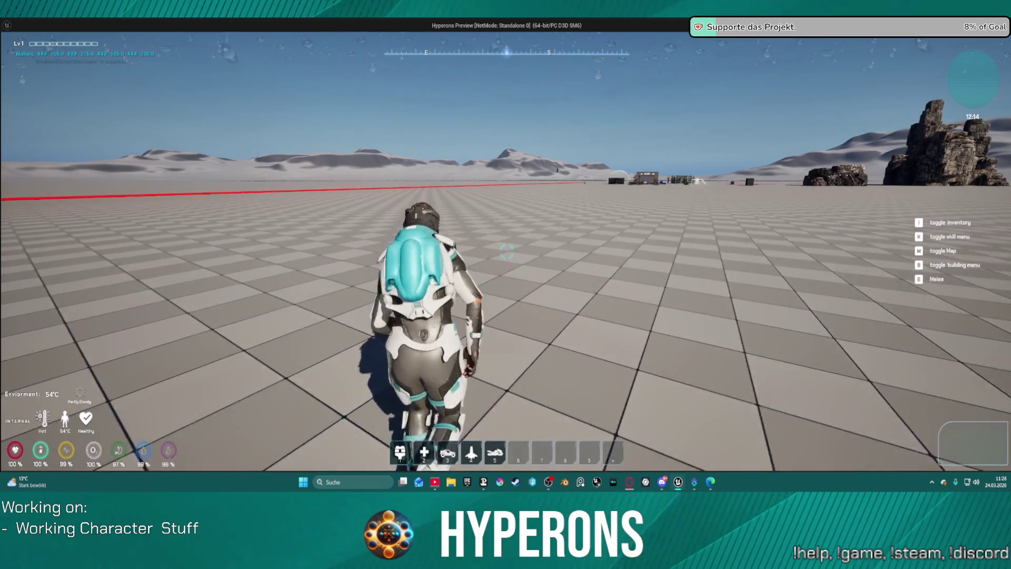
pyautogui.press('w')
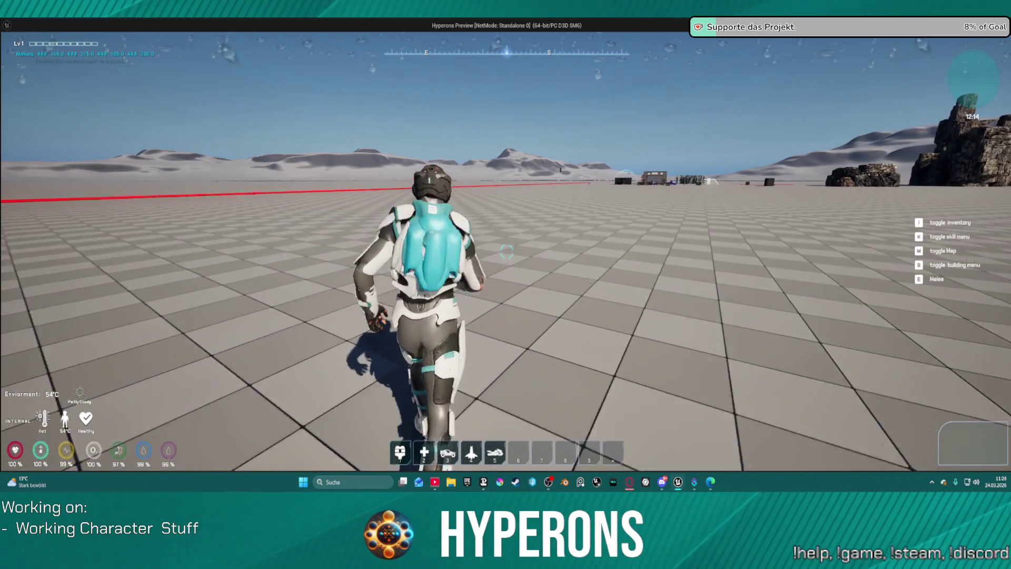
pyautogui.press('w')
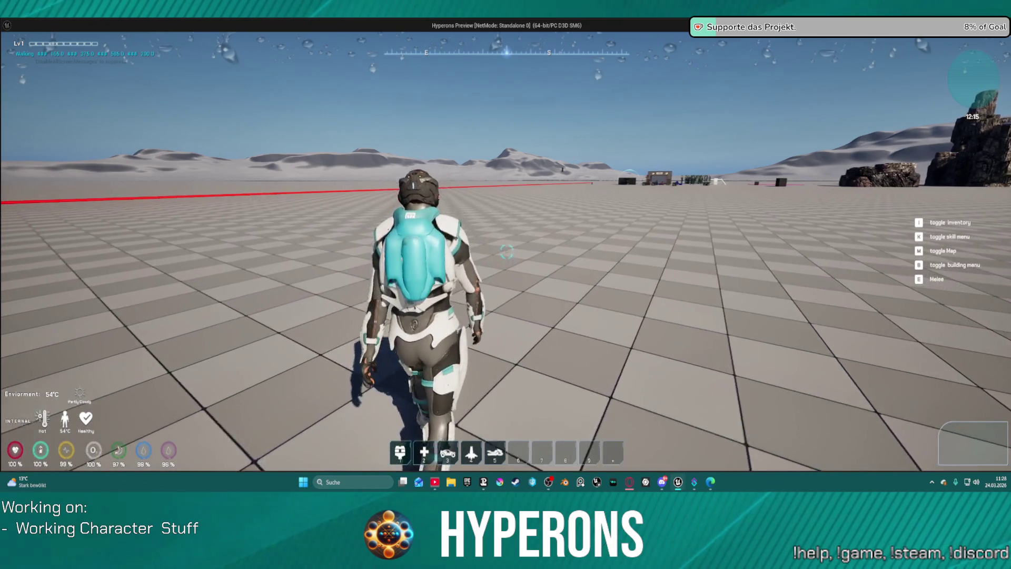
pyautogui.press('w')
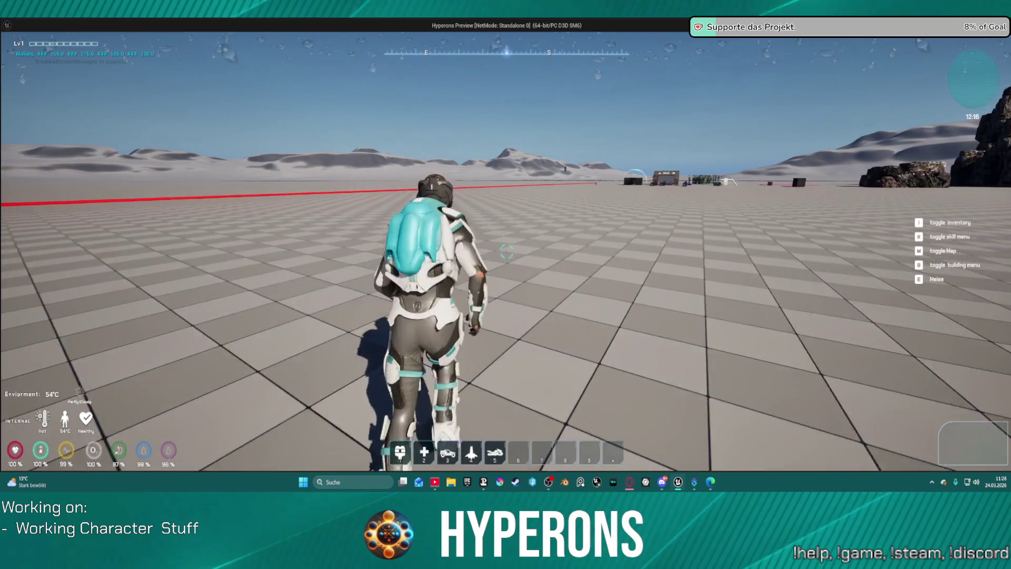
pyautogui.press('w')
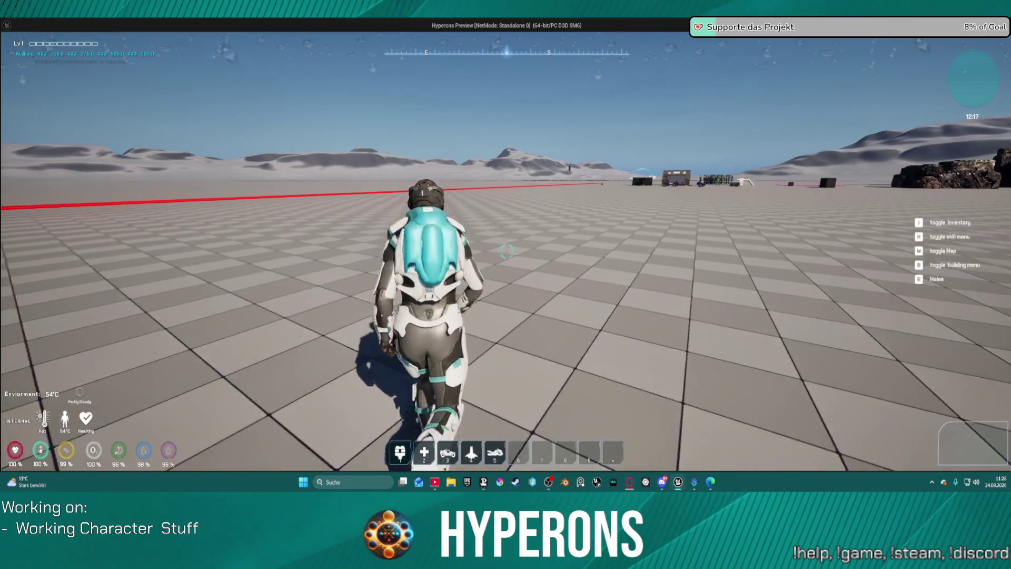
pyautogui.press('w')
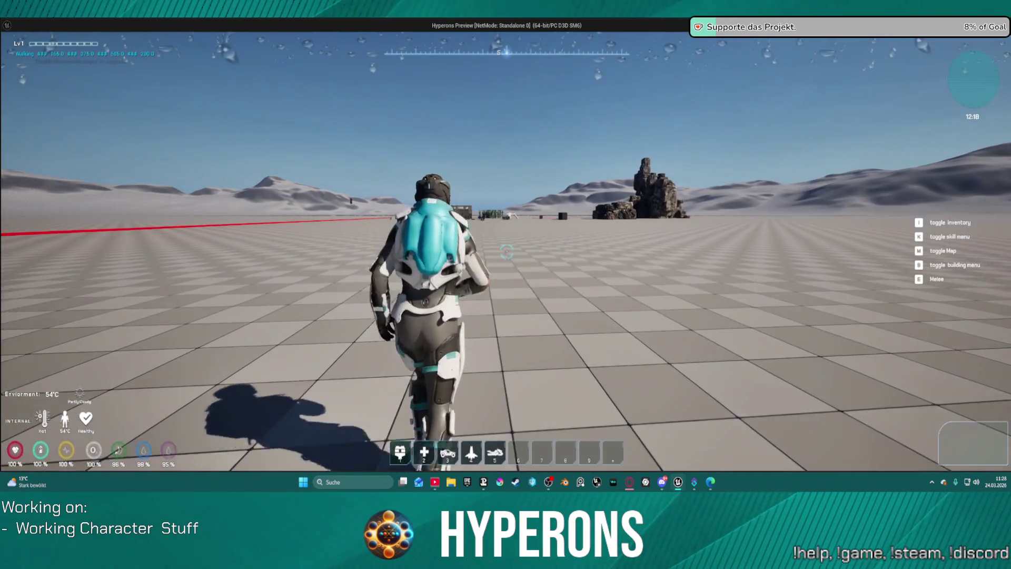
pyautogui.press('w')
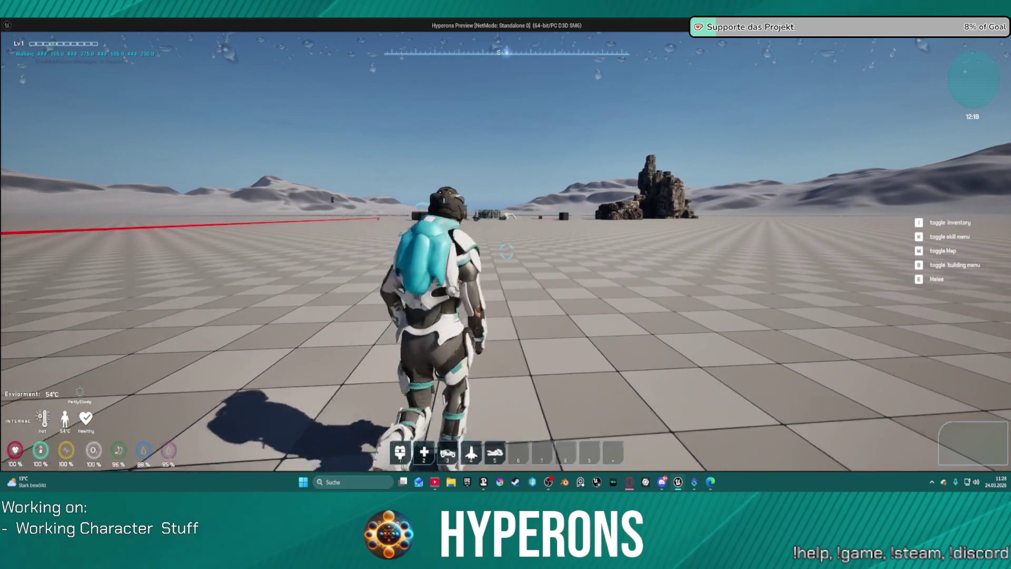
pyautogui.press('a')
pyautogui.press('Escape')
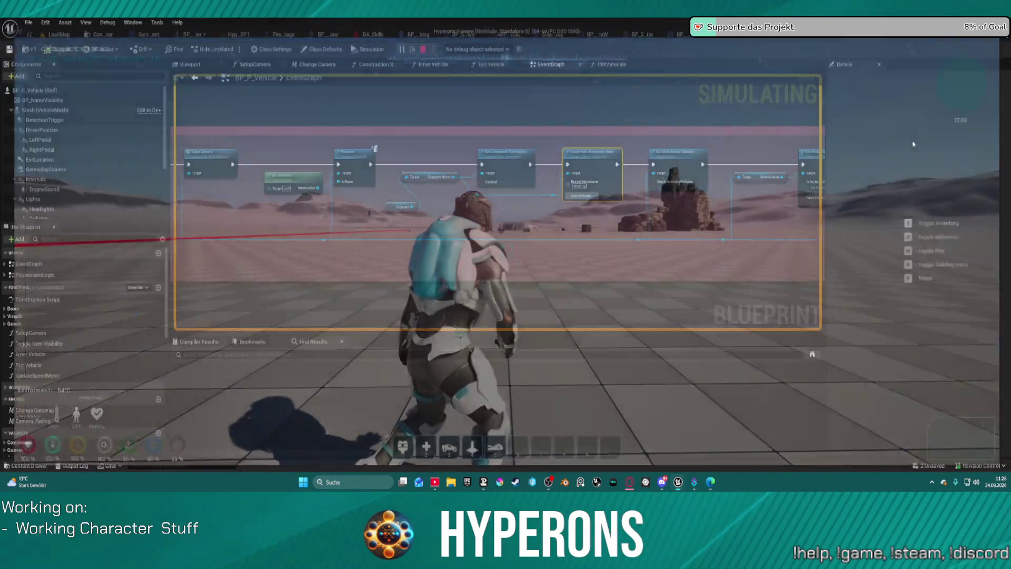
# Add a Get Player Input State node from Occupant and split its output into boolean flags
pyautogui.moveTo(270, 268); pyautogui.dragTo(236, 284)
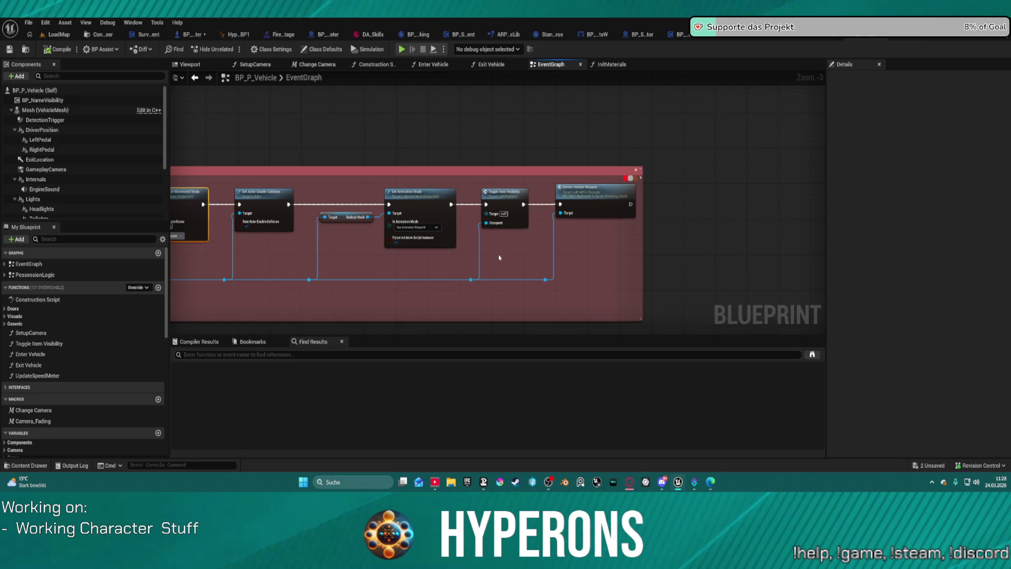
pyautogui.moveTo(532, 254); pyautogui.dragTo(786, 225)
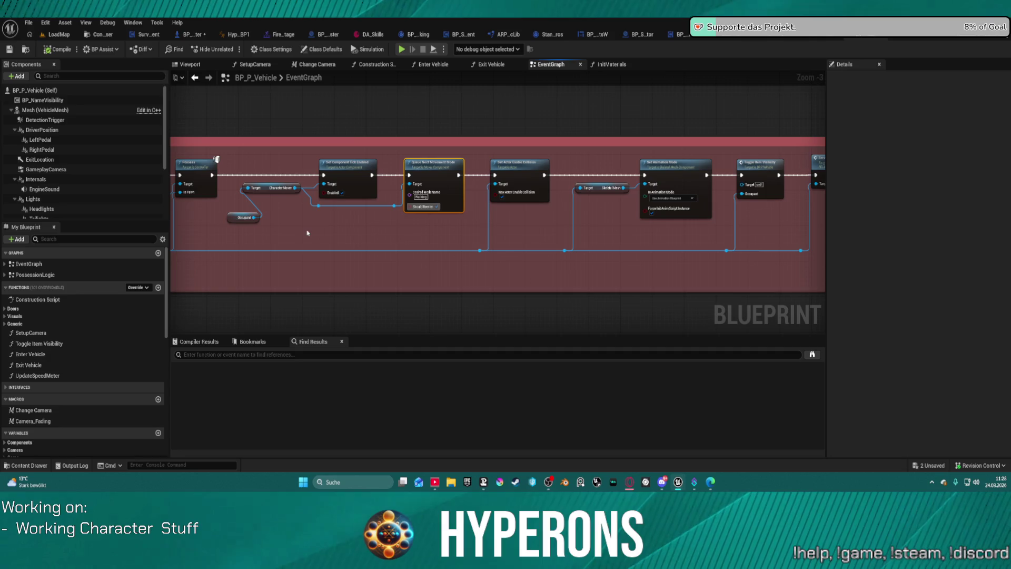
pyautogui.moveTo(253, 217); pyautogui.dragTo(330, 245)
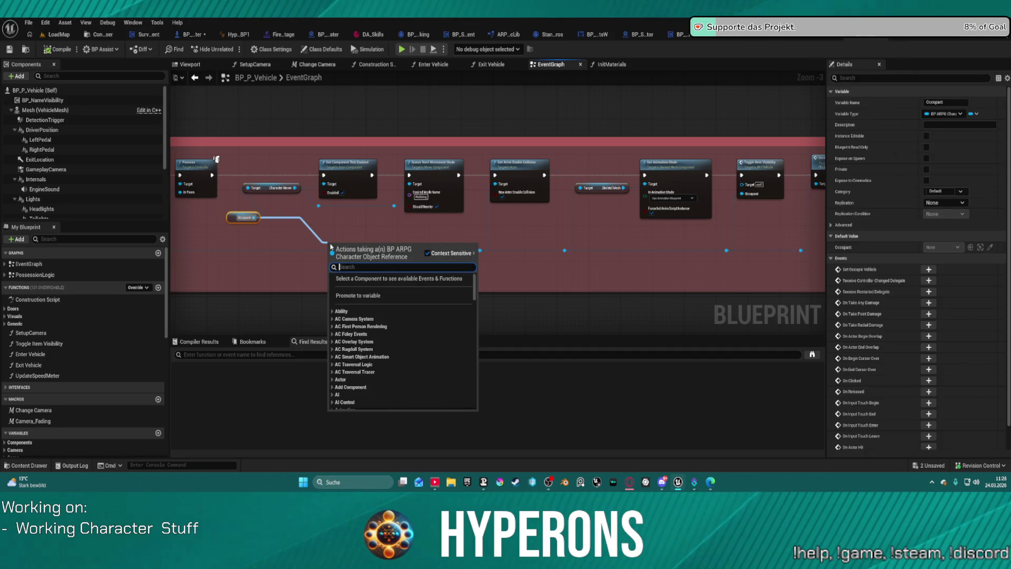
pyautogui.write('play')
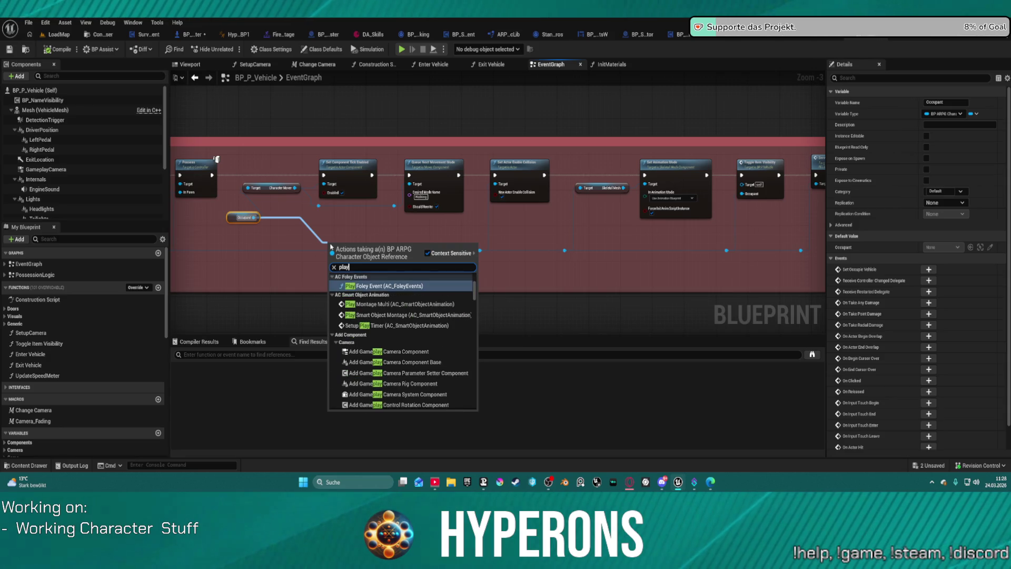
pyautogui.write('in')
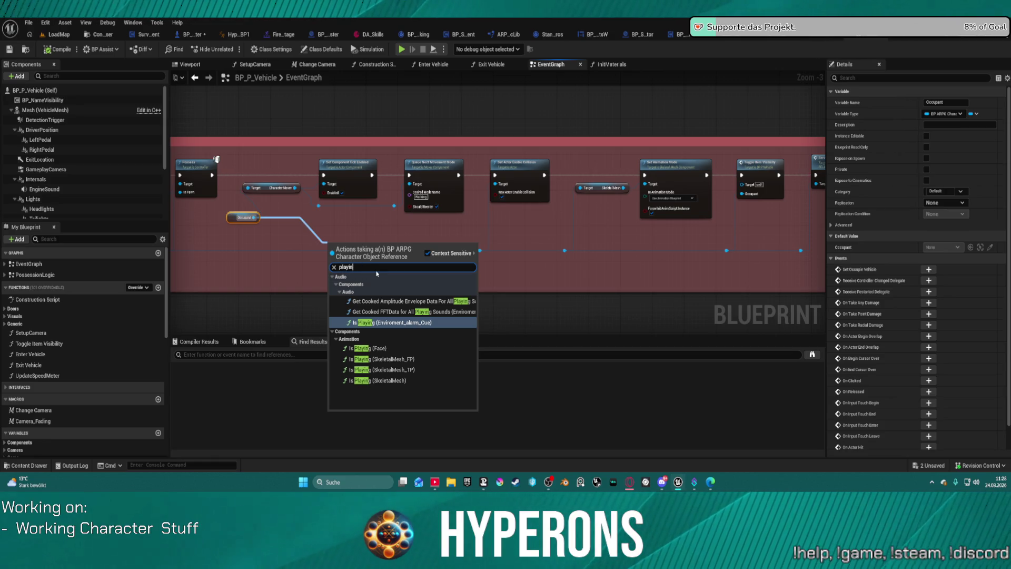
pyautogui.press('BackSpace')
pyautogui.press('BackSpace')
pyautogui.write('er inpu')
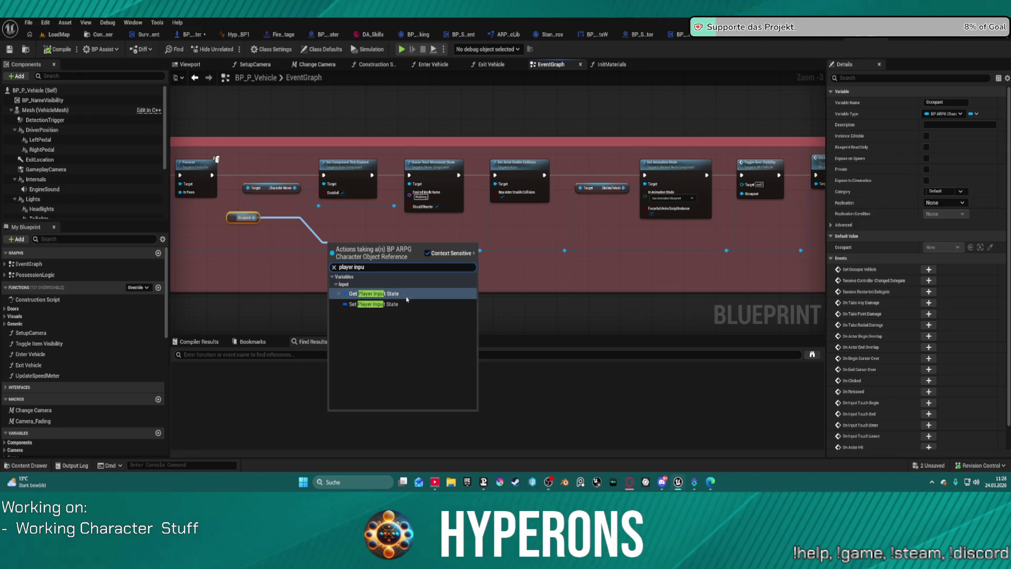
pyautogui.click(392, 293)
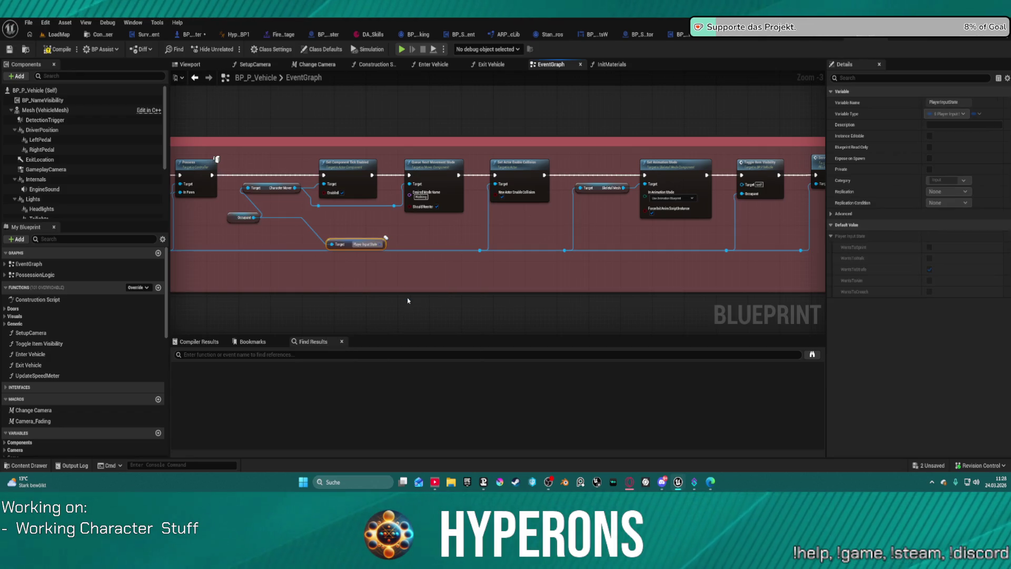
pyautogui.rightClick(383, 246)
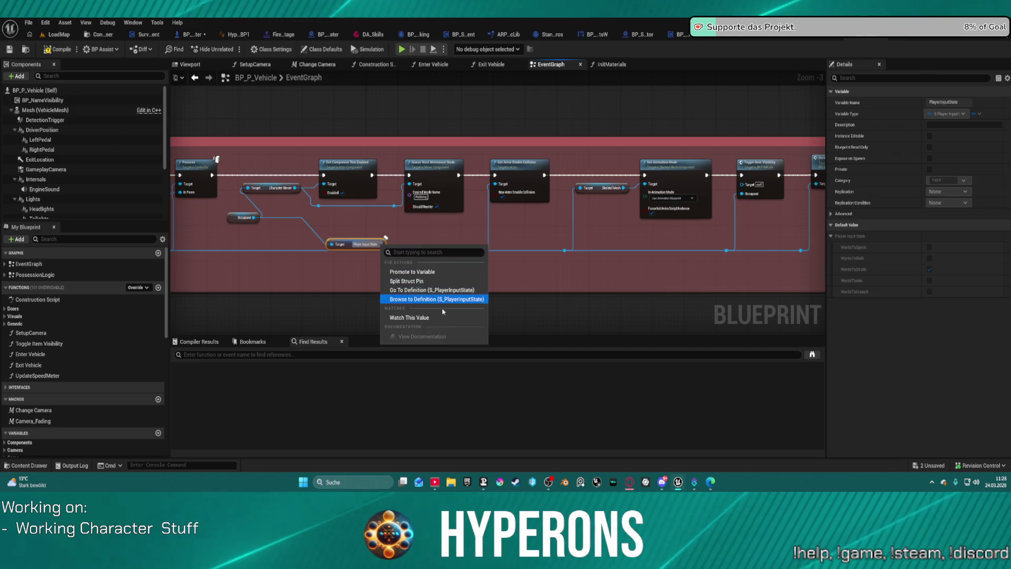
pyautogui.click(426, 281)
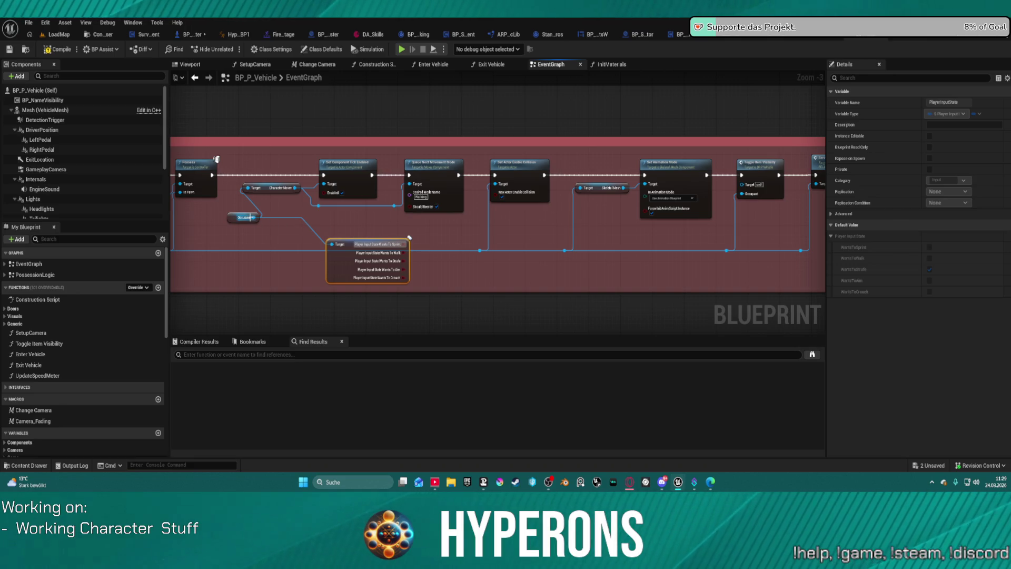
# Browse the actions available on Occupant, then switch to the BP_ARPG_Character blueprint
pyautogui.moveTo(253, 217); pyautogui.dragTo(416, 232)
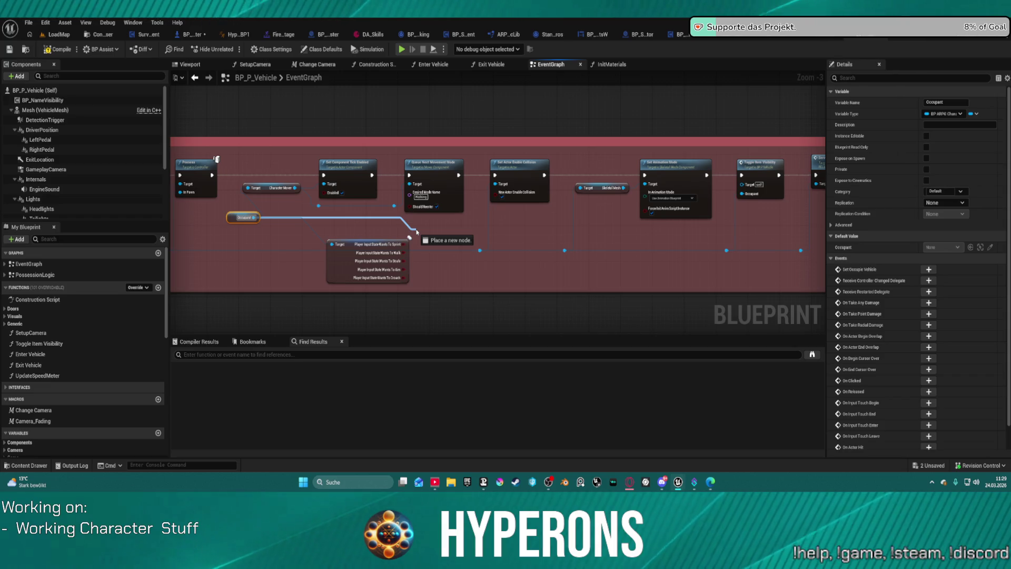
pyautogui.moveTo(428, 236); pyautogui.dragTo(429, 237)
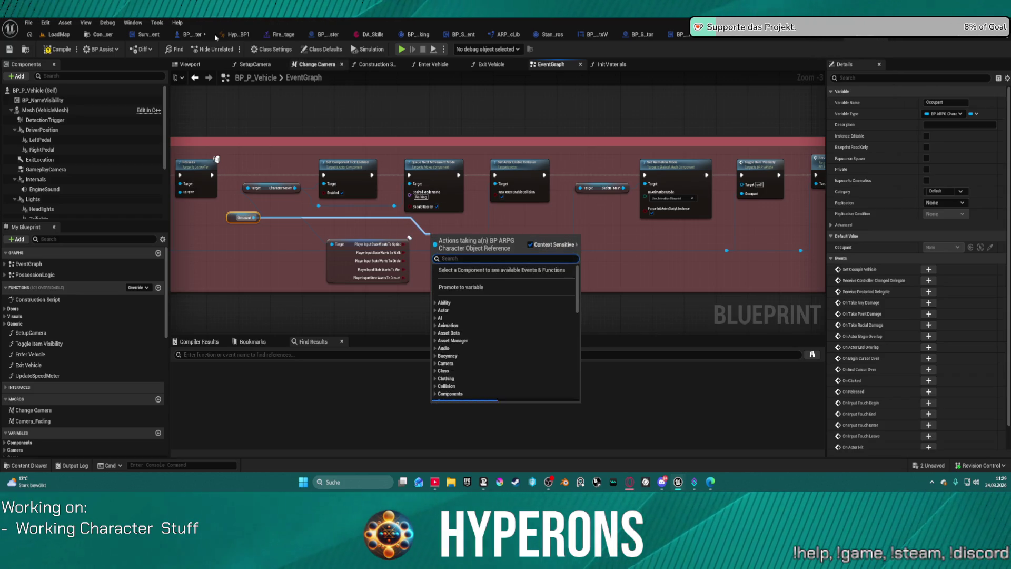
pyautogui.click(192, 35)
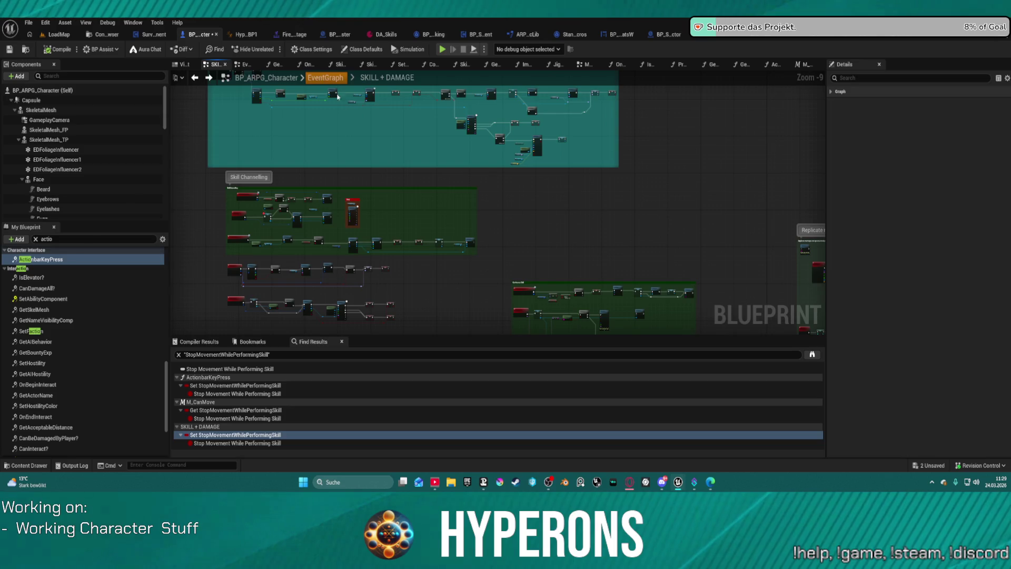
# Open BP_ARPG_Character's EventGraph and scan the possession and Change to mover sections
pyautogui.click(325, 77)
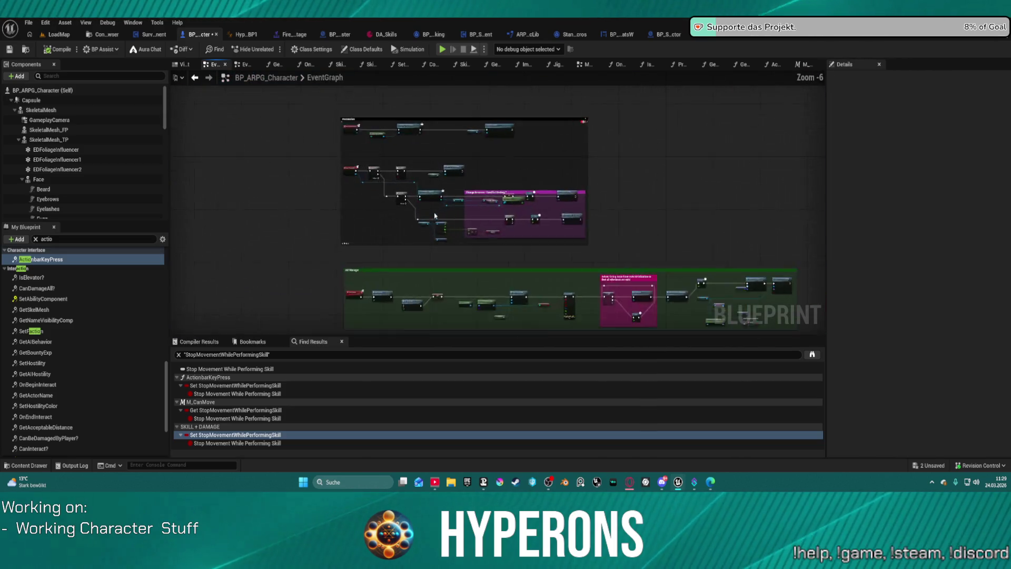
pyautogui.scroll(7, 435, 215)
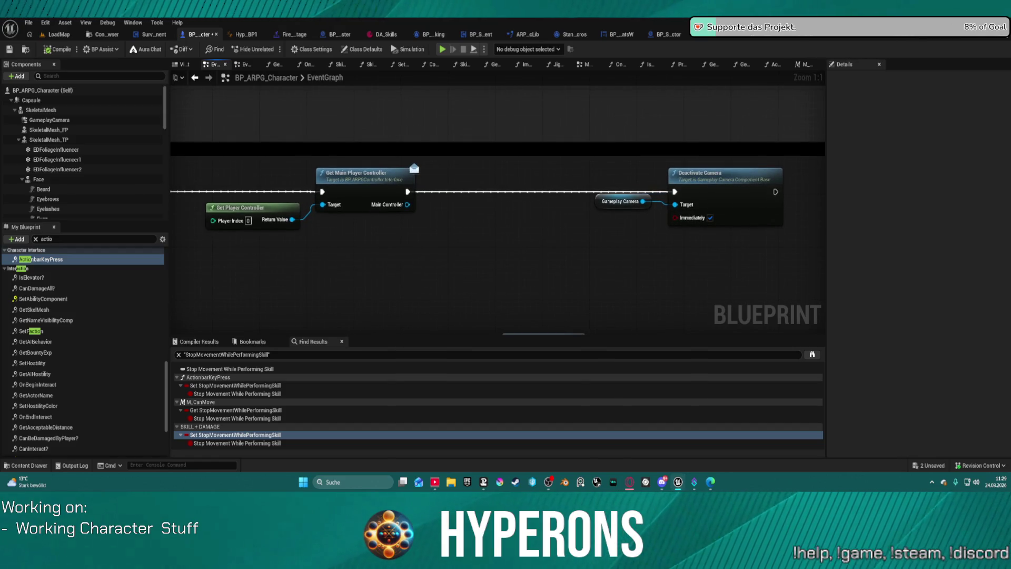
pyautogui.moveTo(435, 215)
pyautogui.mouseDown()
pyautogui.moveTo(606, 203)
pyautogui.moveTo(570, 144)
pyautogui.moveTo(483, 79)
pyautogui.moveTo(370, 88)
pyautogui.mouseUp()
pyautogui.moveTo(474, 237)
pyautogui.mouseDown()
pyautogui.moveTo(444, 268)
pyautogui.moveTo(405, 187)
pyautogui.moveTo(362, 143)
pyautogui.moveTo(348, 112)
pyautogui.mouseUp()
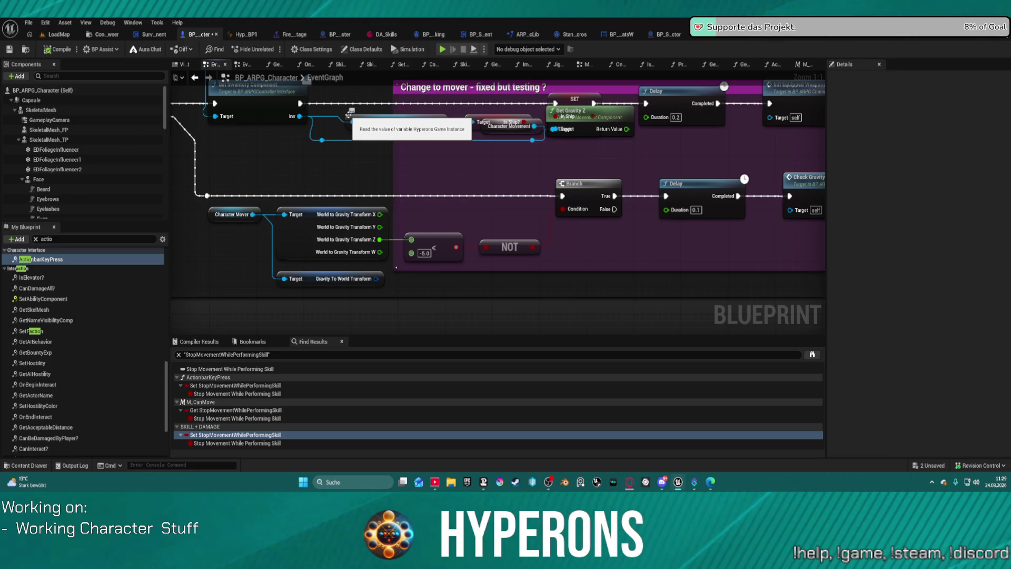
pyautogui.moveTo(646, 188)
pyautogui.mouseDown()
pyautogui.moveTo(411, 252)
pyautogui.moveTo(222, 233)
pyautogui.moveTo(204, 222)
pyautogui.mouseUp()
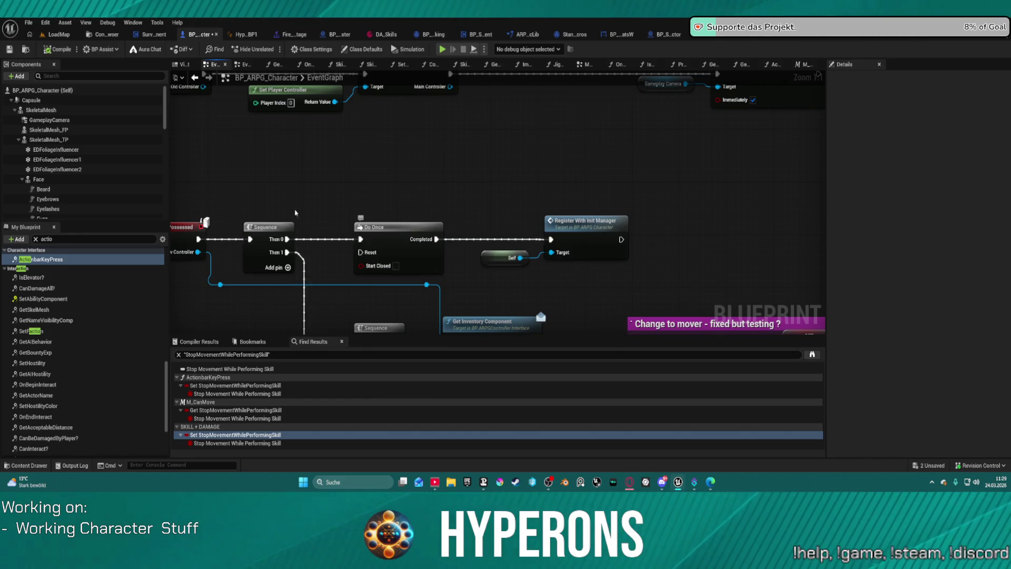
pyautogui.scroll(-10, 294, 213)
pyautogui.scroll(2, 479, 205)
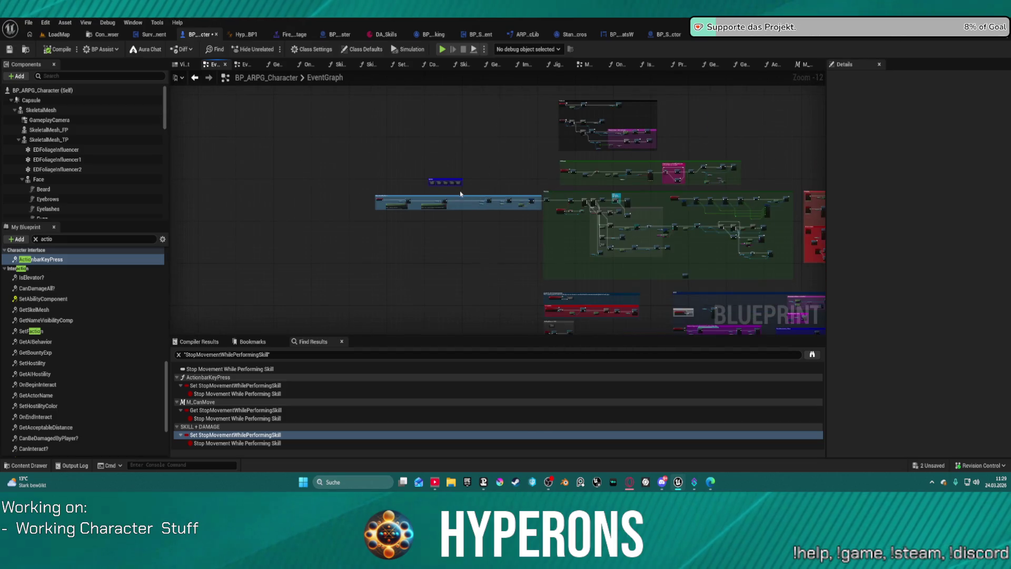
pyautogui.scroll(12, 460, 194)
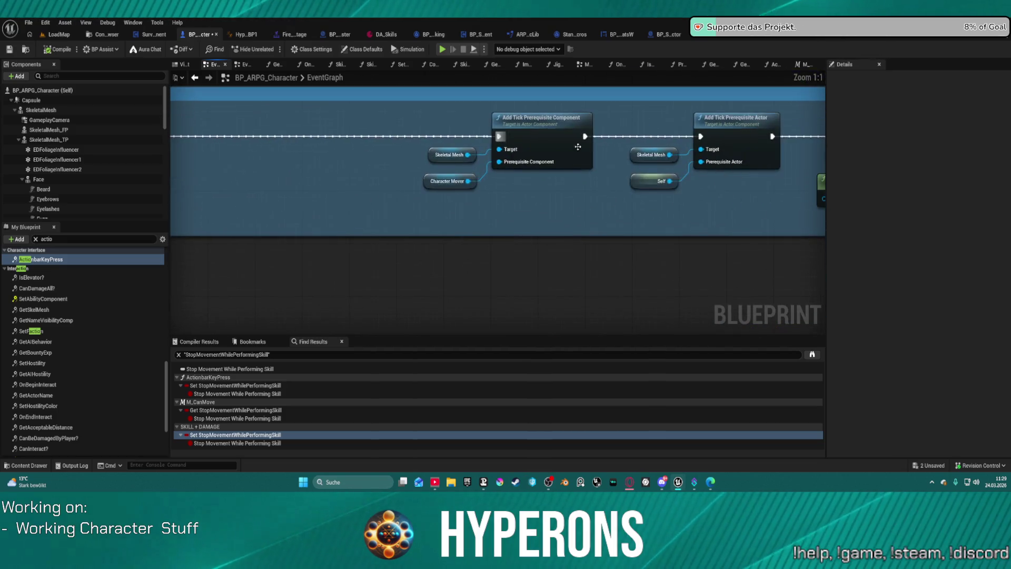
pyautogui.scroll(-9, 578, 147)
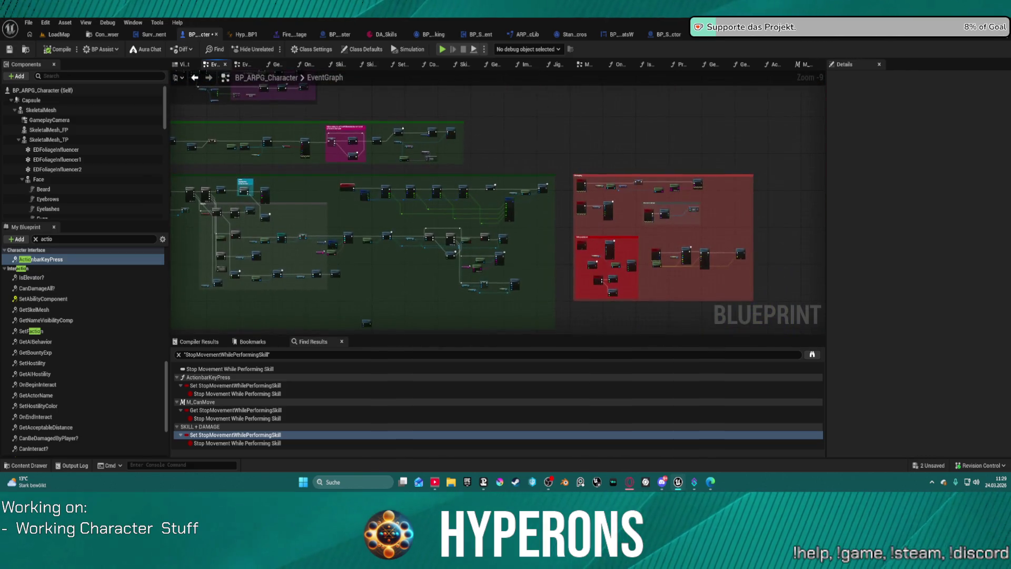
pyautogui.scroll(8, 448, 194)
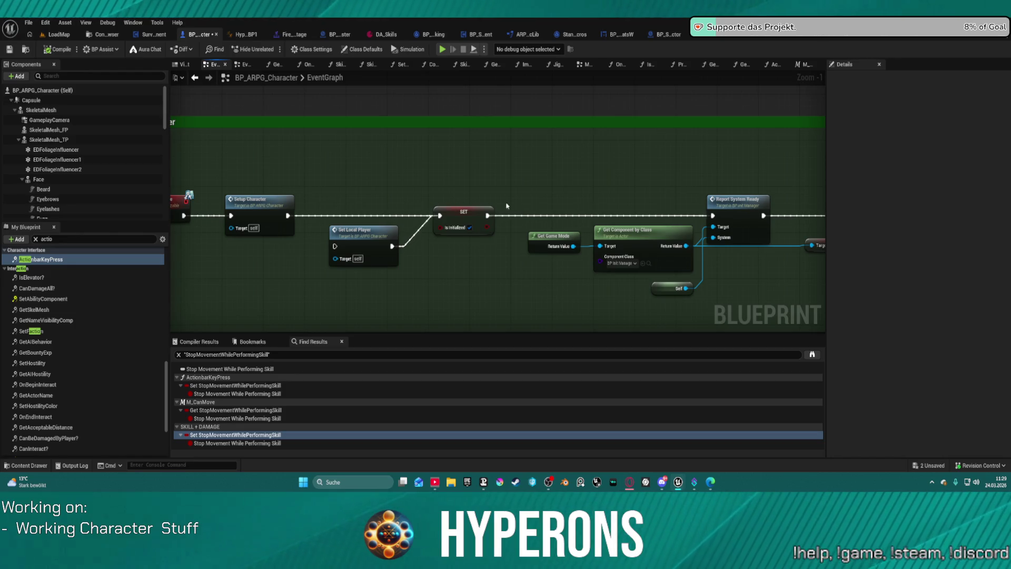
# Delete the Movement Modes, Get Movement Mode Name, Movement Mode Map and FIND nodes, and reposition Player Stats
pyautogui.moveTo(506, 205)
pyautogui.mouseDown()
pyautogui.moveTo(179, 212)
pyautogui.moveTo(685, 221)
pyautogui.mouseUp()
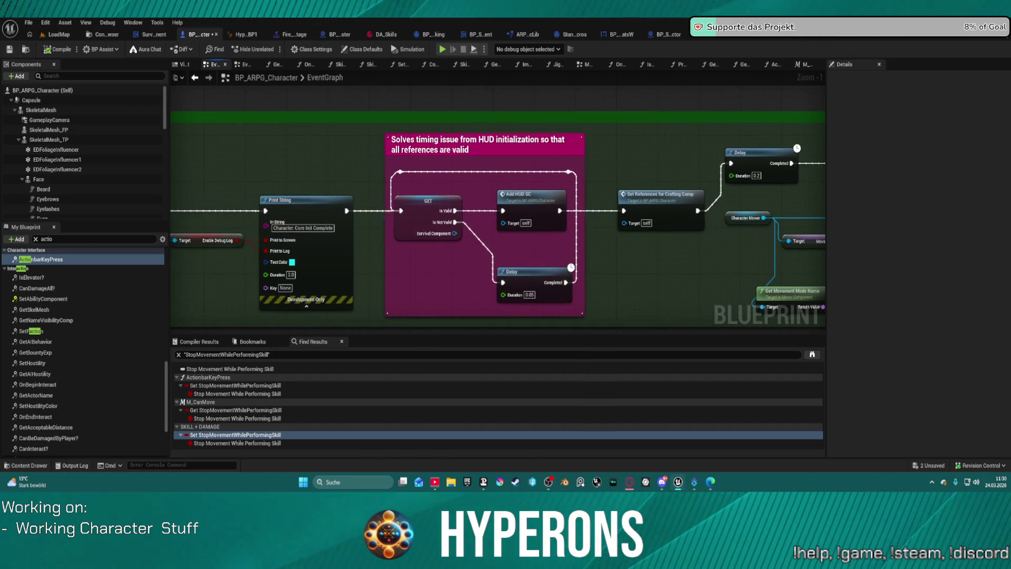
pyautogui.moveTo(253, 184)
pyautogui.mouseDown()
pyautogui.moveTo(790, 184)
pyautogui.moveTo(573, 184)
pyautogui.moveTo(579, 158)
pyautogui.moveTo(523, 137)
pyautogui.mouseUp()
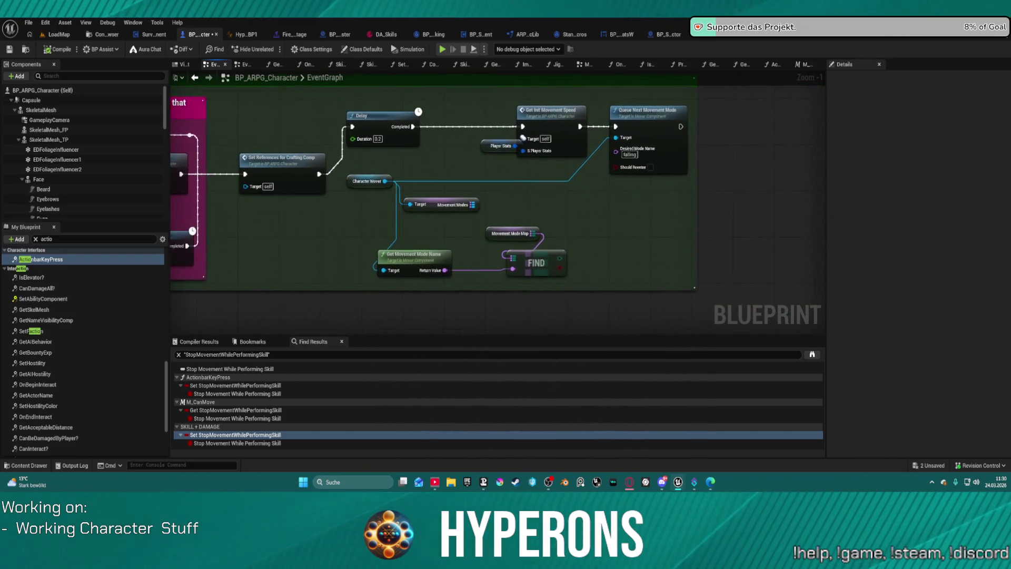
pyautogui.moveTo(430, 226); pyautogui.dragTo(413, 225)
pyautogui.moveTo(561, 283); pyautogui.dragTo(323, 214)
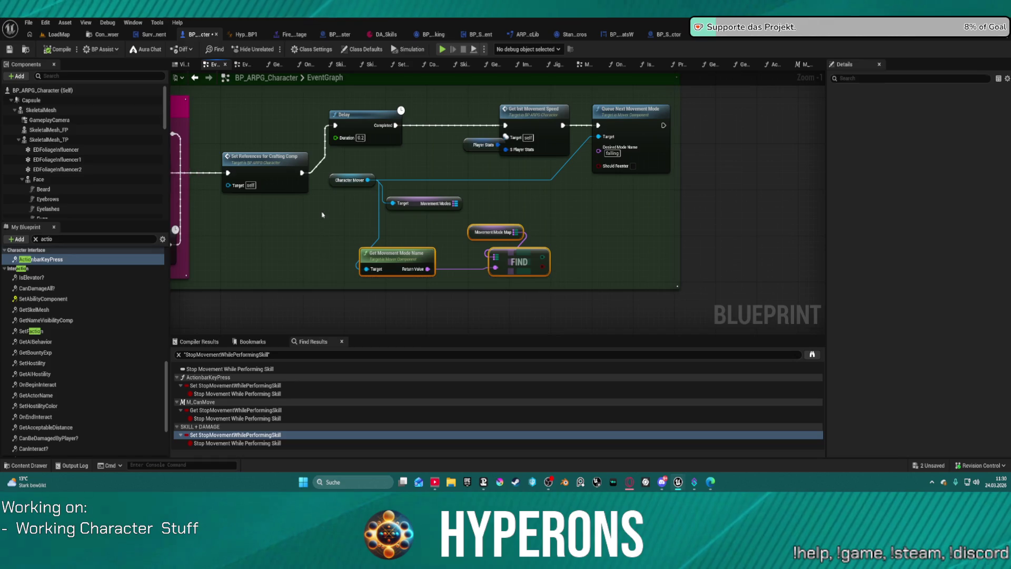
pyautogui.keyDown('ctrl'); pyautogui.click(406, 203); pyautogui.keyUp('ctrl')
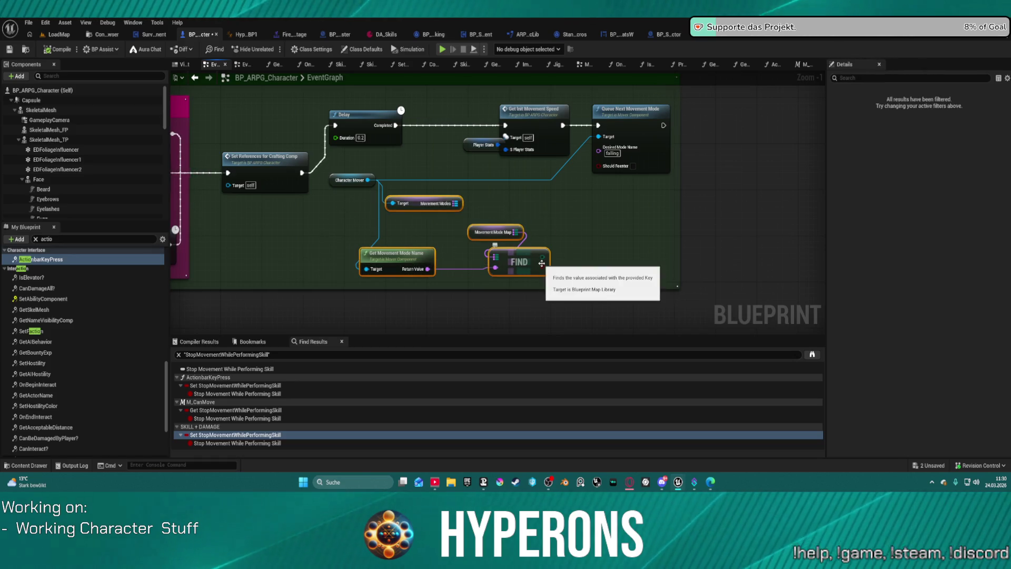
pyautogui.press('Delete')
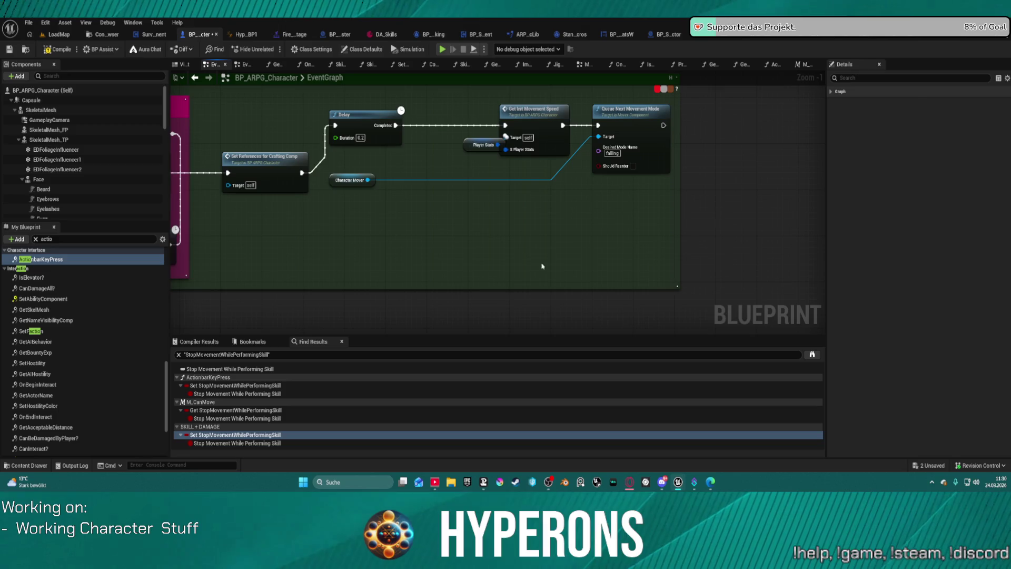
pyautogui.moveTo(469, 146); pyautogui.dragTo(461, 159)
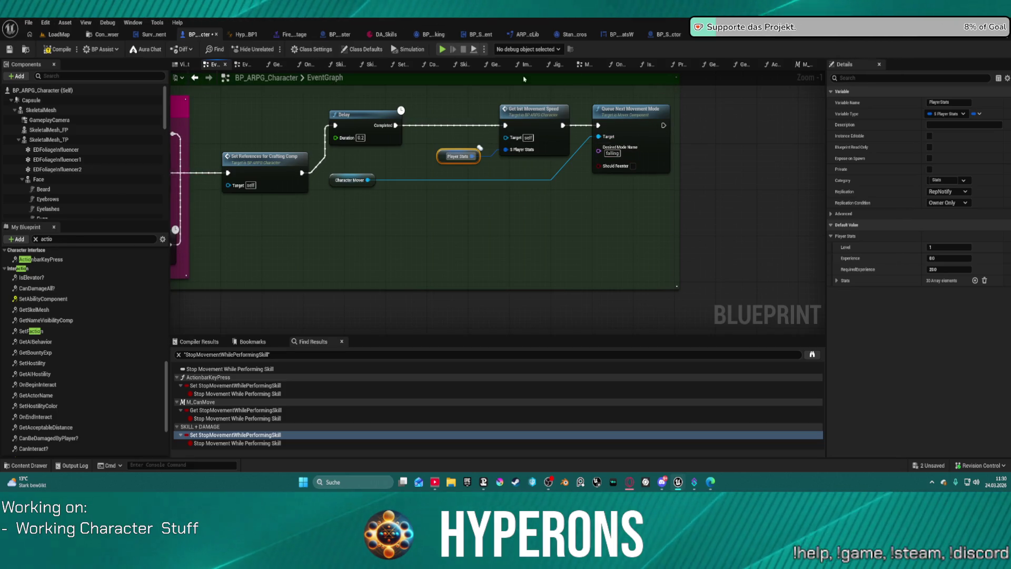
pyautogui.click(900, 37)
# Review BP_P_Vehicle's exit logic, then show BP_ARPG_Character's MOVEMENTS graph
pyautogui.scroll(-6, 424, 153)
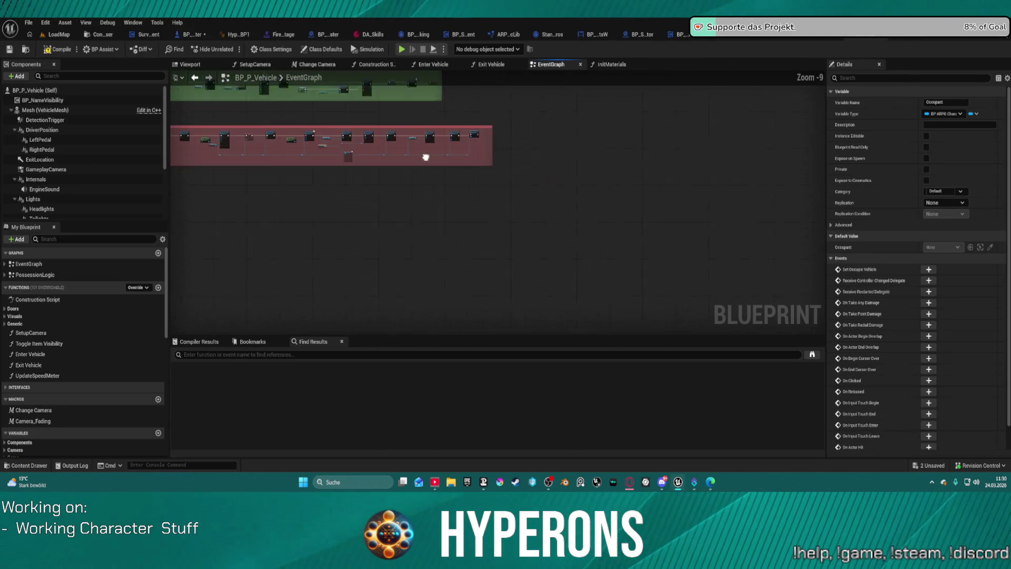
pyautogui.scroll(3, 604, 238)
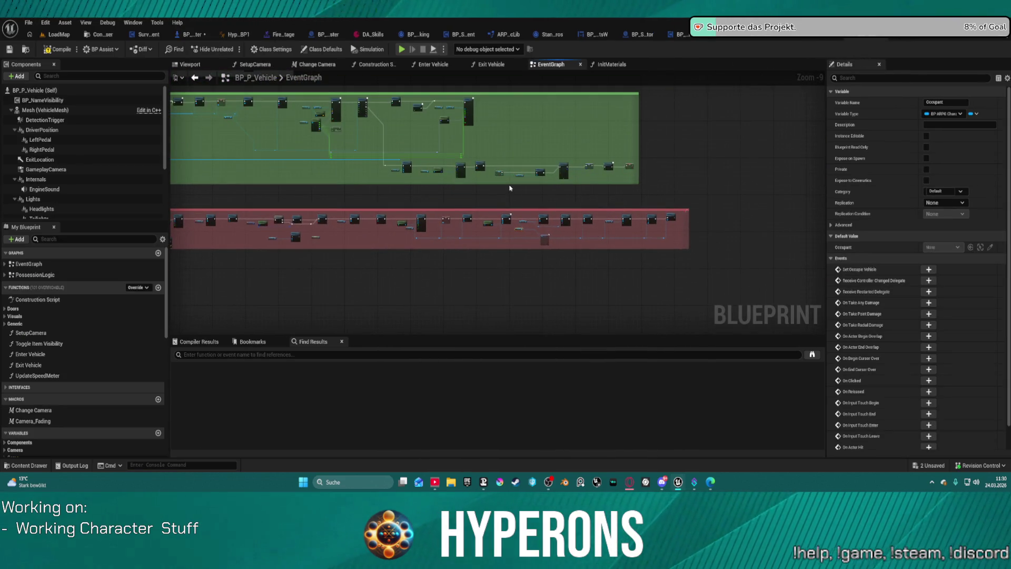
pyautogui.scroll(8, 510, 188)
pyautogui.scroll(-3, 688, 186)
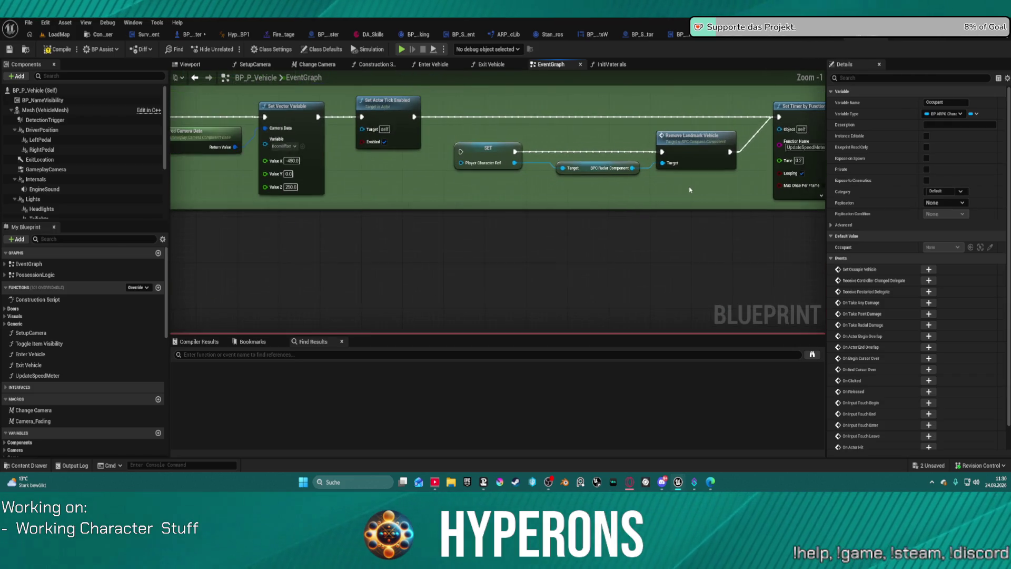
pyautogui.scroll(2, 689, 190)
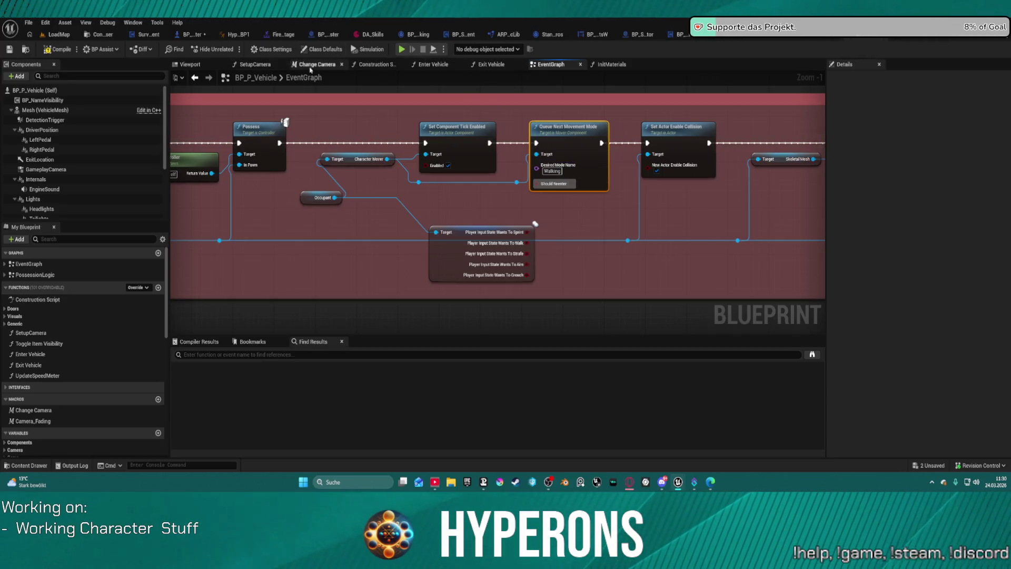
pyautogui.click(196, 36)
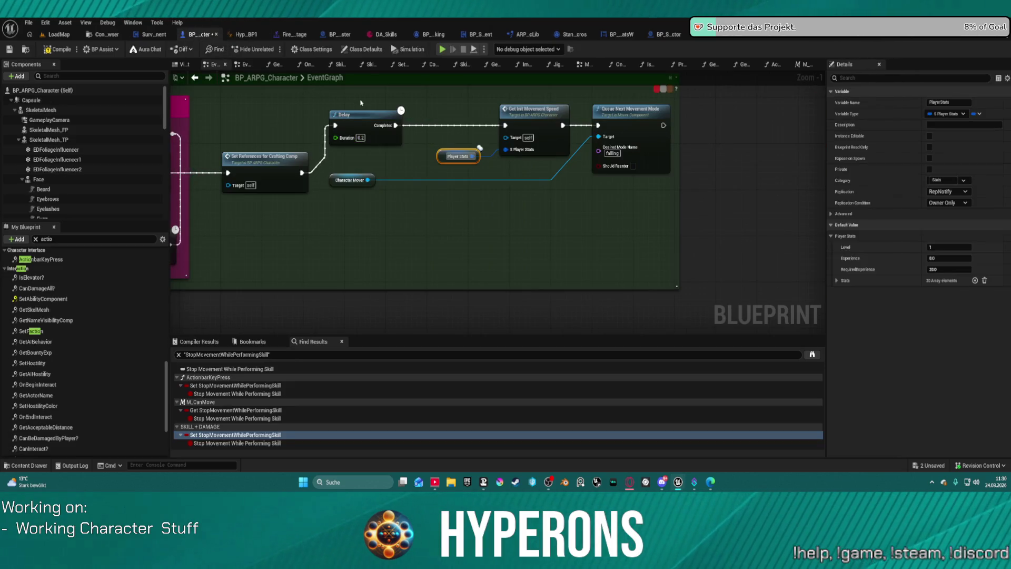
pyautogui.click(588, 67)
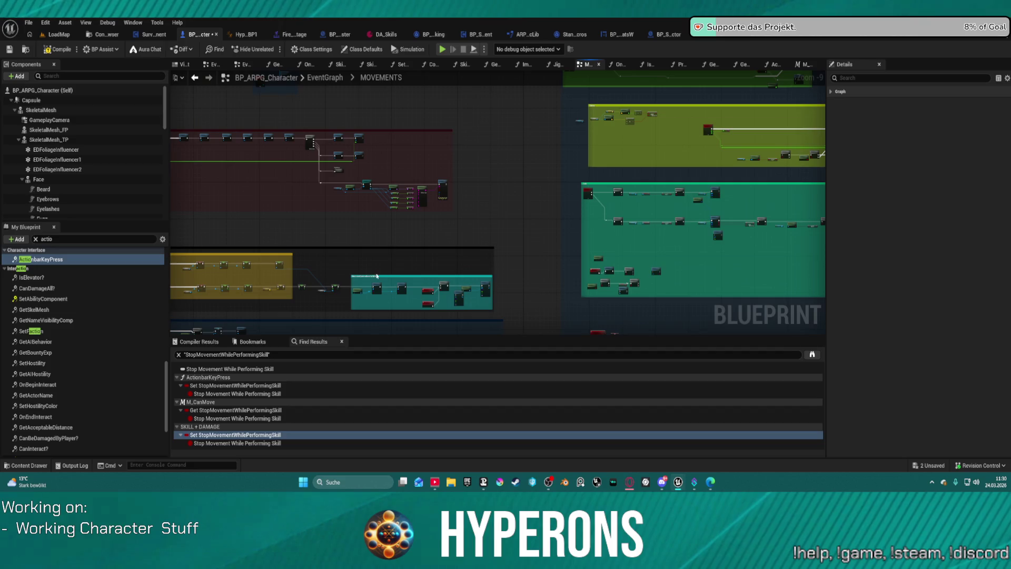
# Breakpoint the hasActiveMovementDebuff GET node, compile, and start Play in Editor despite compile errors
pyautogui.moveTo(510, 233)
pyautogui.mouseDown()
pyautogui.moveTo(320, 152)
pyautogui.moveTo(245, 82)
pyautogui.mouseUp()
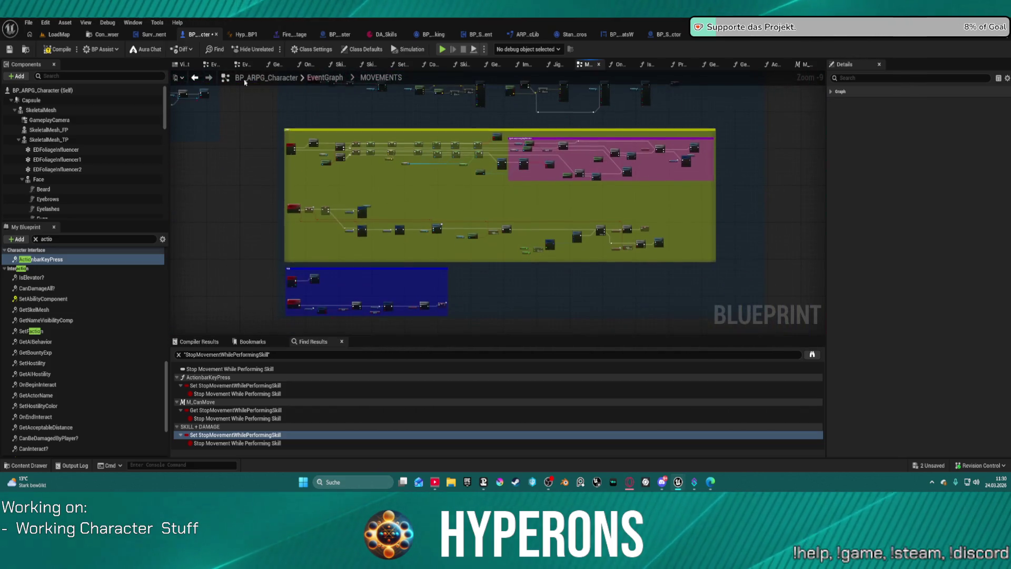
pyautogui.scroll(6, 304, 231)
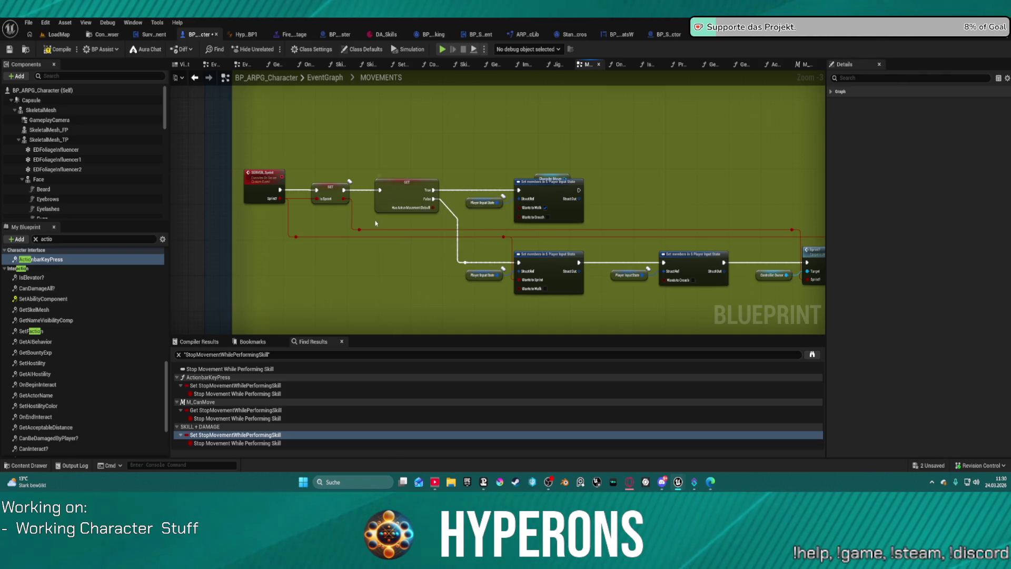
pyautogui.rightClick(404, 188)
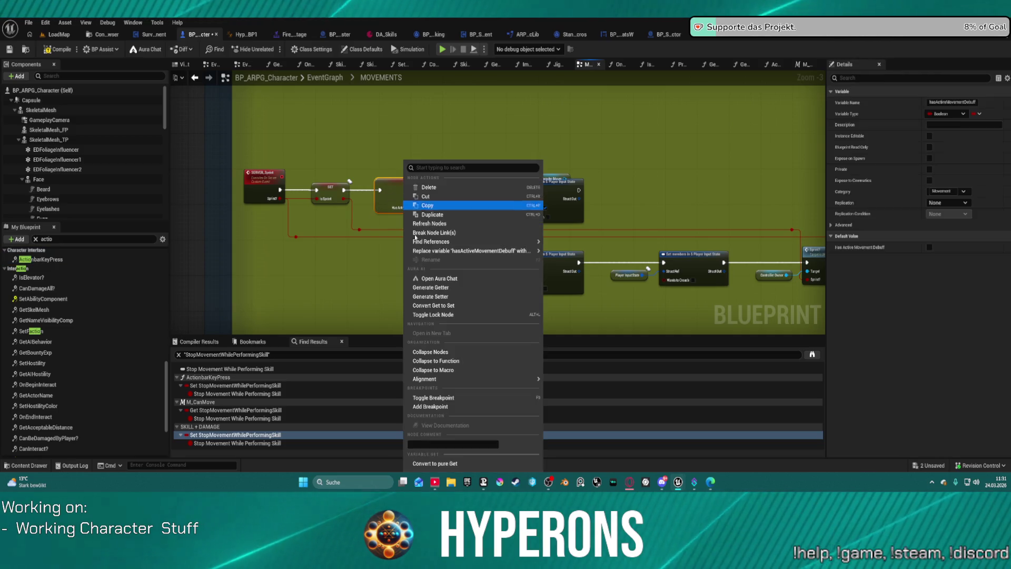
pyautogui.click(440, 407)
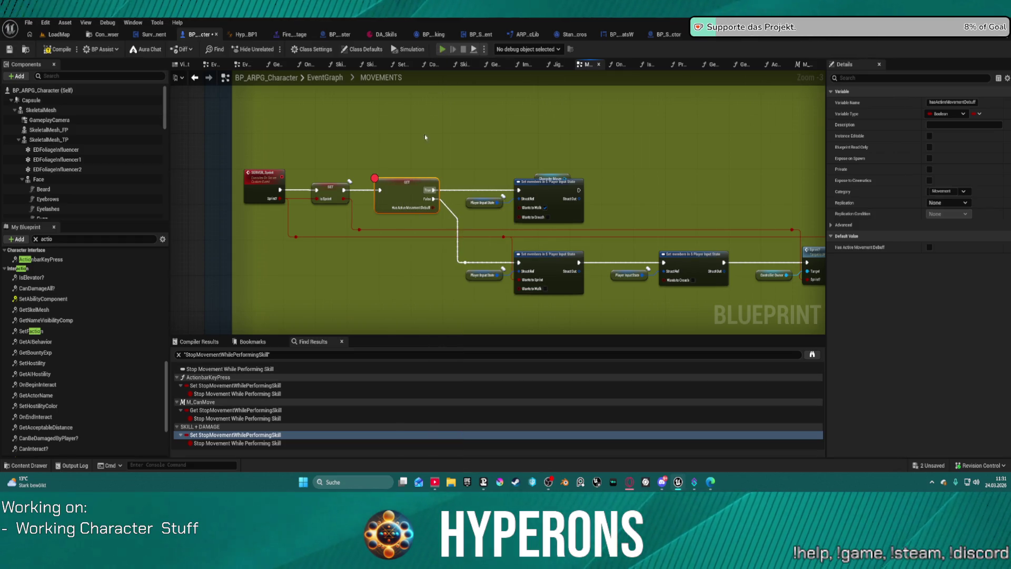
pyautogui.hotkey('alt', 'p')
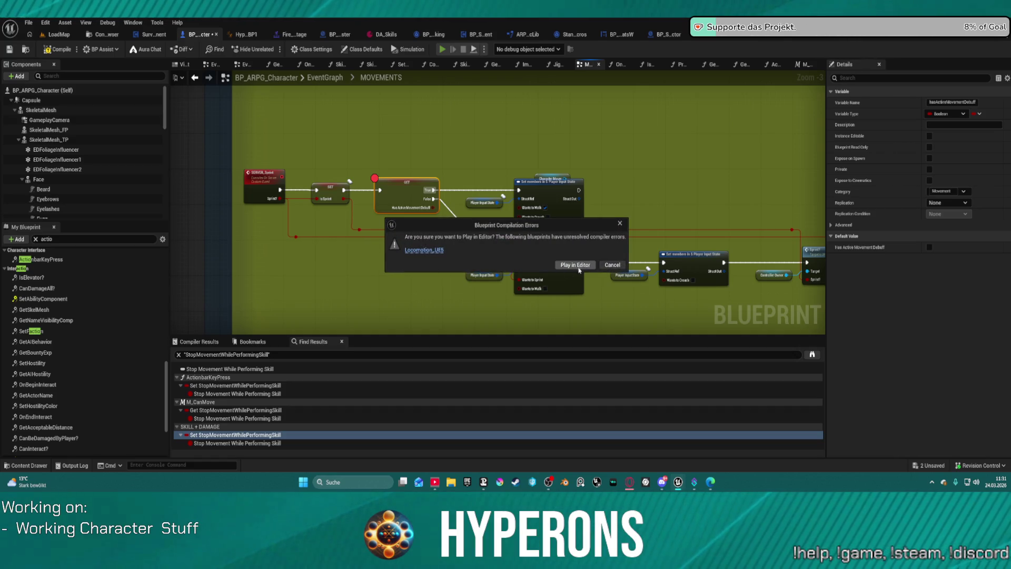
pyautogui.click(579, 269)
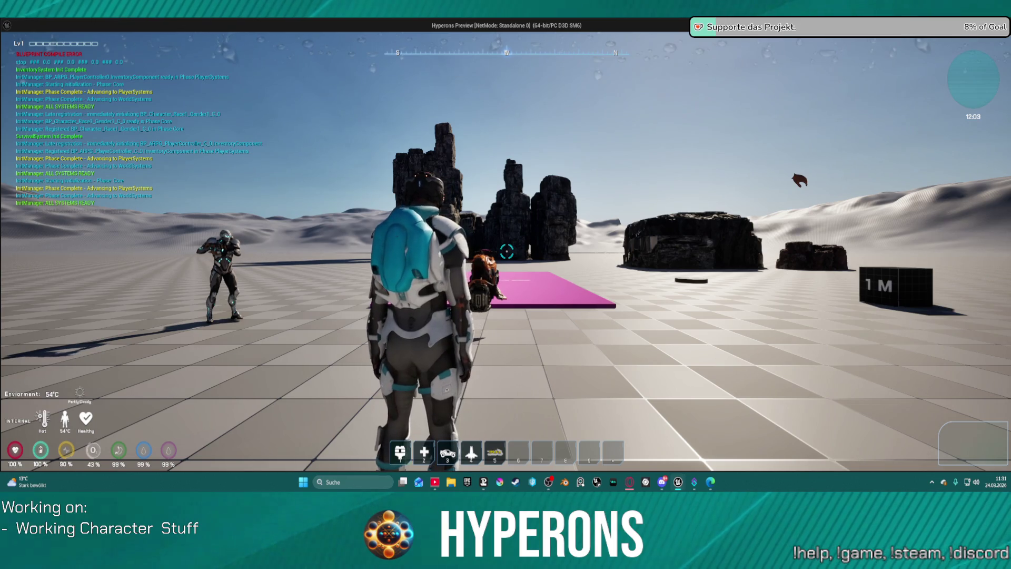
# Walk to the orange hover bike, mount with E, drive it, dismount with F, then sprint
pyautogui.press('w')
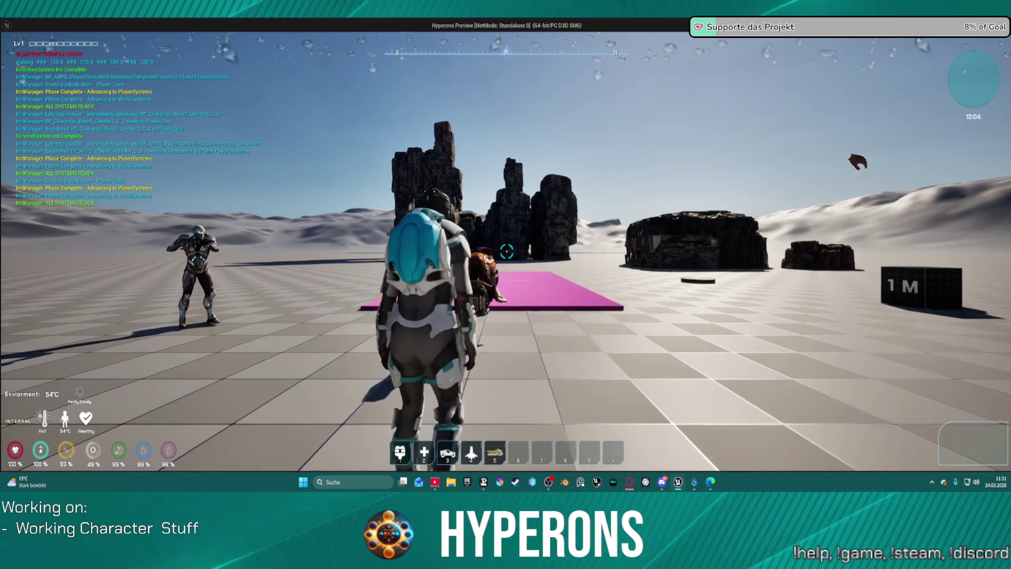
pyautogui.press('w')
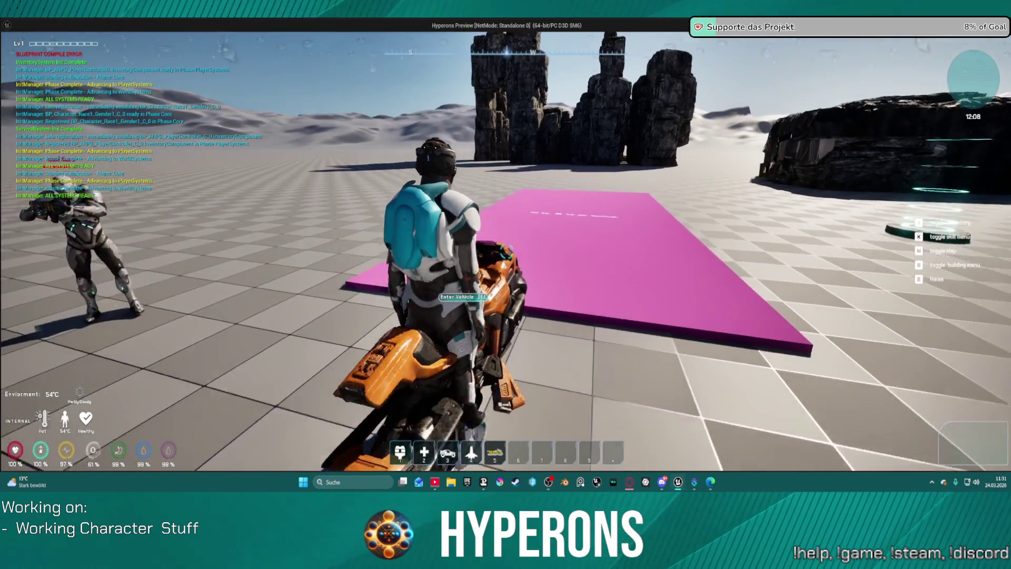
pyautogui.press('e')
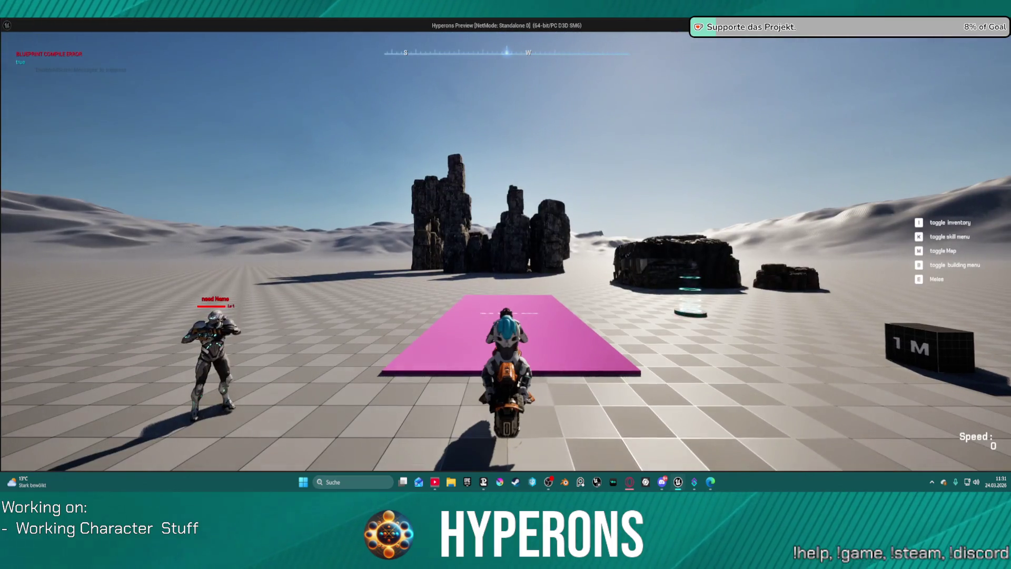
pyautogui.press('w')
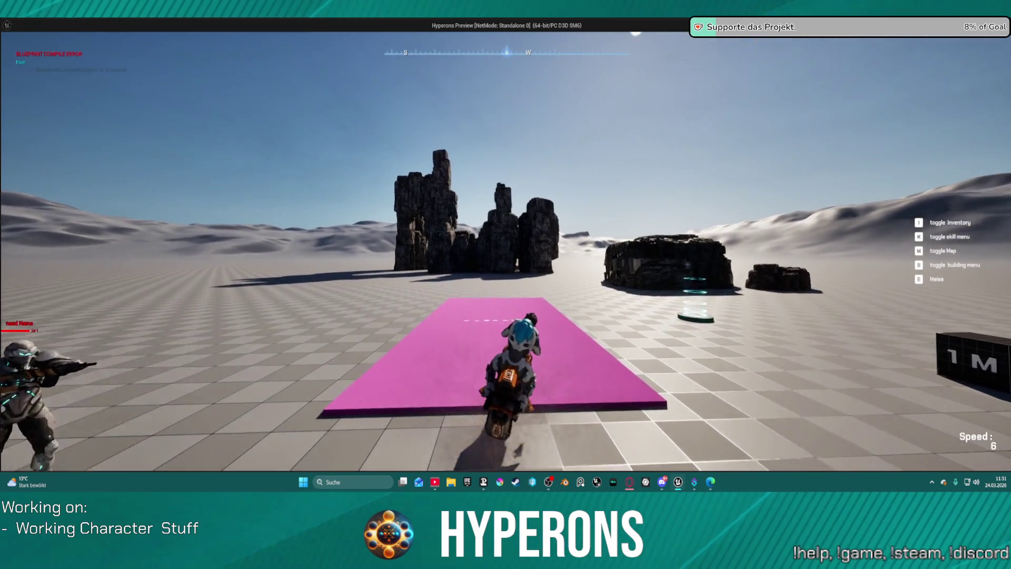
pyautogui.press('d')
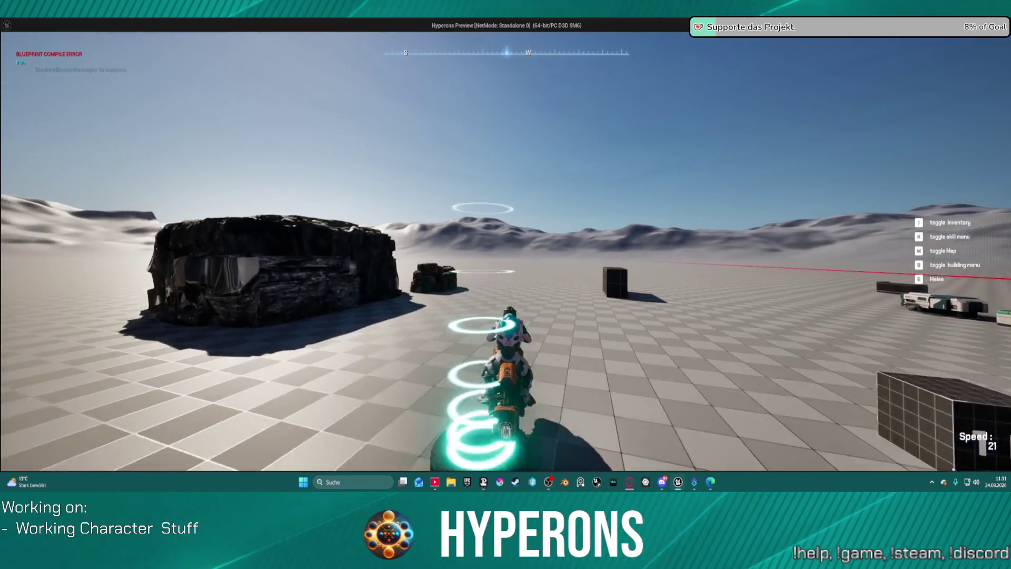
pyautogui.press('w')
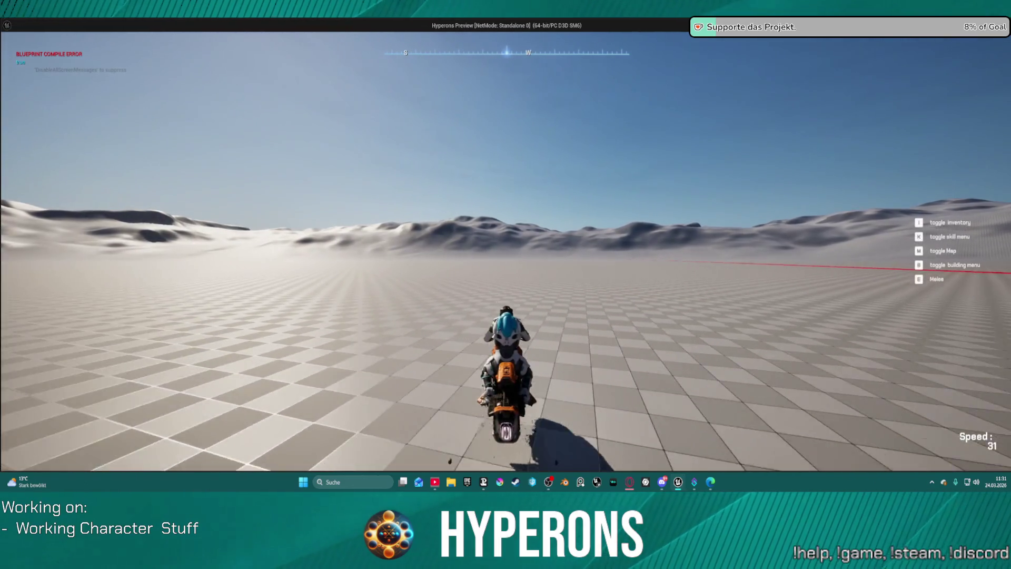
pyautogui.press('f')
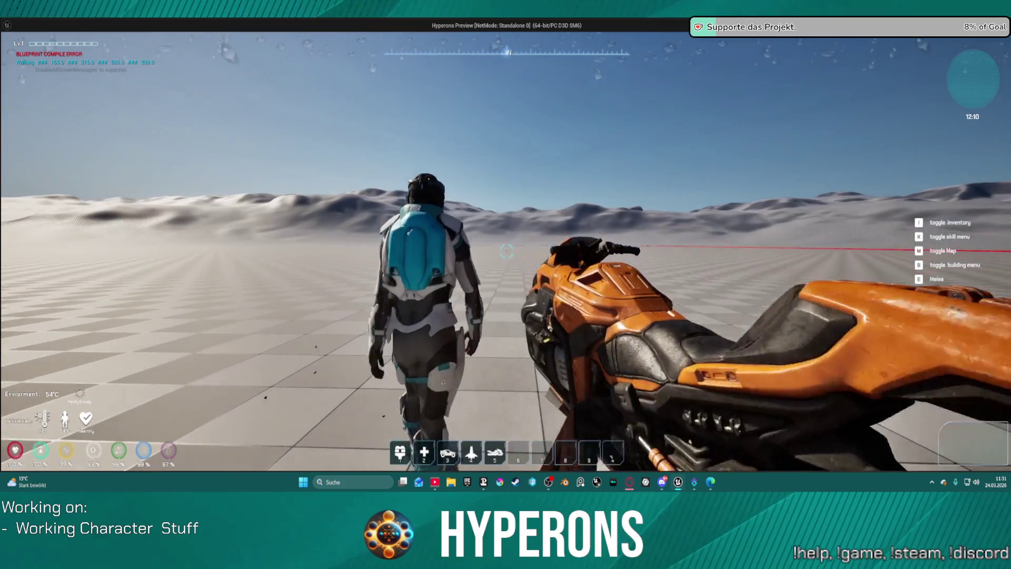
pyautogui.press('w')
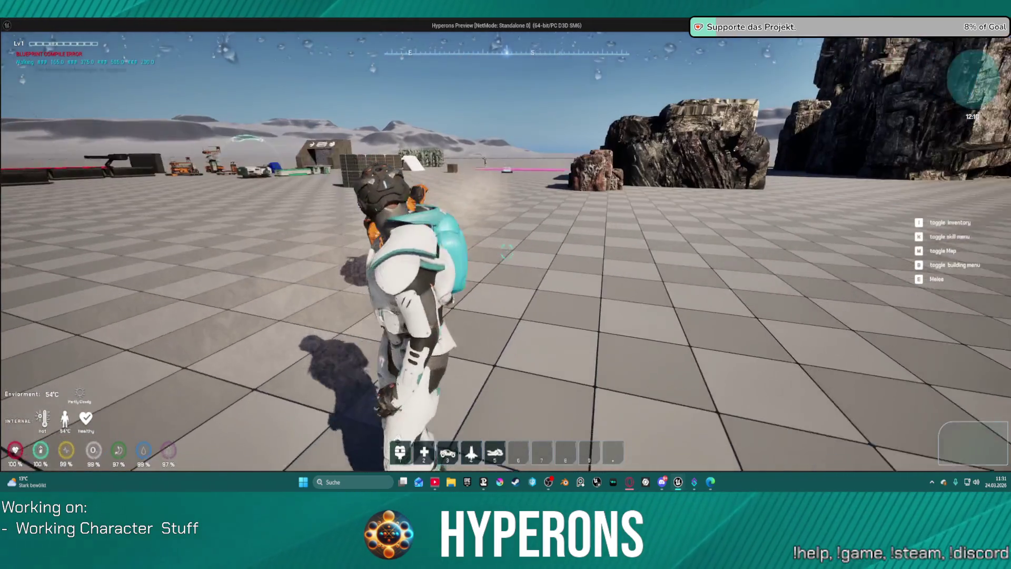
pyautogui.hotkey('alt', 'Tab')
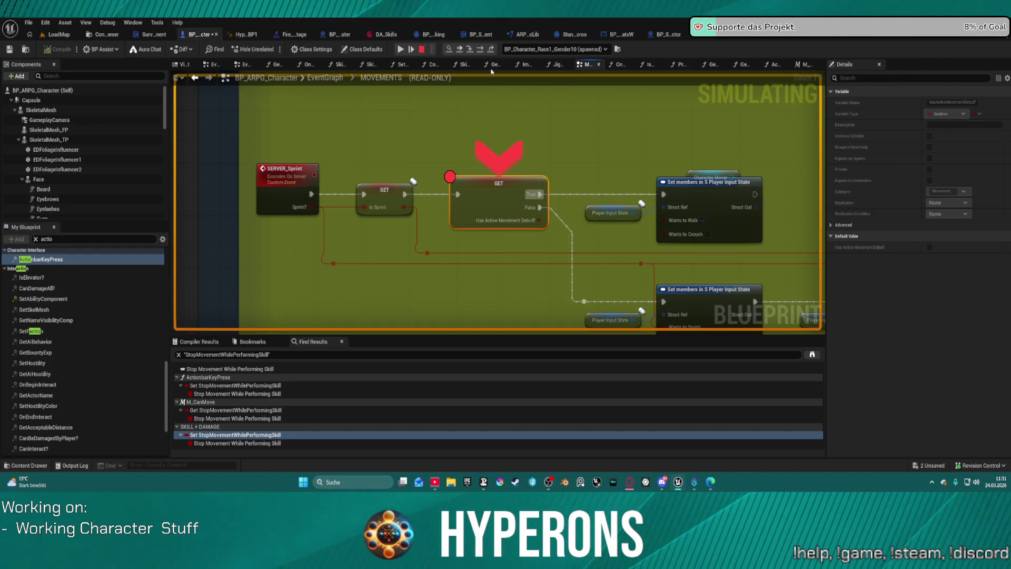
# Step to the next node and inspect the SERVER_Sprint, SET and GET nodes in the pink Sprint comment
pyautogui.click(484, 51)
pyautogui.moveTo(452, 218)
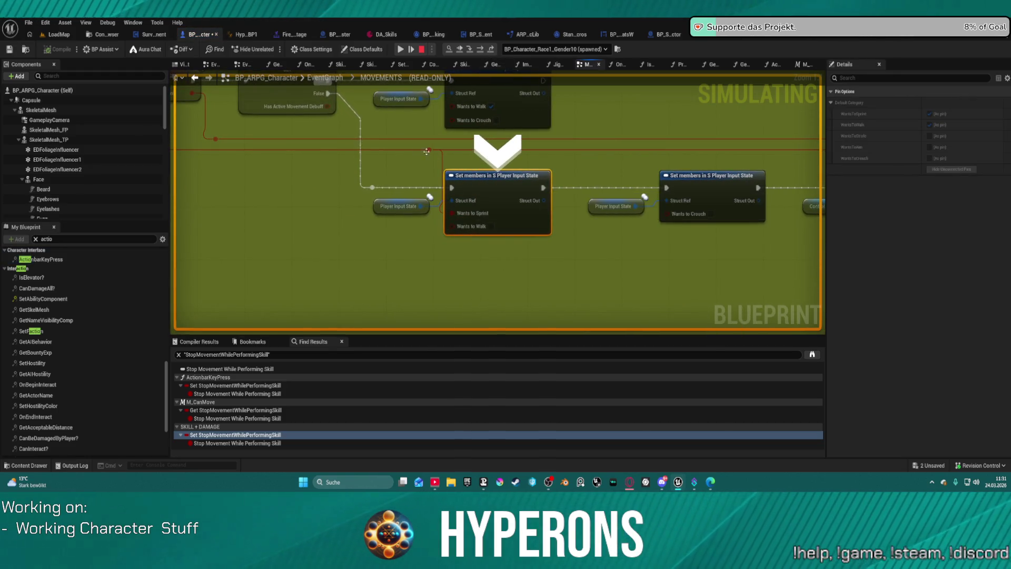
pyautogui.moveTo(427, 151)
pyautogui.mouseDown()
pyautogui.moveTo(695, 153)
pyautogui.moveTo(699, 192)
pyautogui.mouseUp()
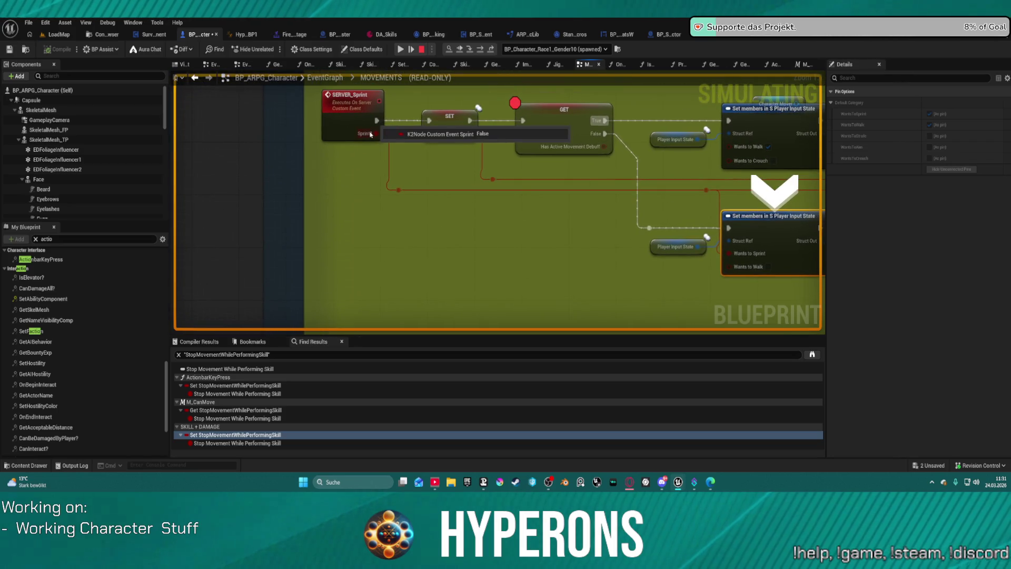
pyautogui.scroll(-6, 412, 214)
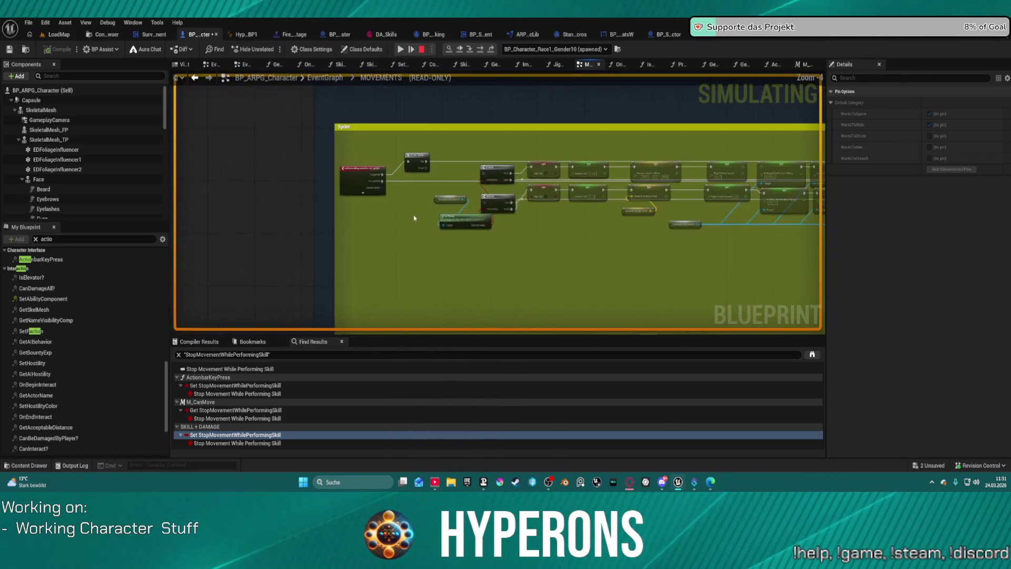
pyautogui.scroll(4, 184, 225)
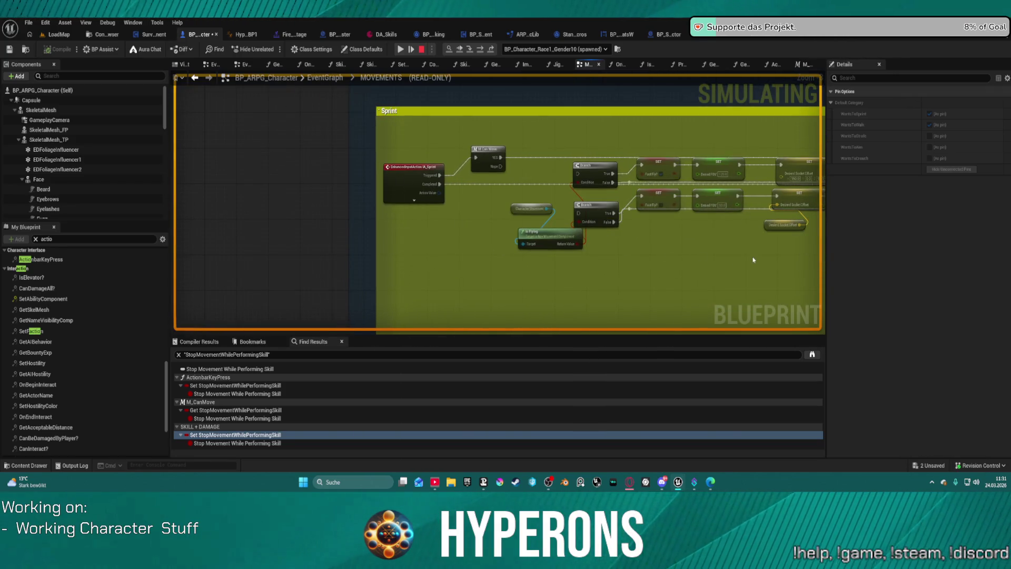
pyautogui.moveTo(752, 260)
pyautogui.mouseDown()
pyautogui.moveTo(519, 219)
pyautogui.moveTo(226, 207)
pyautogui.mouseUp()
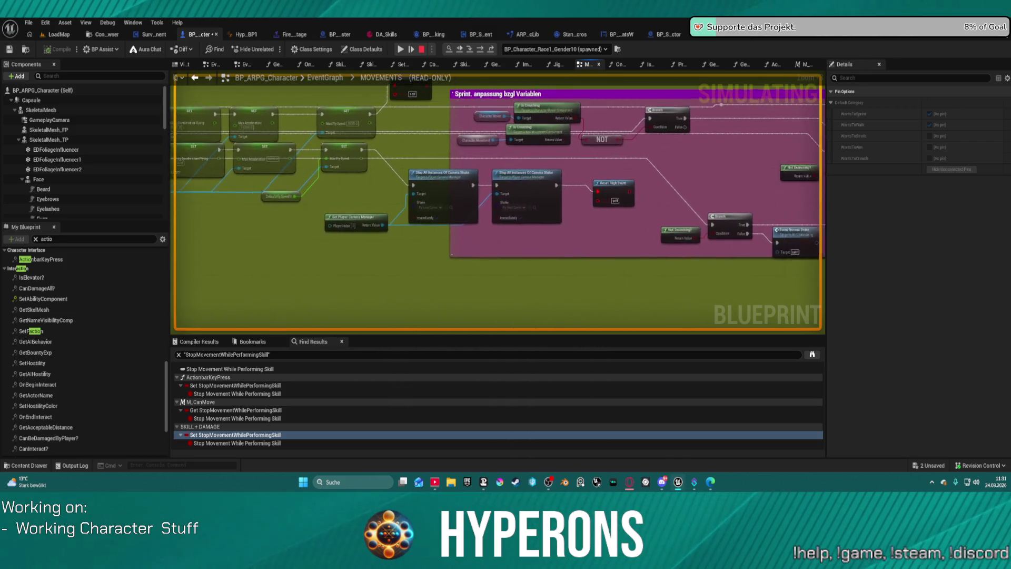
pyautogui.moveTo(497, 205)
pyautogui.mouseDown()
pyautogui.moveTo(271, 203)
pyautogui.moveTo(413, 245)
pyautogui.moveTo(492, 247)
pyautogui.moveTo(292, 251)
pyautogui.mouseUp()
pyautogui.moveTo(790, 221); pyautogui.dragTo(494, 207)
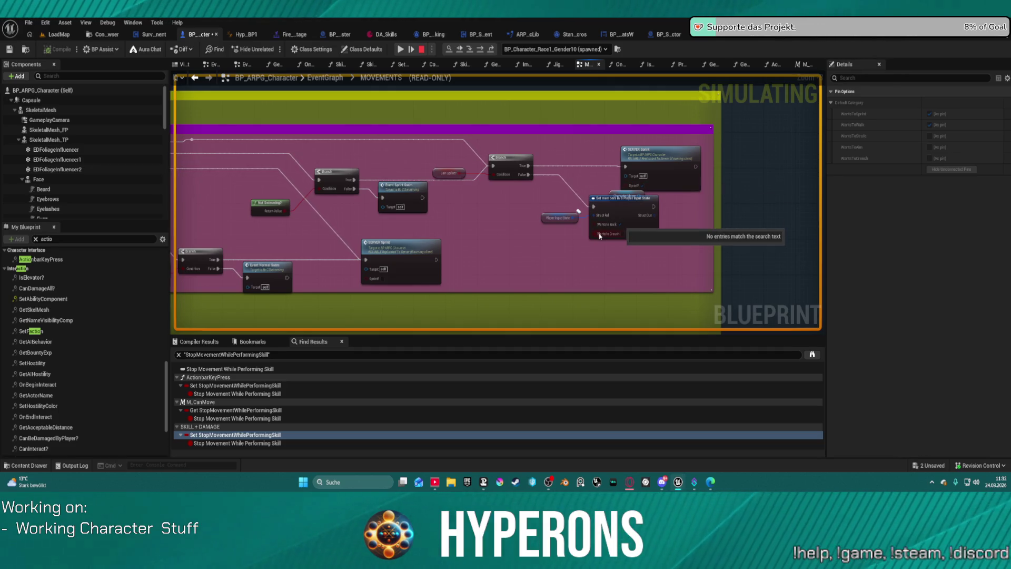
pyautogui.moveTo(509, 179)
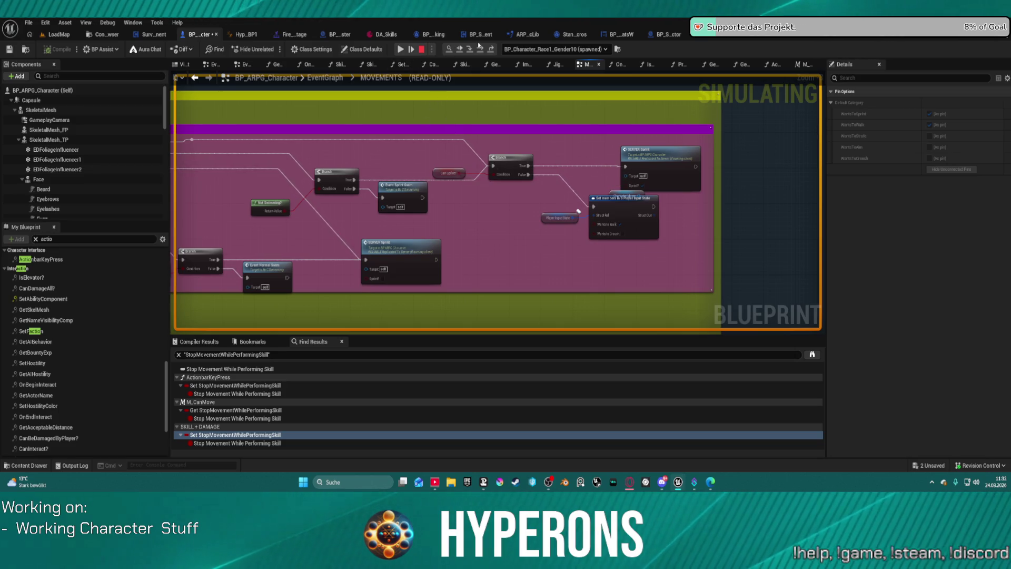
pyautogui.moveTo(642, 186)
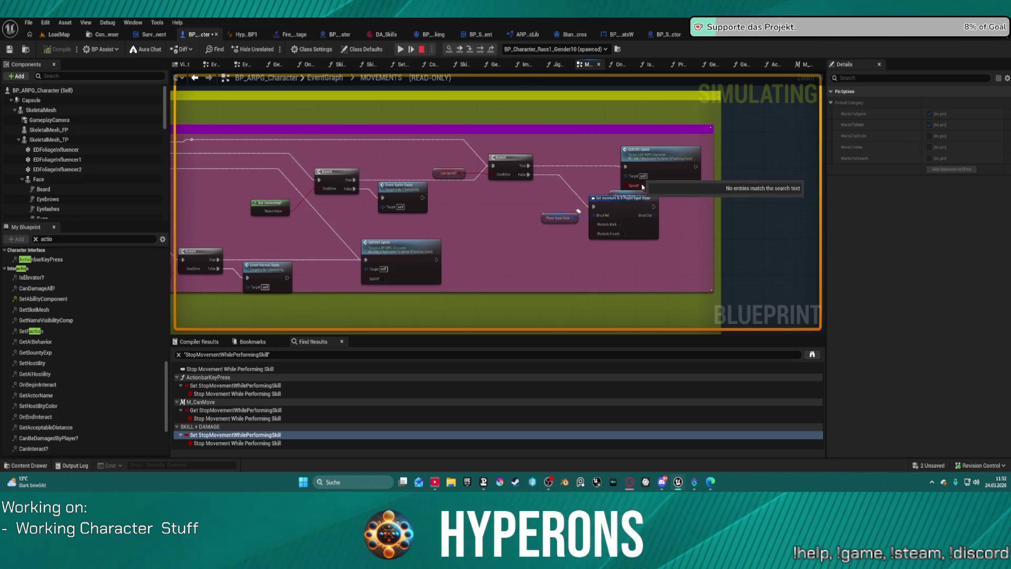
pyautogui.rightClick(637, 156)
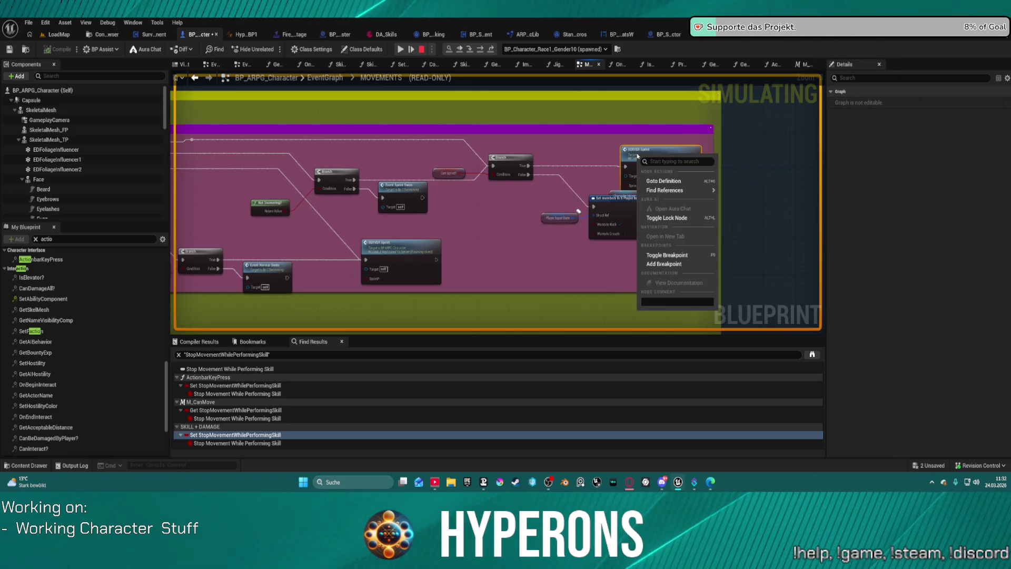
pyautogui.click(494, 211)
pyautogui.scroll(-4, 495, 212)
pyautogui.scroll(2, 661, 122)
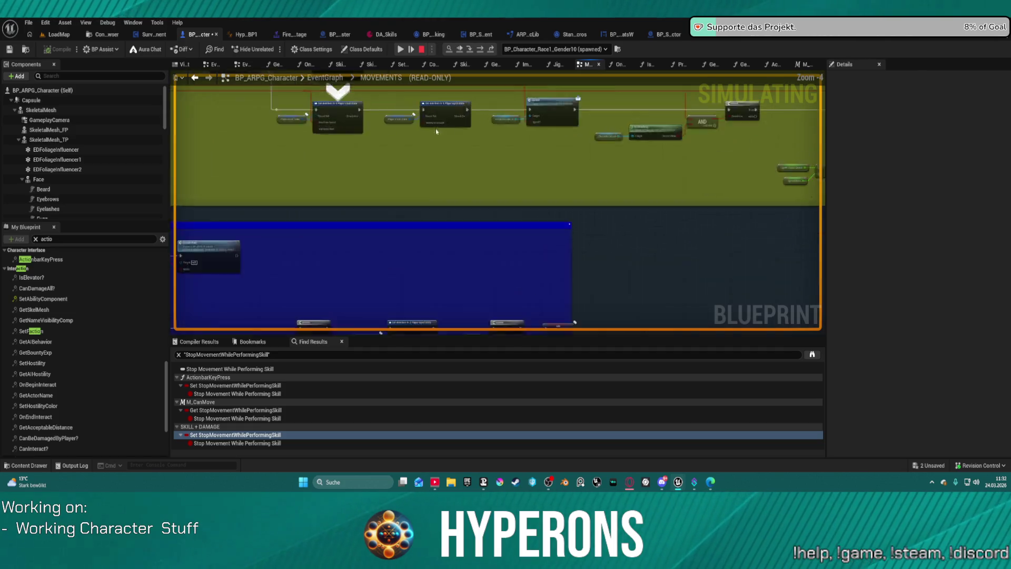
pyautogui.scroll(2, 436, 131)
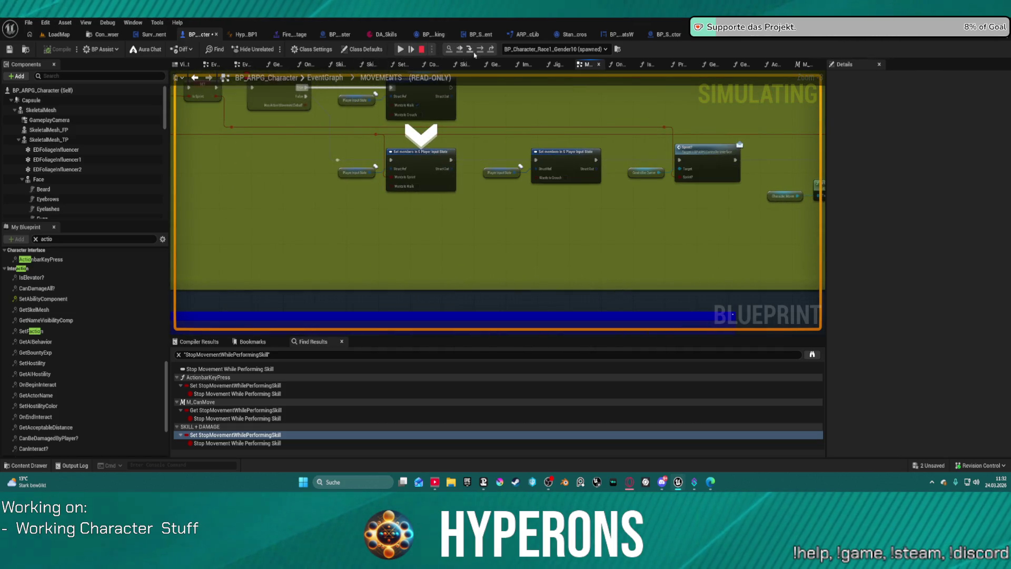
# Step forward until execution enters the Sprint? interface event in BP_ARPG_PlayerController
pyautogui.click(469, 51)
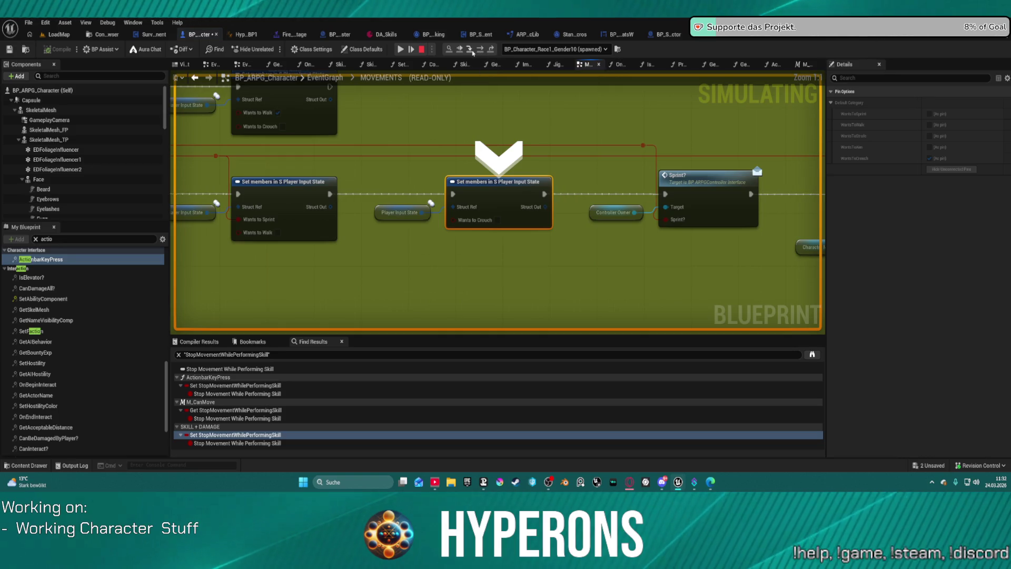
pyautogui.click(468, 53)
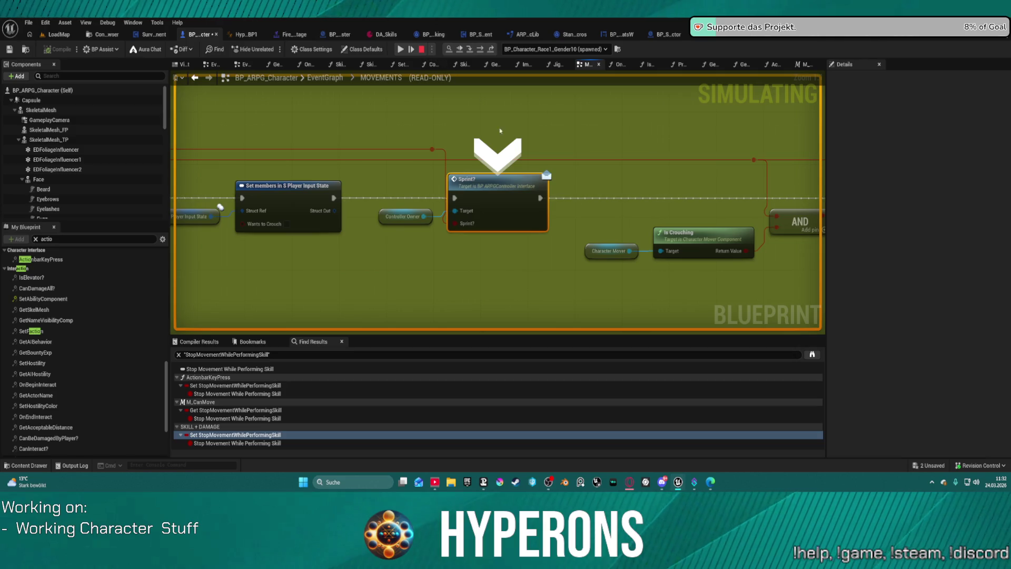
pyautogui.click(467, 50)
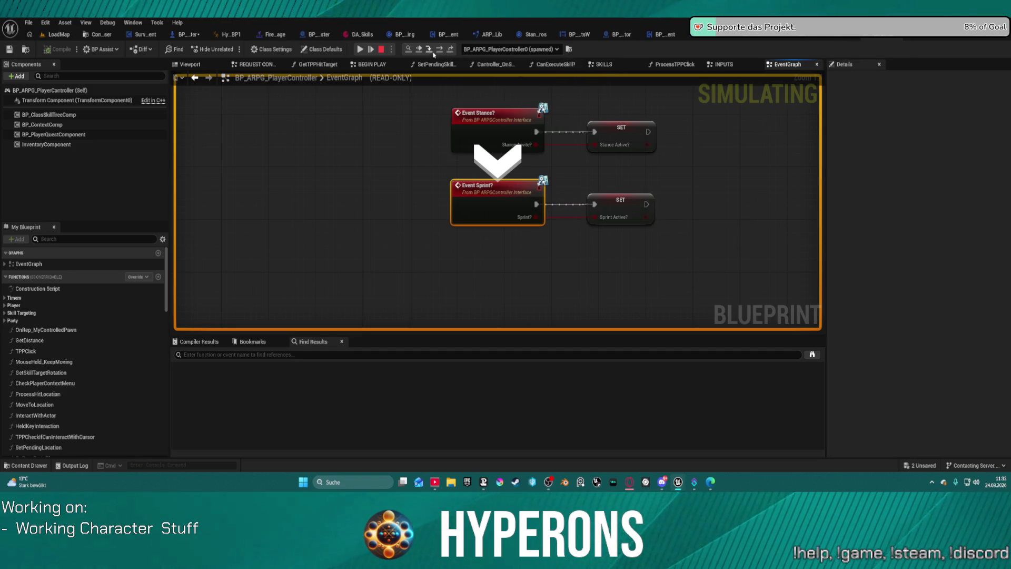
# Step past Event Sprint?'s SET node back to the character's crouch-check Branch
pyautogui.click(439, 51)
pyautogui.click(439, 50)
pyautogui.click(439, 50)
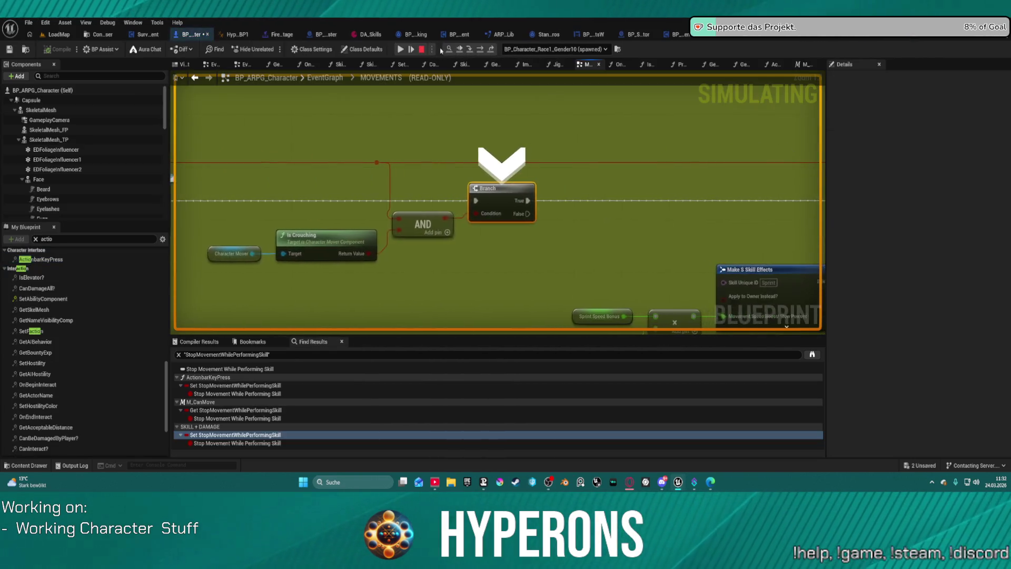
pyautogui.scroll(-5, 738, 211)
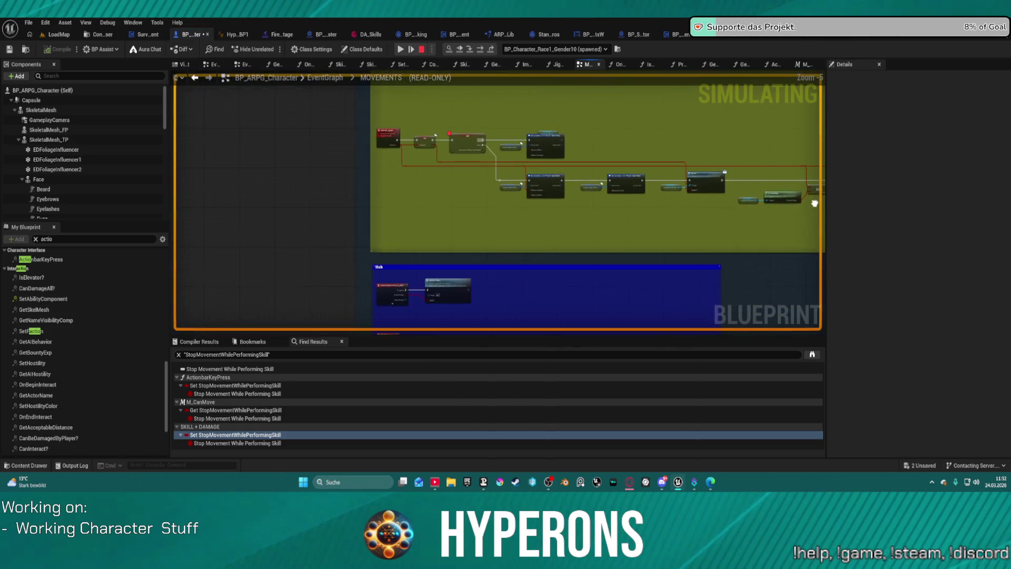
pyautogui.scroll(6, 510, 223)
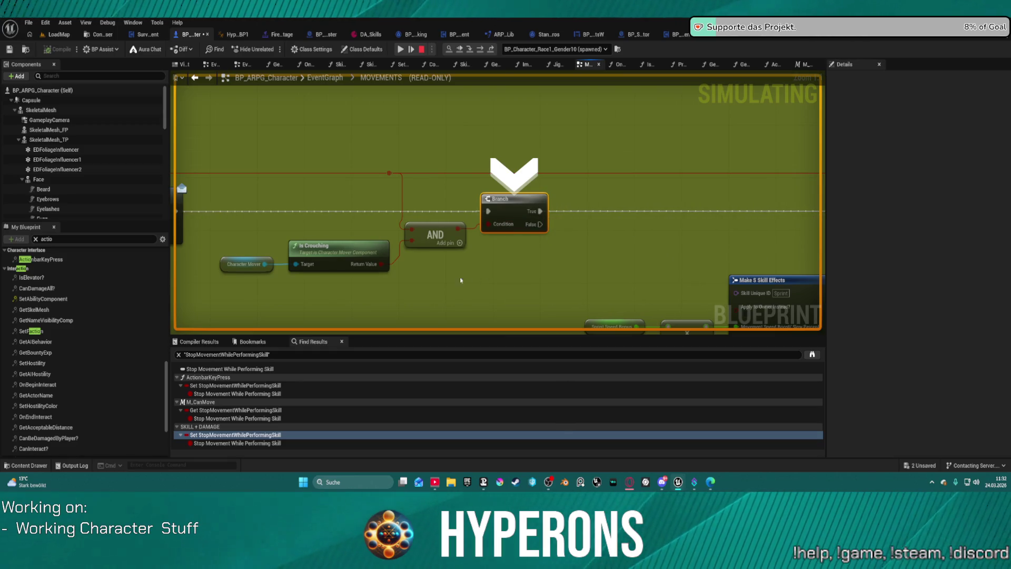
pyautogui.moveTo(436, 268); pyautogui.dragTo(621, 252)
pyautogui.scroll(-2, 621, 255)
pyautogui.scroll(2, 632, 277)
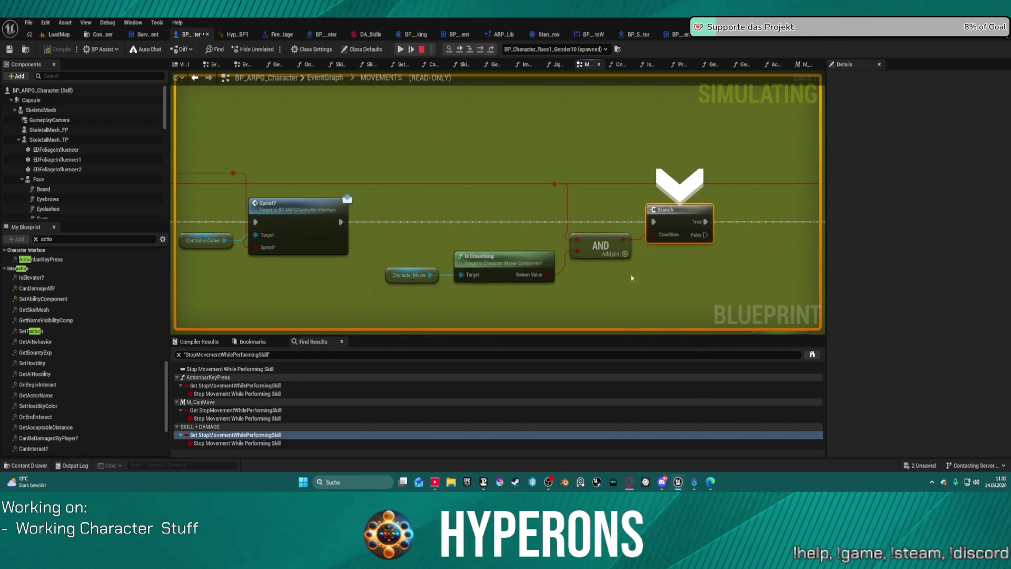
# Remove the breakpoint from the Has Active Movement Debuff GET node
pyautogui.doubleClick(553, 183)
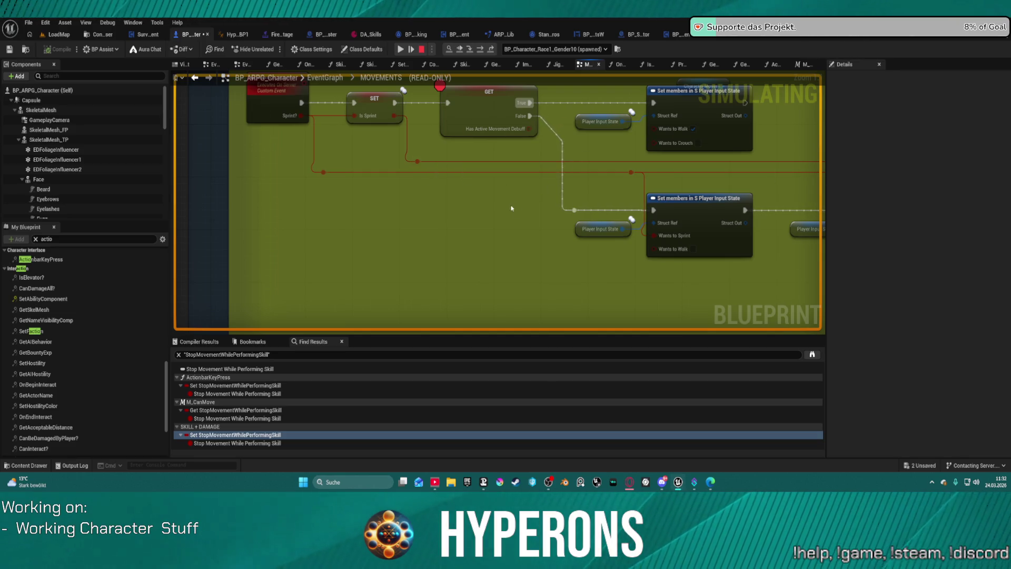
pyautogui.rightClick(434, 174)
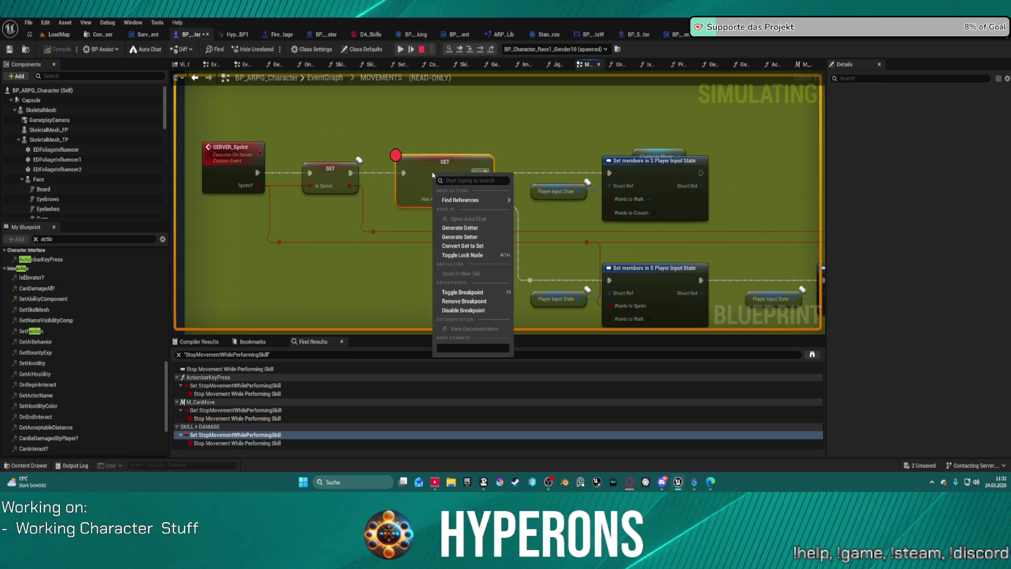
pyautogui.click(470, 303)
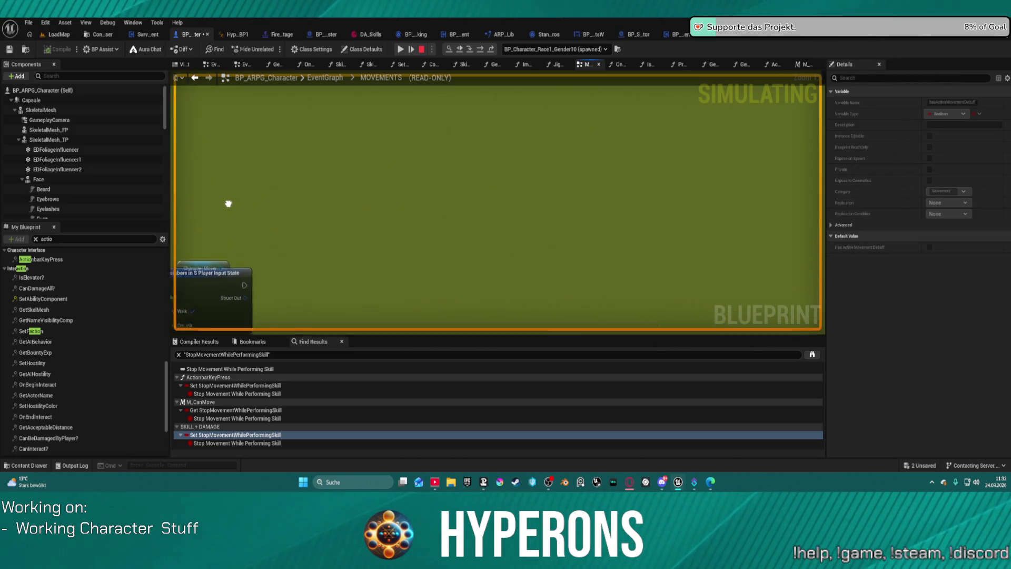
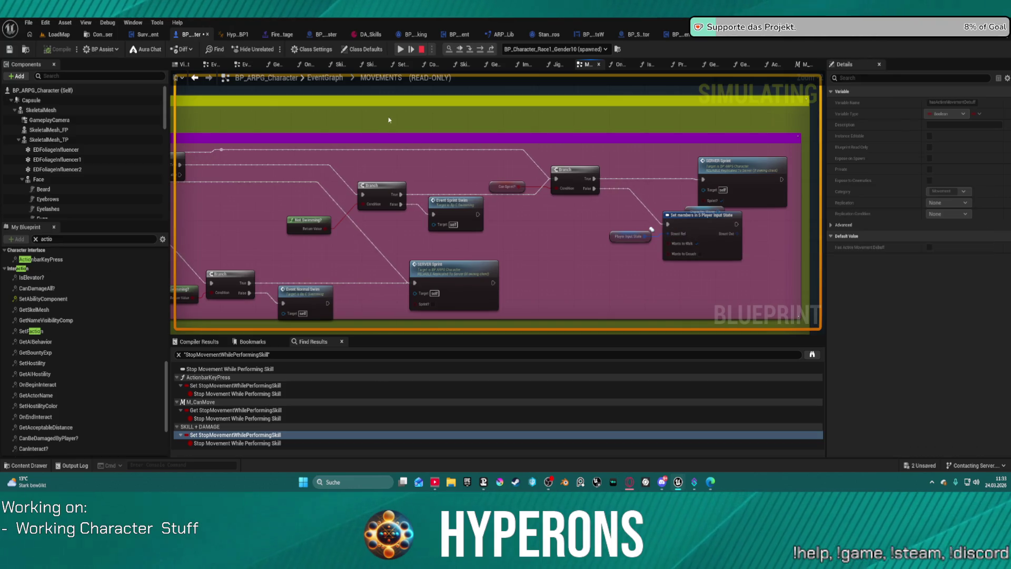
# Stop the running simulation and pan the MOVEMENTS graph to the Sprint comment
pyautogui.click(421, 49)
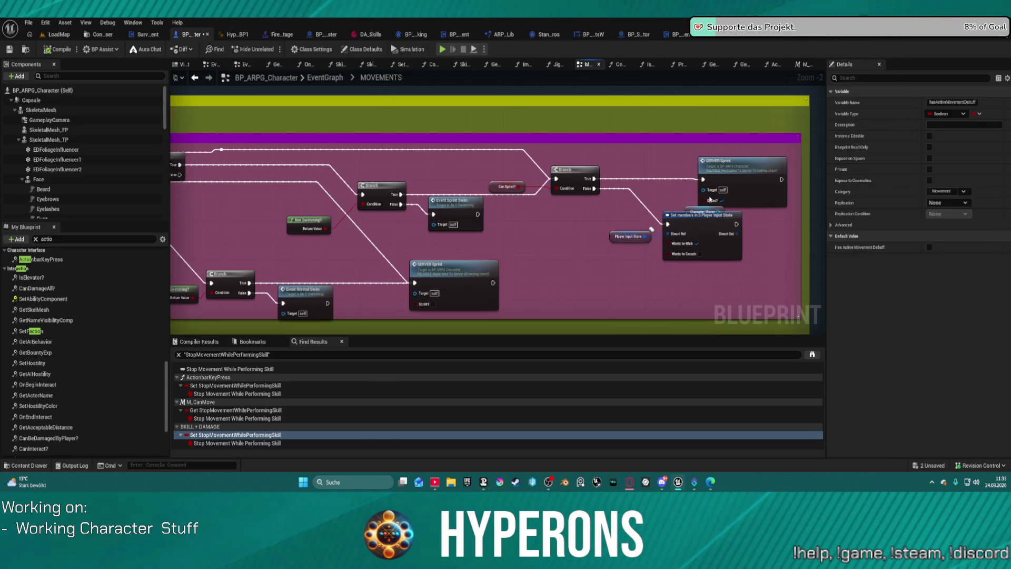
pyautogui.moveTo(704, 199)
pyautogui.mouseDown()
pyautogui.moveTo(279, 191)
pyautogui.moveTo(1, 223)
pyautogui.moveTo(345, 200)
pyautogui.mouseUp()
# Expand the IA_Sprint input event node so all its trigger pins show
pyautogui.click(319, 199)
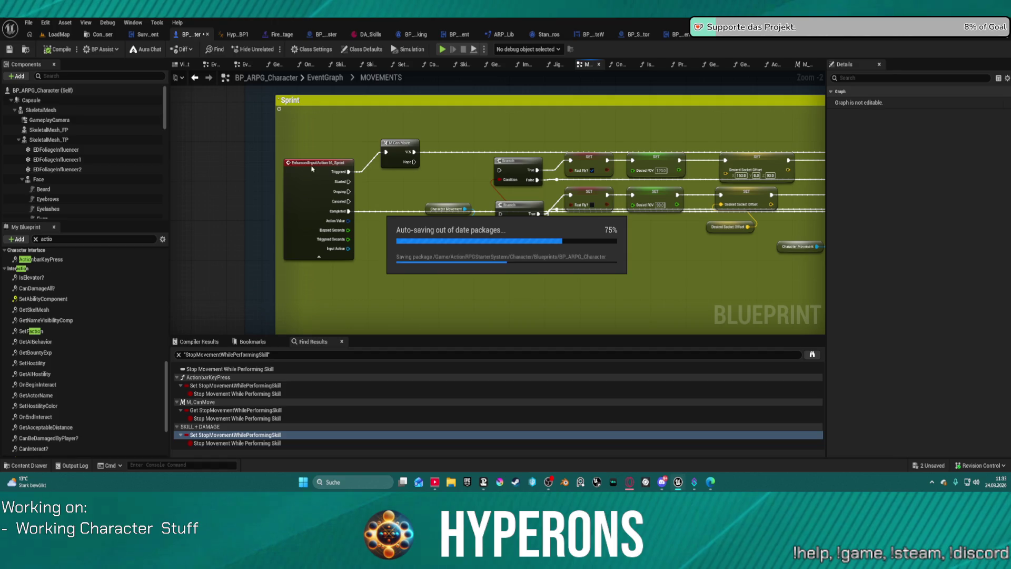
pyautogui.click(326, 183)
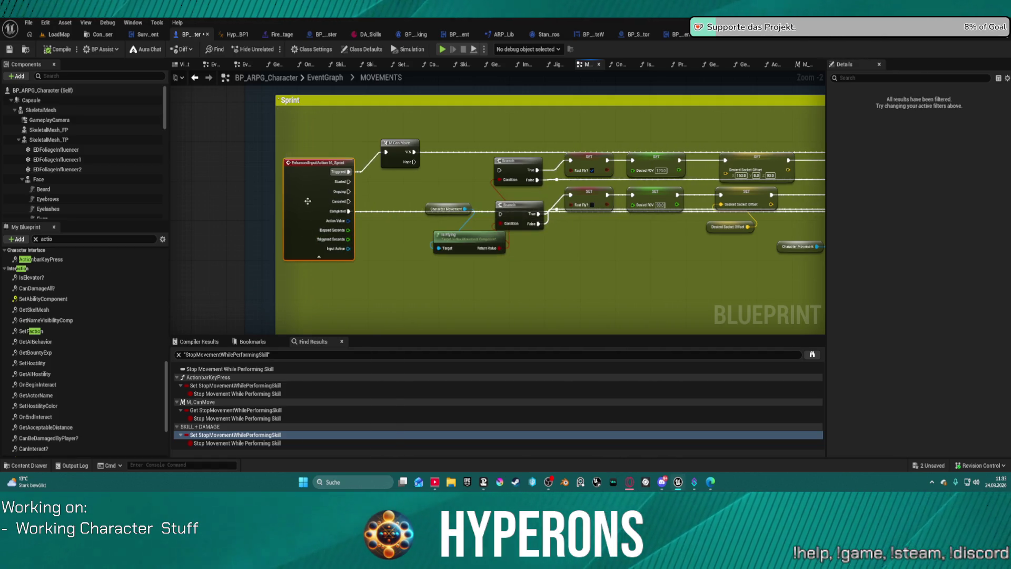
pyautogui.rightClick(308, 201)
pyautogui.click(316, 165)
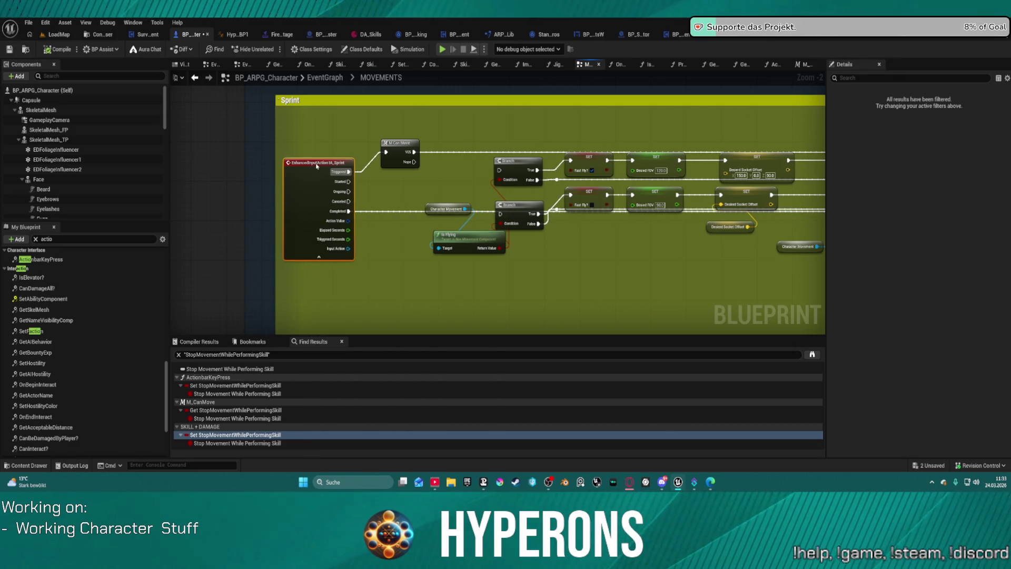
# Set the IA_Sprint input action's Value Type to Digital (bool) and save it
pyautogui.doubleClick(317, 166)
pyautogui.click(448, 147)
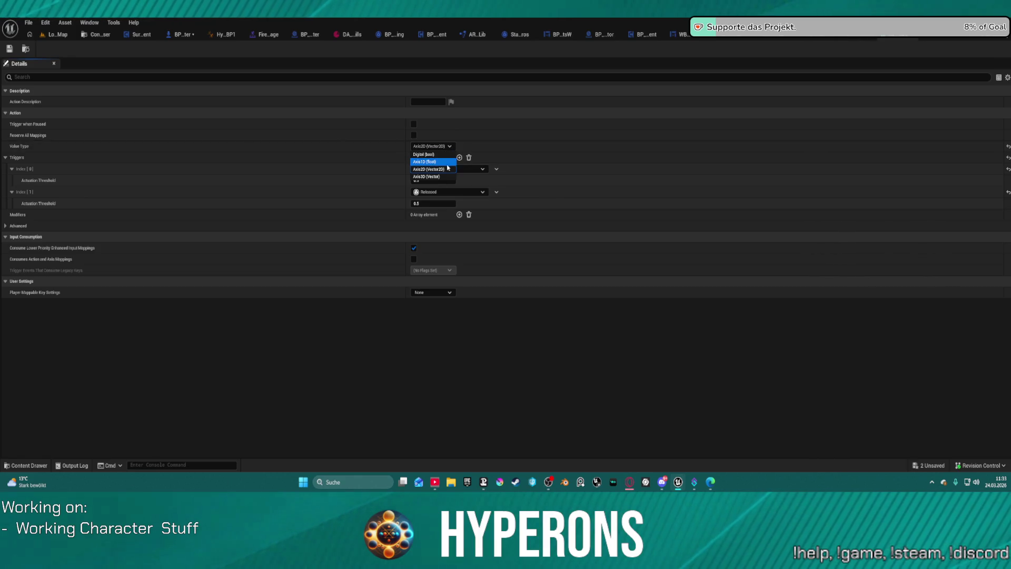
pyautogui.click(424, 154)
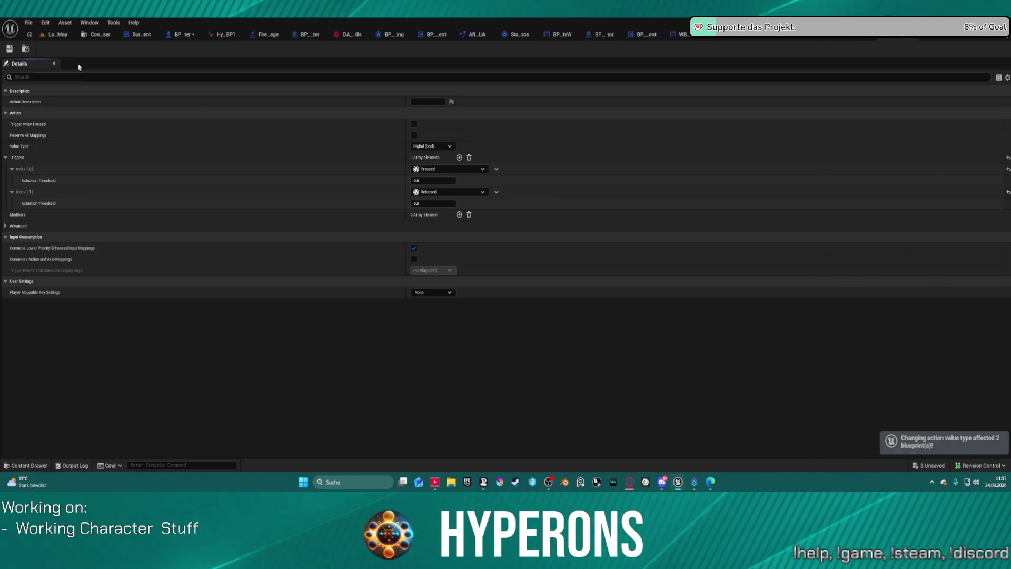
pyautogui.click(13, 49)
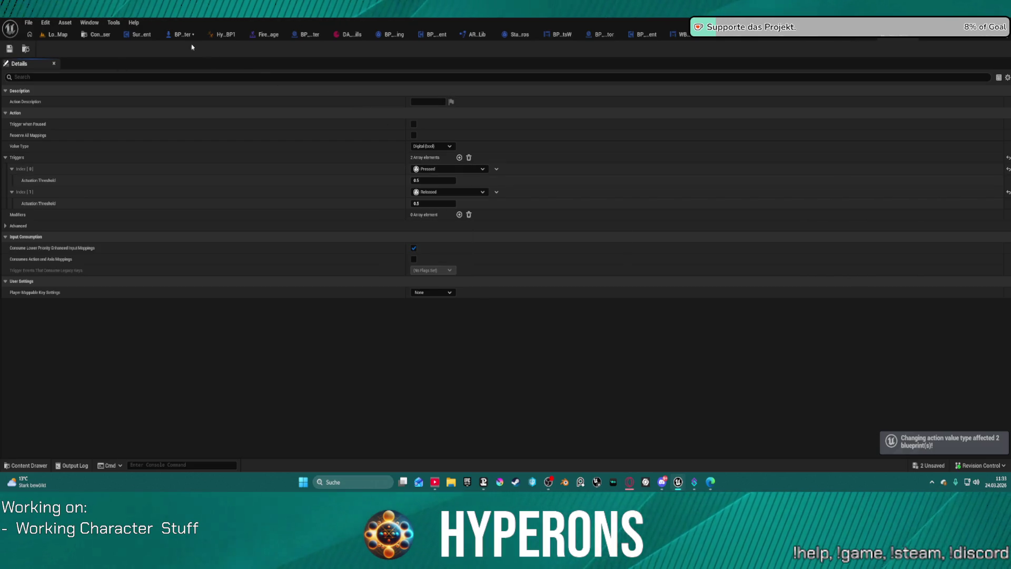
# Return to the BP_ARPG_Character graph and start a play test despite compiler errors
pyautogui.click(56, 34)
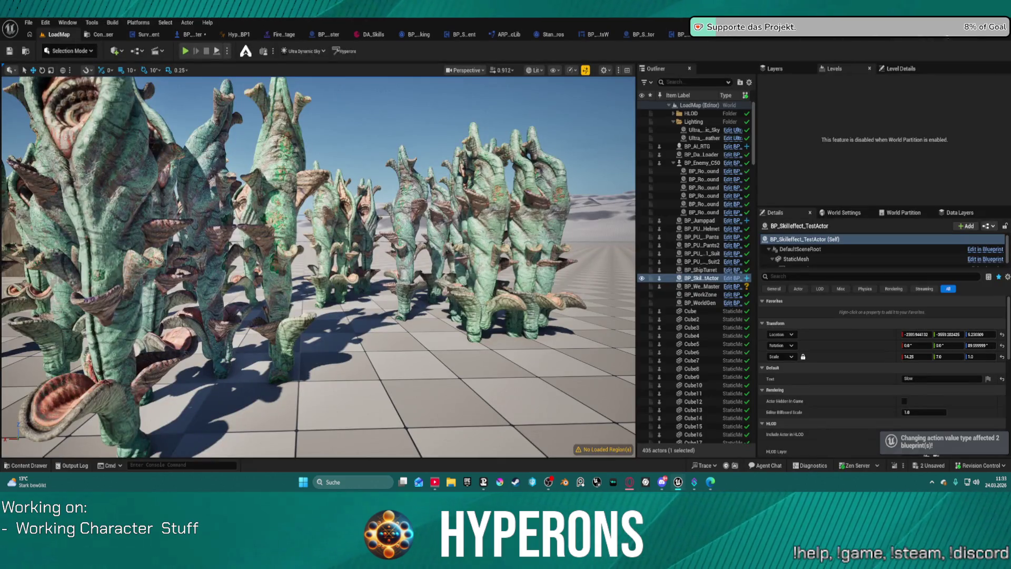
pyautogui.click(929, 39)
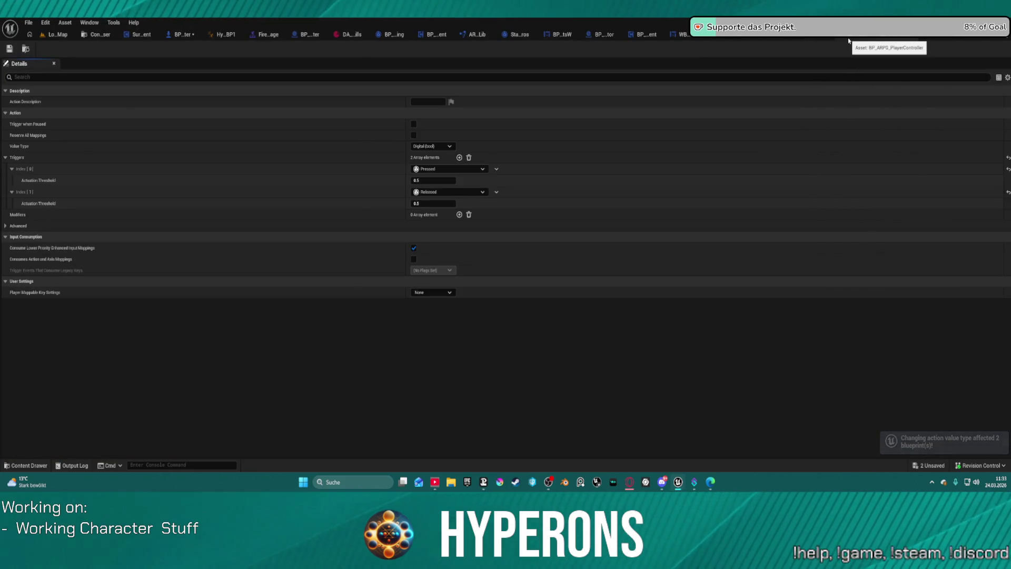
pyautogui.click(176, 35)
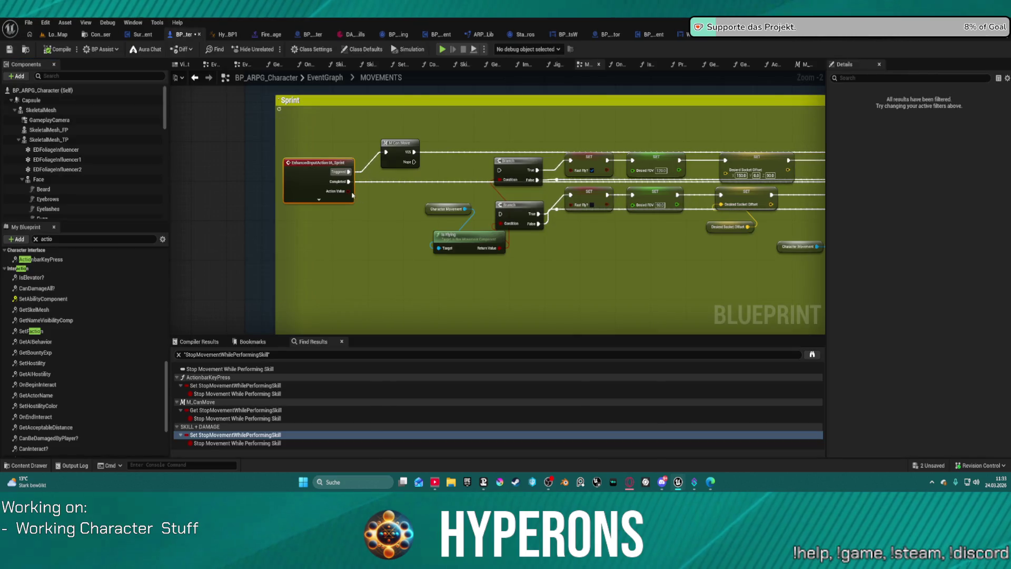
pyautogui.moveTo(40, 259)
pyautogui.mouseDown()
pyautogui.moveTo(884, 158)
pyautogui.moveTo(632, 210)
pyautogui.moveTo(600, 203)
pyautogui.mouseUp()
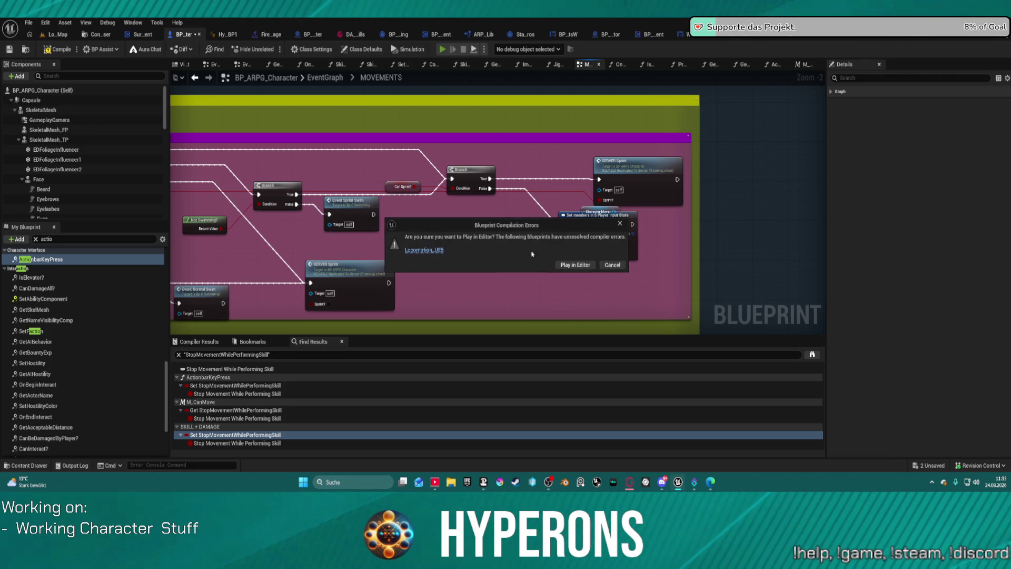
pyautogui.click(578, 265)
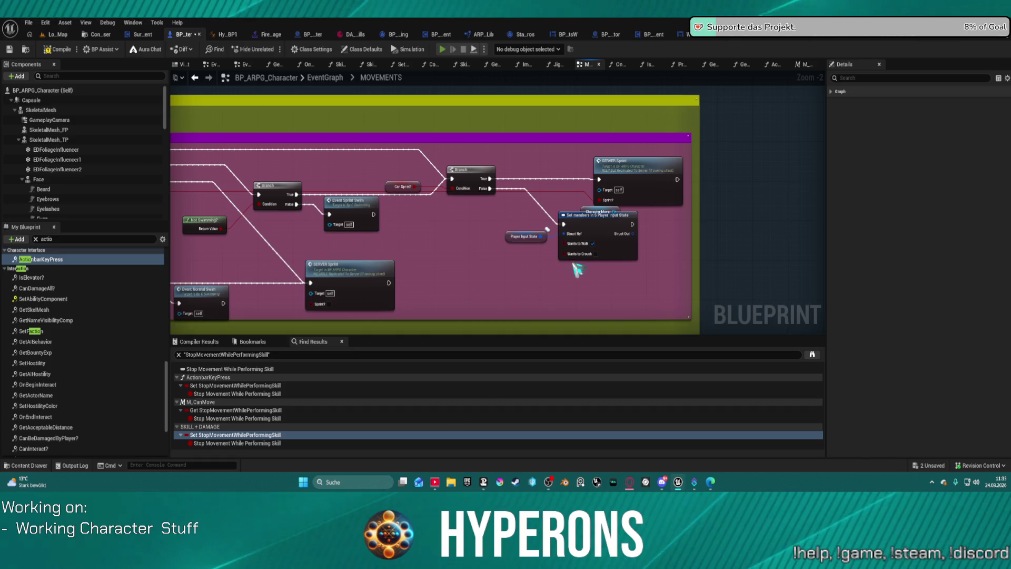
# Run the character forward, spawn the hoverbike with 5, then mount and dismount it with F
pyautogui.press('w')
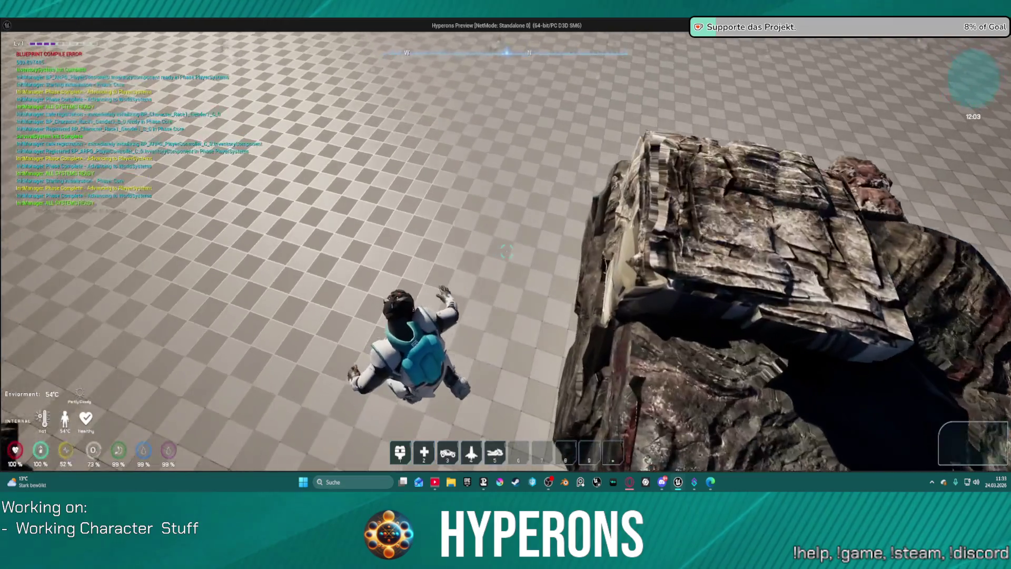
pyautogui.press('w')
pyautogui.press('5')
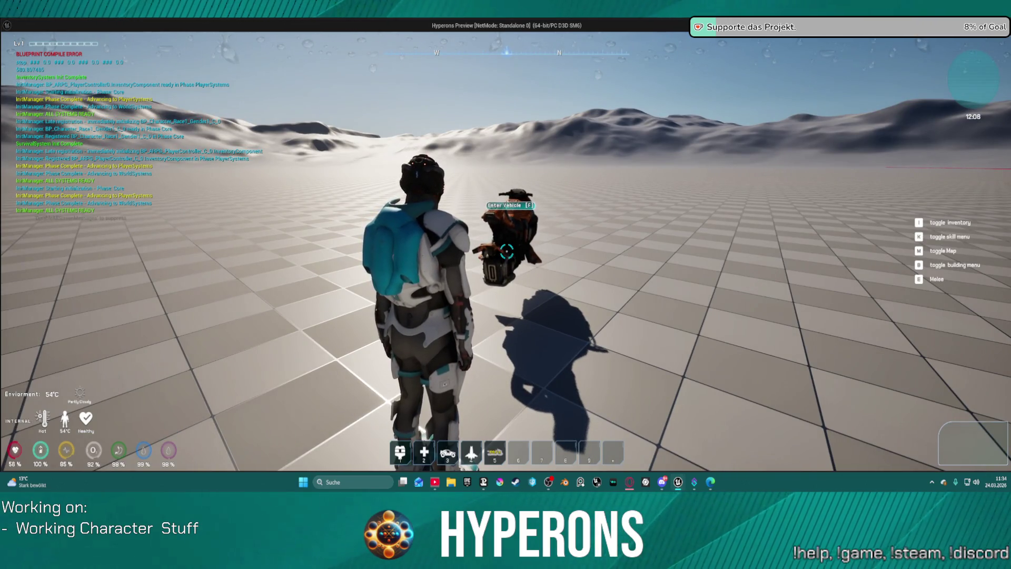
pyautogui.press('w')
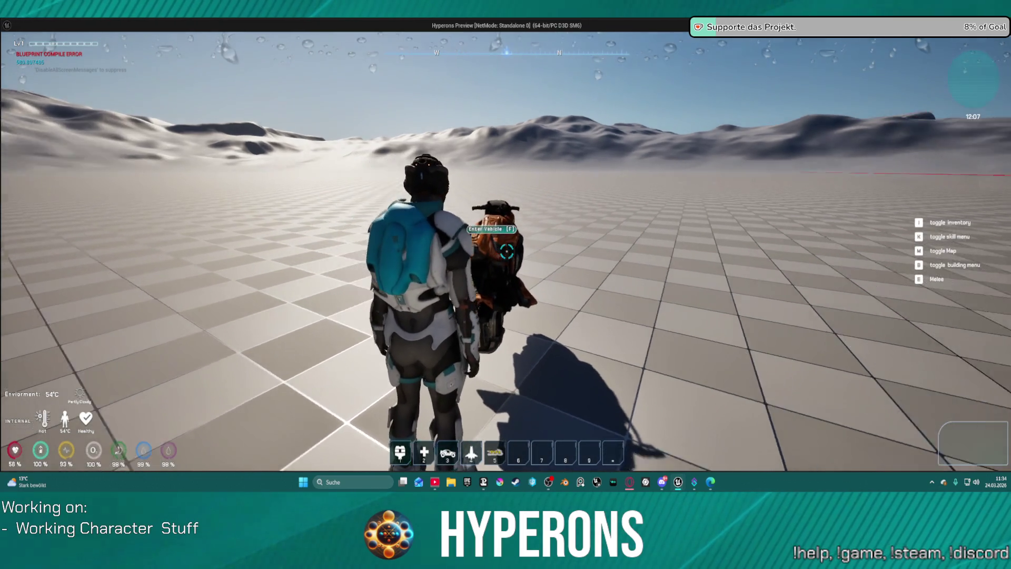
pyautogui.press('f')
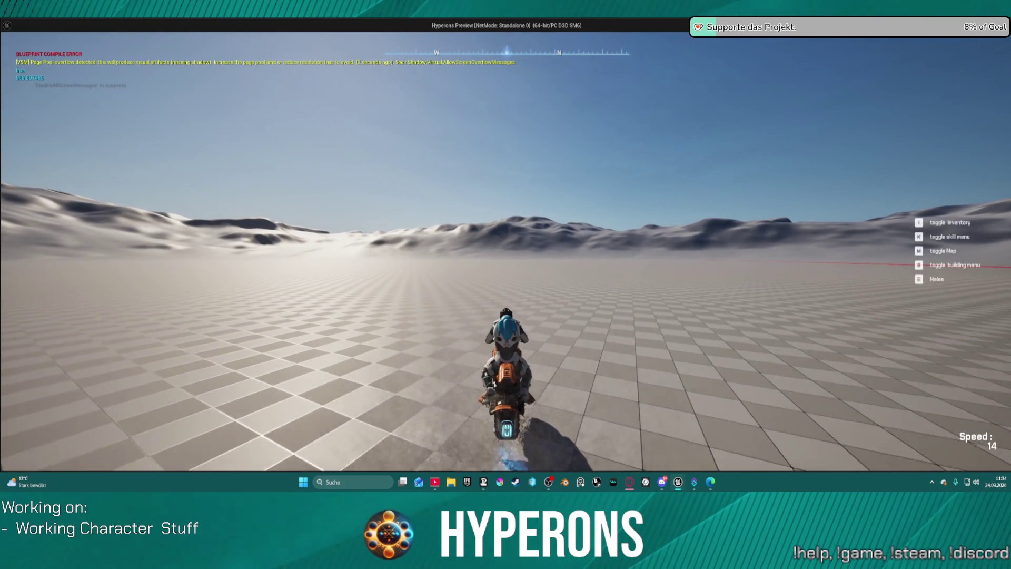
pyautogui.press('f')
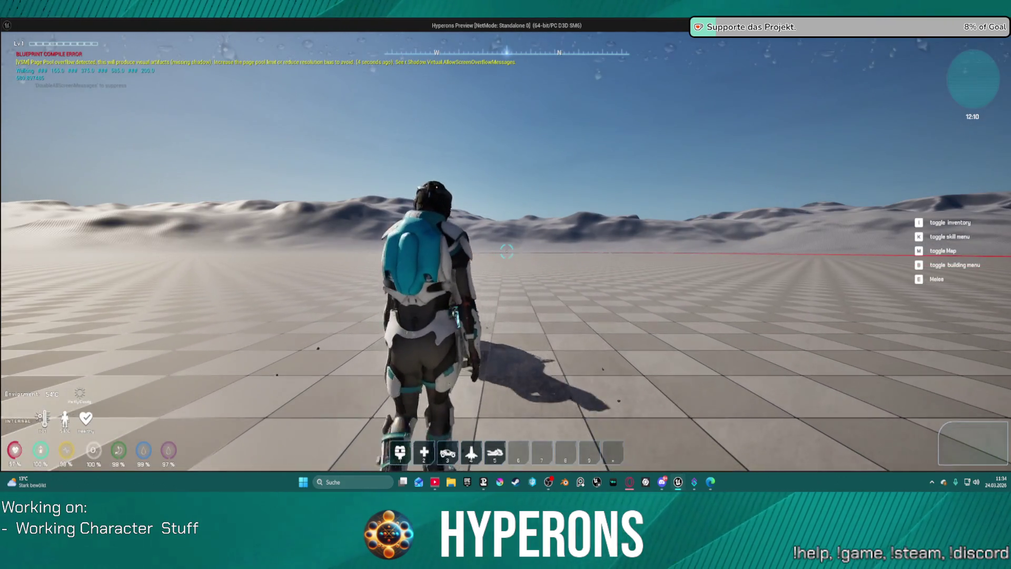
# Walk and run the character forward again, then end the play test with Esc
pyautogui.press('w')
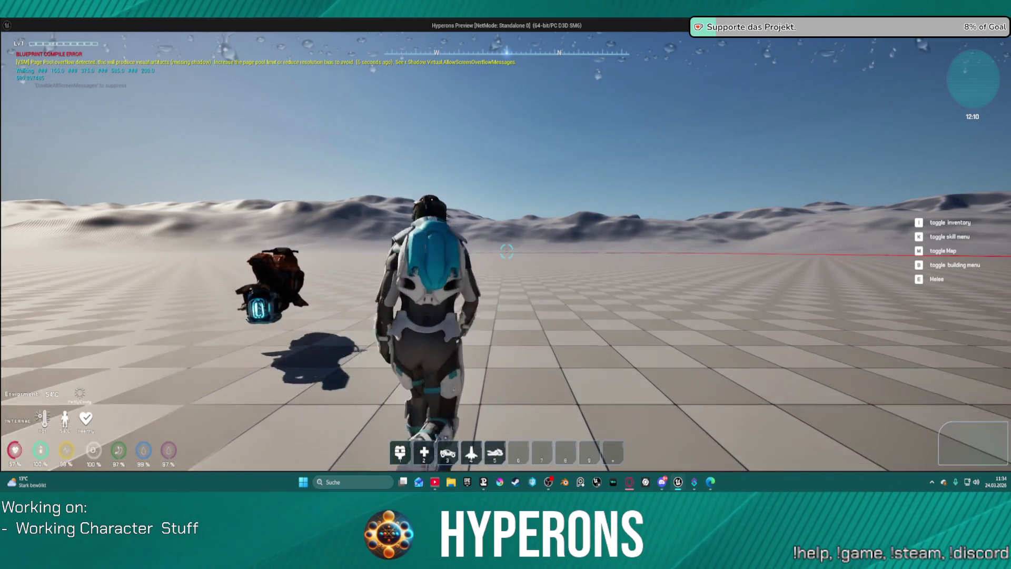
pyautogui.press('w')
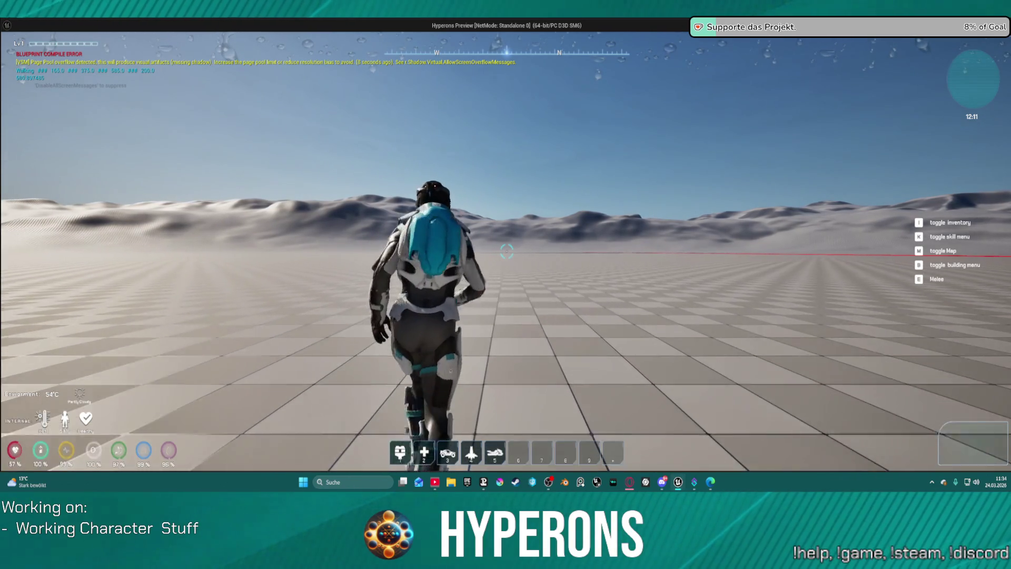
pyautogui.press('w')
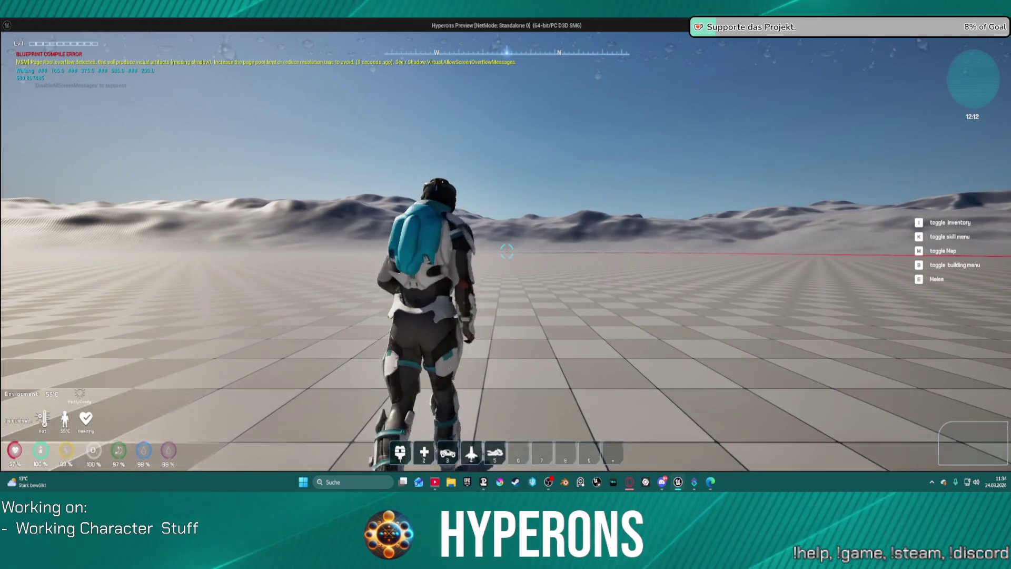
pyautogui.press('w')
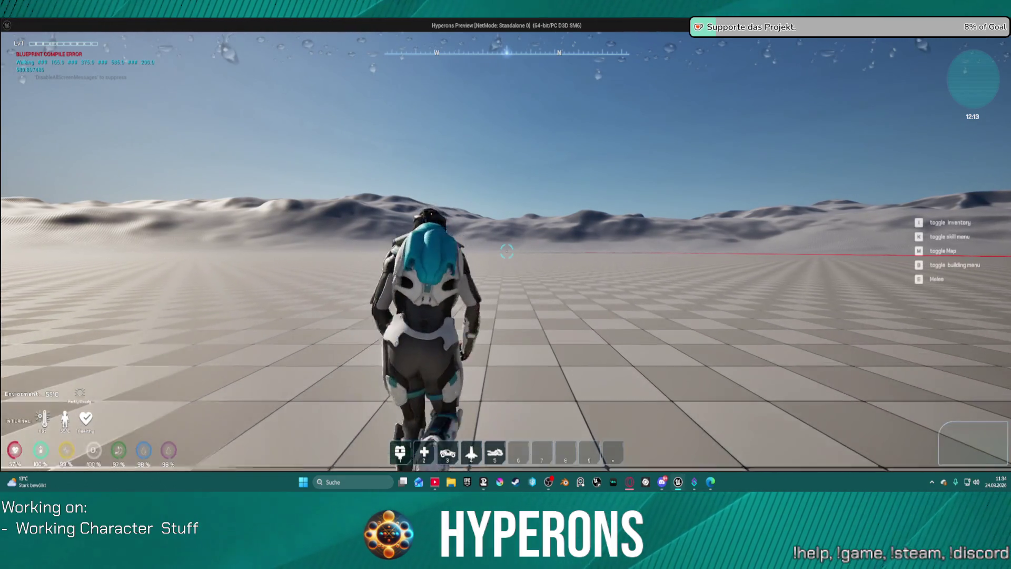
pyautogui.press('Escape')
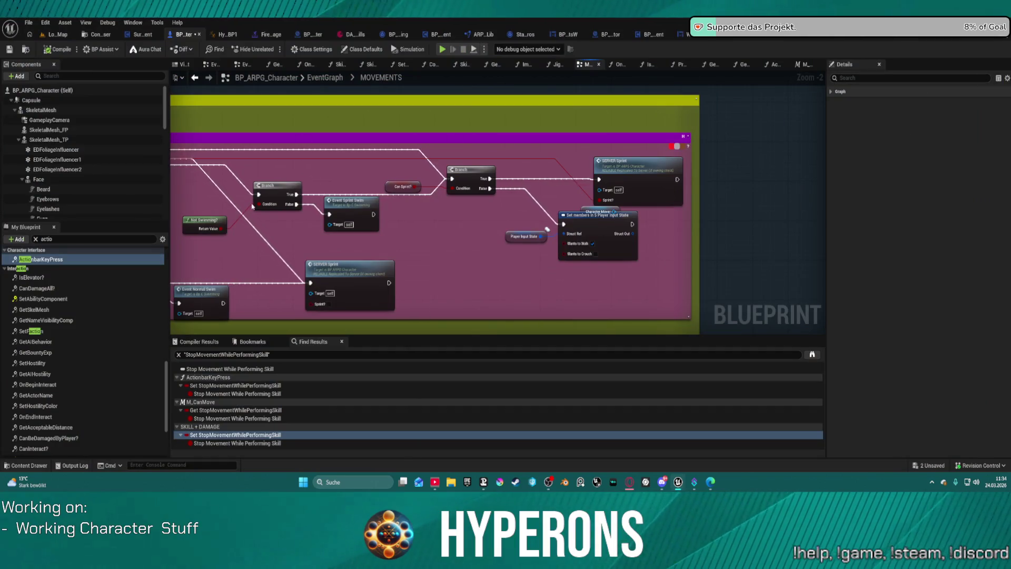
# Bring SERVER Sprint into view and move the Character Mover getter up and left
pyautogui.moveTo(406, 189); pyautogui.dragTo(504, 214)
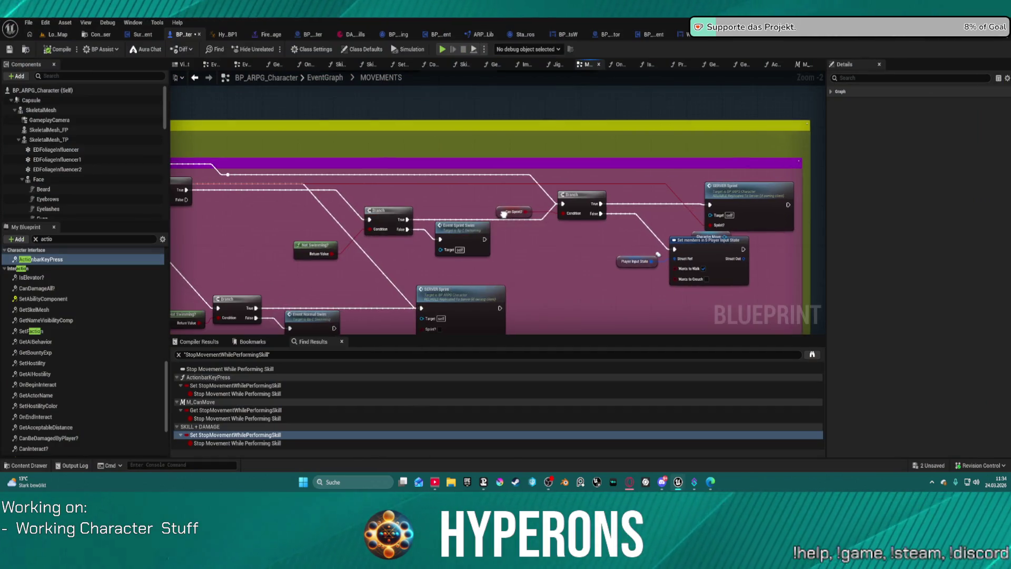
pyautogui.rightClick(729, 198)
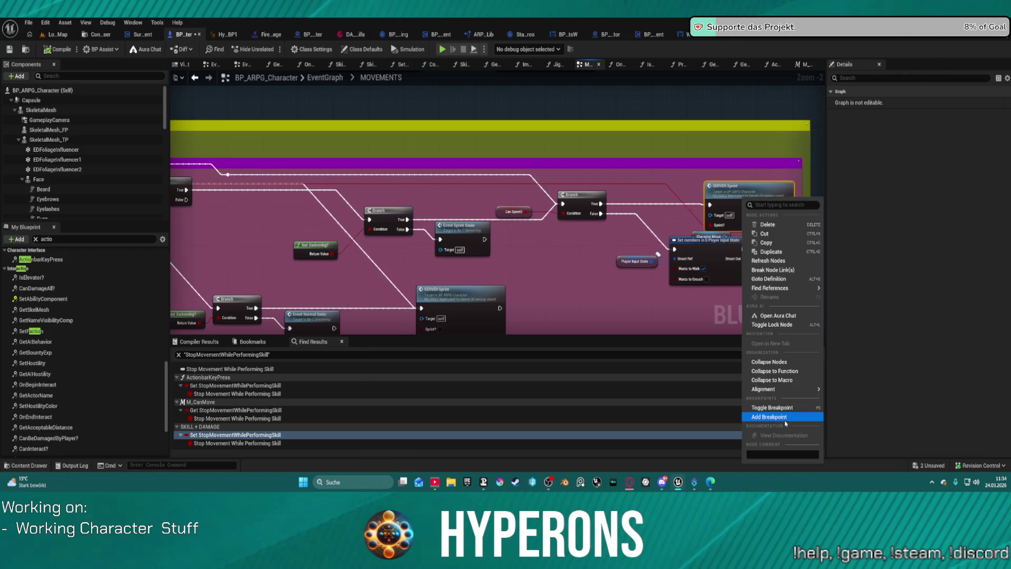
pyautogui.click(701, 240)
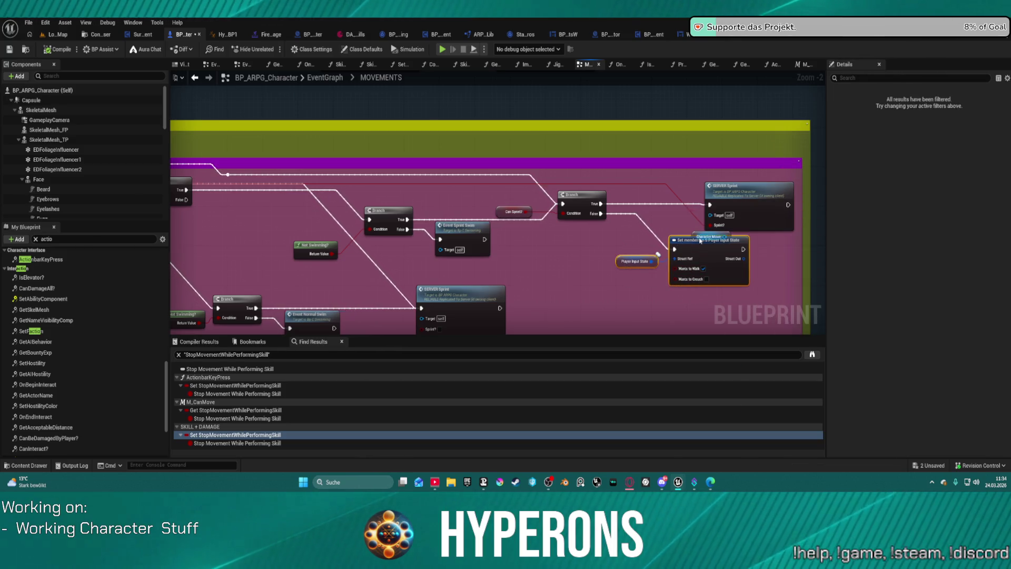
pyautogui.moveTo(700, 238)
pyautogui.mouseDown()
pyautogui.moveTo(655, 235)
pyautogui.moveTo(682, 224)
pyautogui.moveTo(642, 221)
pyautogui.moveTo(684, 273)
pyautogui.moveTo(658, 265)
pyautogui.moveTo(683, 251)
pyautogui.mouseUp()
# Add a breakpoint on the SERVER Sprint node and launch a standalone preview
pyautogui.rightClick(729, 203)
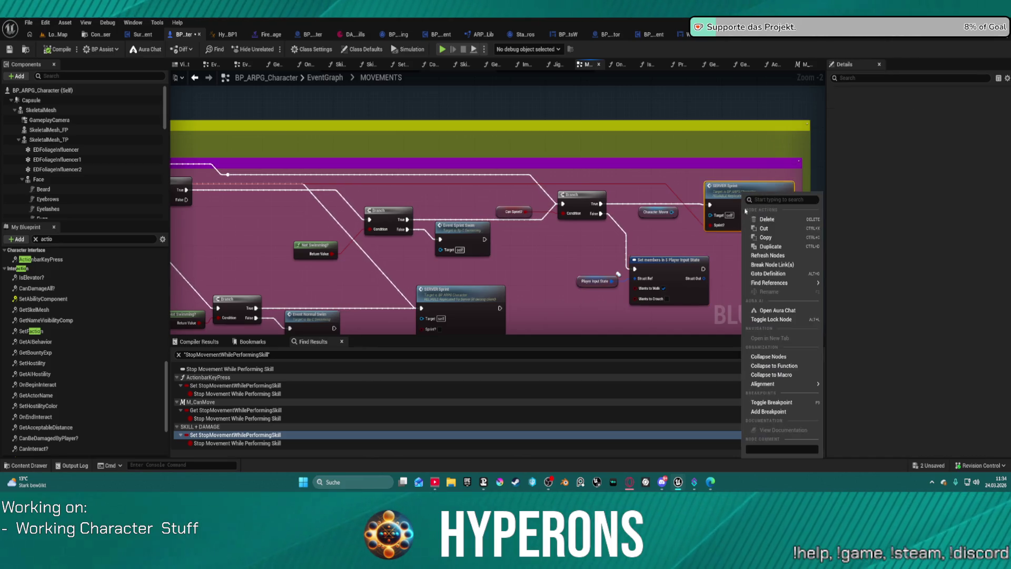
pyautogui.click(779, 402)
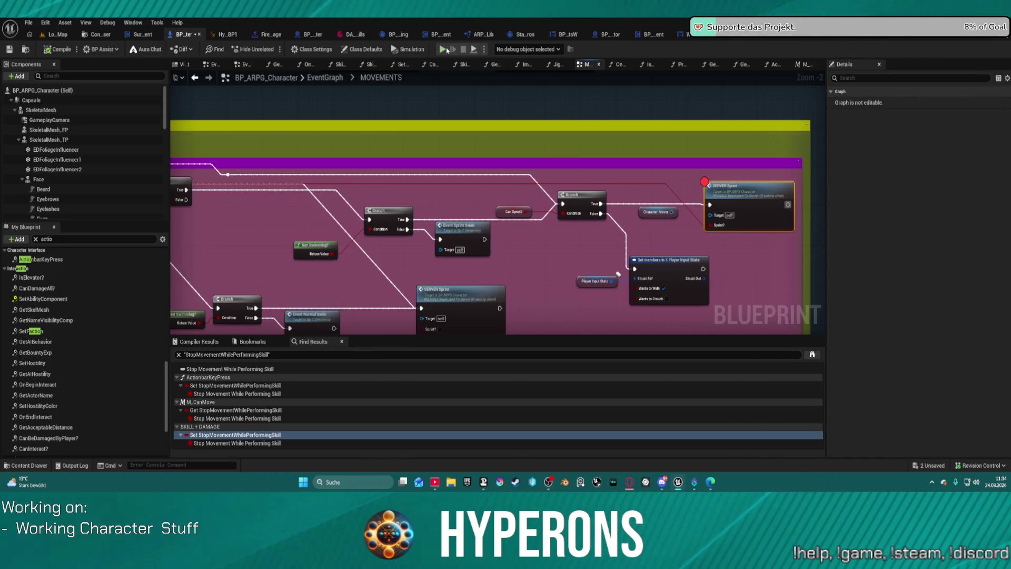
pyautogui.click(446, 50)
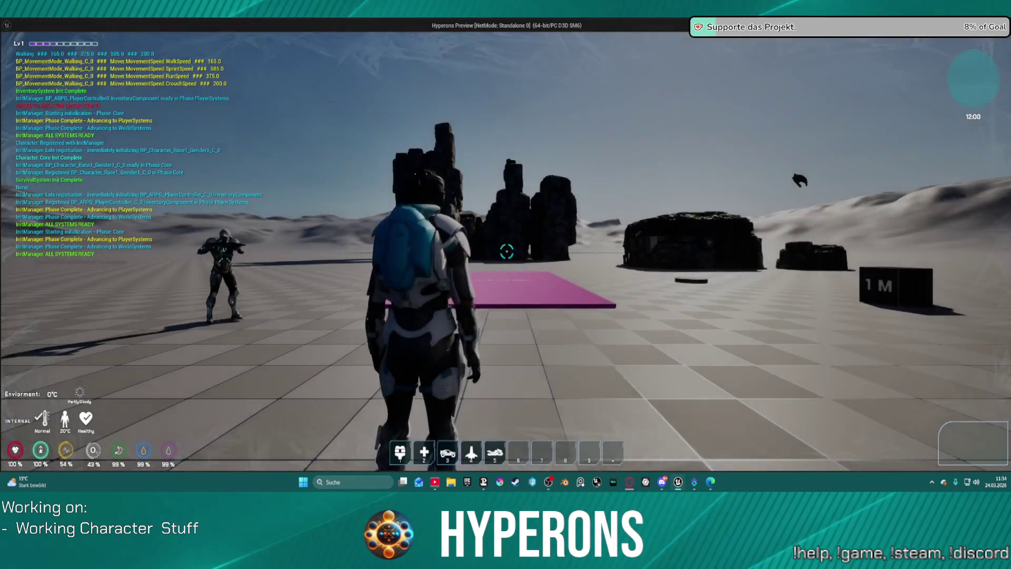
# Sprint to hit the SERVER Sprint breakpoint, resume with F5, and walk across the plain
pyautogui.press('shift')
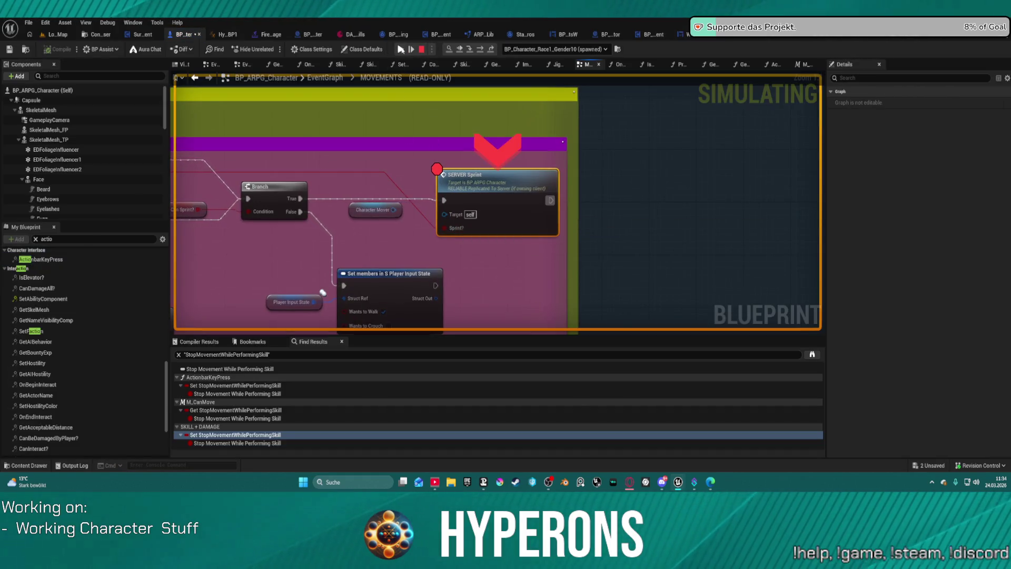
pyautogui.press('F5')
pyautogui.press('w')
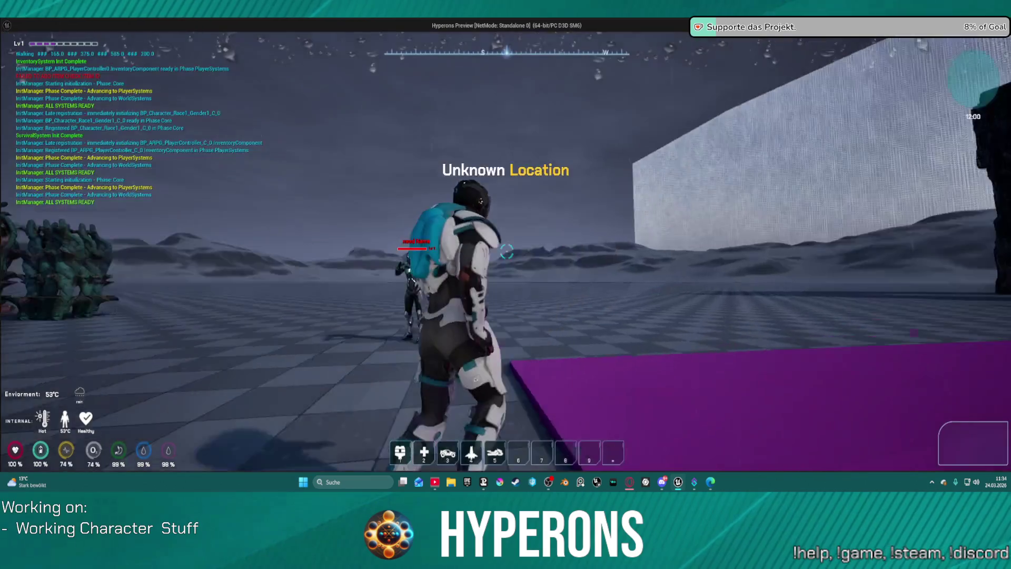
pyautogui.press('w')
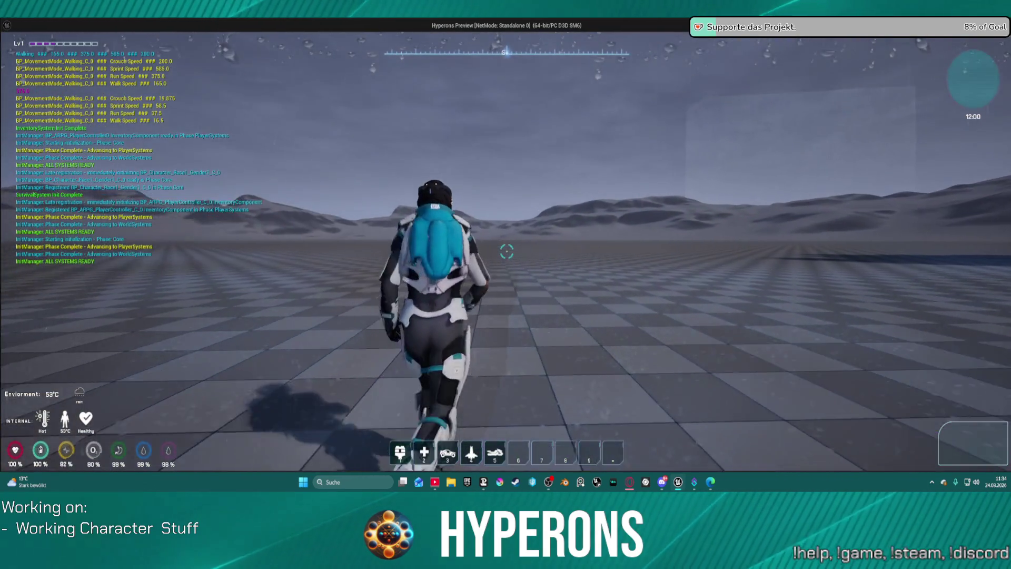
pyautogui.press('w')
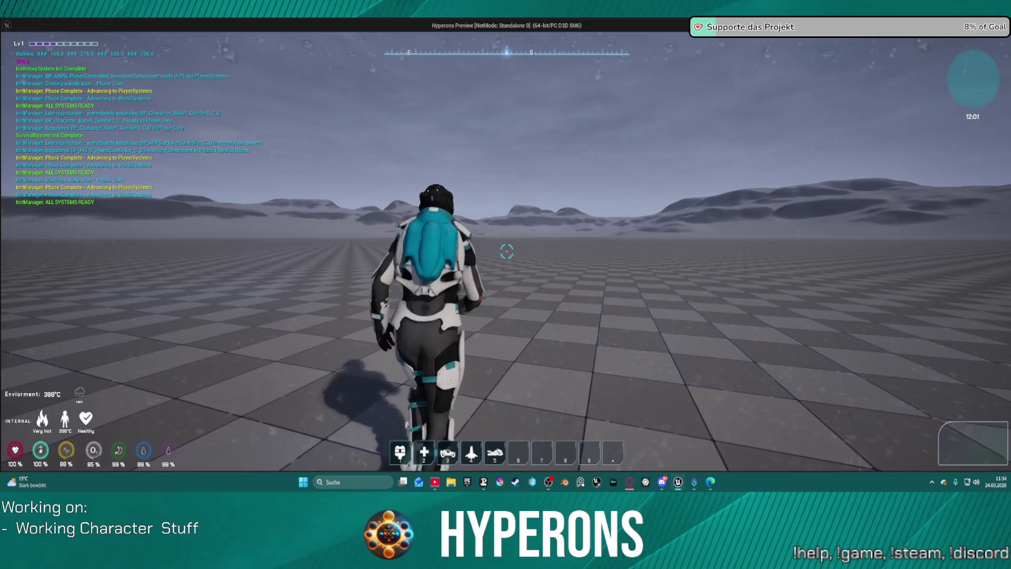
pyautogui.press('w')
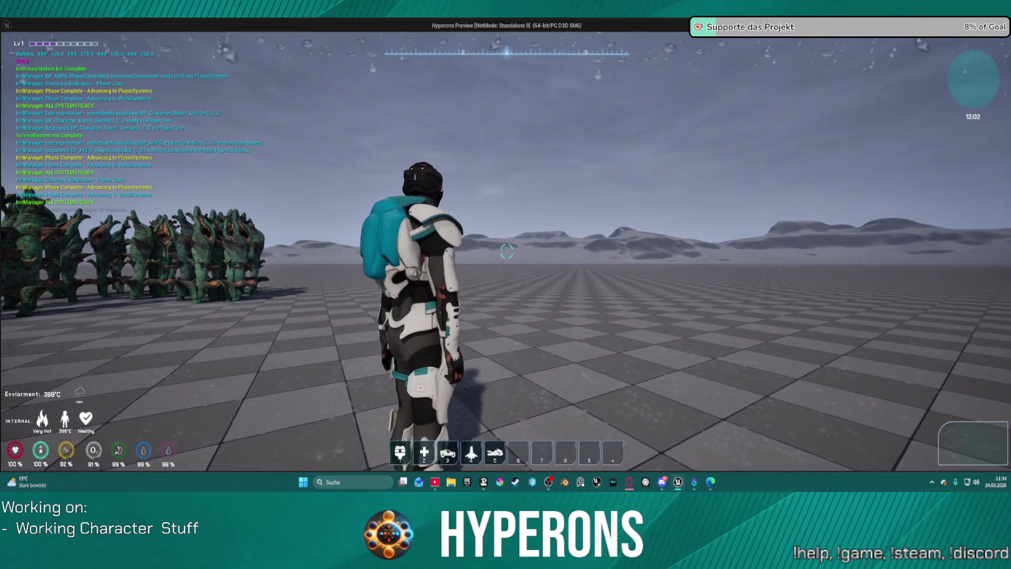
# Summon the orange hoverbike with 5, walk toward it, then stop play with Esc
pyautogui.press('5')
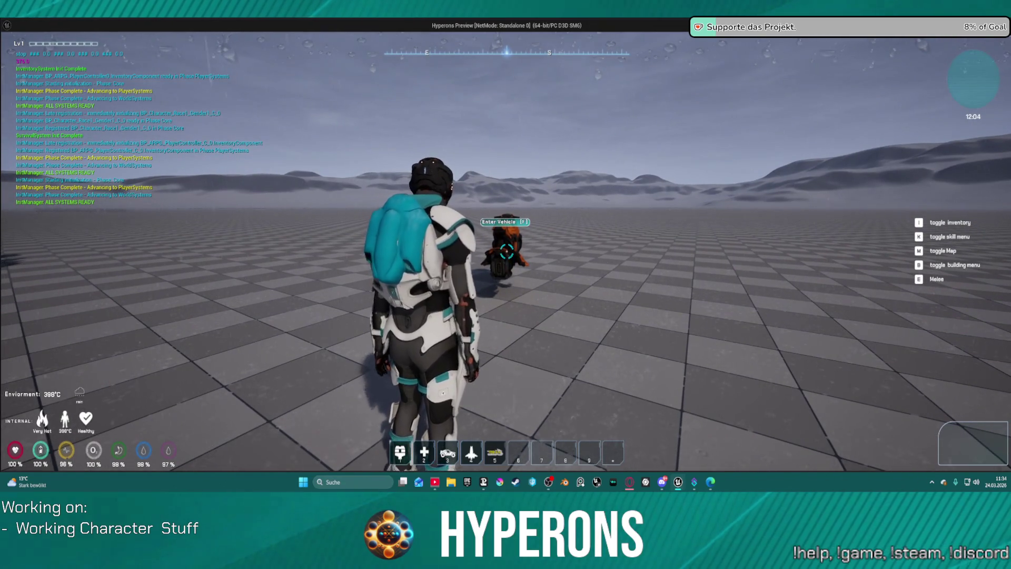
pyautogui.press('w')
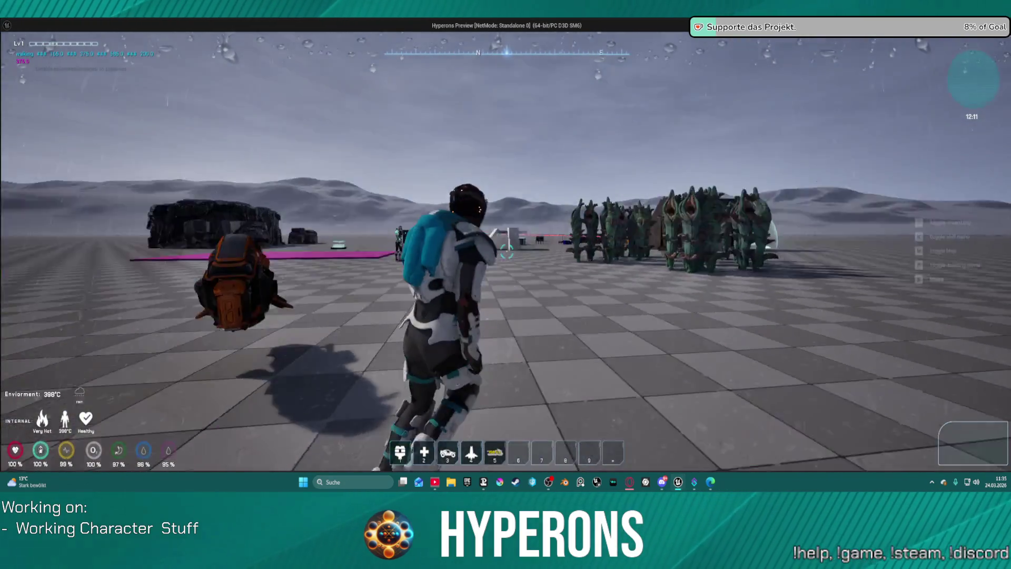
pyautogui.press('Escape')
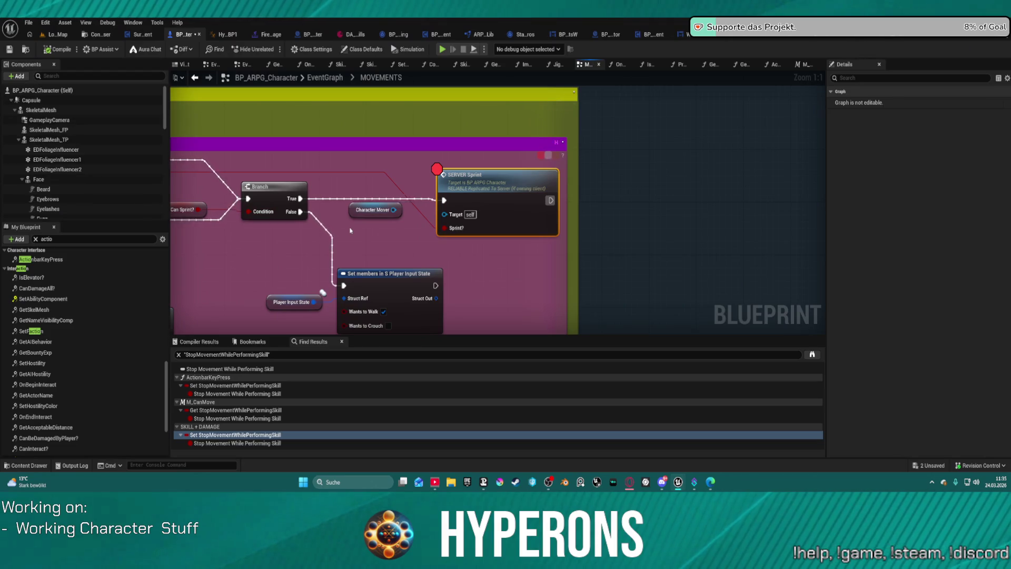
# Zoom out and pan to the Sprint comment, then view the DA skills asset's Spawn Vehicle settings
pyautogui.click(375, 210)
pyautogui.scroll(-4, 374, 210)
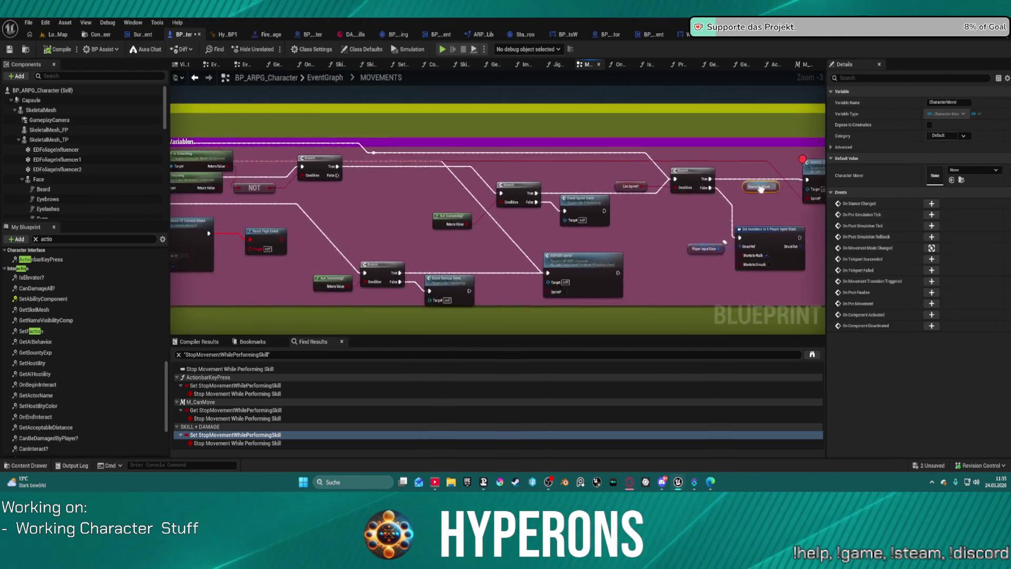
pyautogui.moveTo(433, 205)
pyautogui.mouseDown()
pyautogui.moveTo(726, 197)
pyautogui.moveTo(956, 251)
pyautogui.mouseUp()
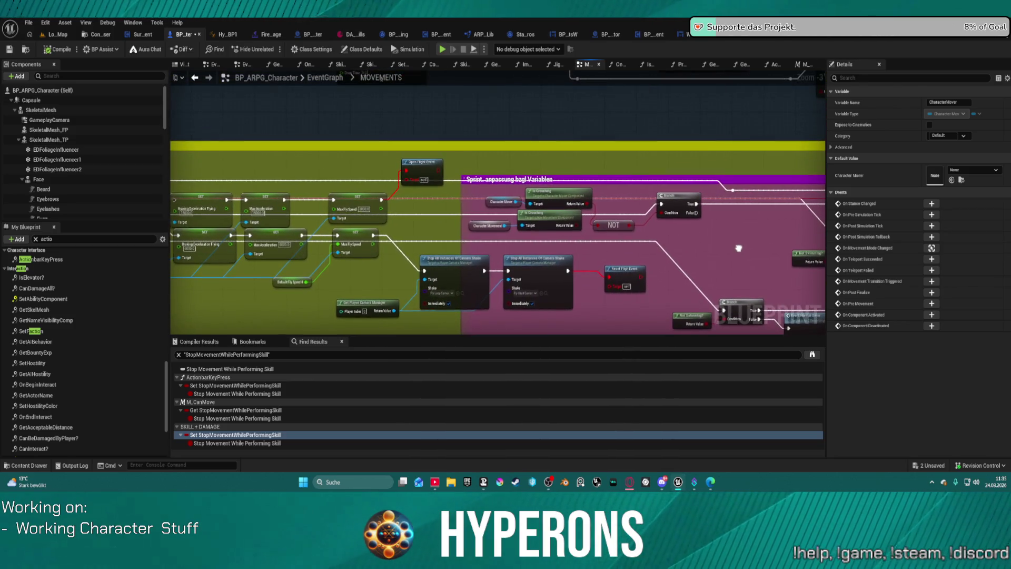
pyautogui.moveTo(211, 242)
pyautogui.mouseDown()
pyautogui.moveTo(615, 220)
pyautogui.moveTo(730, 263)
pyautogui.moveTo(638, 263)
pyautogui.mouseUp()
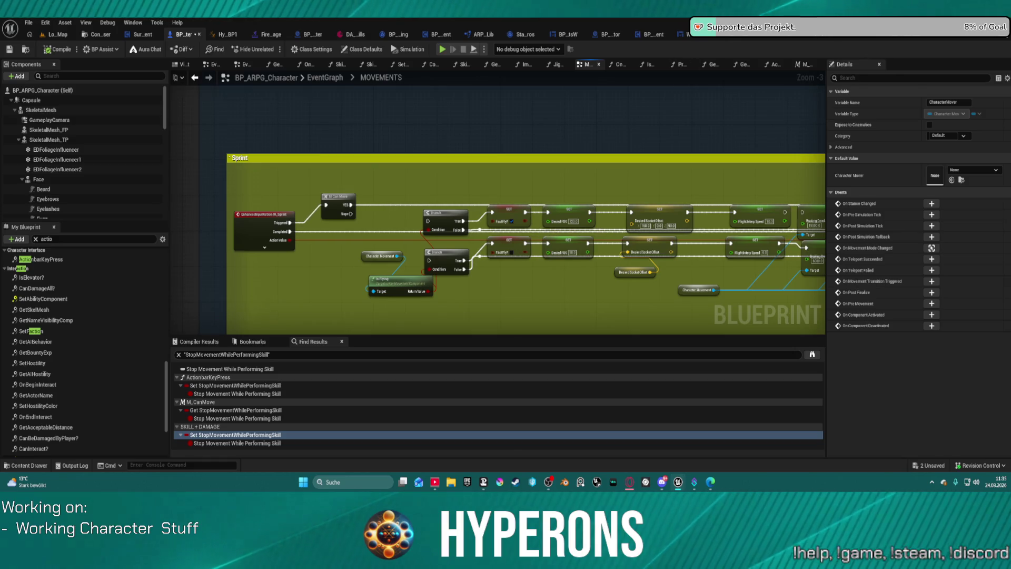
pyautogui.click(355, 36)
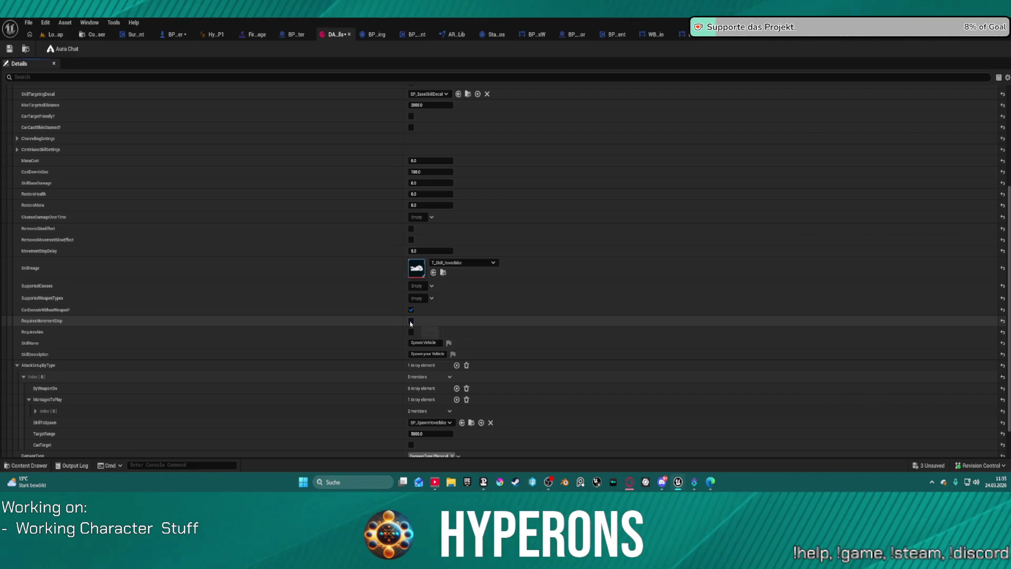
# In the LoadMap level, sprint to hit the SERVER Sprint breakpoint, then resume the game
pyautogui.click(53, 34)
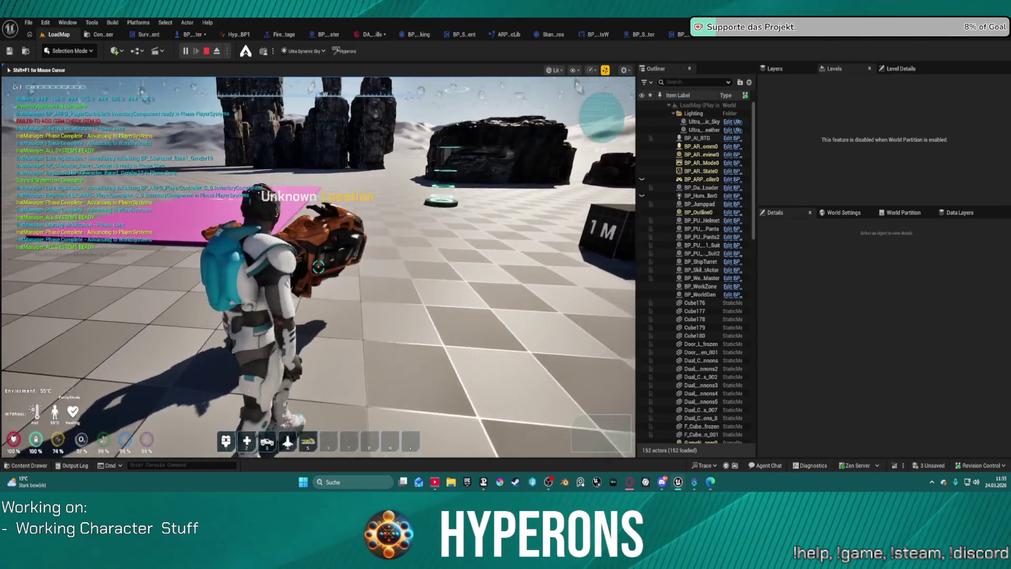
pyautogui.press('shift')
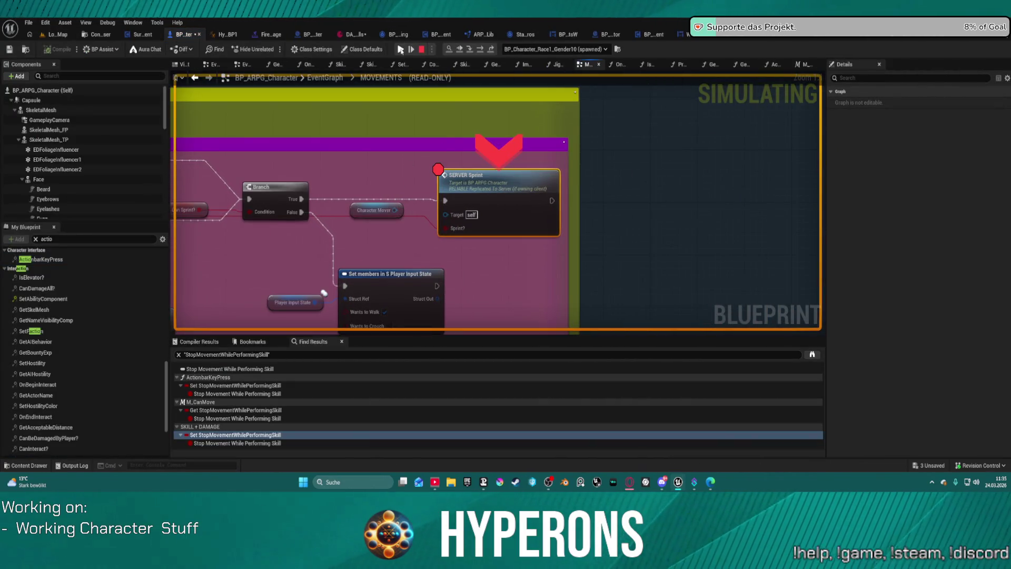
pyautogui.click(400, 52)
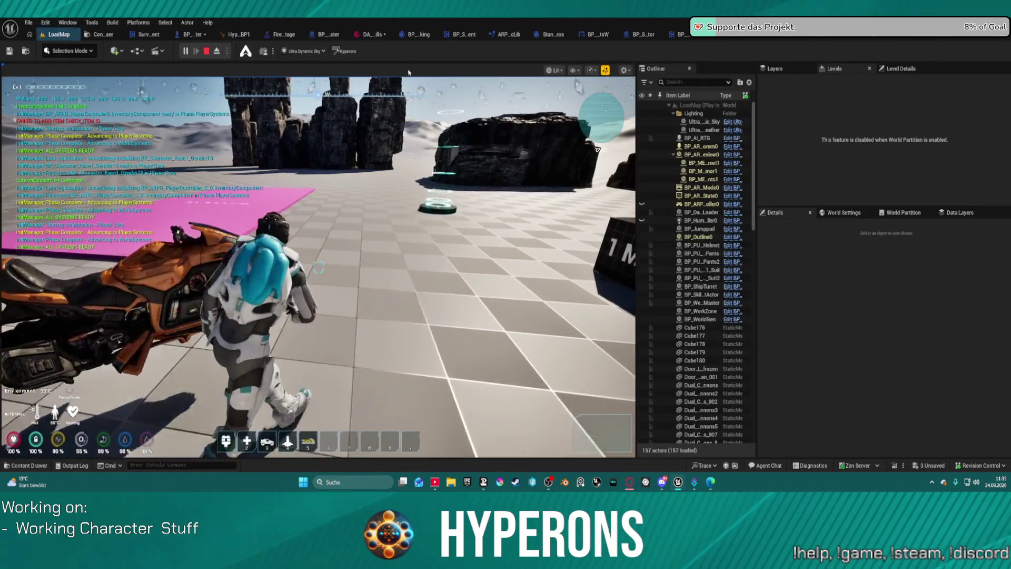
pyautogui.click(408, 72)
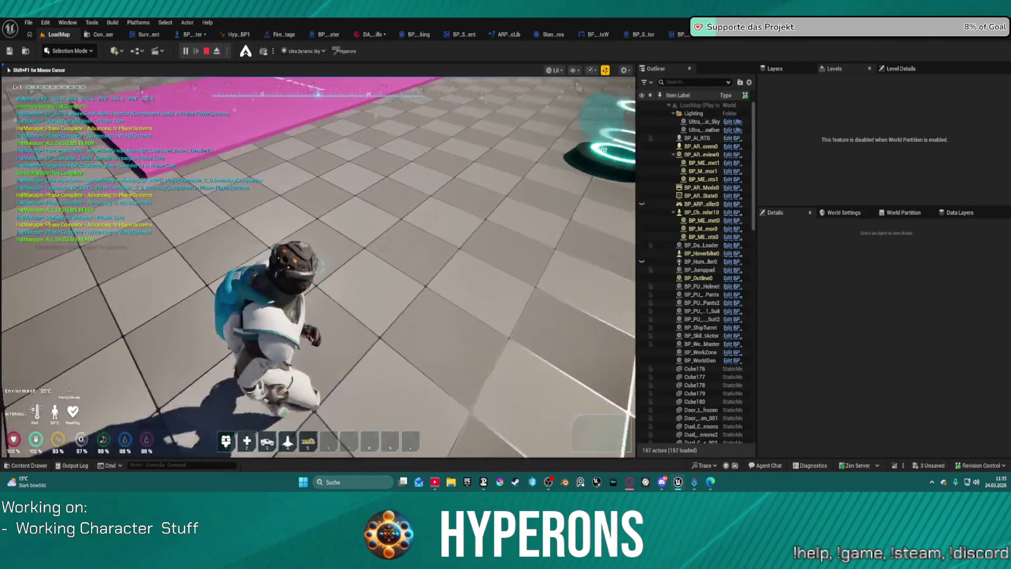
# Sprint again to pause on SERVER Sprint, remove its breakpoint, and resume
pyautogui.press('shift')
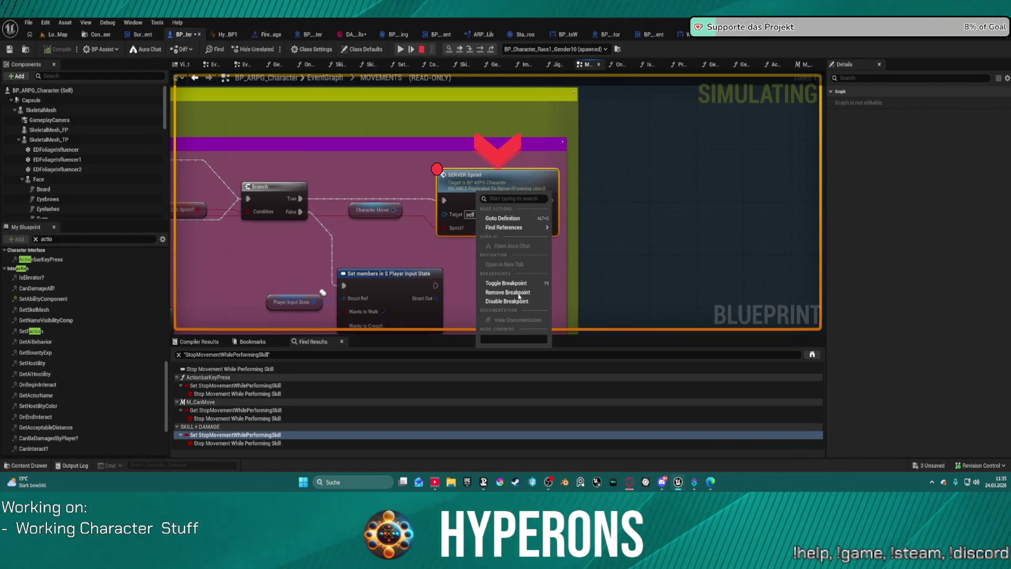
pyautogui.click(518, 294)
pyautogui.click(400, 48)
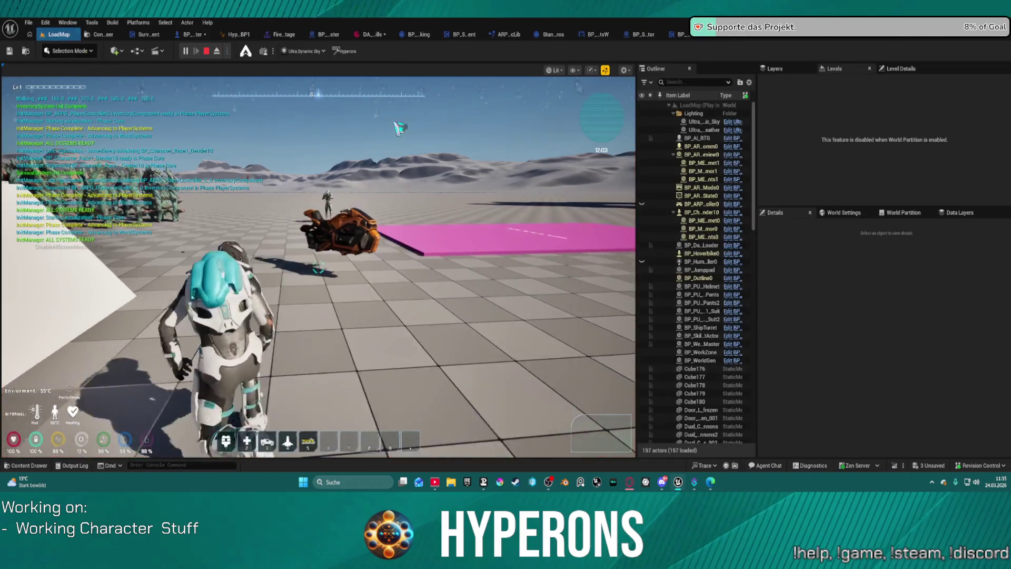
# Run the character past the dark and white blocks up to the orange hoverbike
pyautogui.click(380, 147)
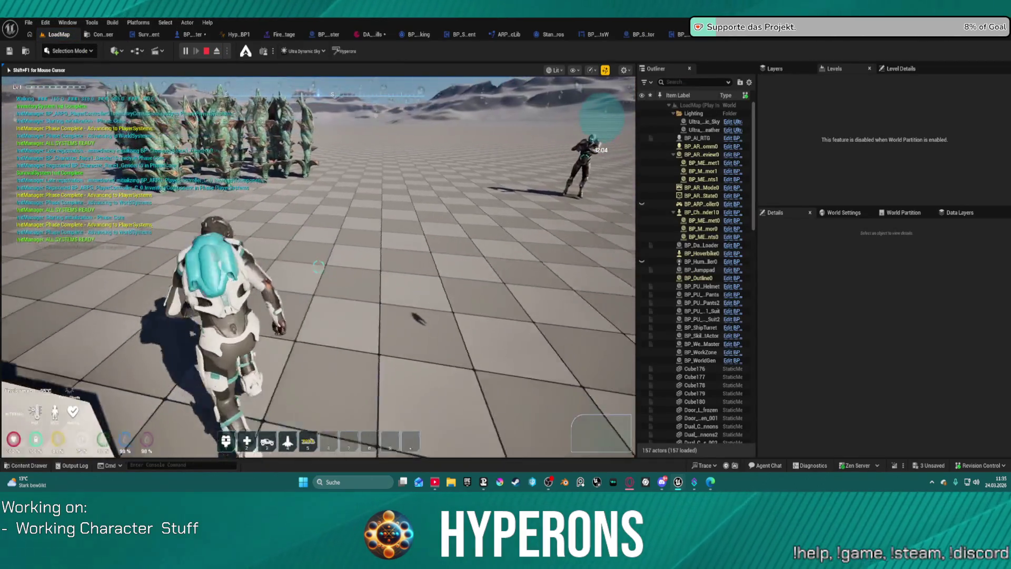
pyautogui.press('w')
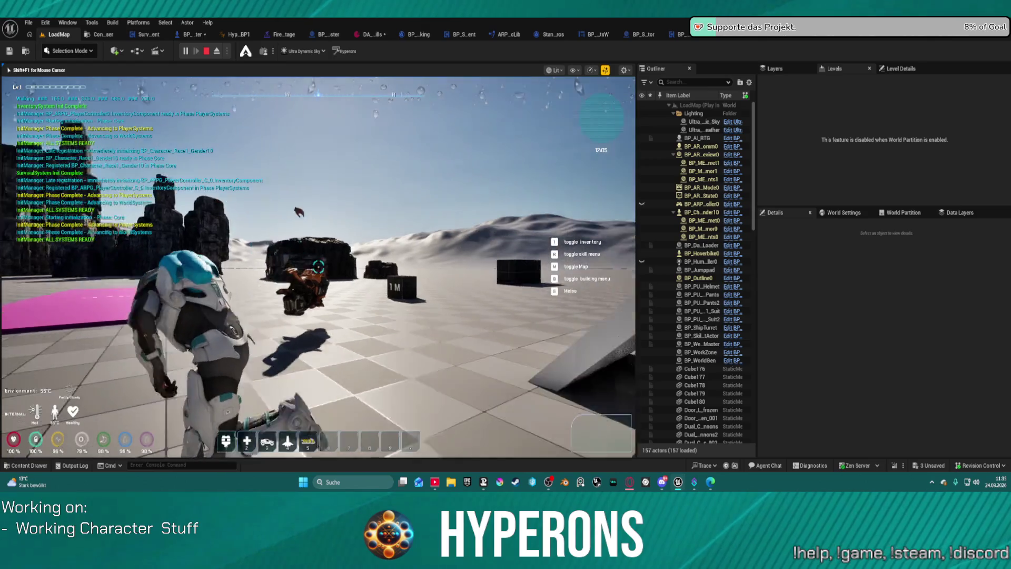
pyautogui.press('w')
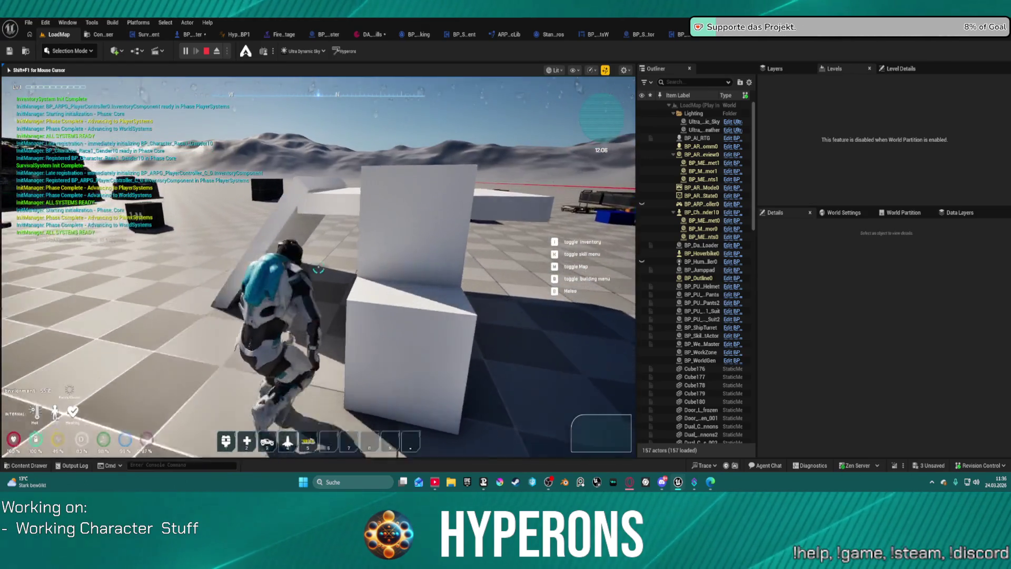
pyautogui.press('w')
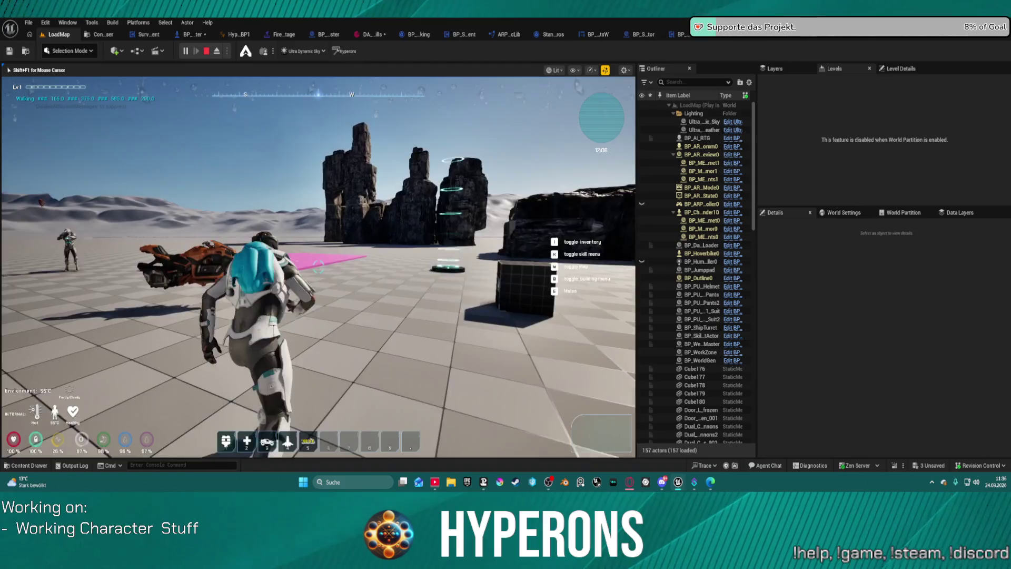
pyautogui.press('w')
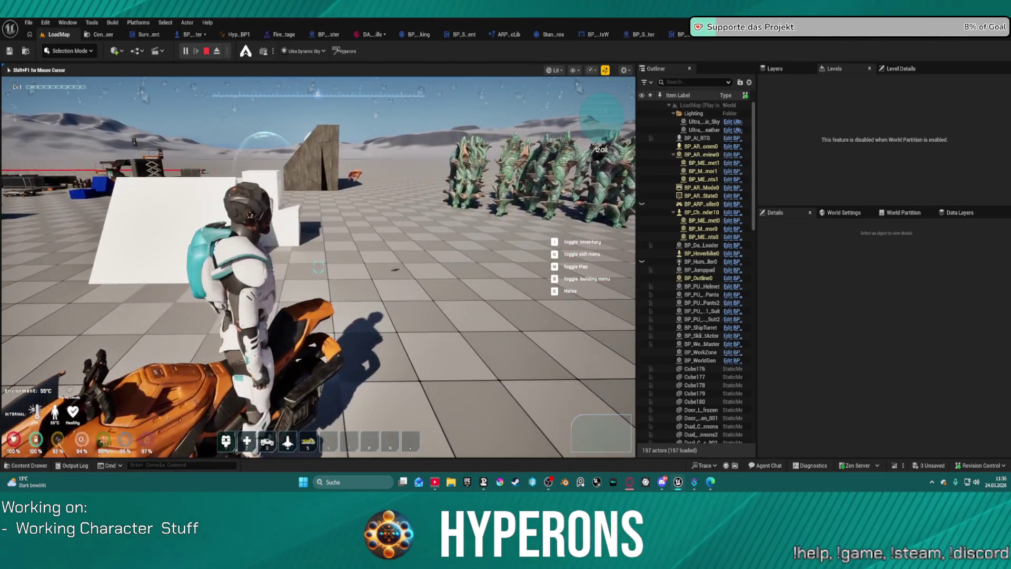
# Mount and dismount the hoverbike, walk onto the teal platform, then stop the session
pyautogui.press('f')
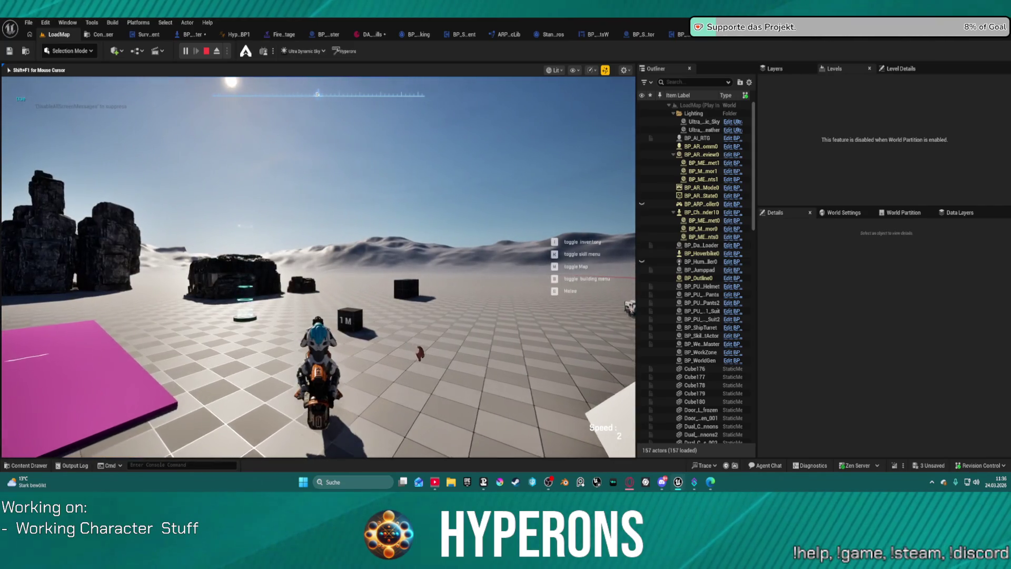
pyautogui.press('f')
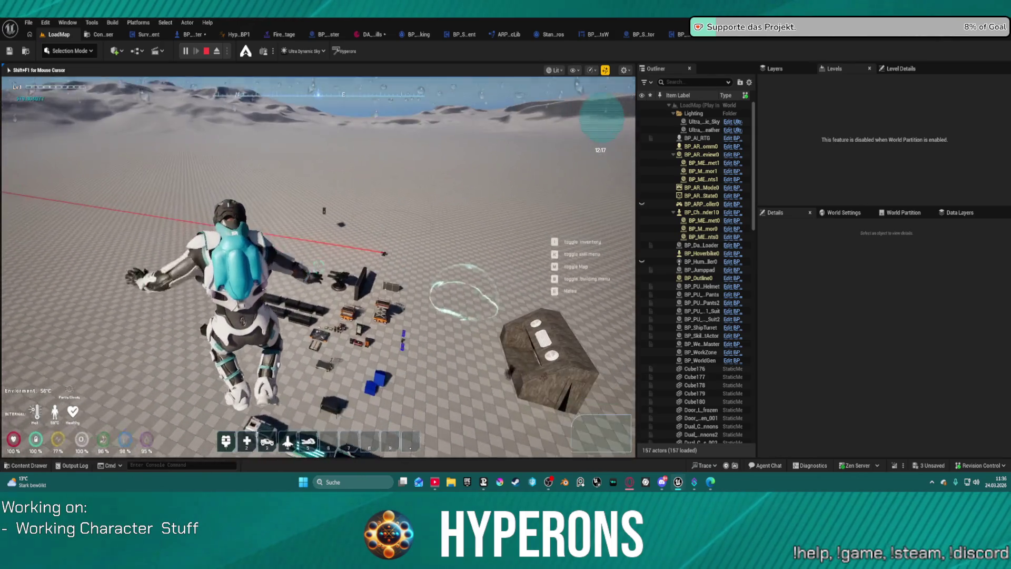
pyautogui.press('w')
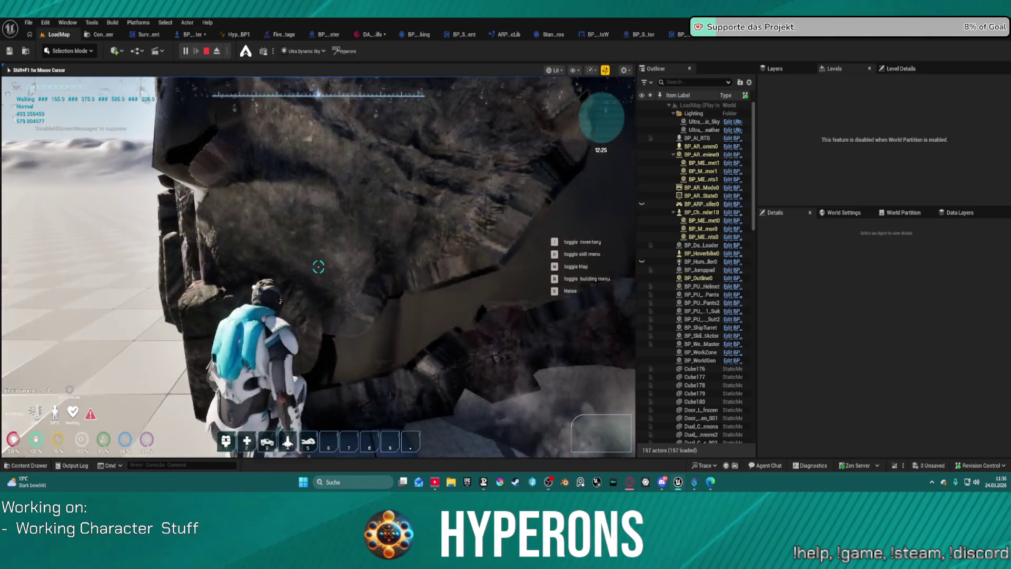
pyautogui.press('w')
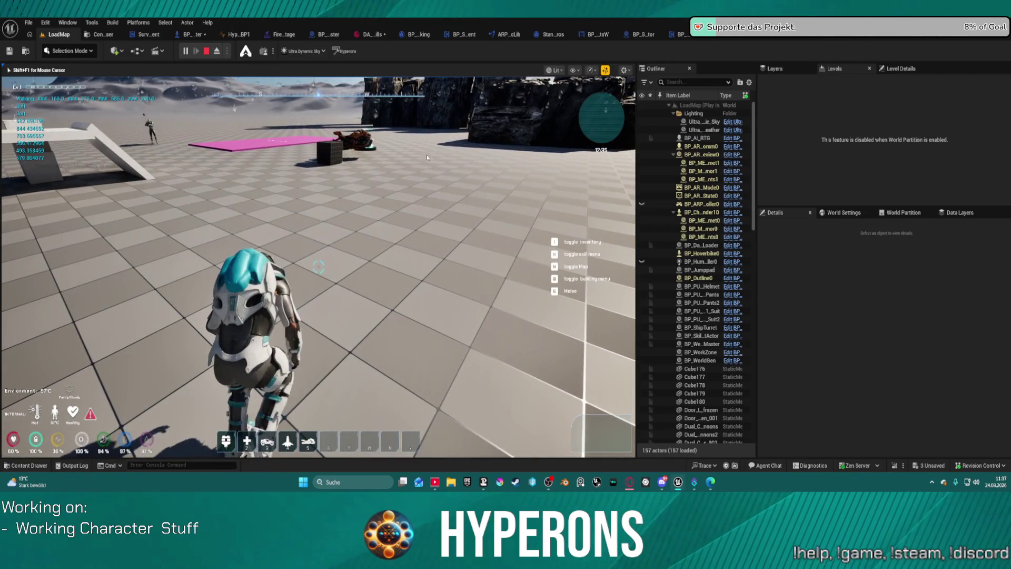
pyautogui.press('Escape')
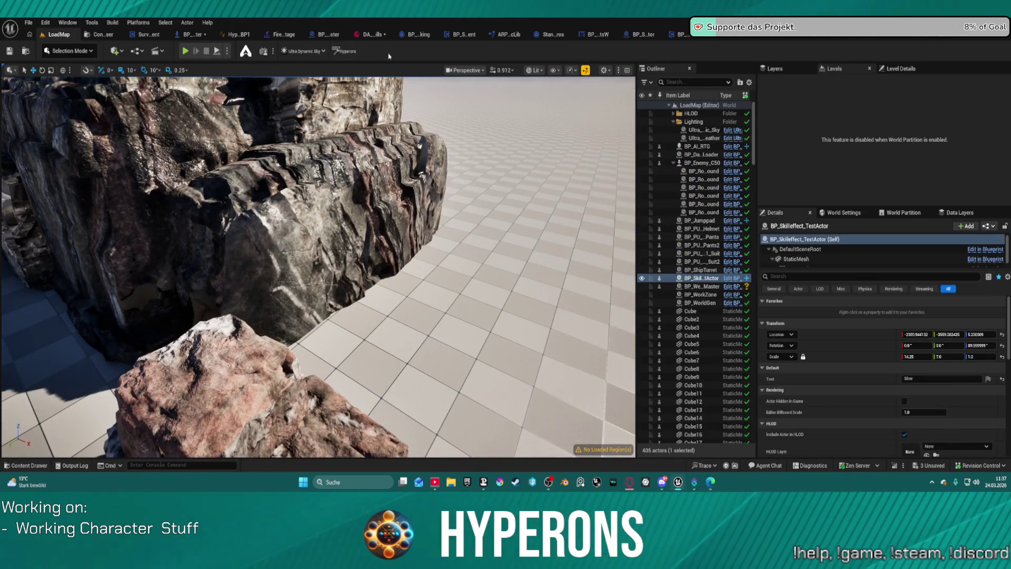
# Check the DA skills asset's Details, then go back to the BP_ARPG_Character MOVEMENTS graph
pyautogui.click(363, 35)
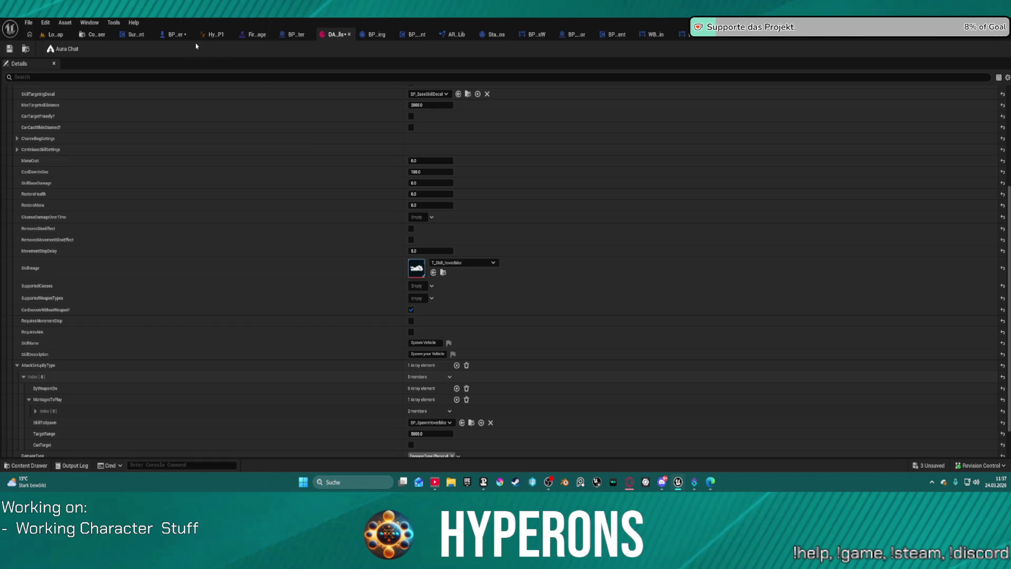
pyautogui.click(167, 34)
pyautogui.scroll(-2, 528, 224)
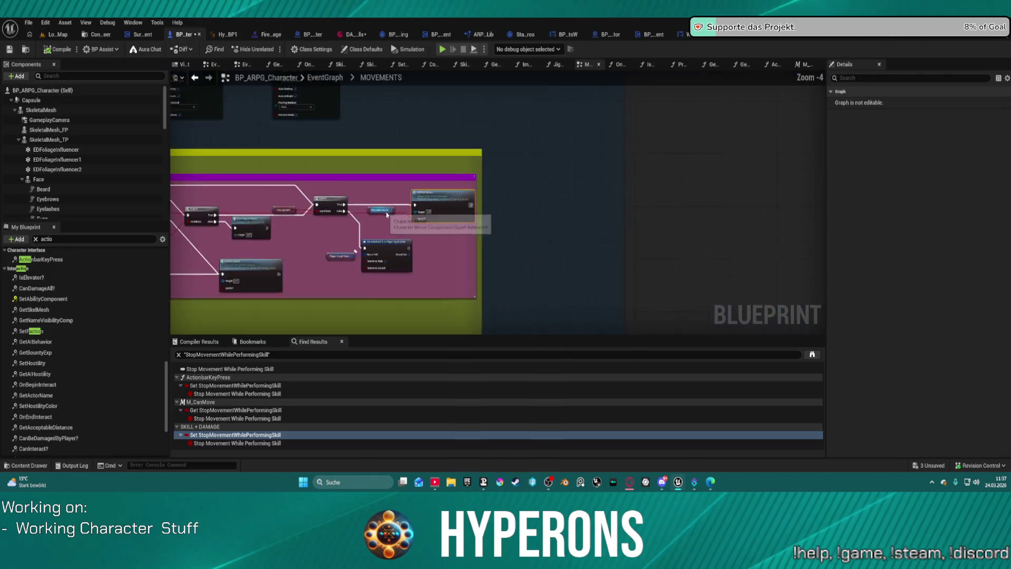
# From the EventGraph, clear the My Blueprint search and open the SKILL + DAMAGE collapsed graph
pyautogui.scroll(2, 528, 224)
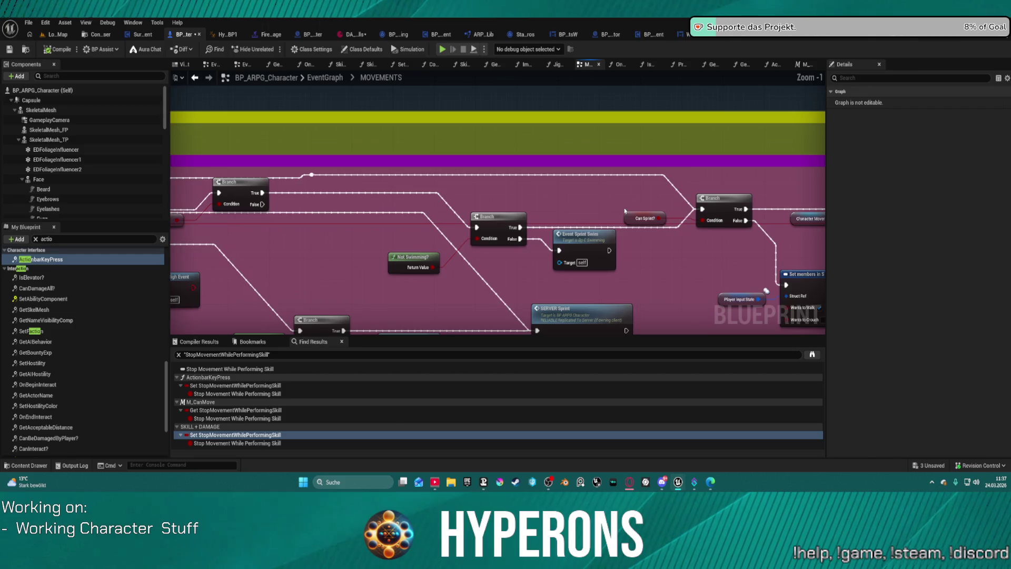
pyautogui.scroll(-1, 619, 218)
pyautogui.scroll(-2, 620, 217)
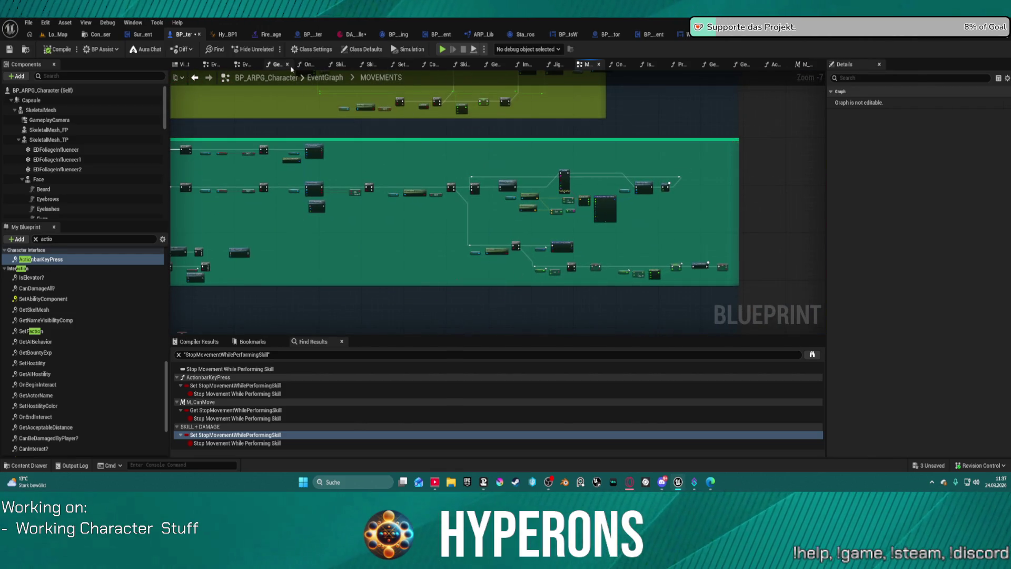
pyautogui.click(204, 65)
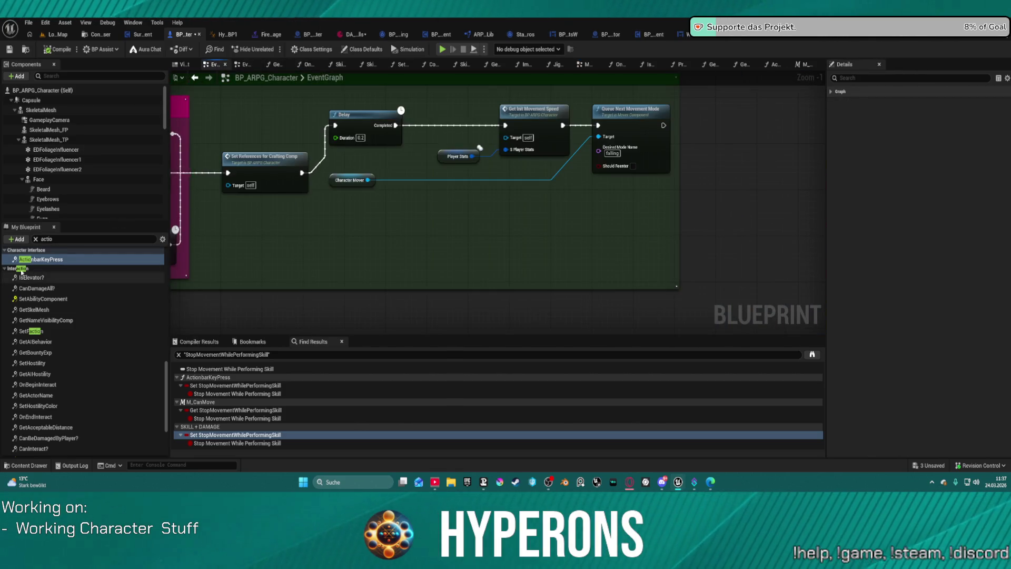
pyautogui.scroll(5, 76, 282)
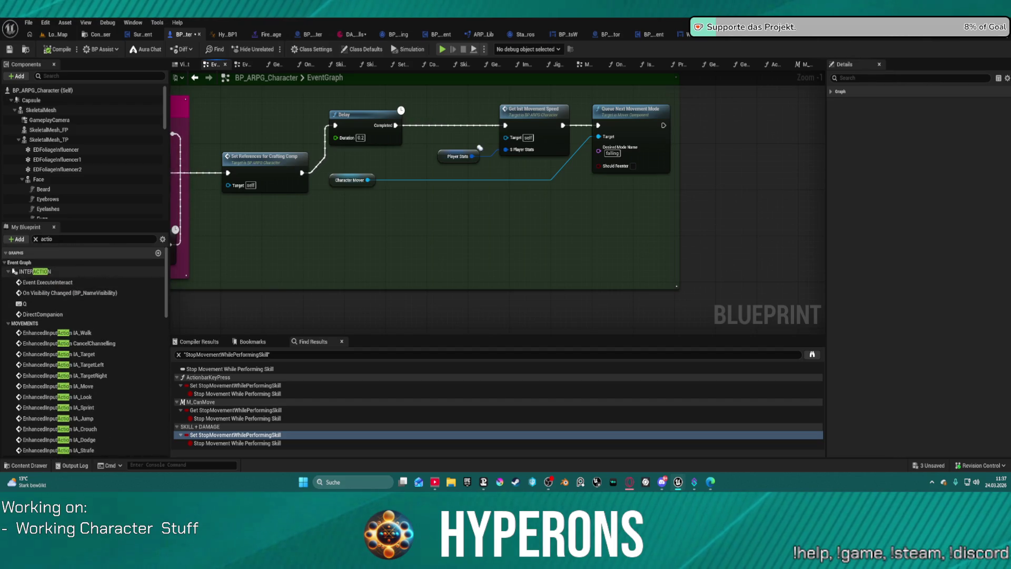
pyautogui.press('BackSpace')
pyautogui.press('BackSpace')
pyautogui.press('BackSpace')
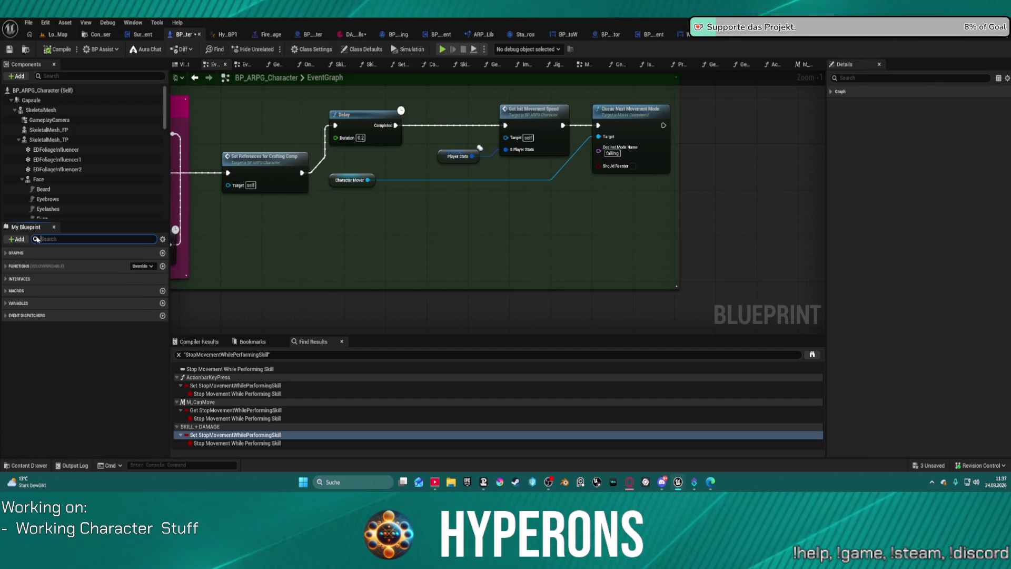
pyautogui.click(6, 253)
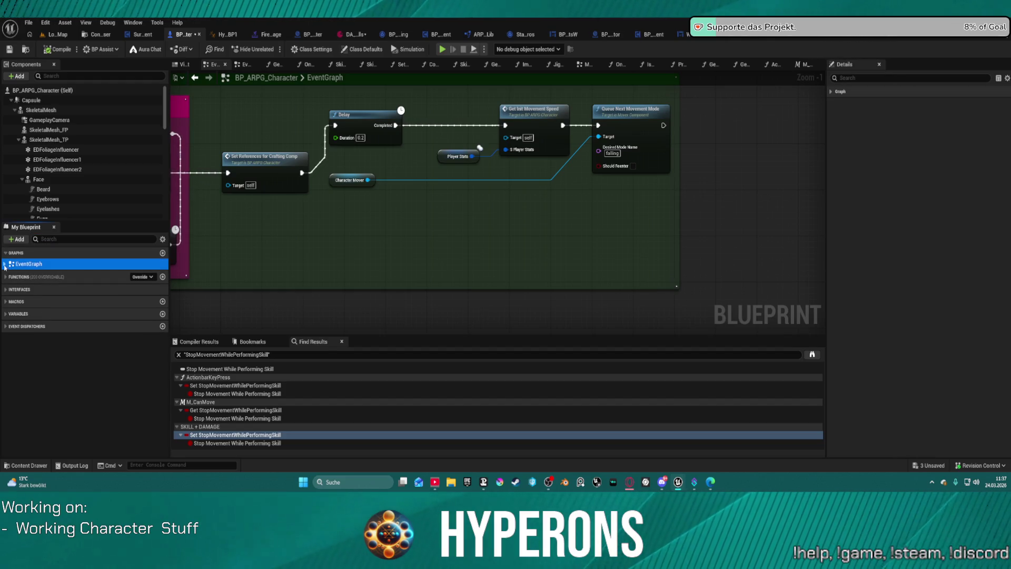
pyautogui.doubleClick(37, 275)
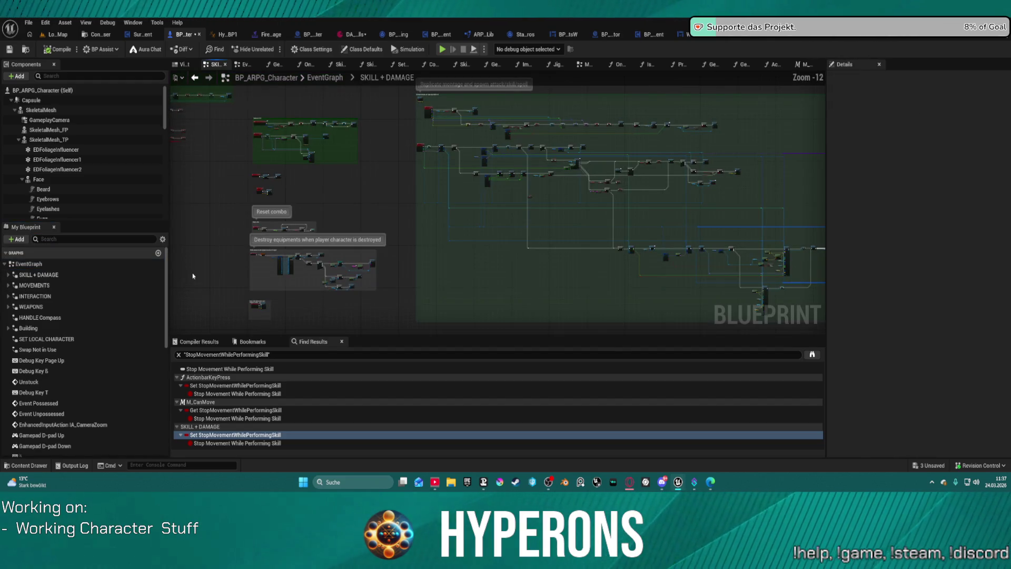
pyautogui.scroll(7, 542, 210)
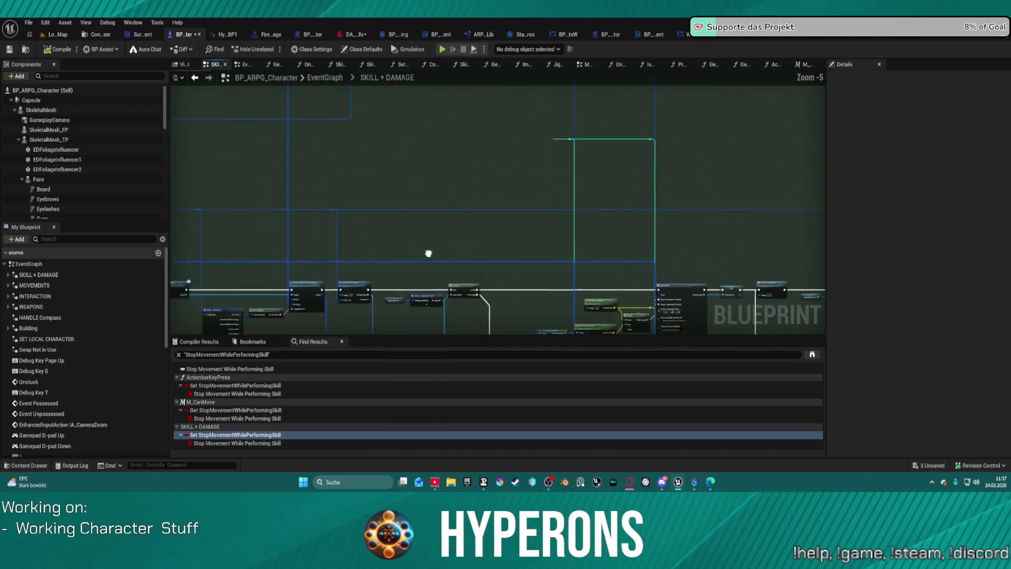
pyautogui.scroll(5, 416, 224)
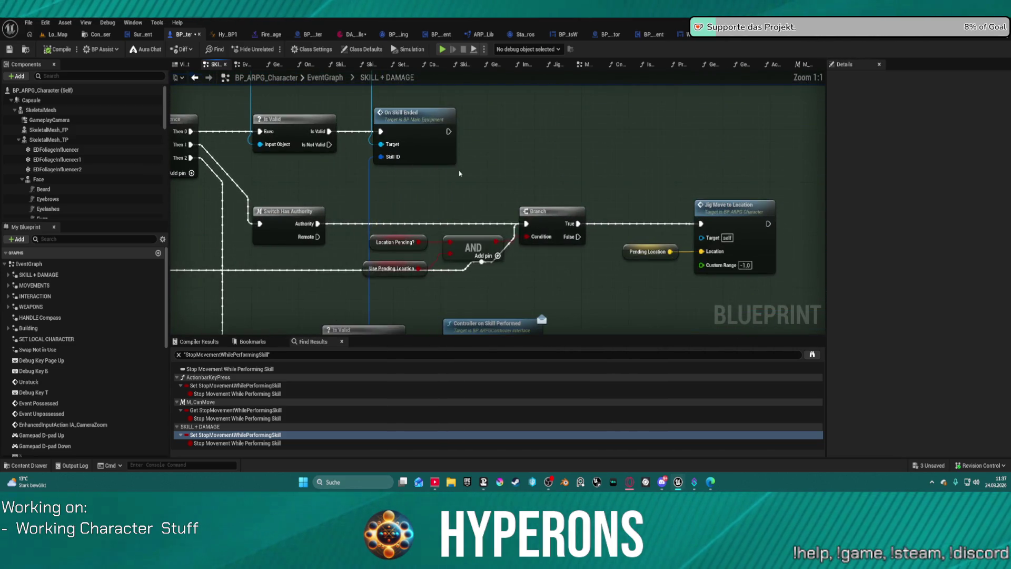
pyautogui.scroll(-5, 444, 188)
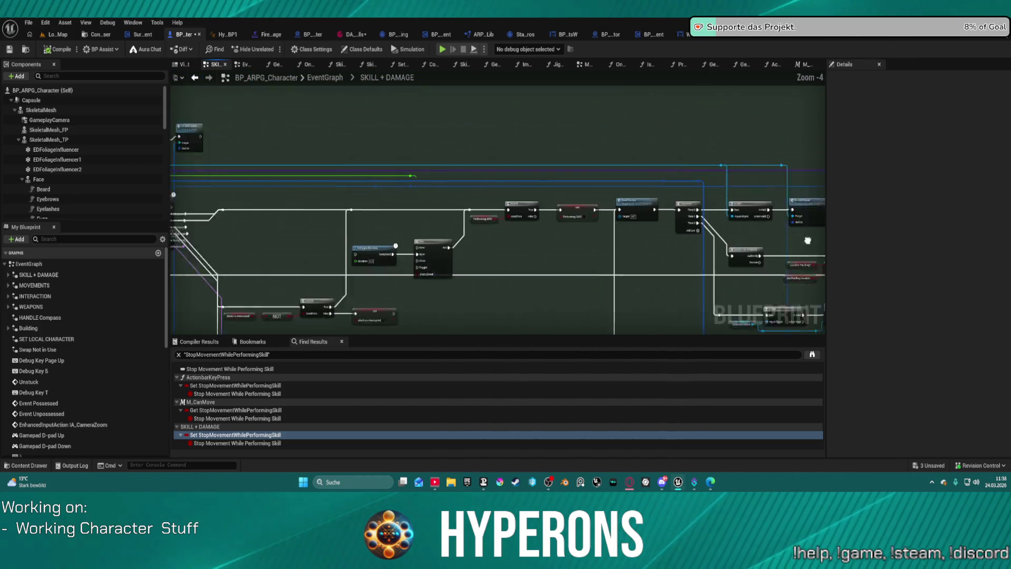
pyautogui.moveTo(583, 232); pyautogui.dragTo(638, 237)
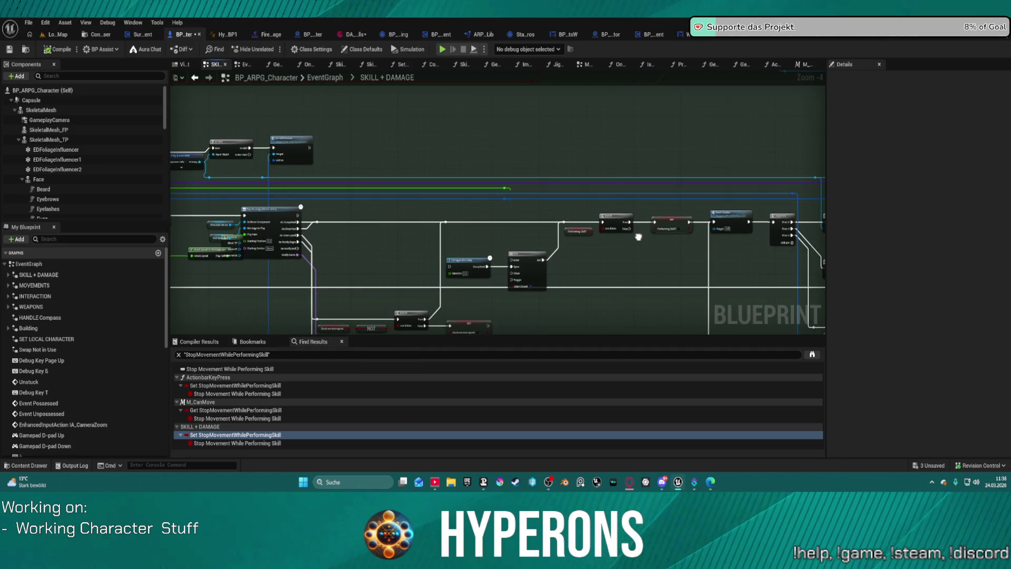
pyautogui.moveTo(638, 236)
pyautogui.mouseDown()
pyautogui.moveTo(526, 201)
pyautogui.moveTo(411, 210)
pyautogui.moveTo(388, 163)
pyautogui.moveTo(363, 156)
pyautogui.moveTo(182, 158)
pyautogui.moveTo(502, 195)
pyautogui.moveTo(480, 192)
pyautogui.moveTo(610, 261)
pyautogui.moveTo(553, 259)
pyautogui.moveTo(641, 260)
pyautogui.mouseUp()
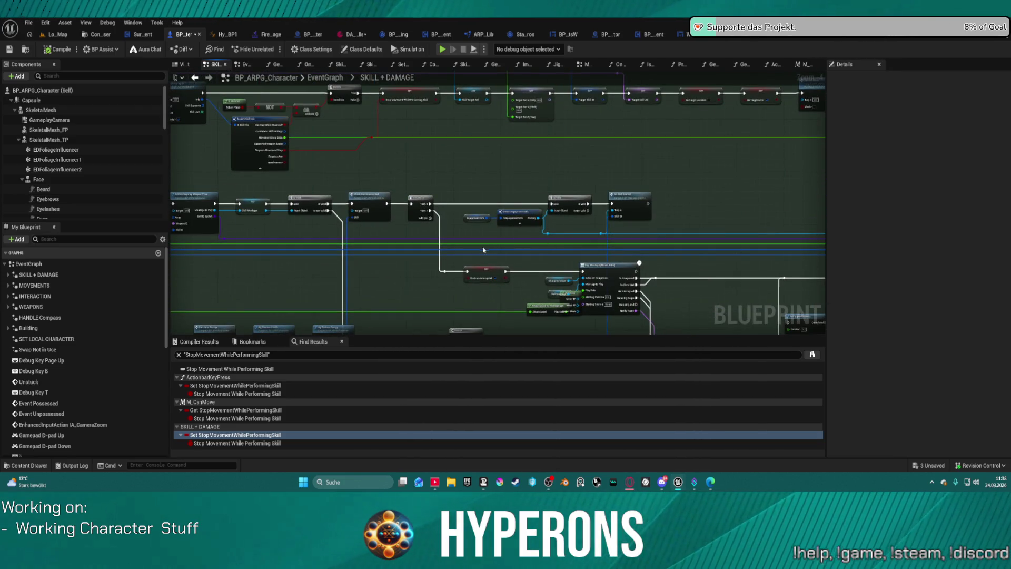
pyautogui.scroll(5, 483, 250)
pyautogui.scroll(-3, 587, 213)
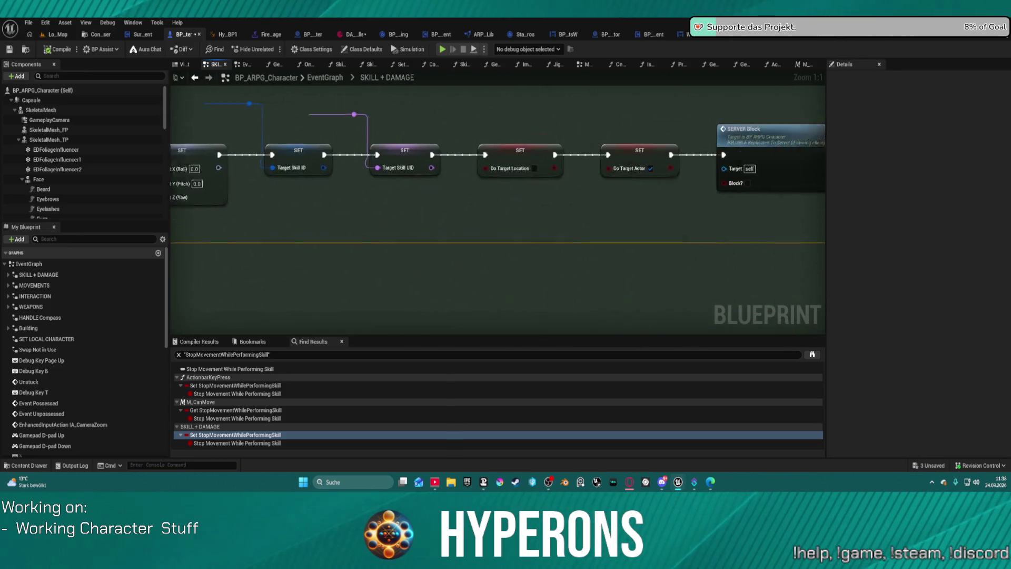
pyautogui.scroll(3, 441, 189)
pyautogui.moveTo(584, 215)
pyautogui.mouseDown()
pyautogui.moveTo(295, 218)
pyautogui.moveTo(226, 184)
pyautogui.mouseUp()
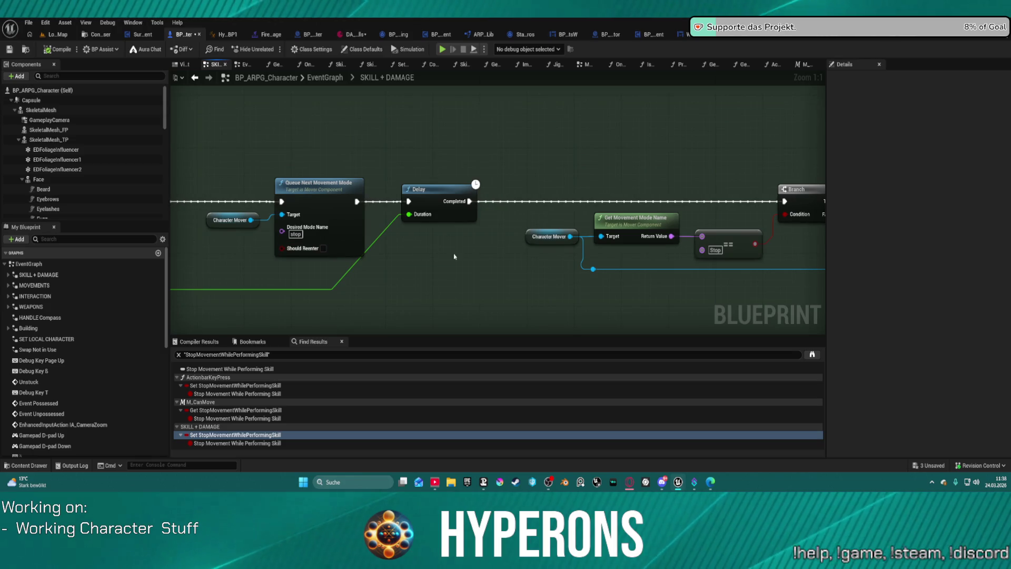
pyautogui.moveTo(460, 255)
pyautogui.mouseDown()
pyautogui.moveTo(700, 247)
pyautogui.moveTo(833, 219)
pyautogui.moveTo(612, 216)
pyautogui.mouseUp()
pyautogui.scroll(-2, 613, 216)
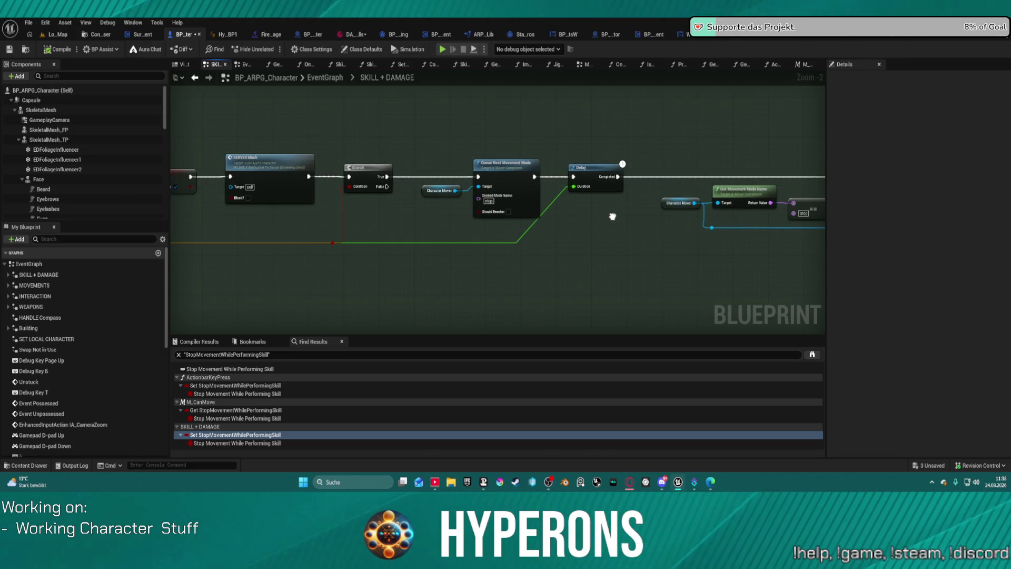
pyautogui.moveTo(613, 216)
pyautogui.mouseDown()
pyautogui.moveTo(447, 237)
pyautogui.moveTo(271, 219)
pyautogui.moveTo(814, 202)
pyautogui.moveTo(628, 208)
pyautogui.moveTo(499, 195)
pyautogui.moveTo(323, 133)
pyautogui.moveTo(447, 135)
pyautogui.moveTo(590, 172)
pyautogui.moveTo(593, 201)
pyautogui.mouseUp()
pyautogui.scroll(-2, 591, 173)
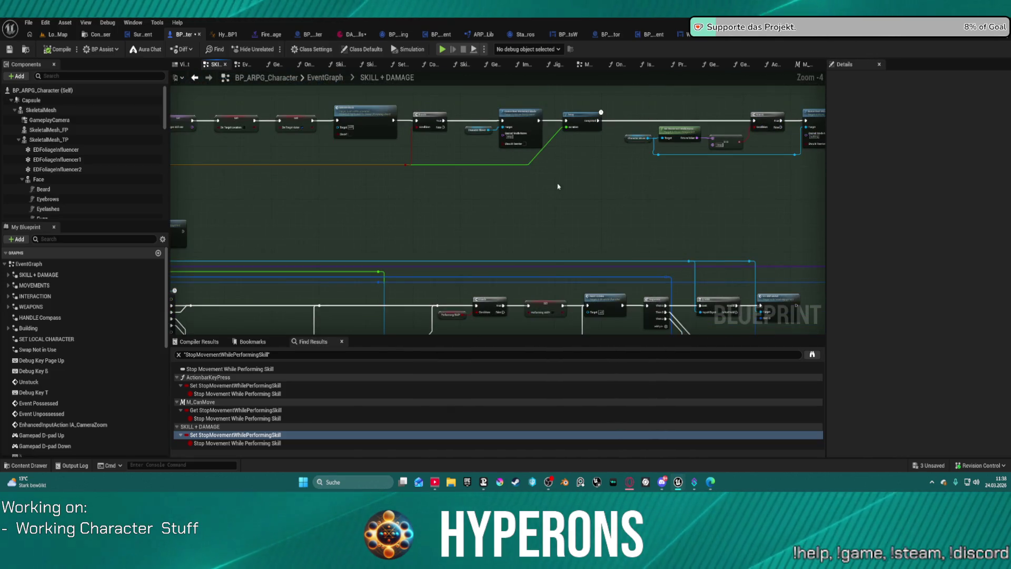
pyautogui.scroll(5, 509, 214)
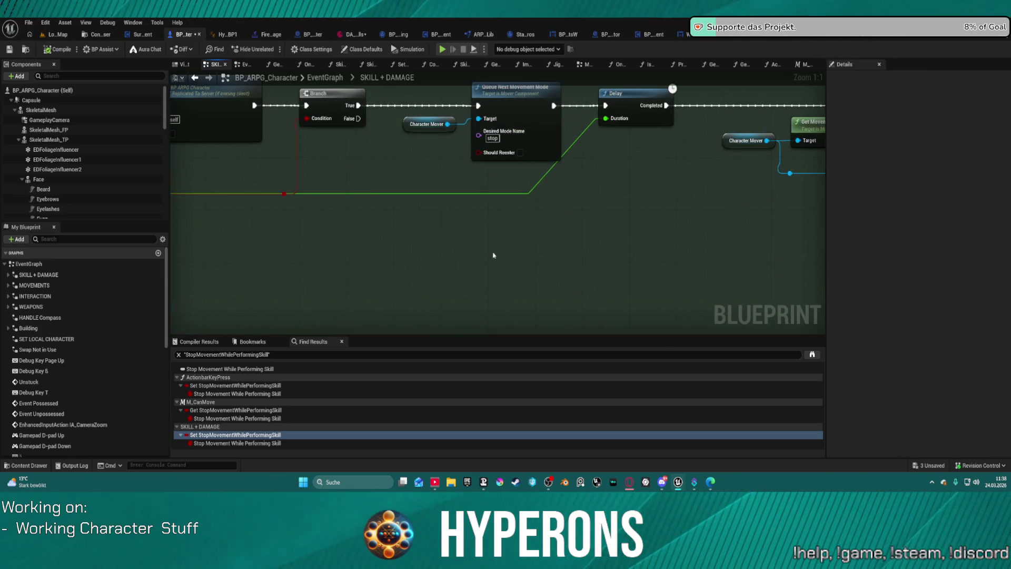
pyautogui.scroll(-2, 504, 286)
pyautogui.moveTo(504, 285)
pyautogui.mouseDown()
pyautogui.moveTo(507, 235)
pyautogui.moveTo(300, 151)
pyautogui.moveTo(451, 180)
pyautogui.moveTo(424, 199)
pyautogui.moveTo(343, 208)
pyautogui.moveTo(176, 197)
pyautogui.mouseUp()
pyautogui.moveTo(369, 237)
pyautogui.mouseDown()
pyautogui.moveTo(305, 242)
pyautogui.moveTo(300, 225)
pyautogui.moveTo(336, 168)
pyautogui.moveTo(321, 122)
pyautogui.moveTo(586, 132)
pyautogui.mouseUp()
pyautogui.moveTo(375, 84)
pyautogui.mouseDown()
pyautogui.moveTo(581, 192)
pyautogui.moveTo(368, 184)
pyautogui.mouseUp()
pyautogui.scroll(-1, 581, 192)
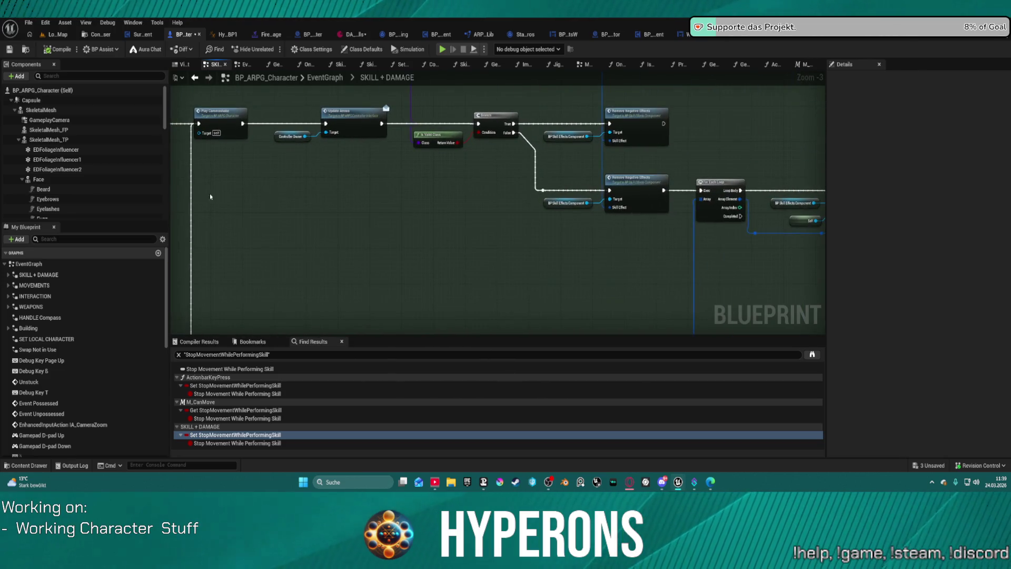
pyautogui.moveTo(693, 274)
pyautogui.mouseDown()
pyautogui.moveTo(325, 251)
pyautogui.moveTo(737, 101)
pyautogui.mouseUp()
pyautogui.scroll(-3, 324, 251)
pyautogui.scroll(2, 625, 211)
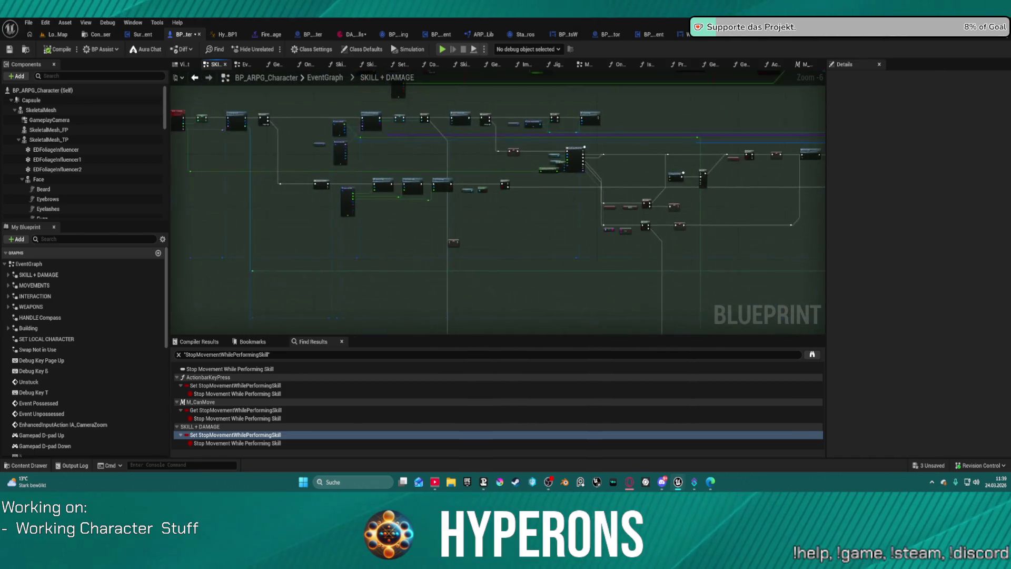
pyautogui.scroll(2, 453, 237)
pyautogui.moveTo(456, 213)
pyautogui.mouseDown()
pyautogui.moveTo(519, 250)
pyautogui.moveTo(519, 284)
pyautogui.moveTo(605, 316)
pyautogui.moveTo(605, 326)
pyautogui.moveTo(430, 261)
pyautogui.moveTo(414, 288)
pyautogui.mouseUp()
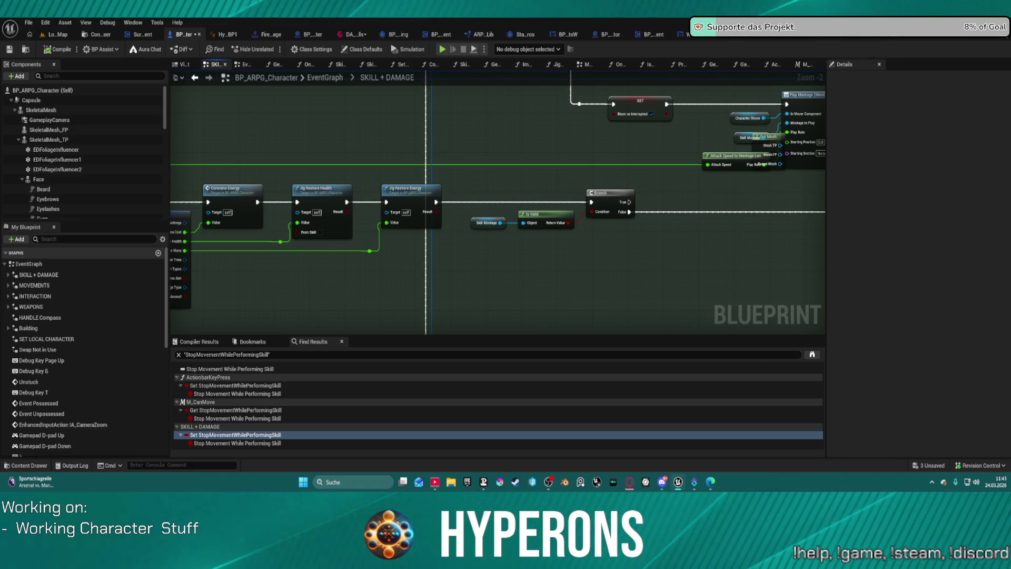
# Reposition the Attack Speed to Montage Len node and recentre the view on the Play Montage nodes
pyautogui.moveTo(809, 204); pyautogui.dragTo(546, 202)
pyautogui.moveTo(472, 154); pyautogui.dragTo(378, 144)
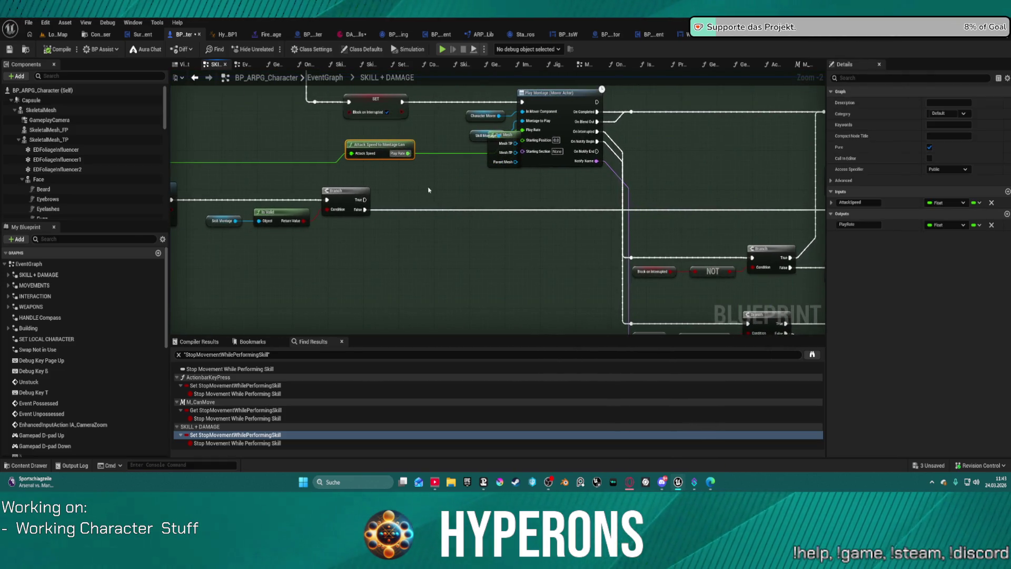
pyautogui.moveTo(429, 189)
pyautogui.mouseDown()
pyautogui.moveTo(394, 214)
pyautogui.moveTo(408, 216)
pyautogui.moveTo(278, 210)
pyautogui.mouseUp()
# Follow the skill chain past Sequence and Set Performing Skill toward On Skill Ended, zooming in
pyautogui.scroll(-3, 214, 194)
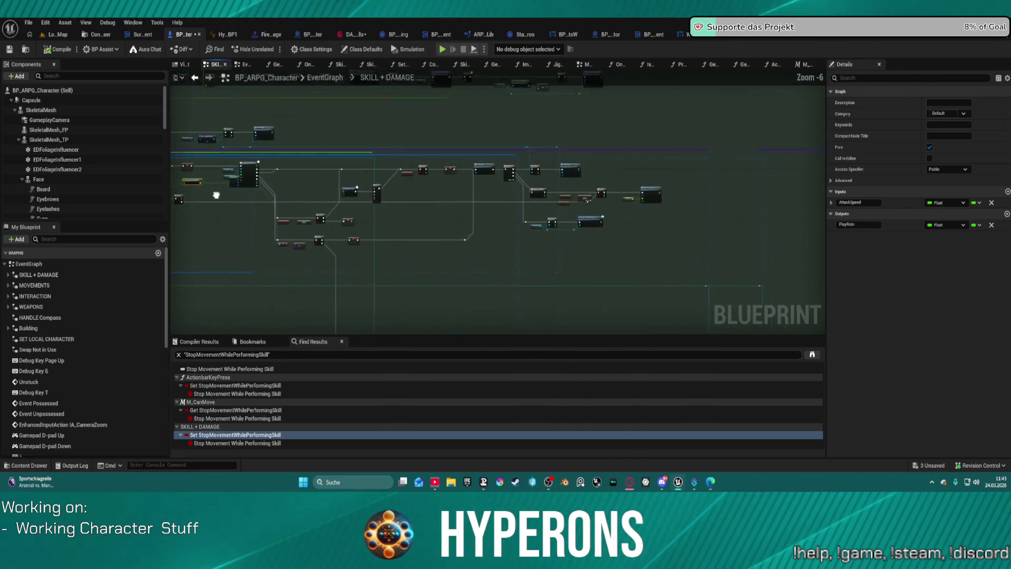
pyautogui.scroll(2, 458, 213)
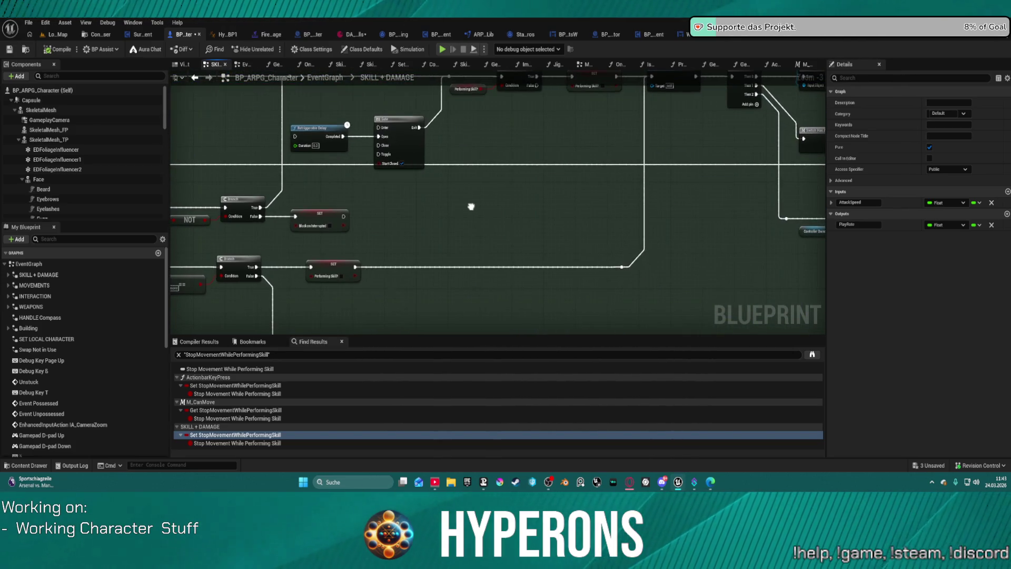
pyautogui.moveTo(458, 213)
pyautogui.mouseDown()
pyautogui.moveTo(366, 274)
pyautogui.moveTo(157, 260)
pyautogui.mouseUp()
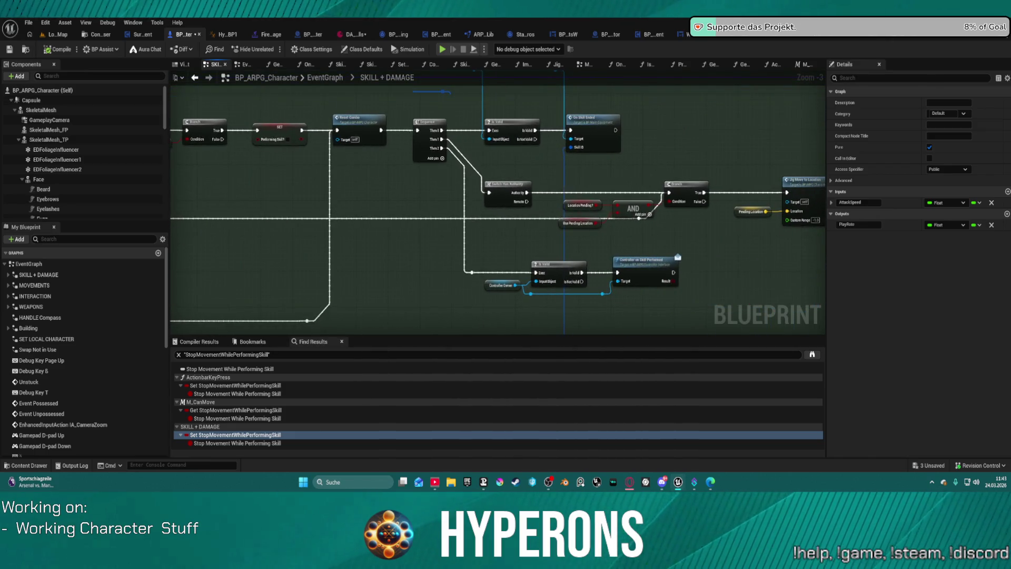
pyautogui.moveTo(607, 125); pyautogui.dragTo(523, 144)
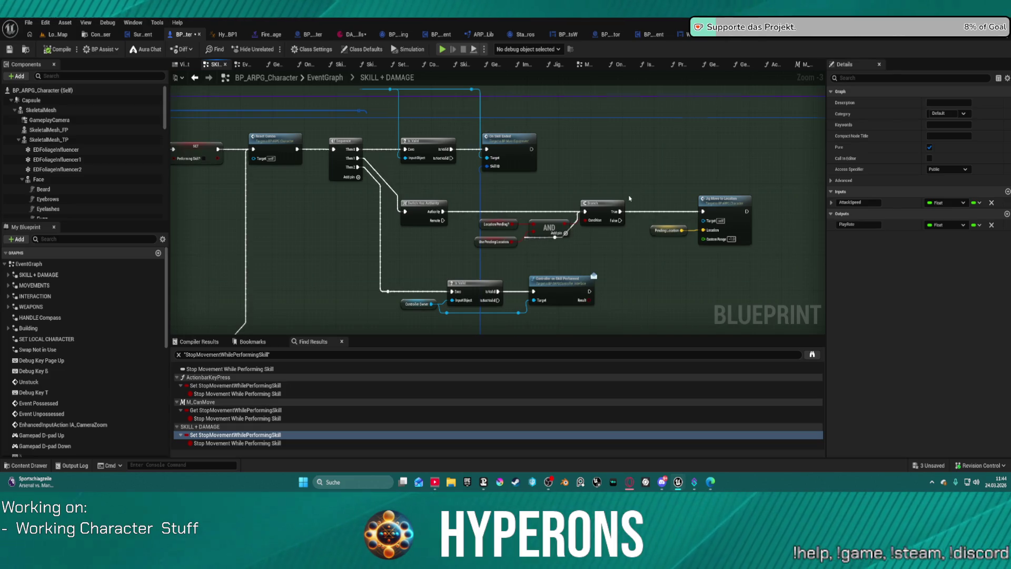
pyautogui.scroll(3, 630, 198)
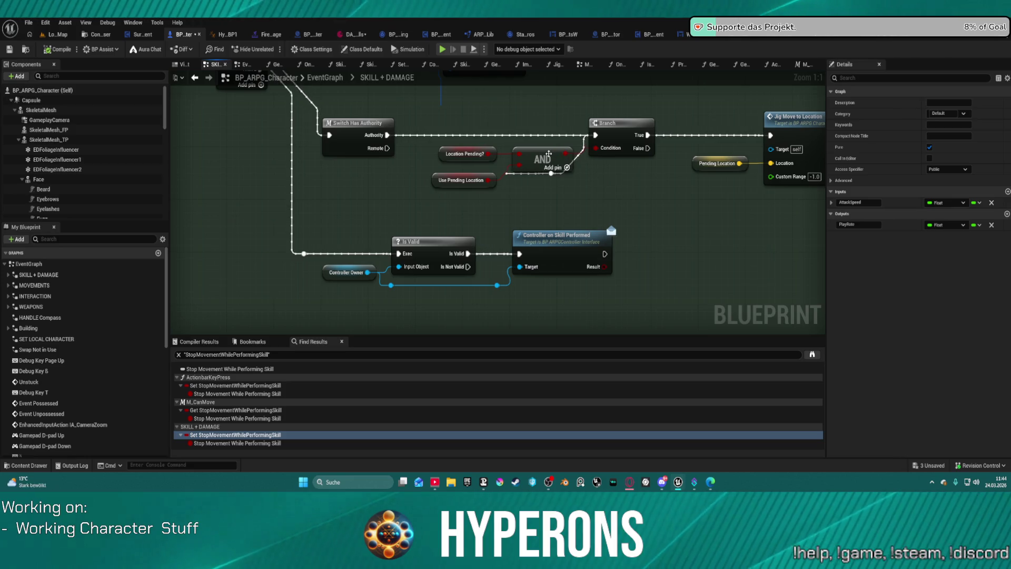
# Tidy the Branch condition by placing AND, Use Pending Location, Location Pending? and the reroute knot
pyautogui.moveTo(548, 153)
pyautogui.mouseDown()
pyautogui.moveTo(512, 195)
pyautogui.moveTo(565, 195)
pyautogui.mouseUp()
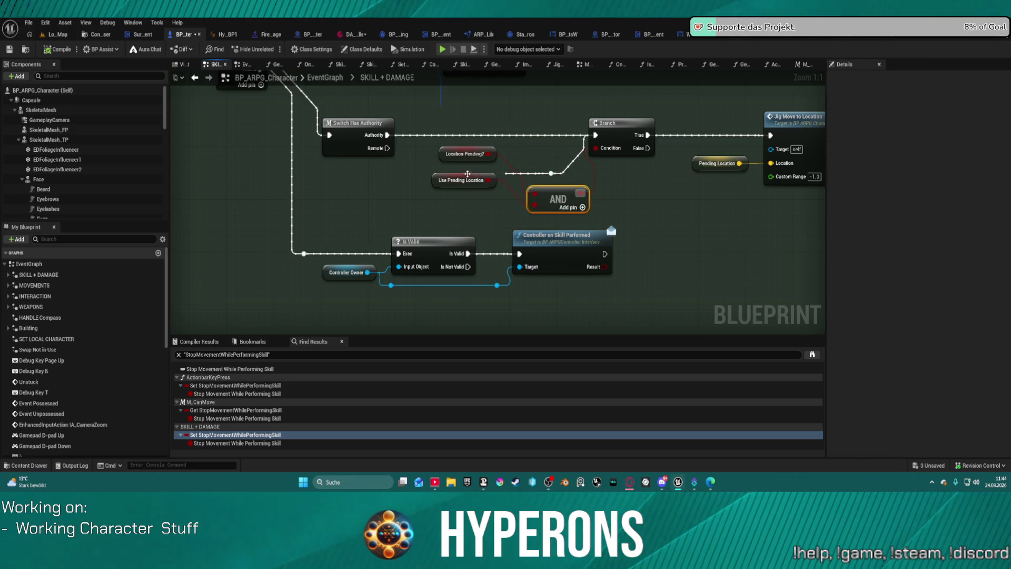
pyautogui.moveTo(467, 173); pyautogui.dragTo(430, 201)
pyautogui.moveTo(464, 154); pyautogui.dragTo(420, 187)
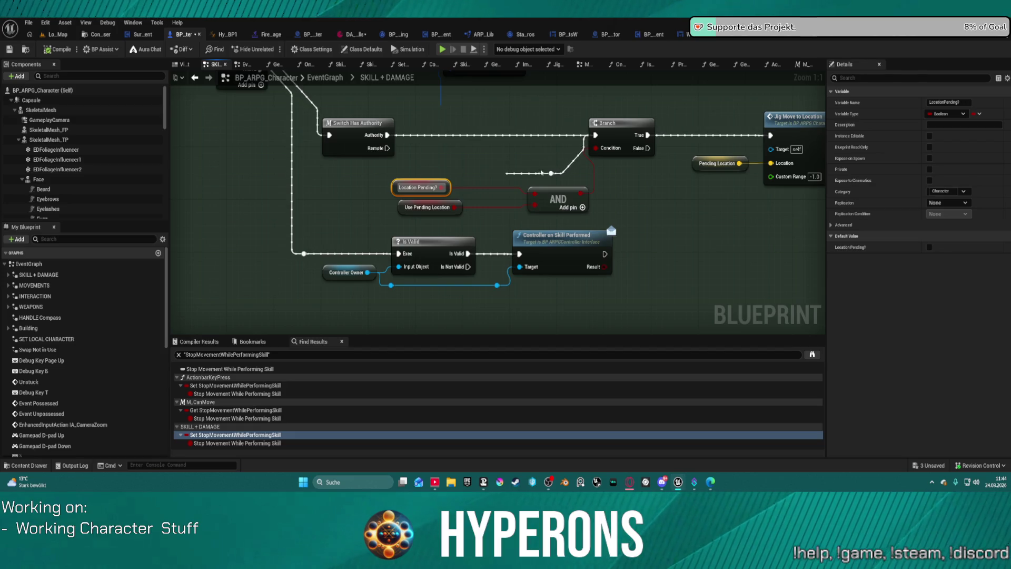
pyautogui.click(552, 174)
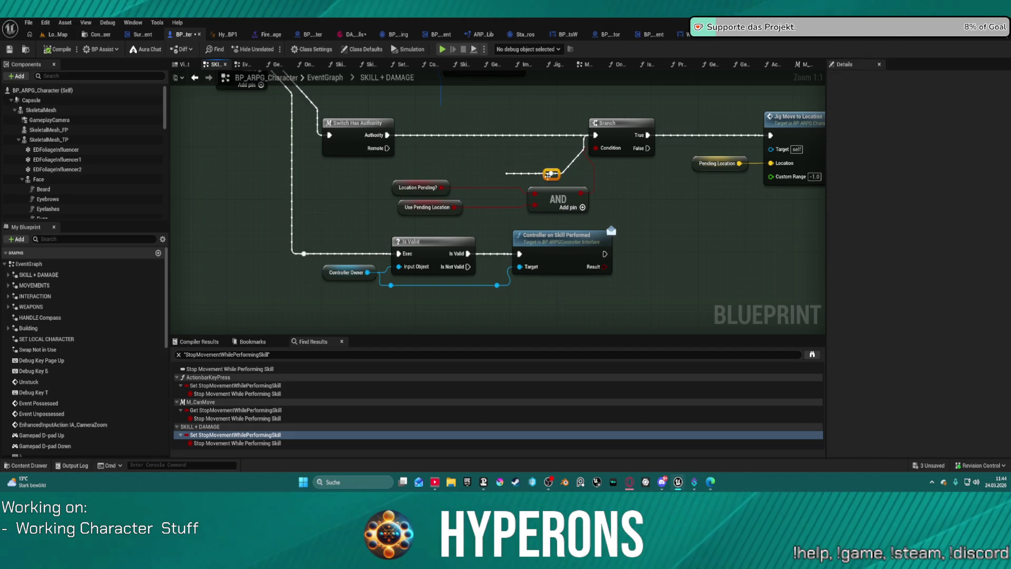
pyautogui.moveTo(552, 178)
pyautogui.mouseDown()
pyautogui.moveTo(511, 146)
pyautogui.moveTo(553, 176)
pyautogui.mouseUp()
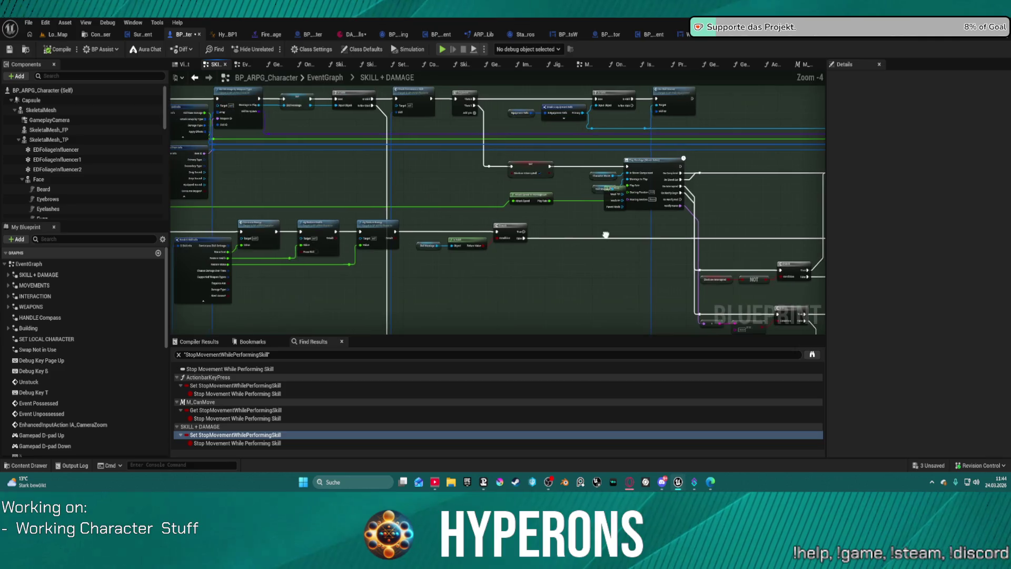
# Pan from Consume Energy and Switch Has Authority along the SET chain to the stop-movement SET node
pyautogui.moveTo(391, 235); pyautogui.dragTo(602, 236)
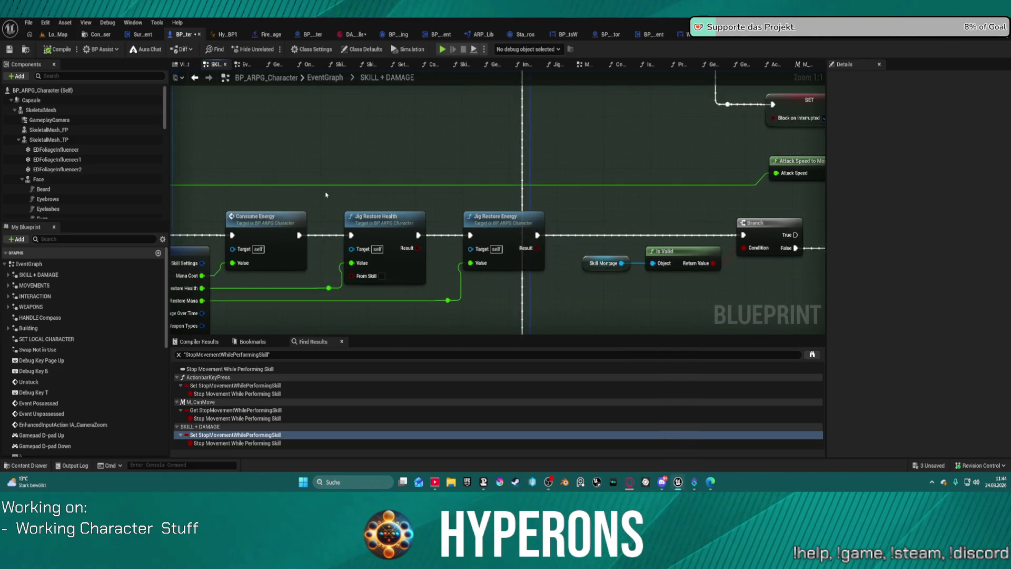
pyautogui.moveTo(533, 228); pyautogui.dragTo(639, 201)
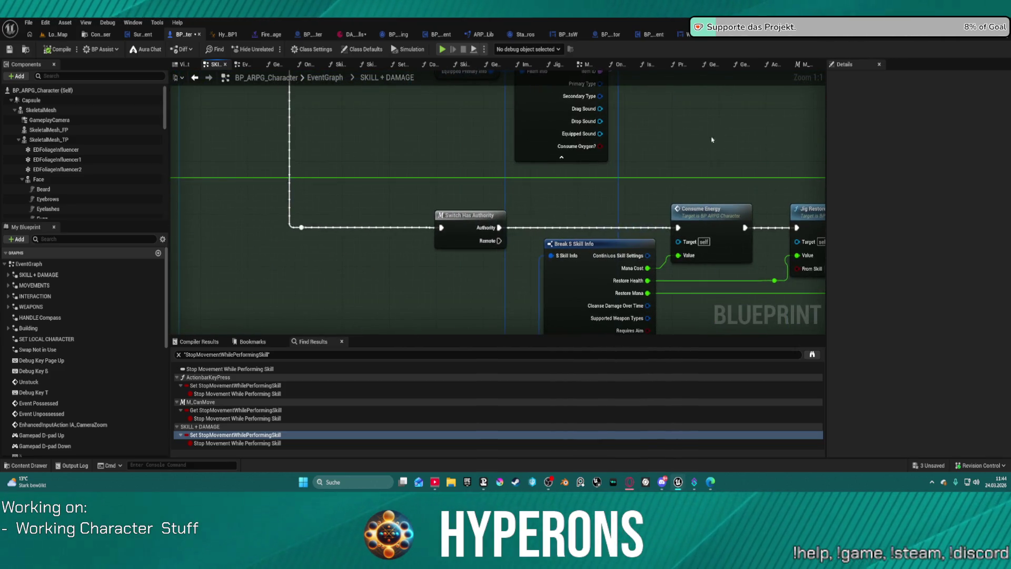
pyautogui.moveTo(711, 140)
pyautogui.mouseDown()
pyautogui.moveTo(693, 94)
pyautogui.moveTo(686, 286)
pyautogui.mouseUp()
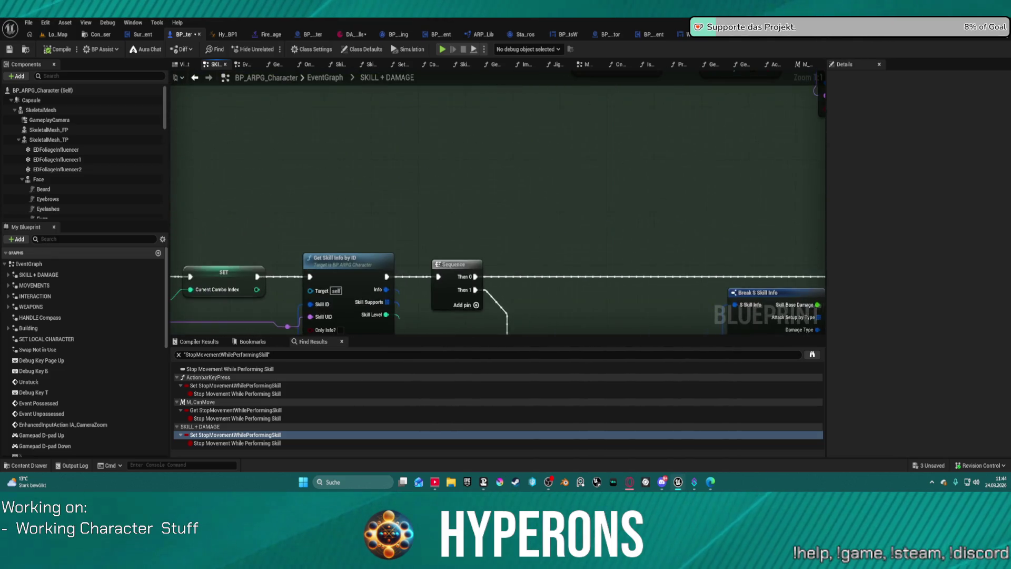
pyautogui.moveTo(495, 210)
pyautogui.mouseDown()
pyautogui.moveTo(739, 193)
pyautogui.moveTo(643, 188)
pyautogui.mouseUp()
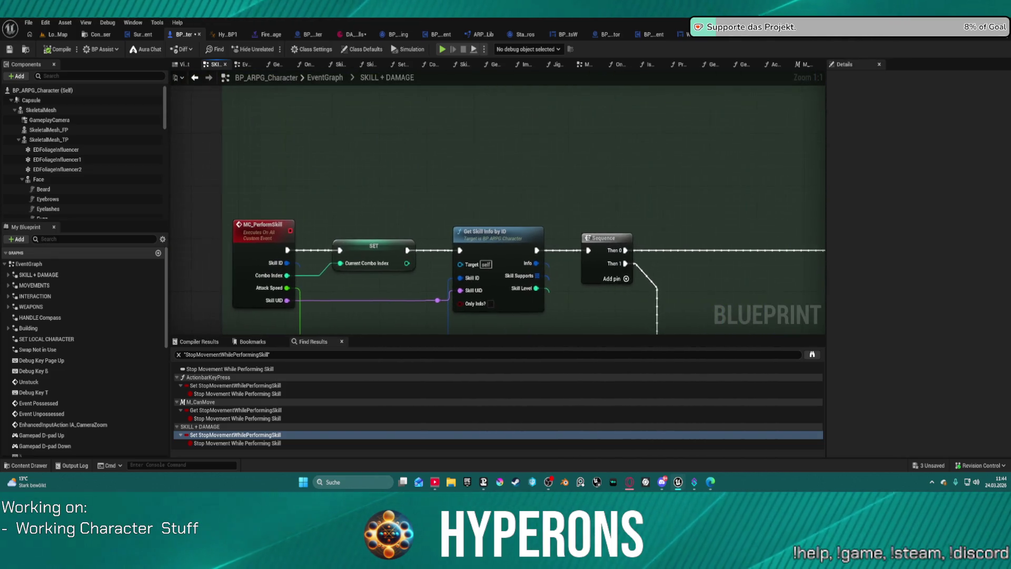
pyautogui.moveTo(526, 210); pyautogui.dragTo(527, 132)
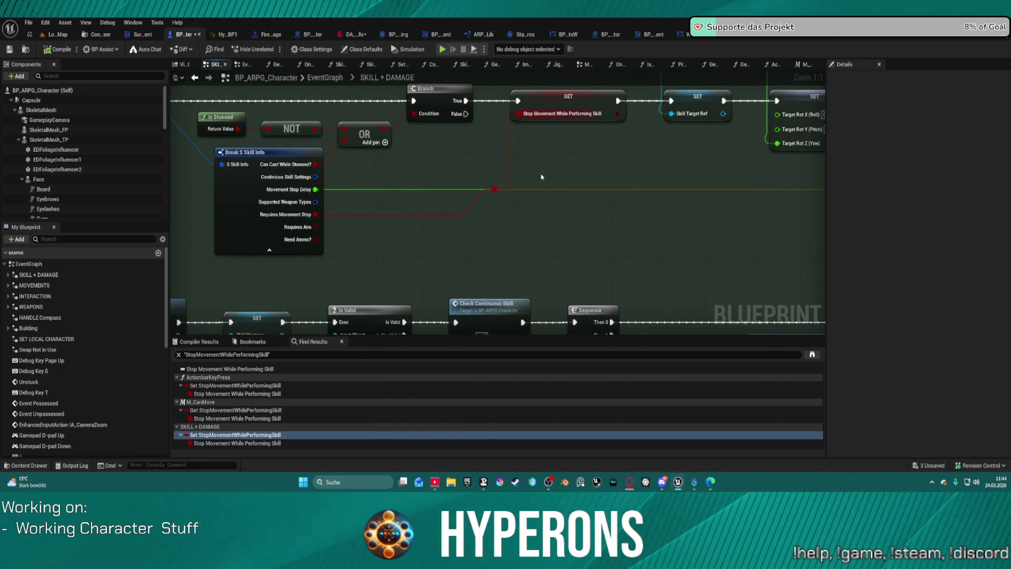
pyautogui.moveTo(542, 177)
pyautogui.mouseDown()
pyautogui.moveTo(544, 210)
pyautogui.moveTo(0, 202)
pyautogui.mouseUp()
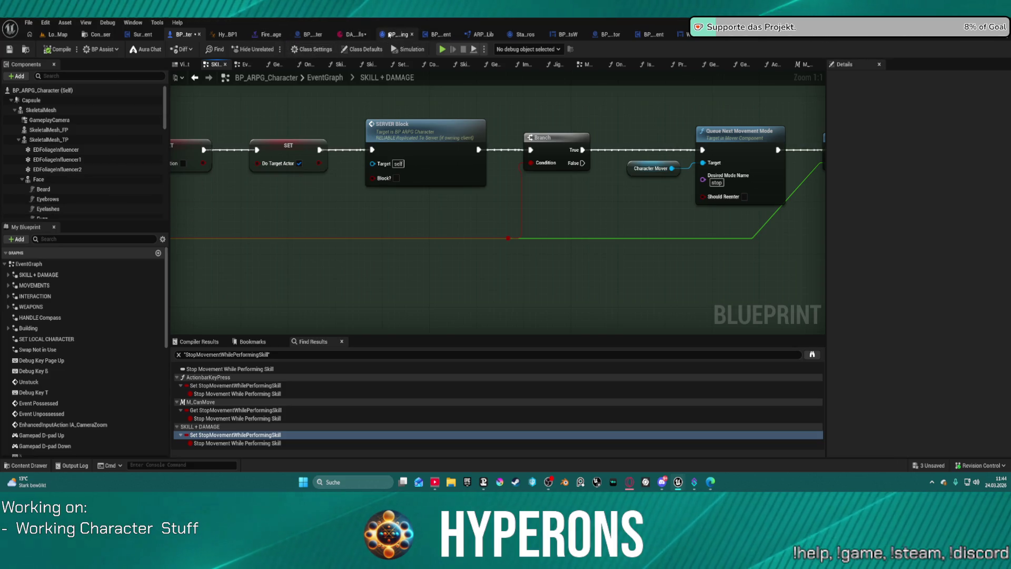
# Close three unneeded asset tabs and the BP_ARPG_Character_Old Blueprint
pyautogui.click(412, 34)
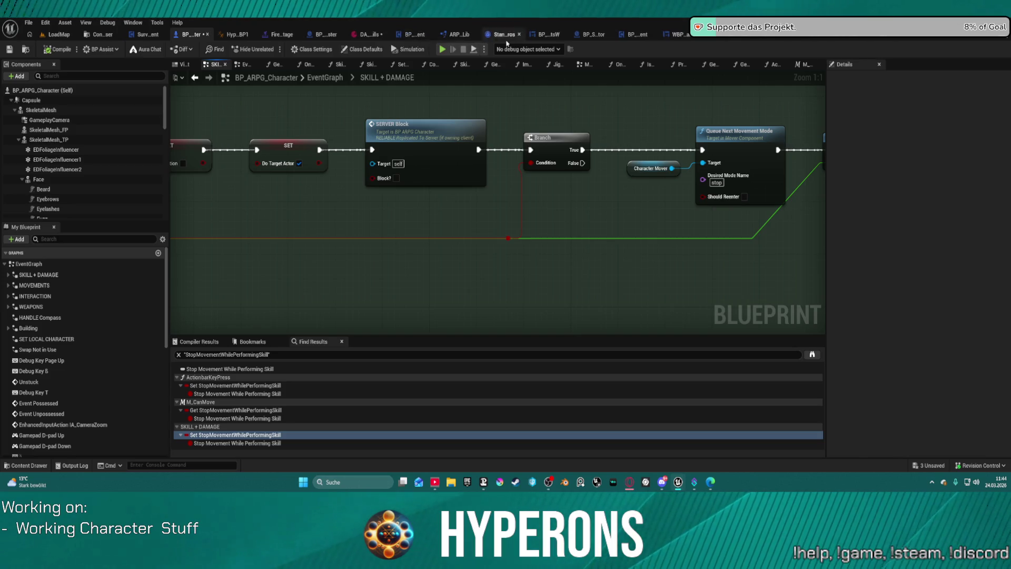
pyautogui.click(519, 34)
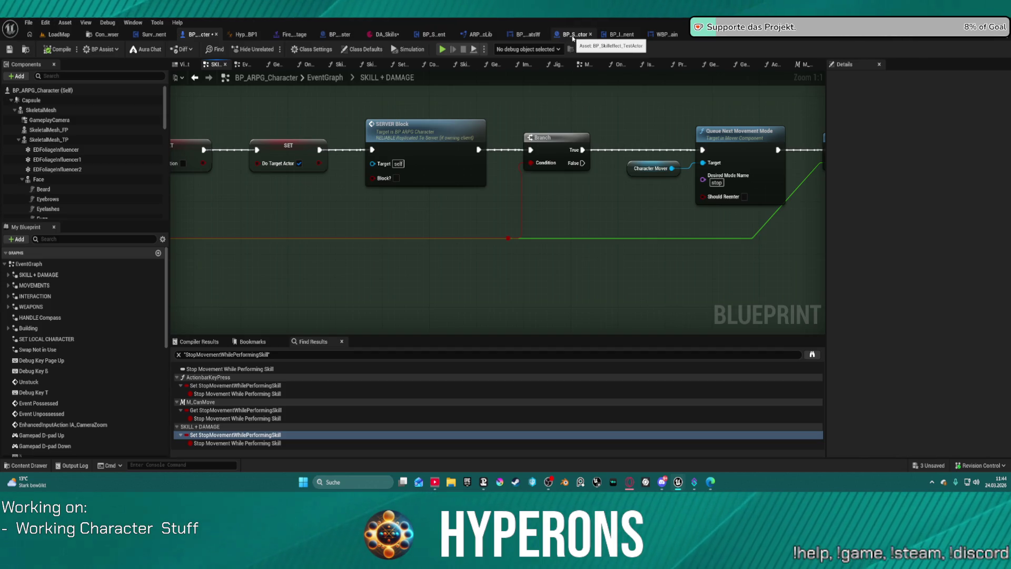
pyautogui.click(590, 34)
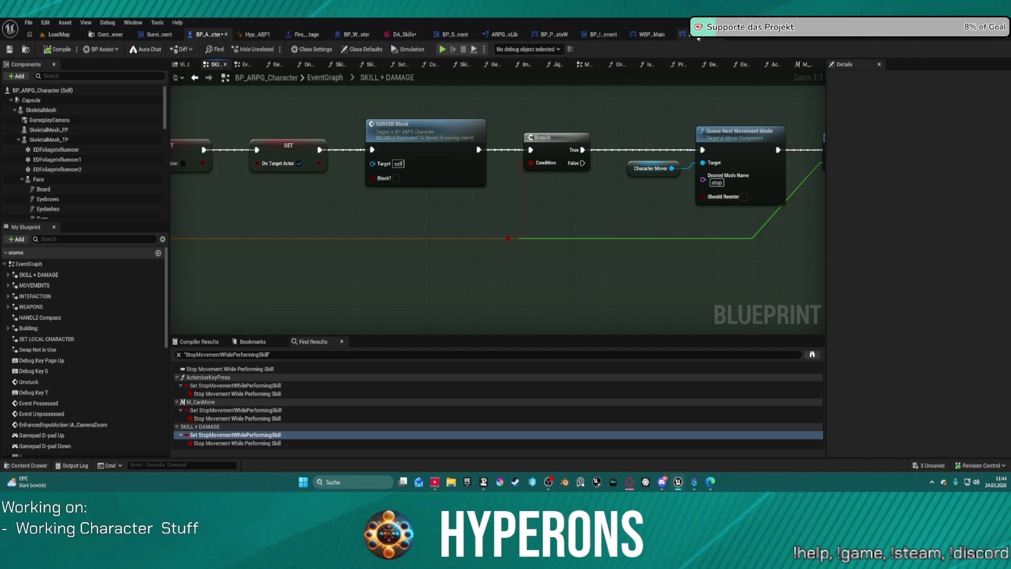
pyautogui.click(760, 34)
# Open BP_ARPG_PlayerController's SKILLS graph and bring the actionbar execution nodes into view
pyautogui.click(840, 37)
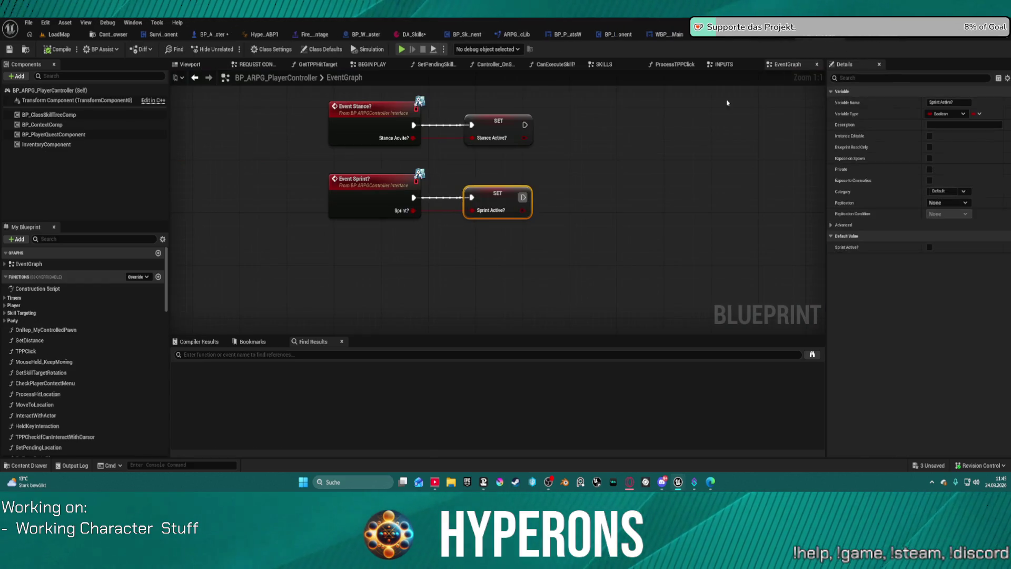
pyautogui.click(605, 64)
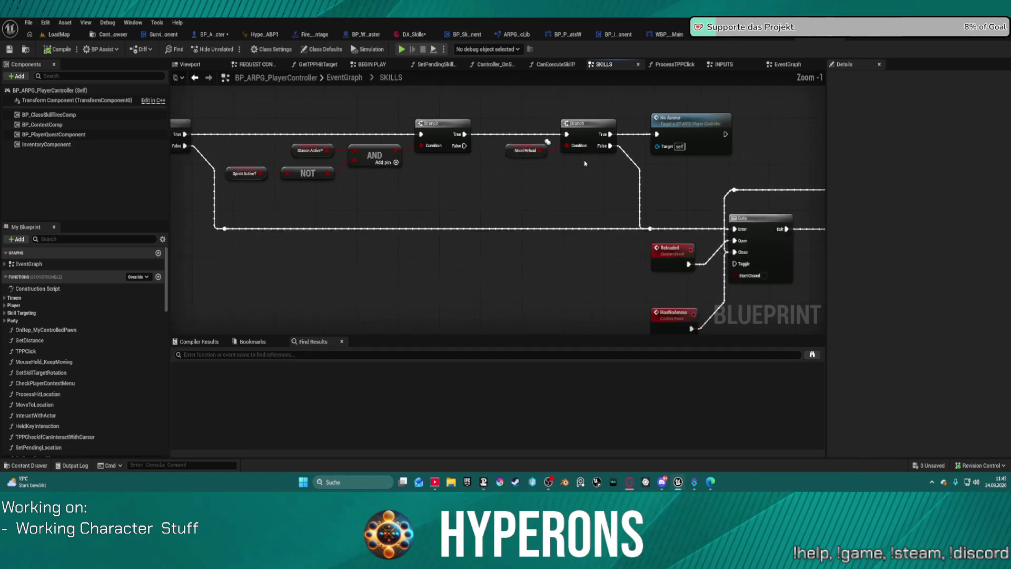
pyautogui.scroll(-5, 555, 168)
pyautogui.moveTo(554, 167); pyautogui.dragTo(793, 215)
pyautogui.scroll(5, 570, 200)
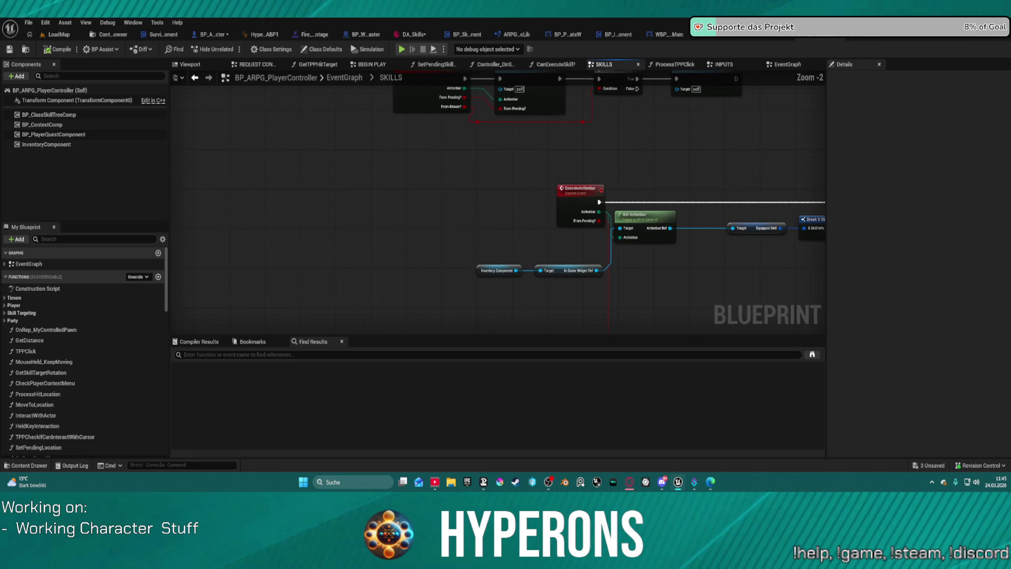
pyautogui.moveTo(680, 239)
pyautogui.mouseDown()
pyautogui.moveTo(465, 295)
pyautogui.moveTo(483, 318)
pyautogui.mouseUp()
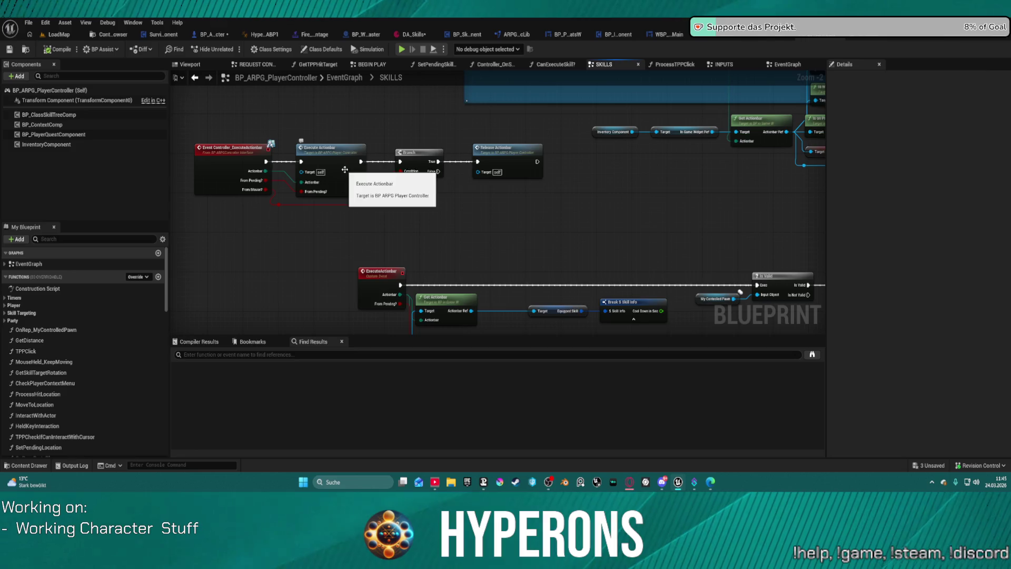
# Inspect the ExecuteActionbar event's AND/OR/NOT conditions and the CanExecuteSkill? function, then return to SKILLS
pyautogui.doubleClick(345, 171)
pyautogui.moveTo(697, 174); pyautogui.dragTo(371, 143)
pyautogui.moveTo(695, 221)
pyautogui.mouseDown()
pyautogui.moveTo(799, 162)
pyautogui.moveTo(739, 207)
pyautogui.moveTo(672, 208)
pyautogui.mouseUp()
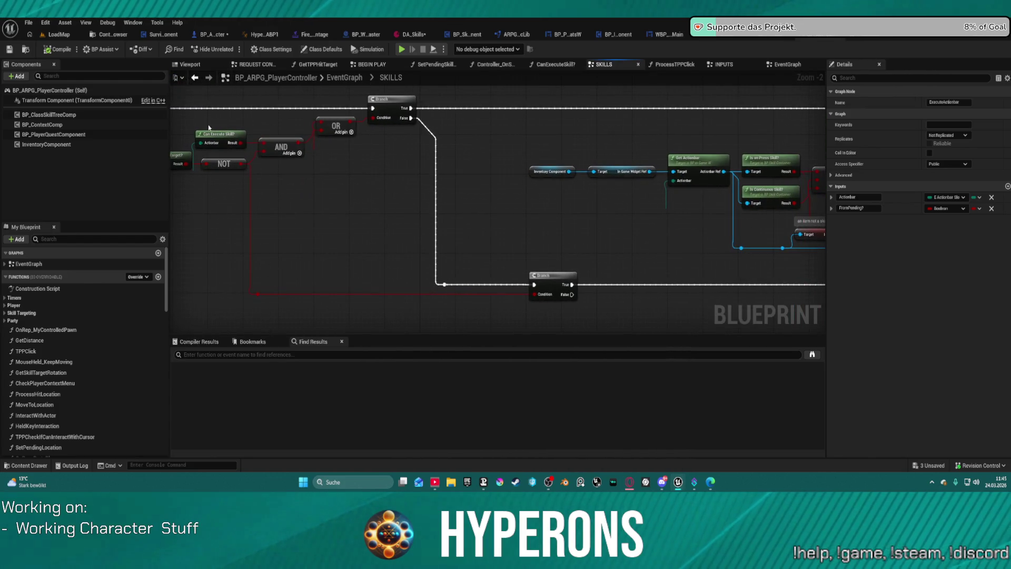
pyautogui.doubleClick(222, 139)
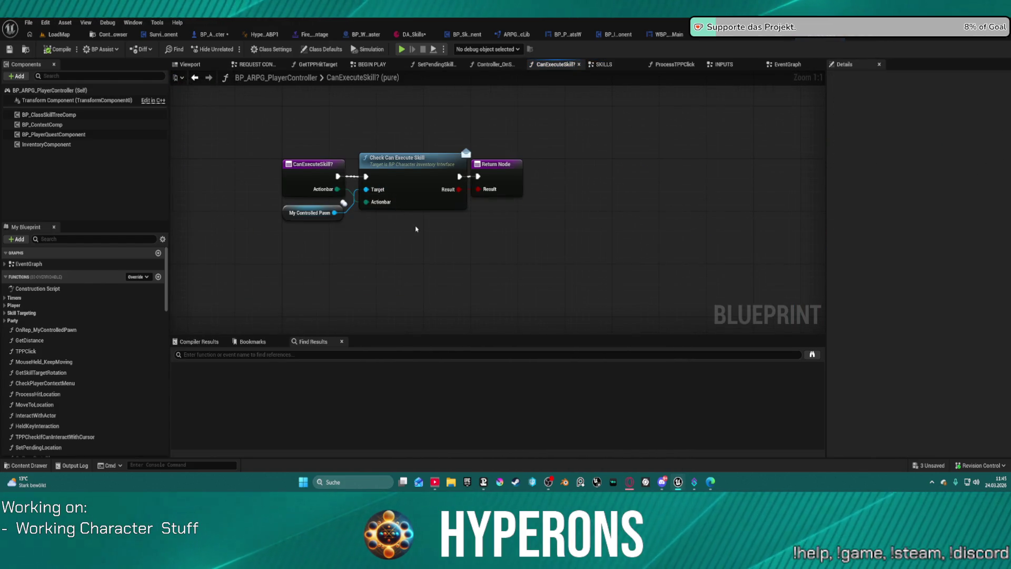
pyautogui.click(195, 79)
# Look around the SKILLS graph toward the targeting checks and Set Pending Skill Target
pyautogui.moveTo(537, 198)
pyautogui.mouseDown()
pyautogui.moveTo(559, 194)
pyautogui.moveTo(414, 209)
pyautogui.moveTo(3, 215)
pyautogui.mouseUp()
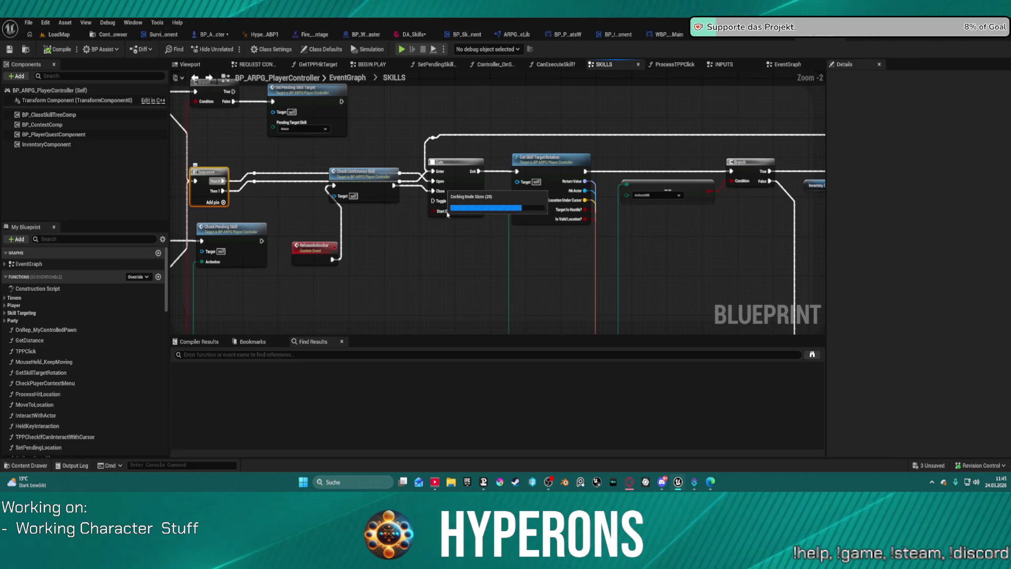
pyautogui.scroll(-8, 217, 140)
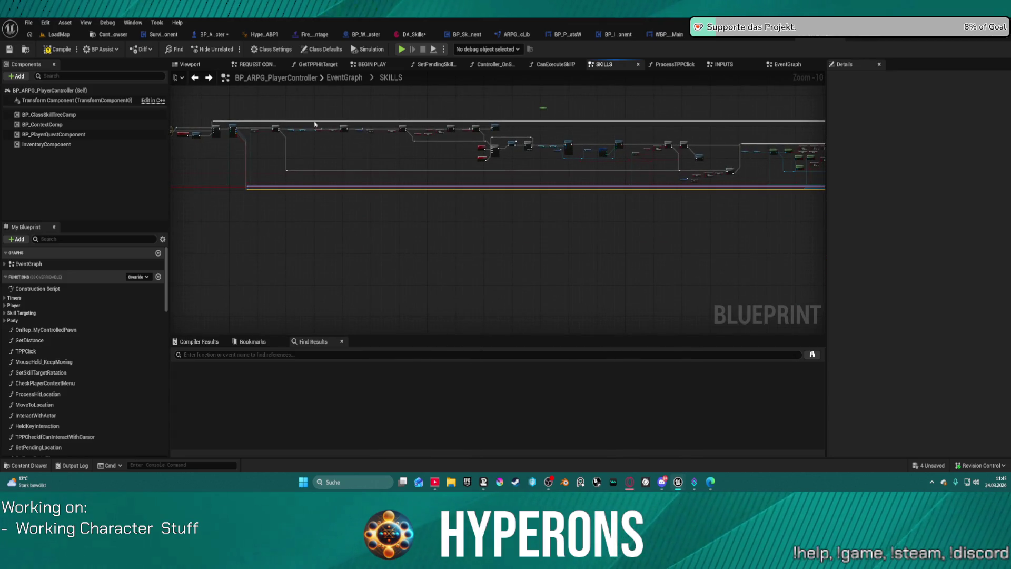
pyautogui.scroll(9, 562, 175)
pyautogui.moveTo(727, 180)
pyautogui.mouseDown()
pyautogui.moveTo(620, 149)
pyautogui.moveTo(567, 104)
pyautogui.moveTo(157, 122)
pyautogui.moveTo(24, 111)
pyautogui.moveTo(0, 104)
pyautogui.moveTo(0, 94)
pyautogui.moveTo(174, 101)
pyautogui.mouseUp()
pyautogui.moveTo(634, 158); pyautogui.dragTo(446, 106)
pyautogui.moveTo(712, 150)
pyautogui.mouseDown()
pyautogui.moveTo(382, 216)
pyautogui.moveTo(332, 213)
pyautogui.moveTo(587, 155)
pyautogui.mouseUp()
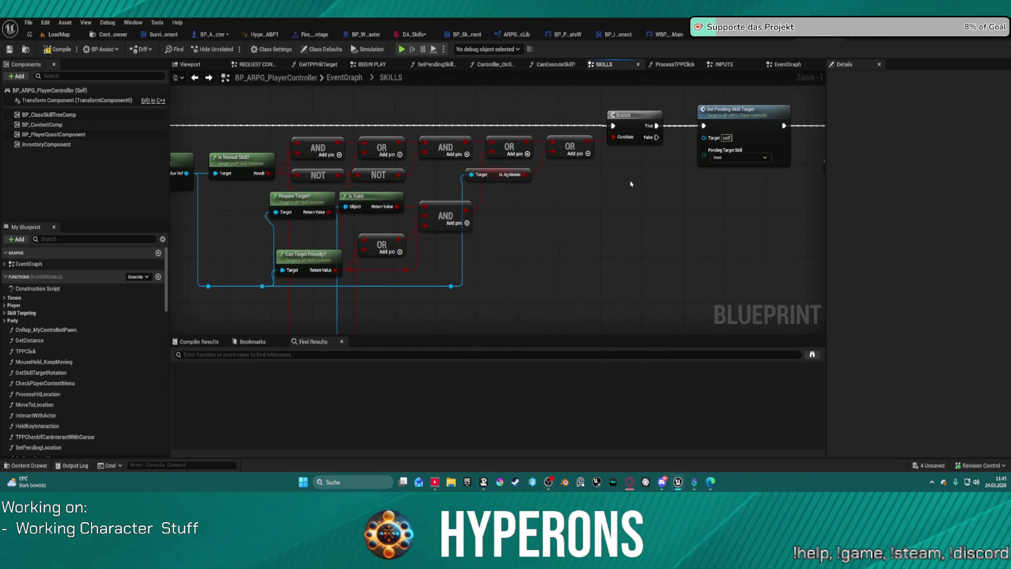
pyautogui.moveTo(630, 183)
pyautogui.mouseDown()
pyautogui.moveTo(761, 198)
pyautogui.moveTo(207, 192)
pyautogui.mouseUp()
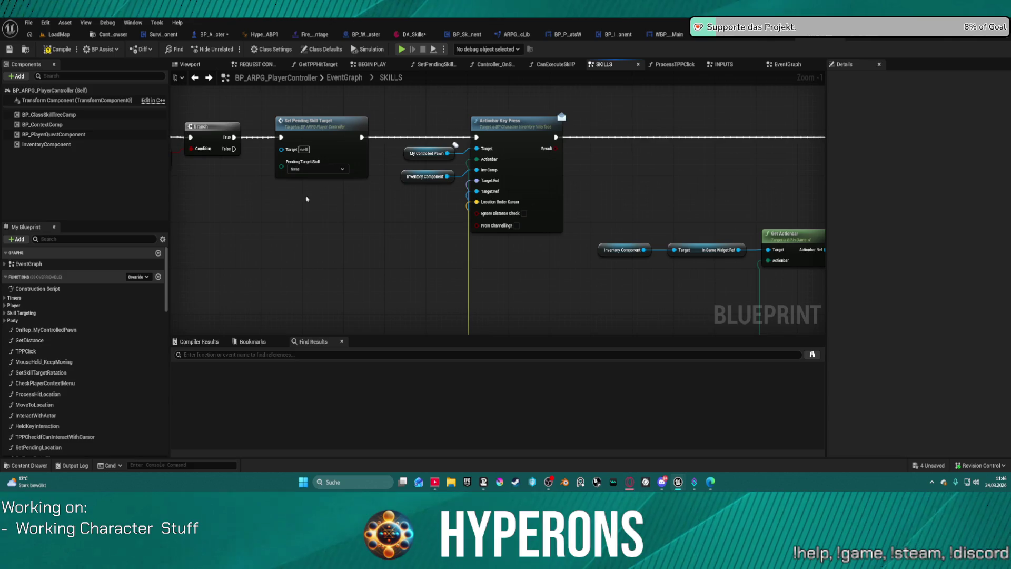
pyautogui.moveTo(708, 187)
pyautogui.mouseDown()
pyautogui.moveTo(613, 169)
pyautogui.moveTo(350, 156)
pyautogui.moveTo(179, 179)
pyautogui.moveTo(451, 191)
pyautogui.moveTo(342, 225)
pyautogui.moveTo(381, 226)
pyautogui.moveTo(365, 226)
pyautogui.moveTo(519, 189)
pyautogui.moveTo(641, 120)
pyautogui.moveTo(699, 121)
pyautogui.moveTo(690, 131)
pyautogui.mouseUp()
pyautogui.scroll(-2, 342, 225)
pyautogui.scroll(-1, 342, 225)
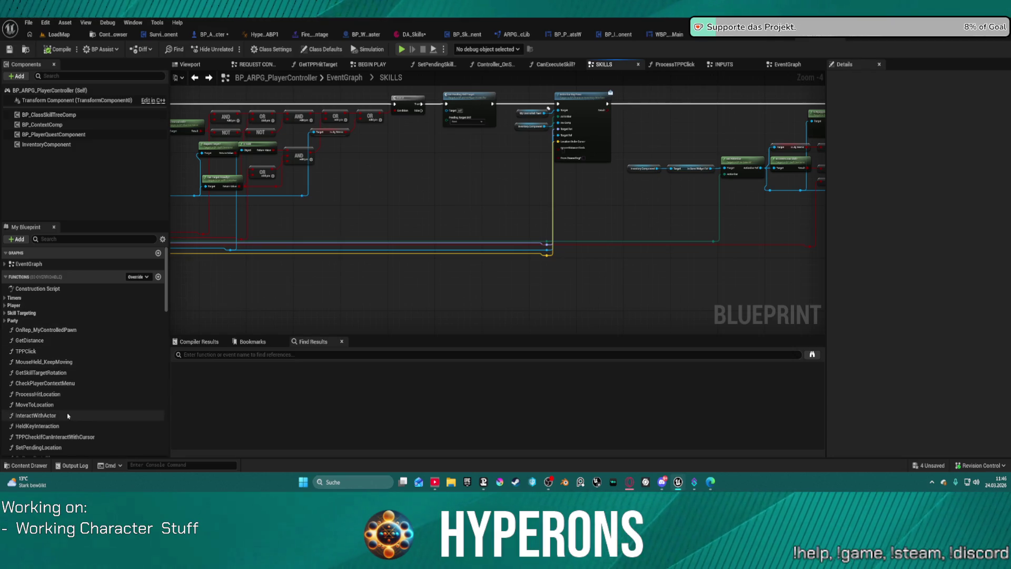
# View the IsPendingSkillTarget? function, then open and zoom into the Controller_OnSkillPerformed graph
pyautogui.scroll(-3, 68, 414)
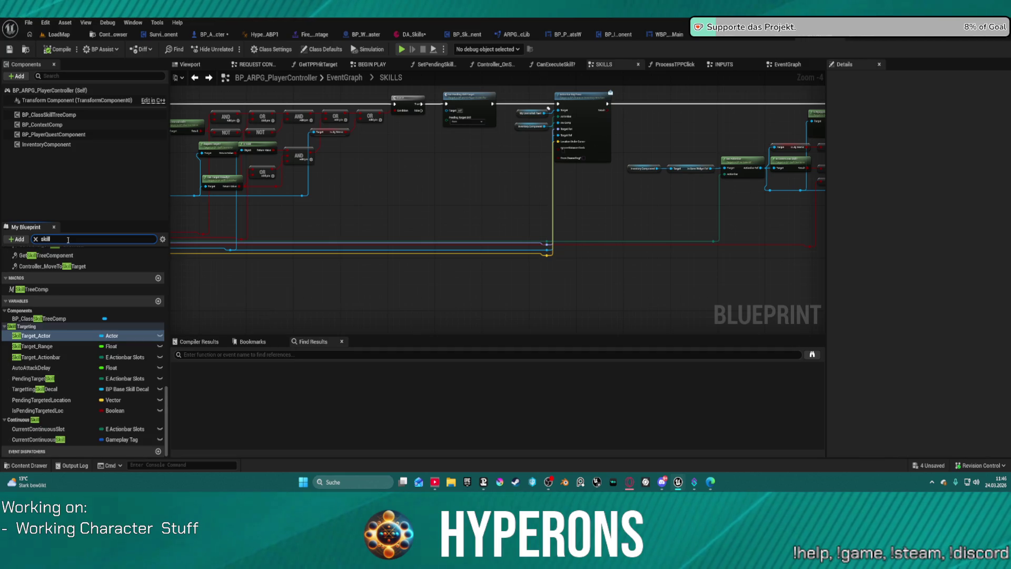
pyautogui.scroll(3, 179, 333)
pyautogui.scroll(-5, 94, 303)
pyautogui.scroll(2, 94, 304)
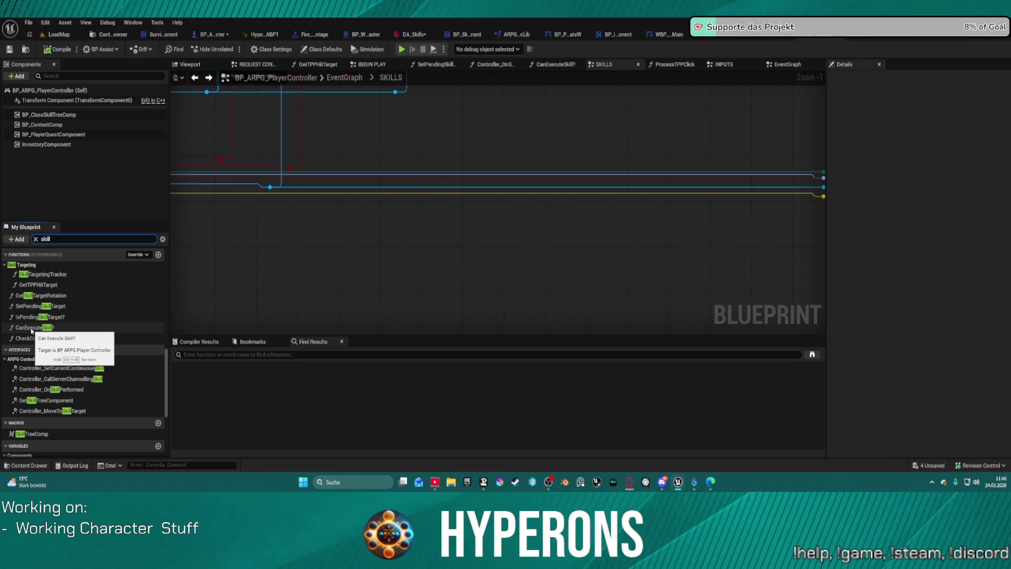
pyautogui.doubleClick(29, 317)
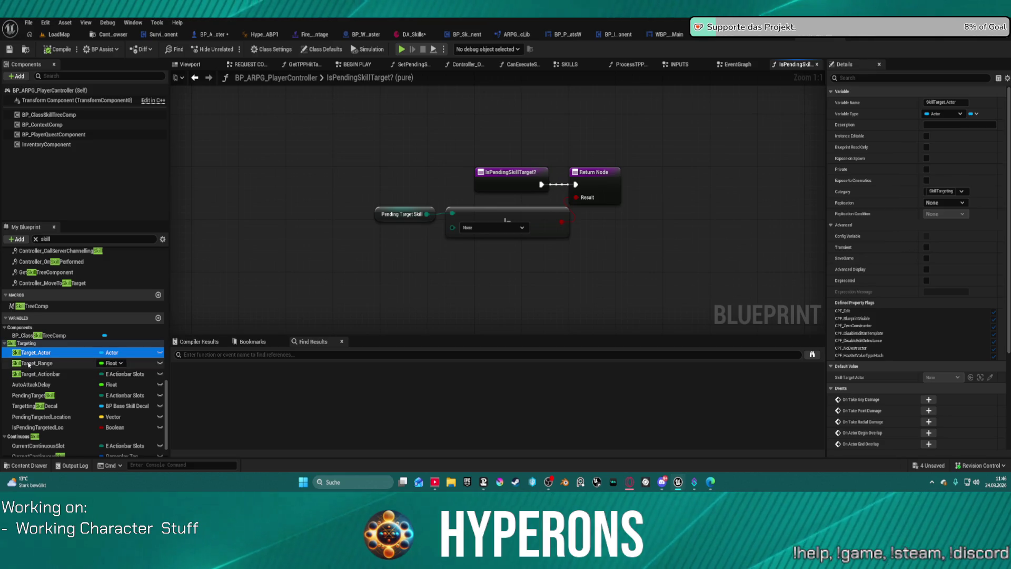
pyautogui.scroll(2, 63, 327)
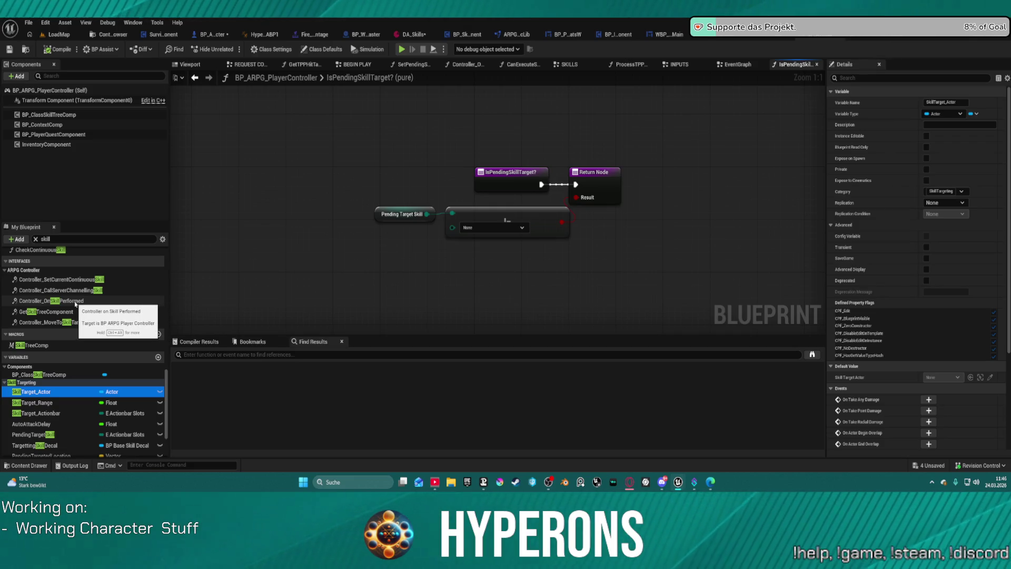
pyautogui.doubleClick(75, 301)
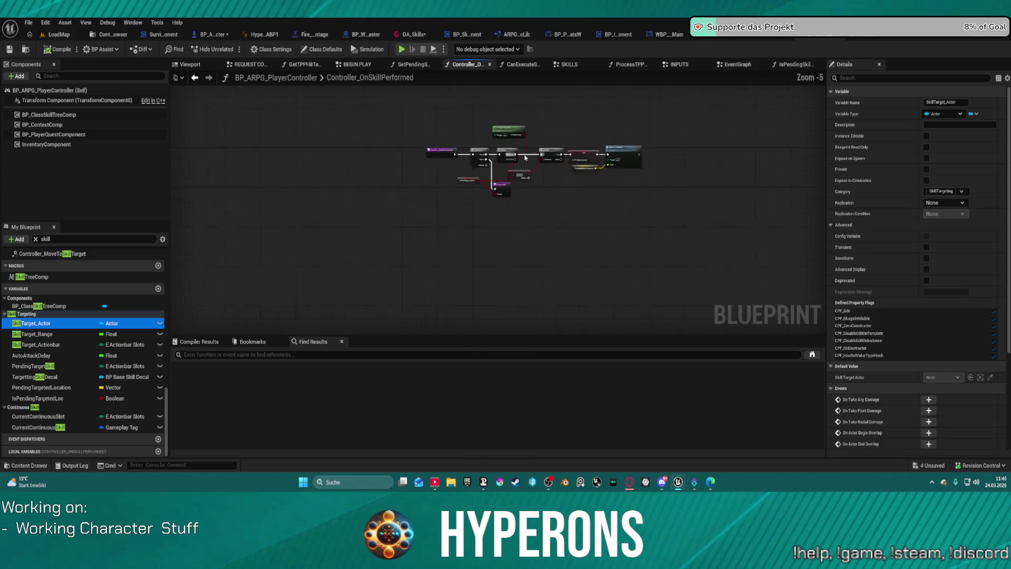
pyautogui.scroll(6, 525, 158)
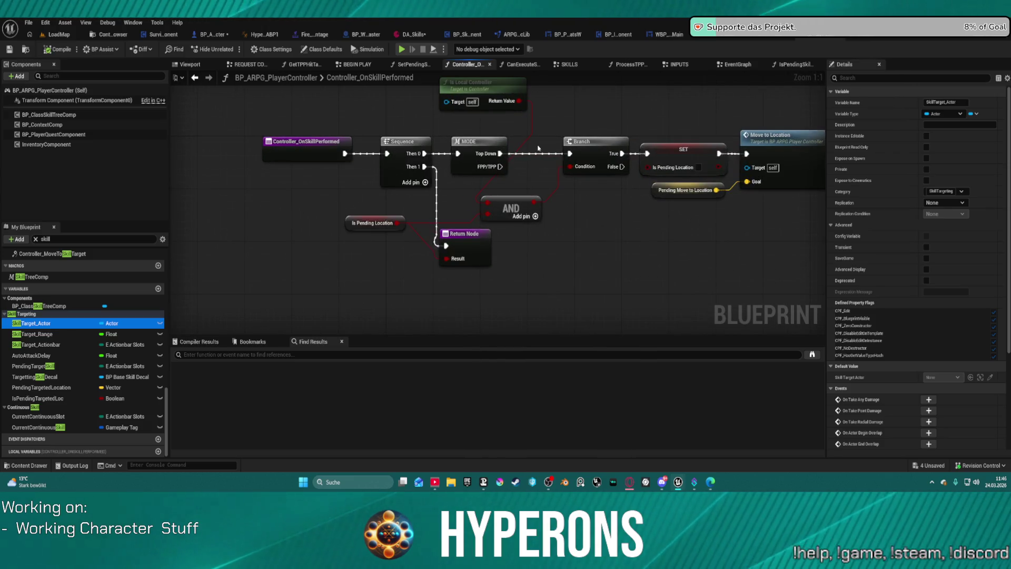